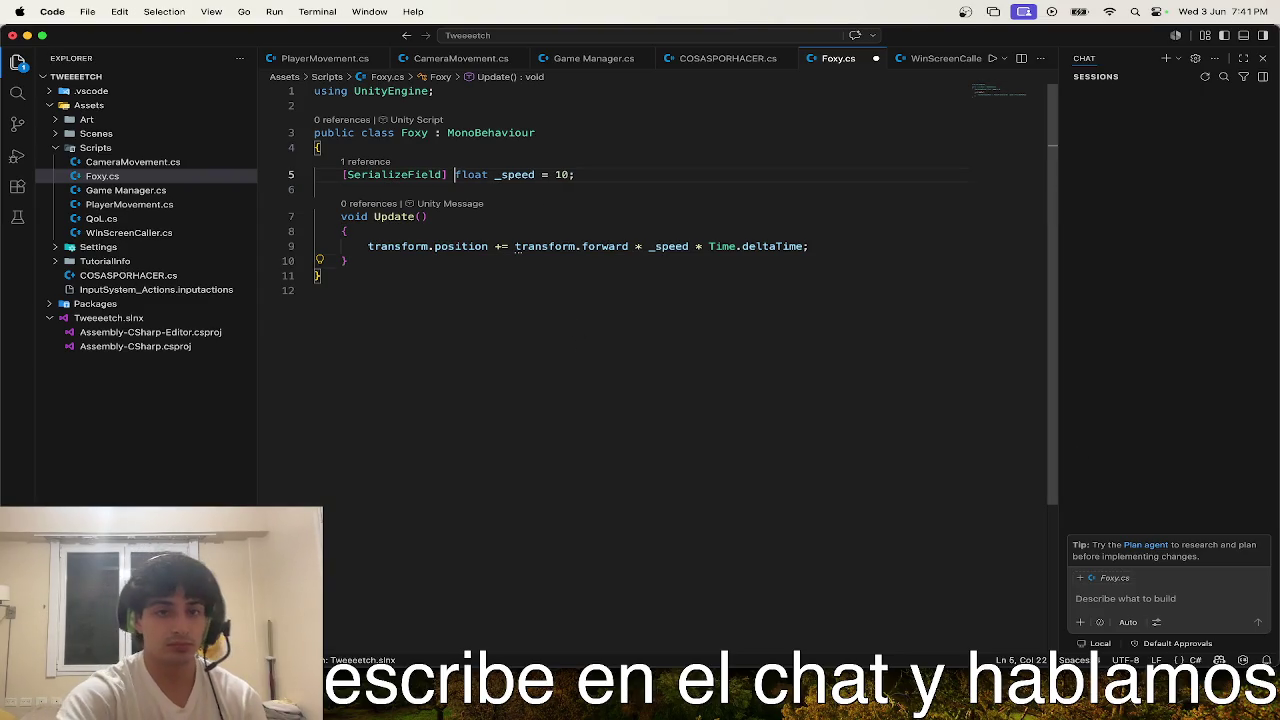
- Finish the speed-10 movement line in Foxy.cs and return to Unity so it recompiles
click(840, 247)
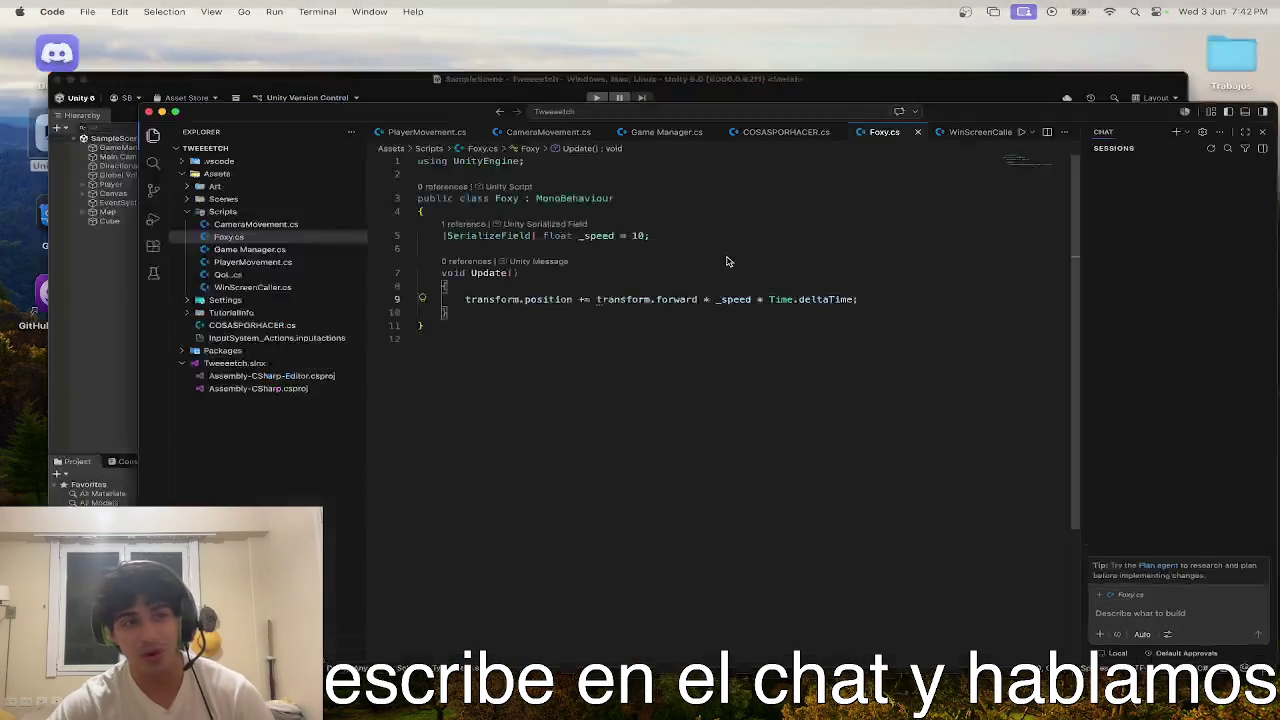
key(ctrl+Up)
click(517, 389)
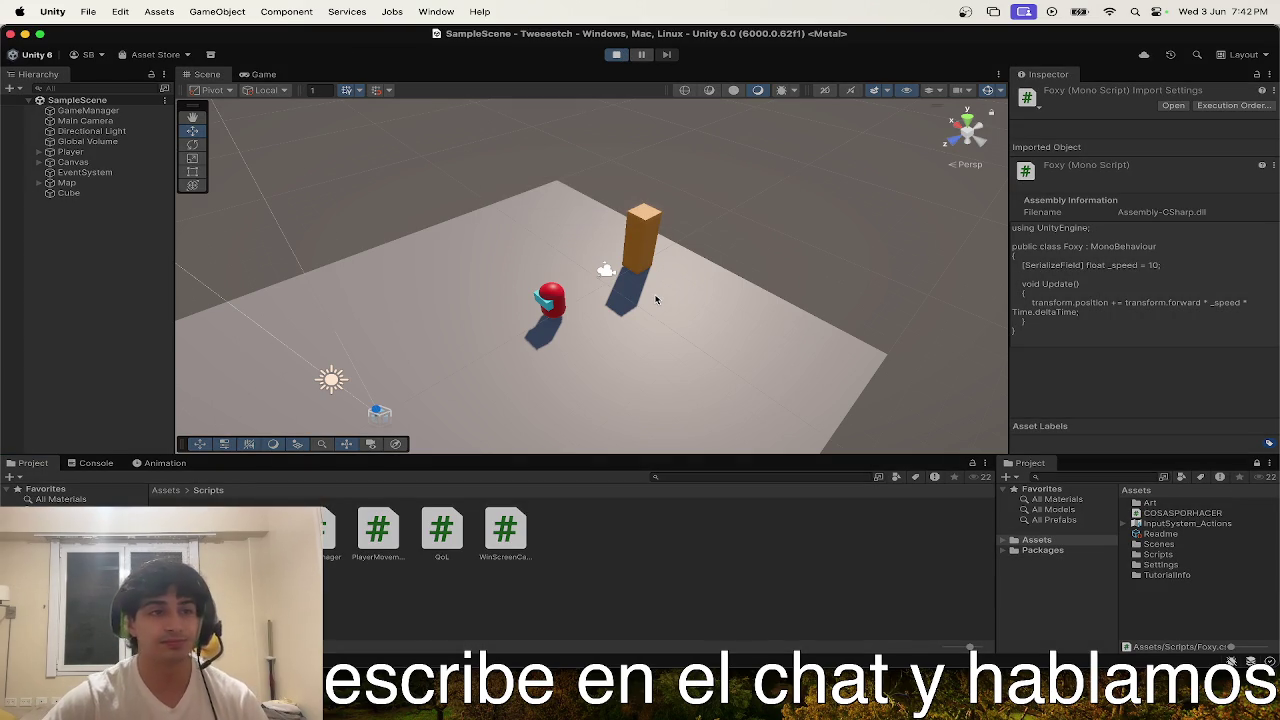
click(655, 295)
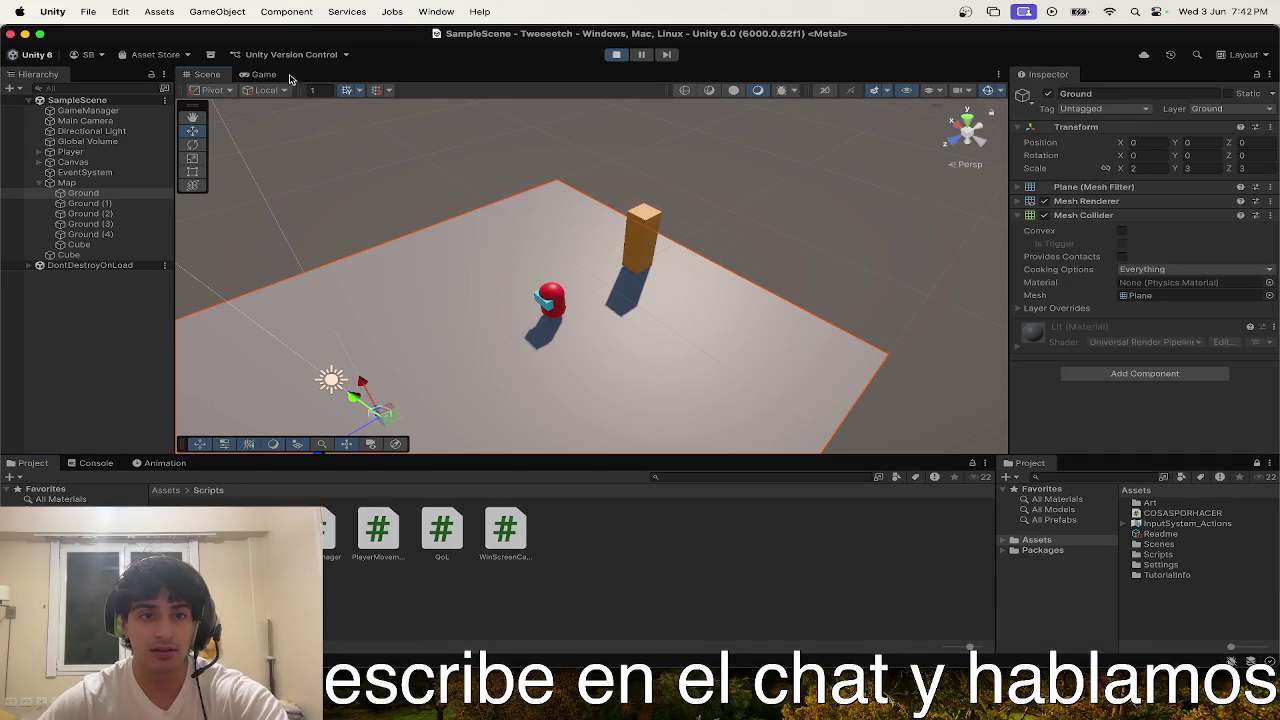
- Stop the running game and rename the orange Cube to Foxy
click(279, 75)
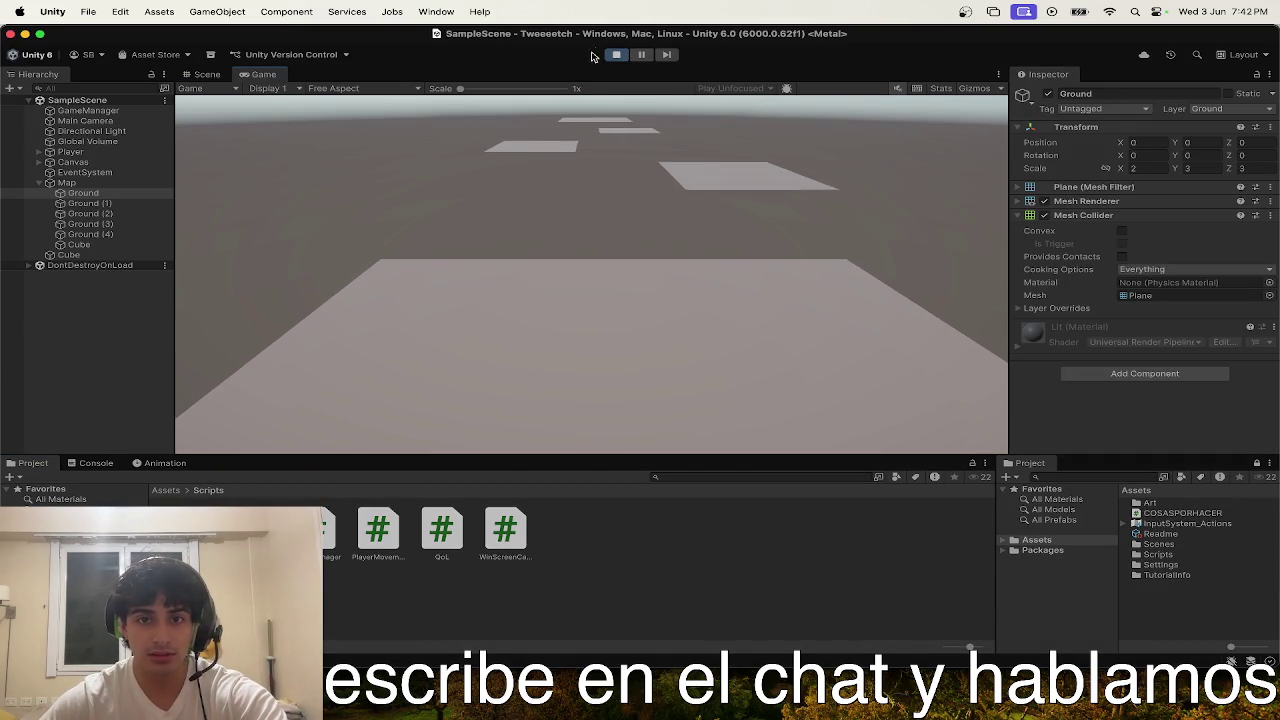
key(super+p)
click(105, 256)
click(1118, 99)
text(Foxy)
key(Return)
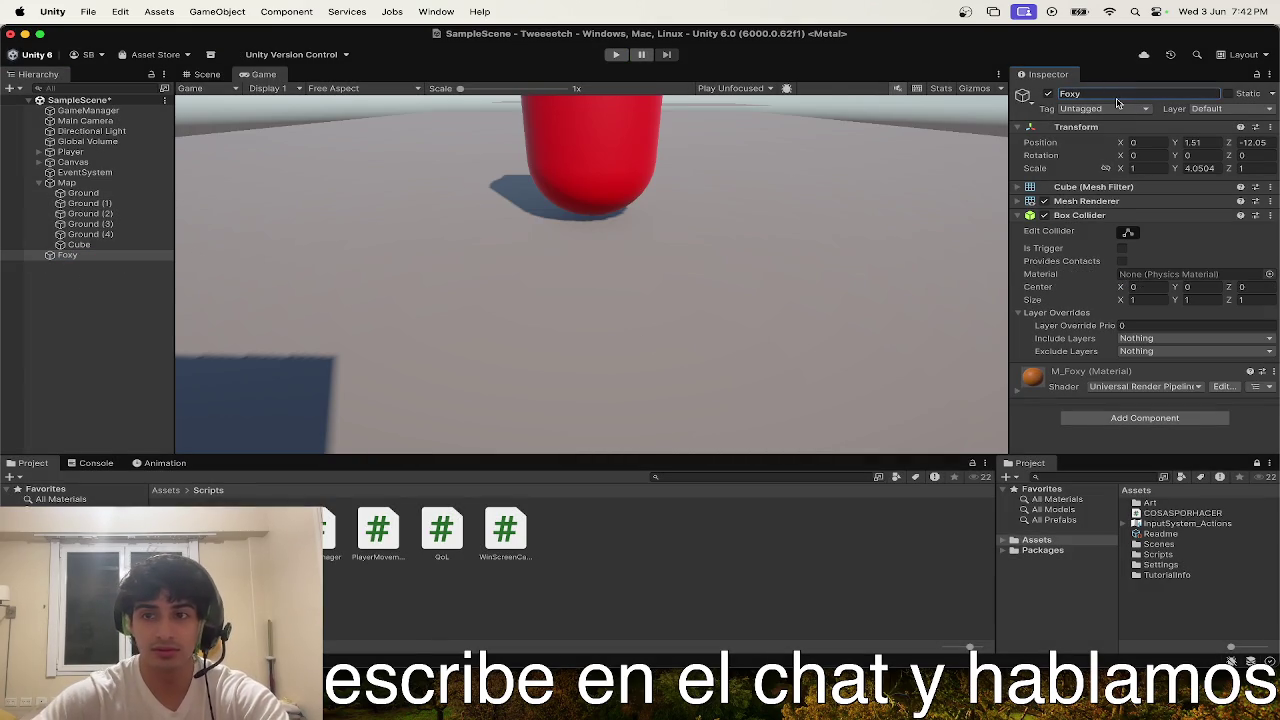
- Attach the Foxy script (Speed 10) to Foxy and test-run it forward
mouse_move(330, 528)
mouse_down()
mouse_move(790, 429)
mouse_move(1043, 410)
mouse_up()
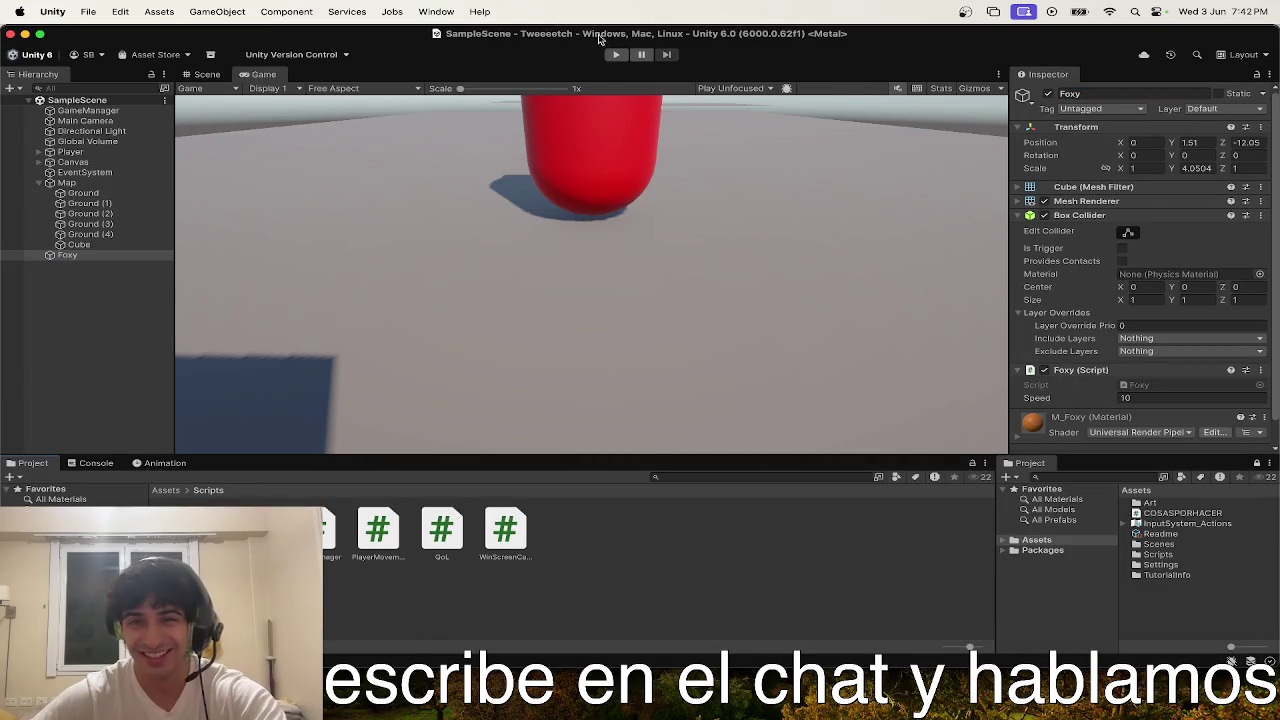
click(607, 55)
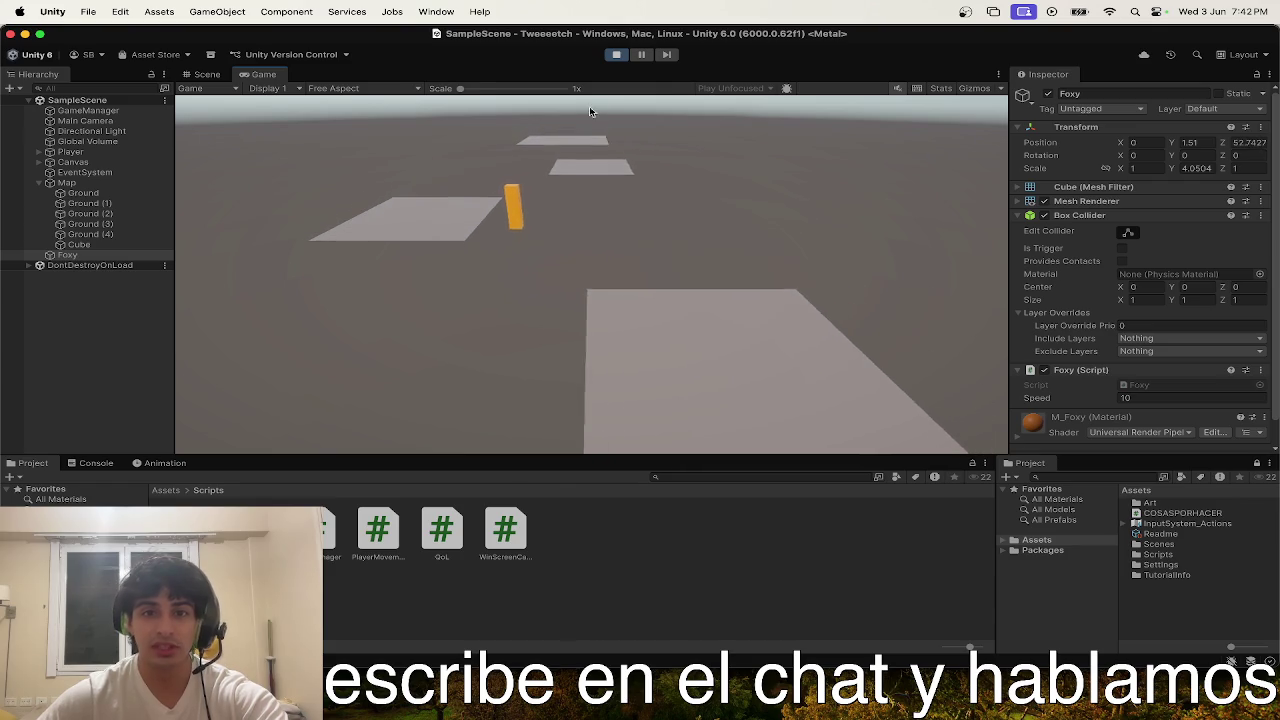
click(616, 54)
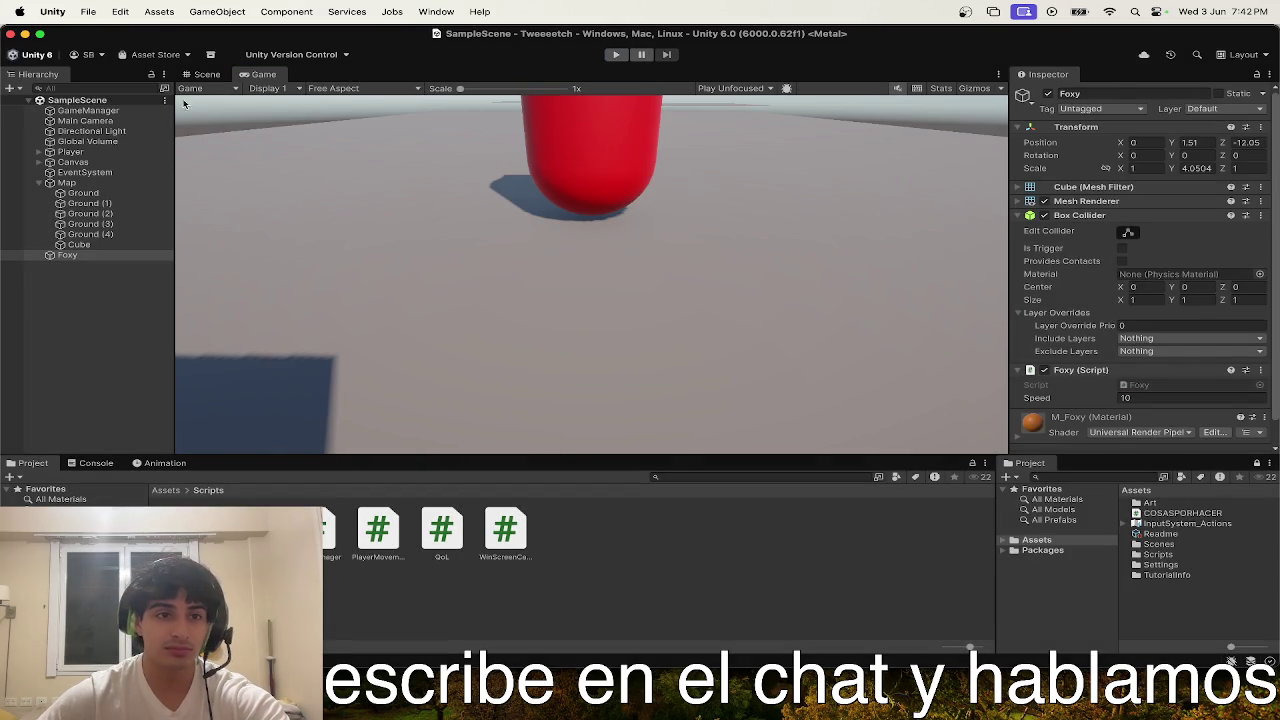
- Set the Main Camera's Camera Movement Offset Z to -10
click(85, 120)
scroll(1140, 300, down, 10)
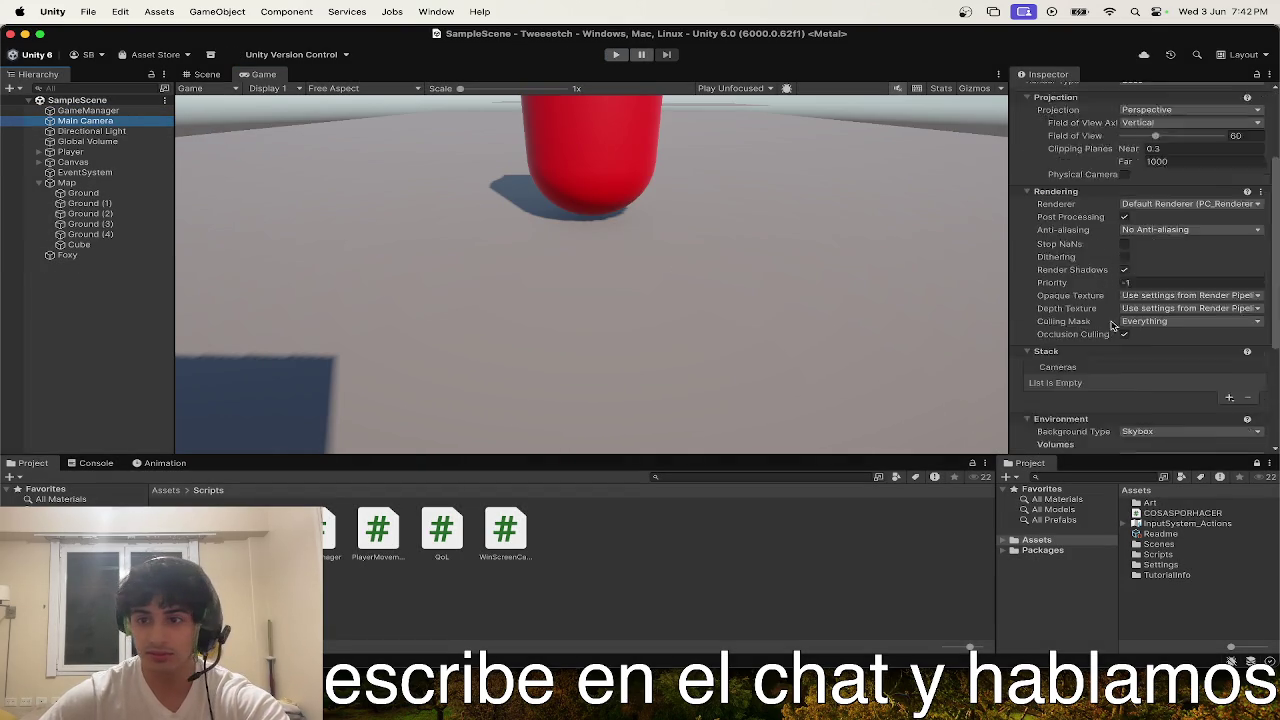
click(1229, 414)
drag(1229, 414, 1272, 402)
text(-10)
key(Return)
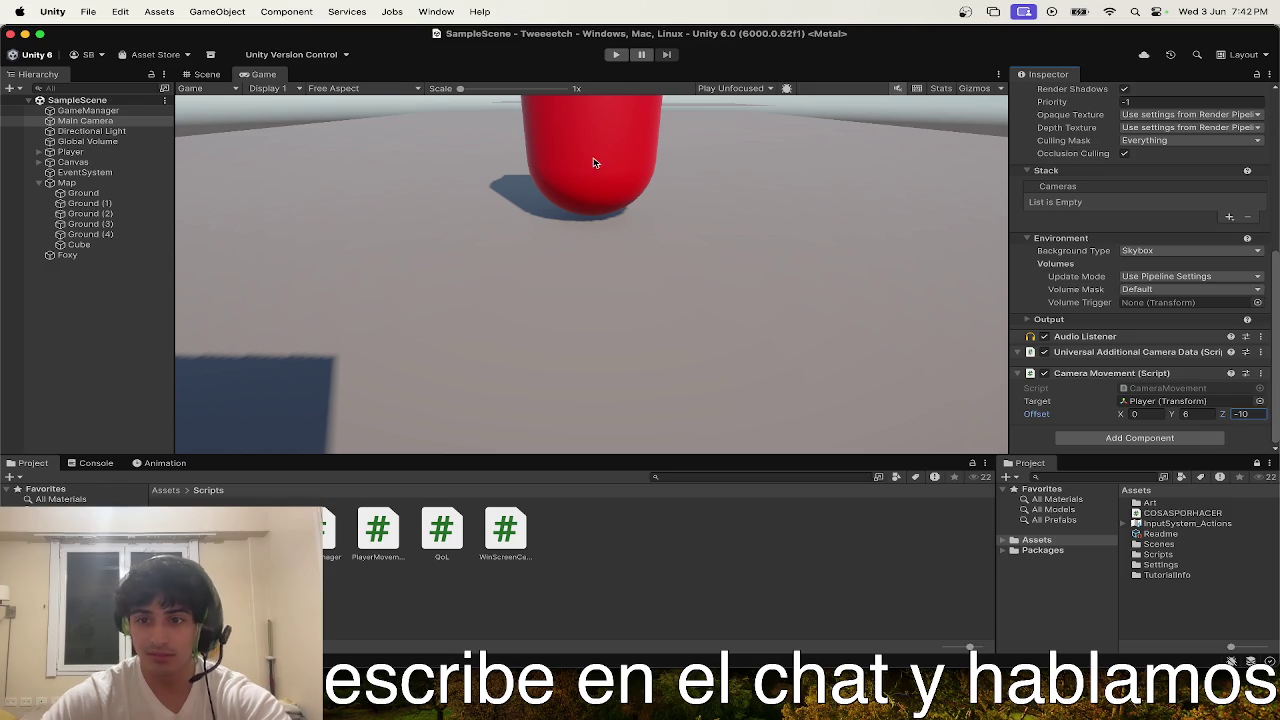
- Play-test the level, steering the player with W, A and D, then stop
click(616, 54)
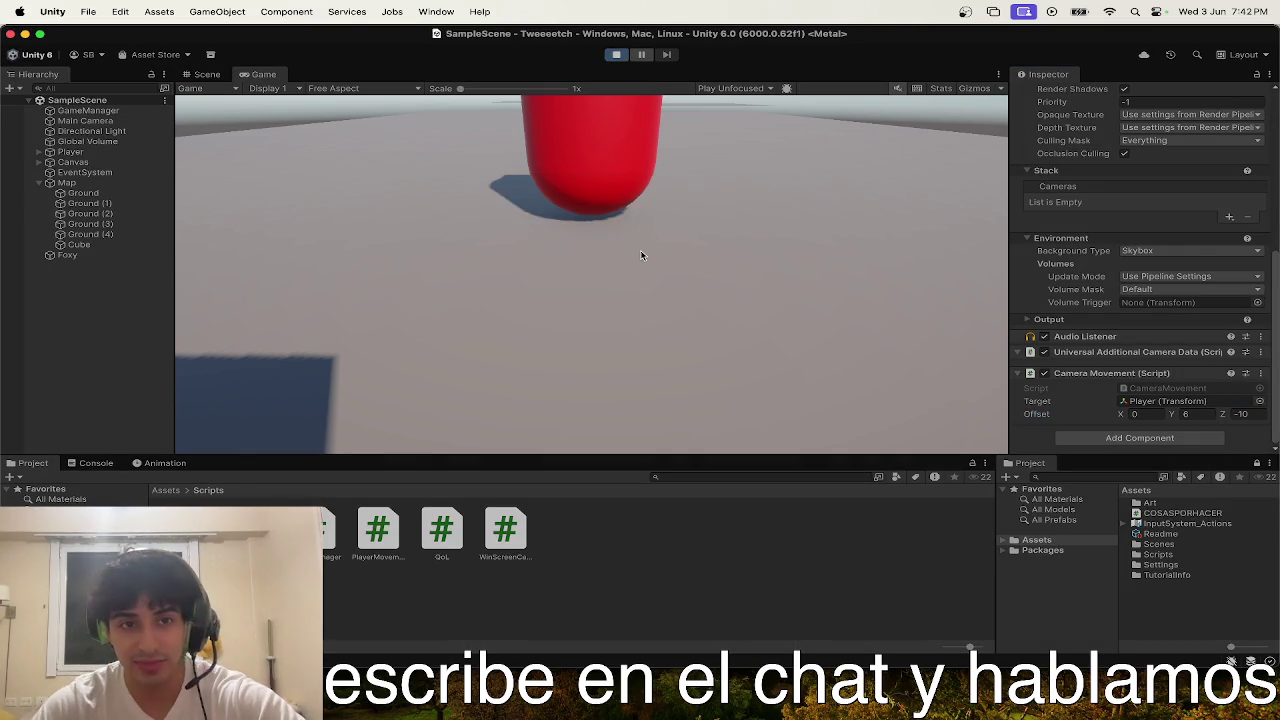
key(w)
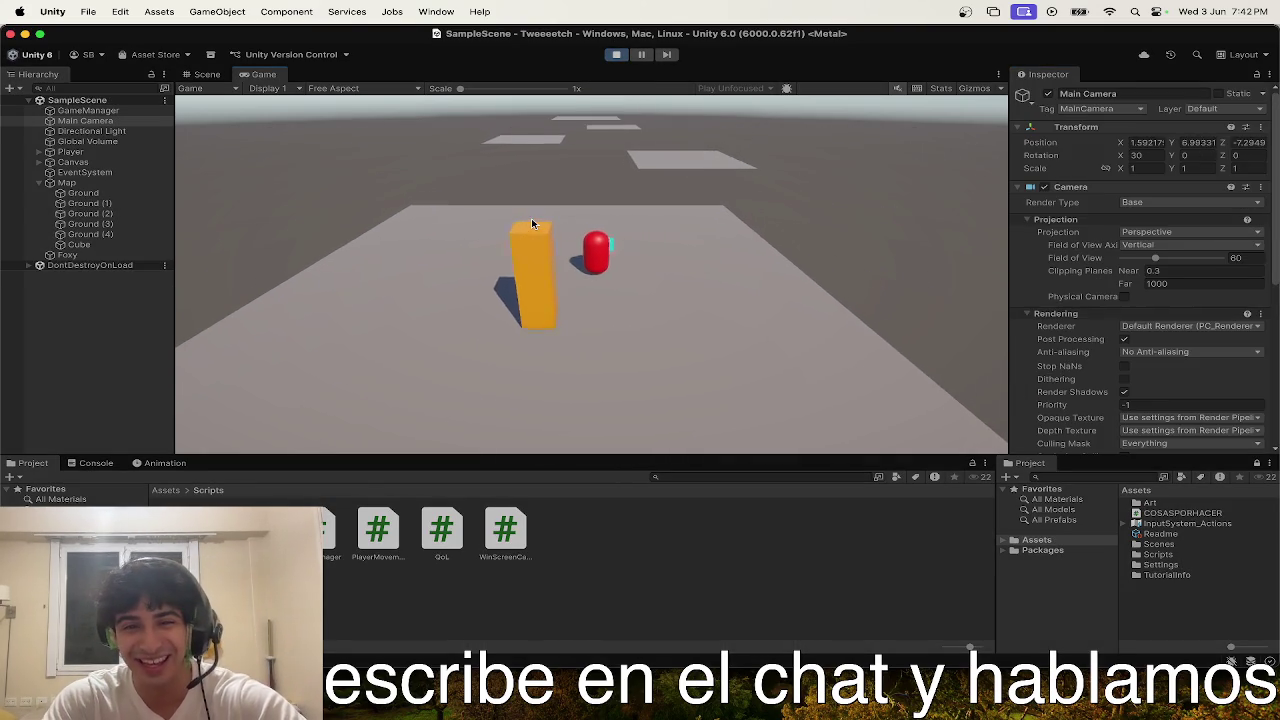
key(w)
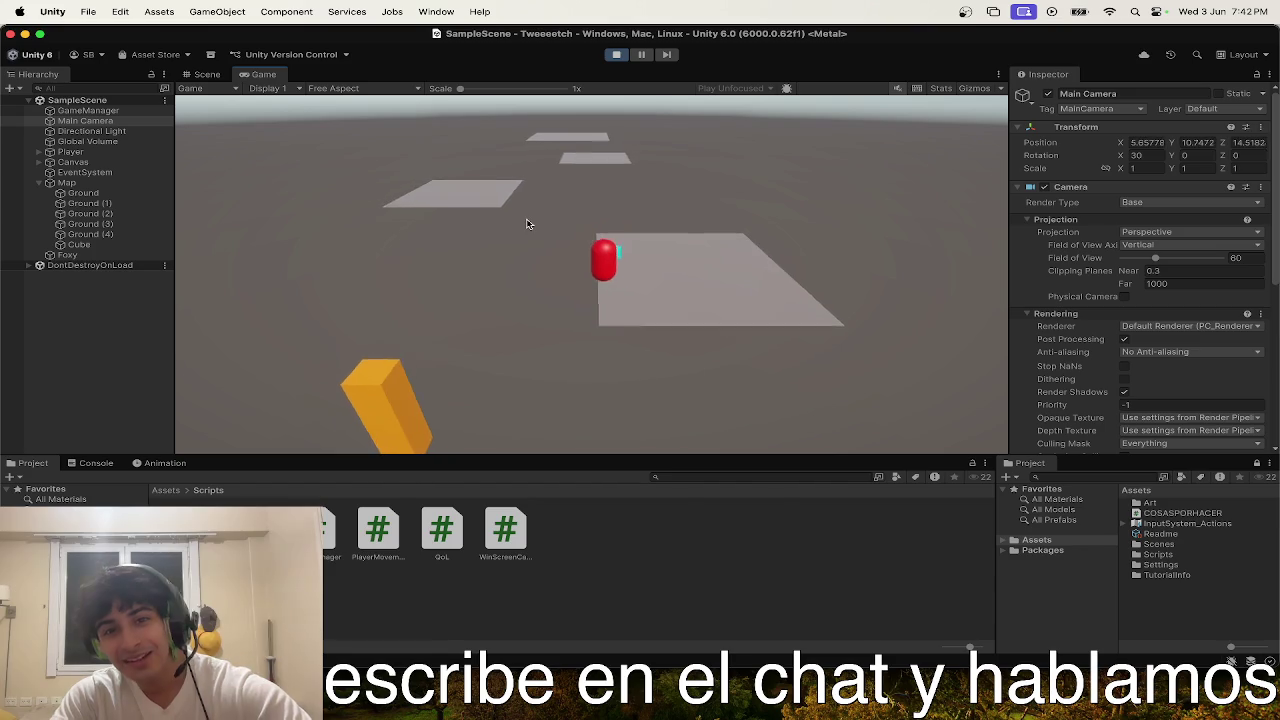
key(w)
key(a)
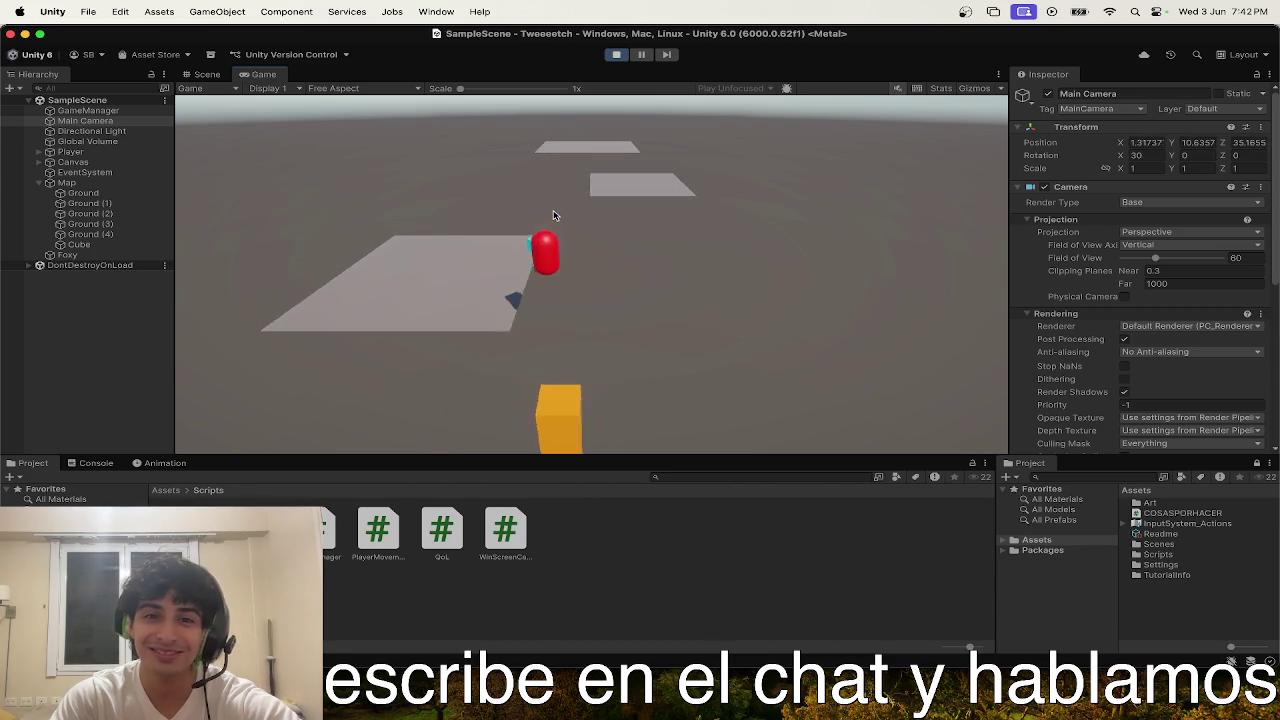
key(w)
key(d)
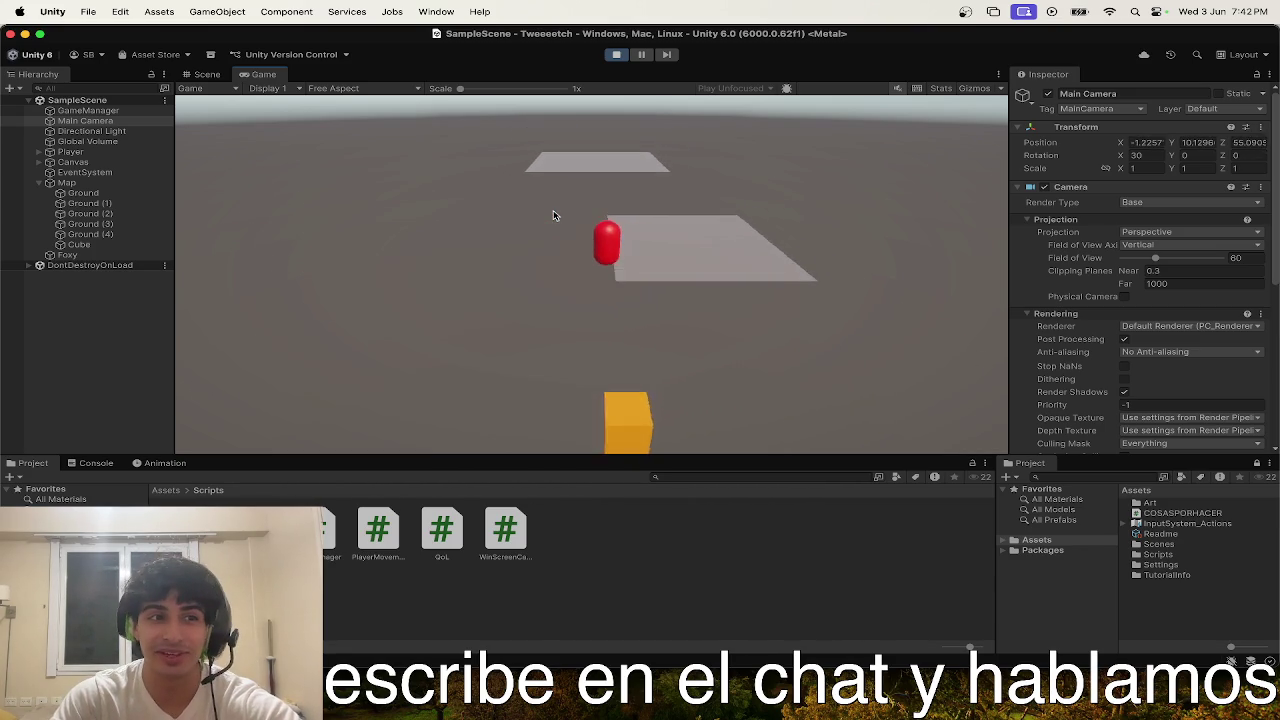
key(w)
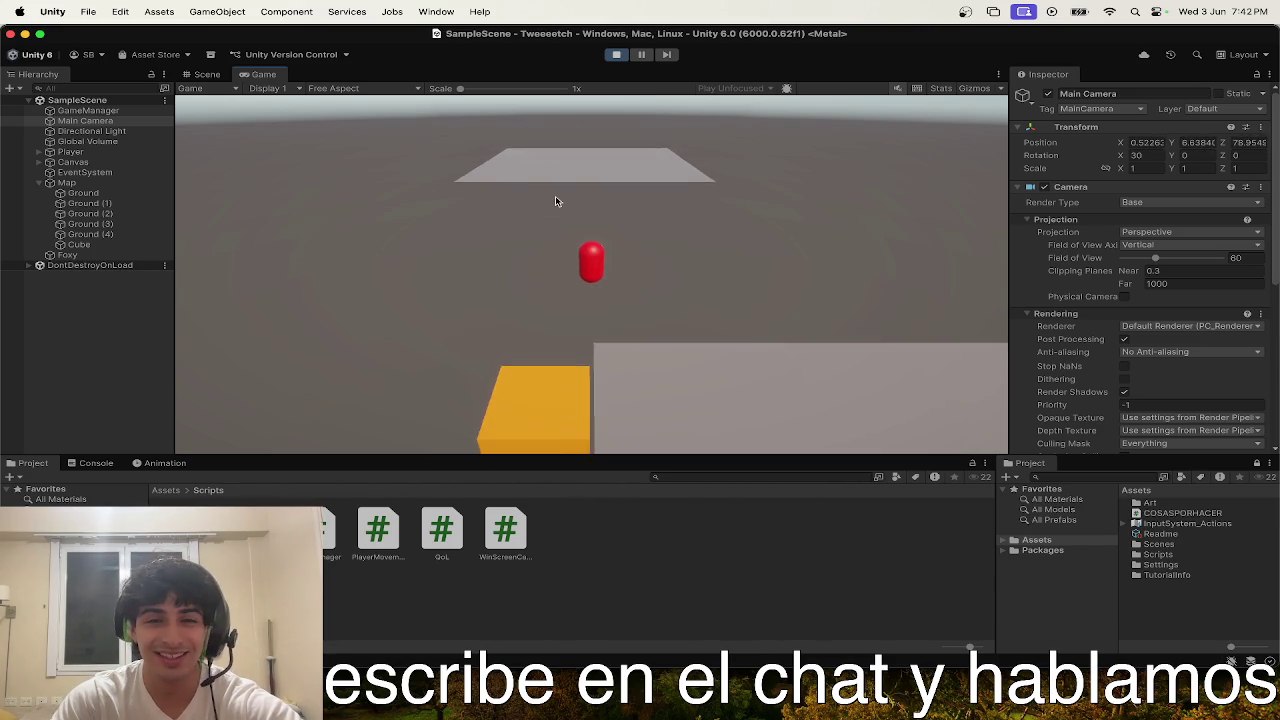
click(620, 55)
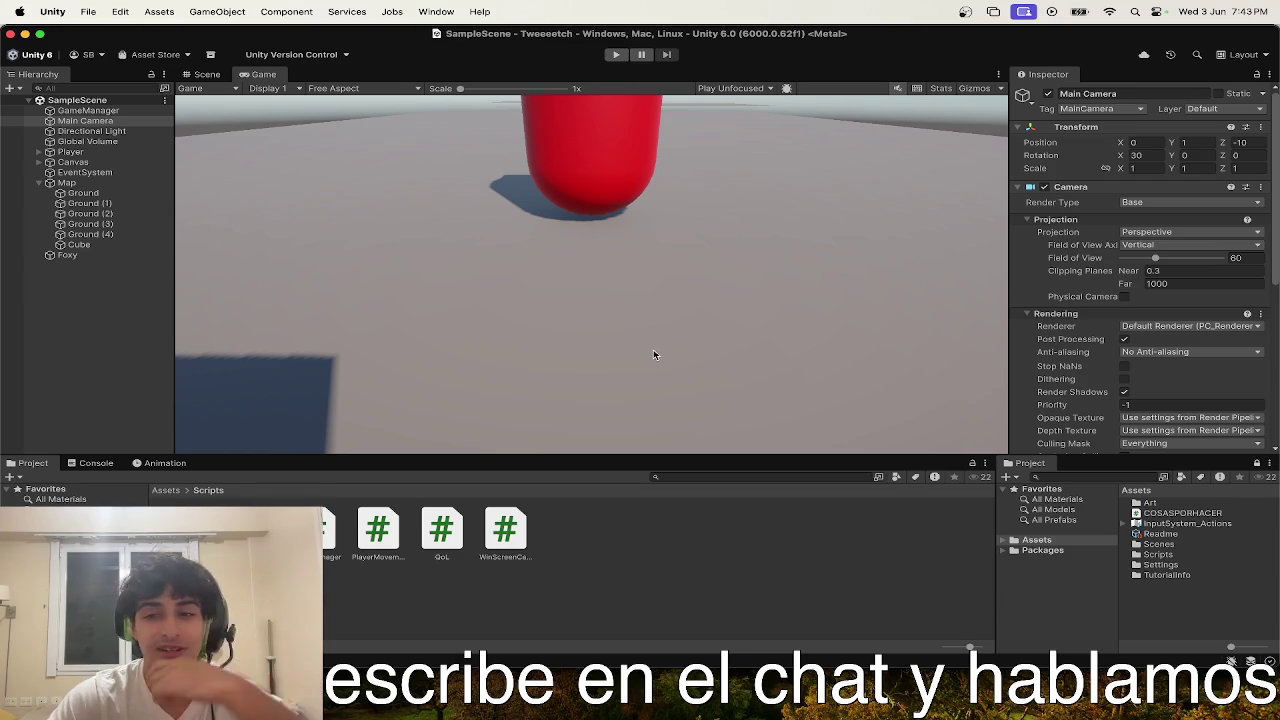
key(ctrl+Up)
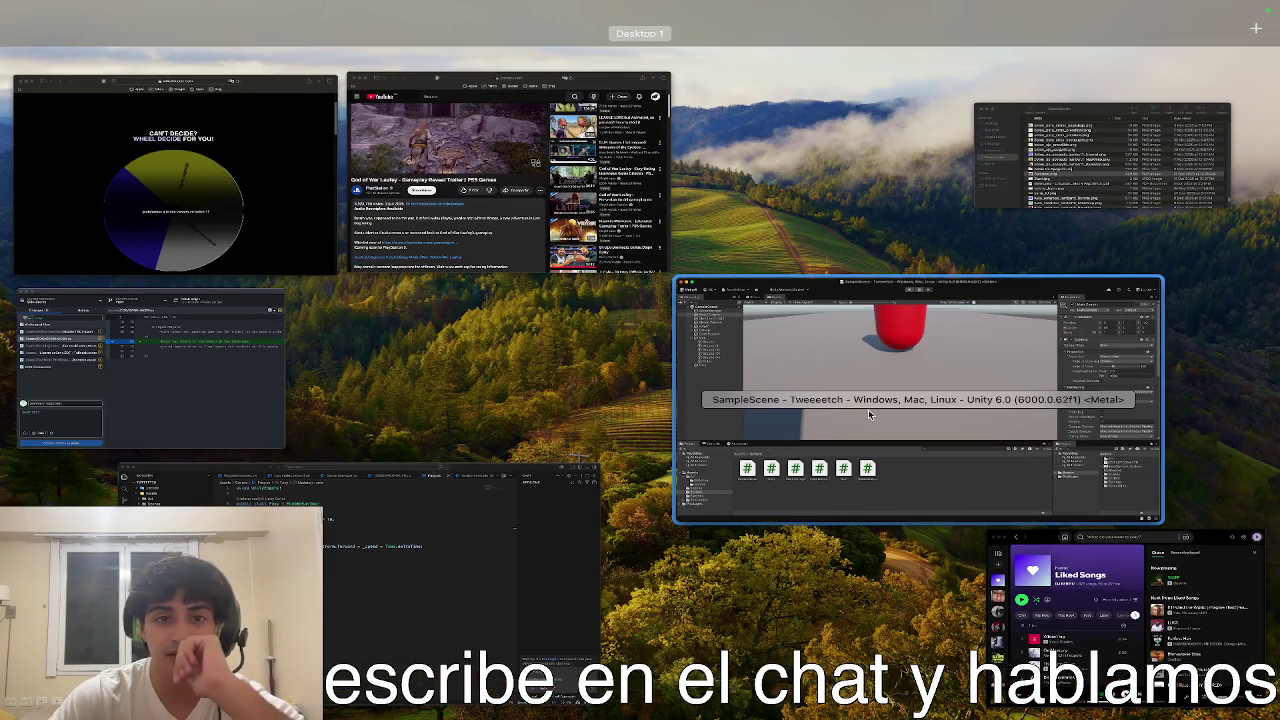
- Return to Unity, check the Cube's win-screen trigger, deselect it, and show the Scene view
click(843, 413)
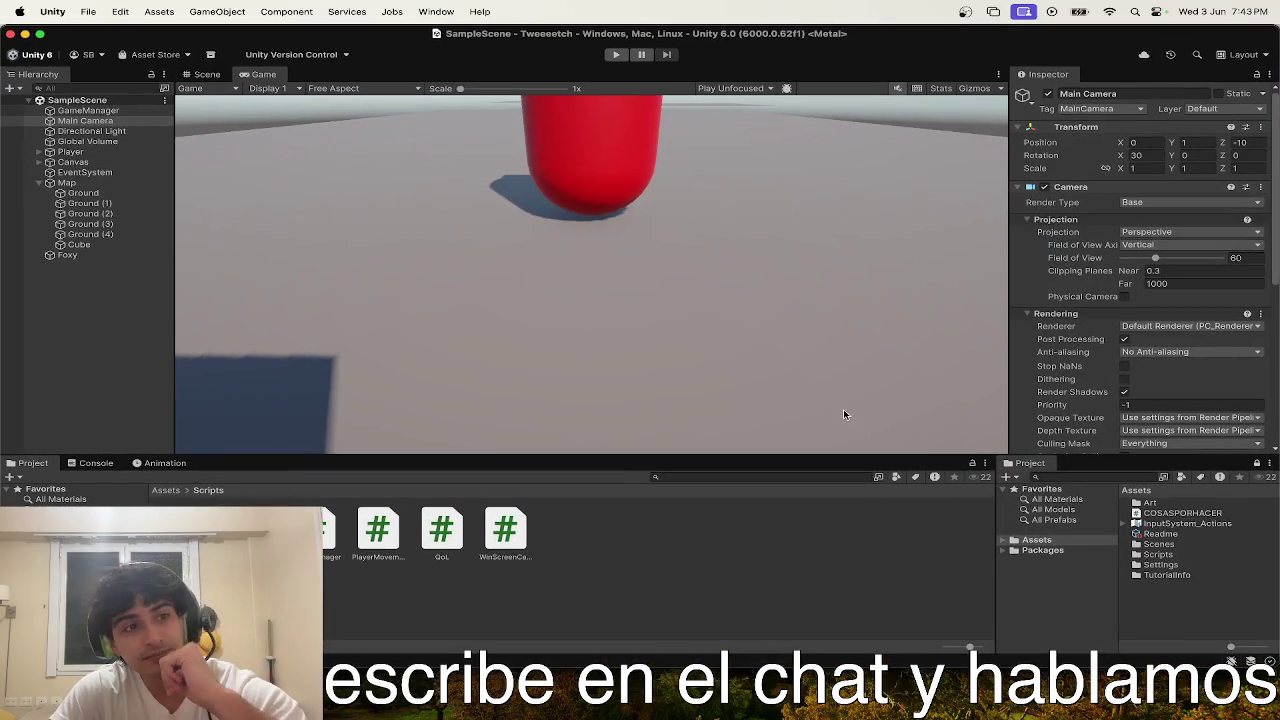
click(683, 544)
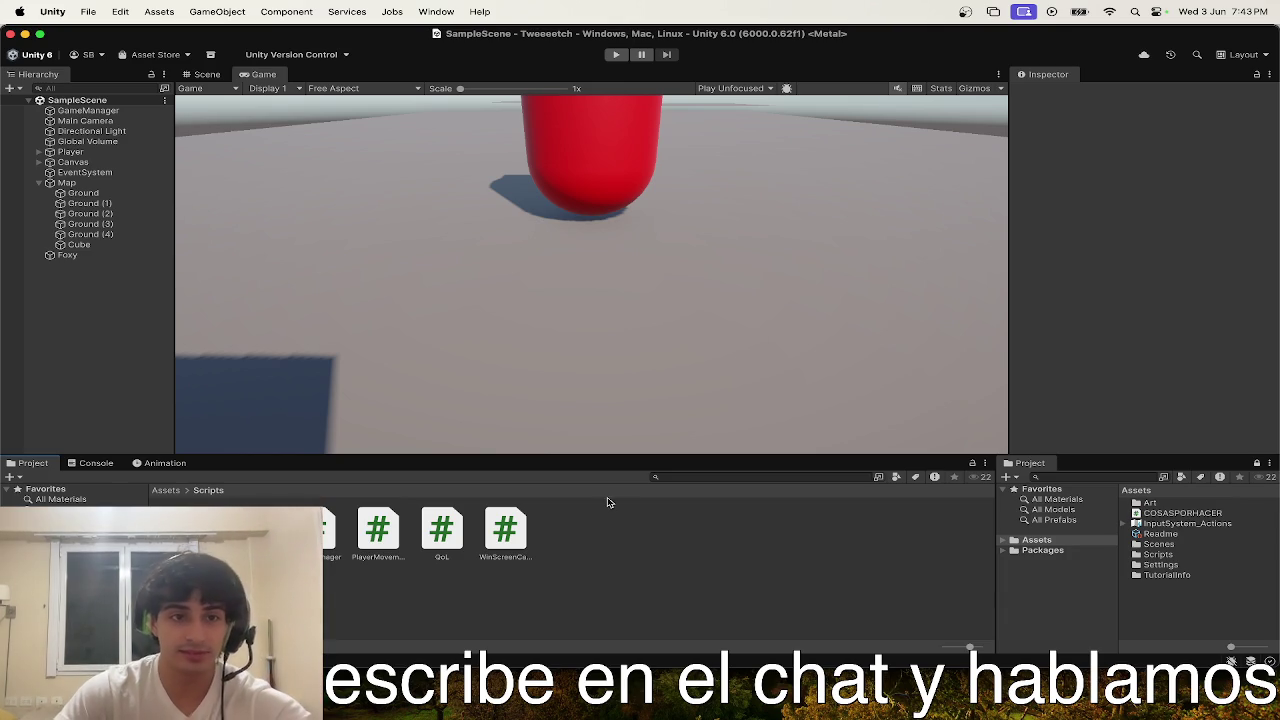
click(80, 245)
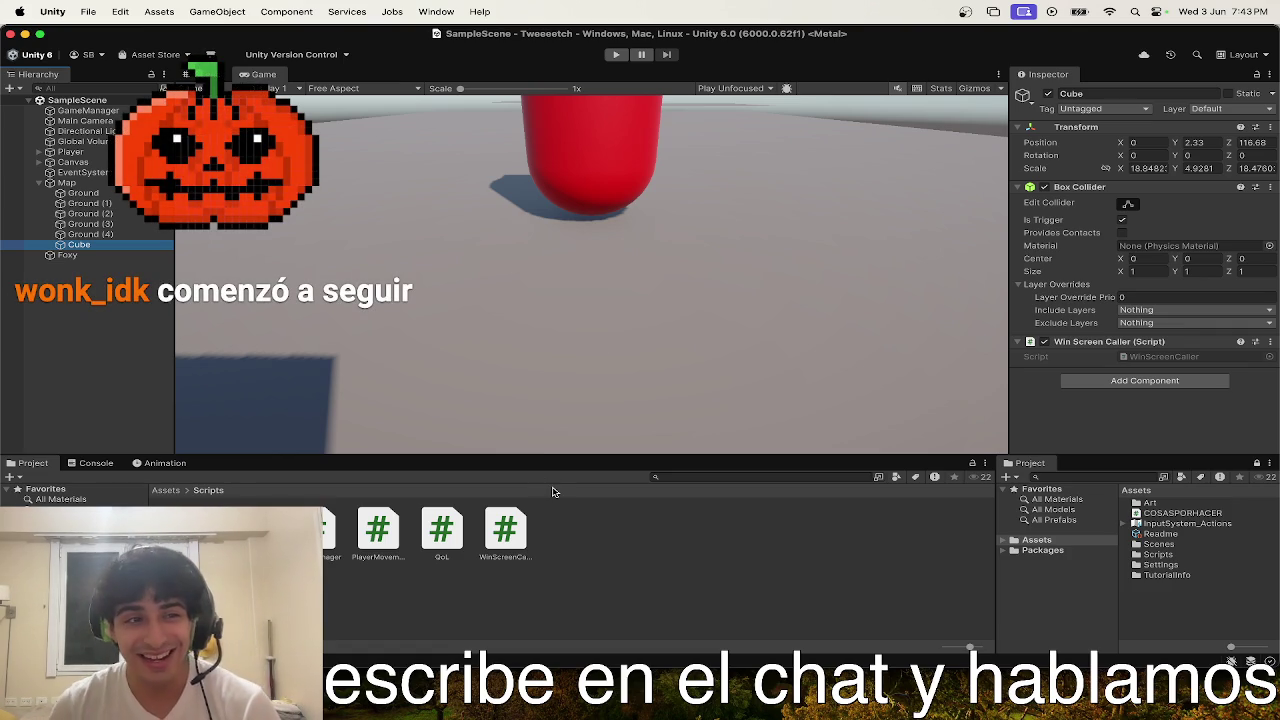
click(592, 542)
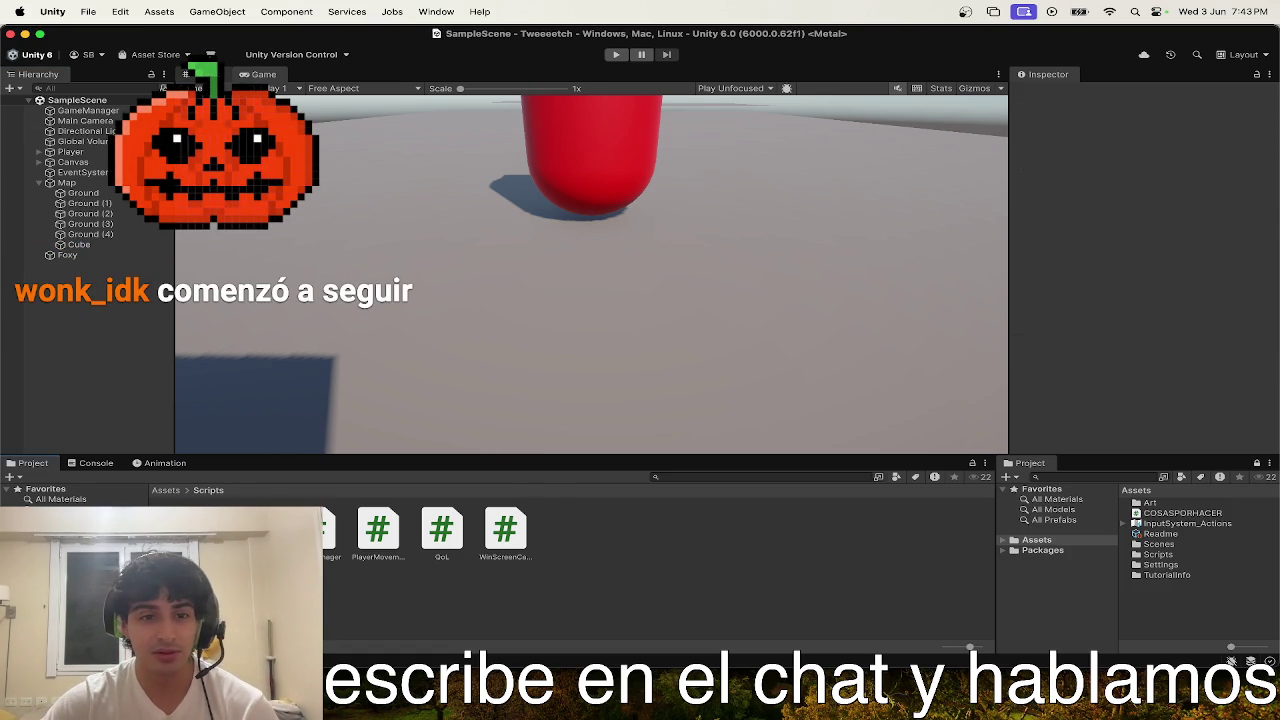
click(190, 74)
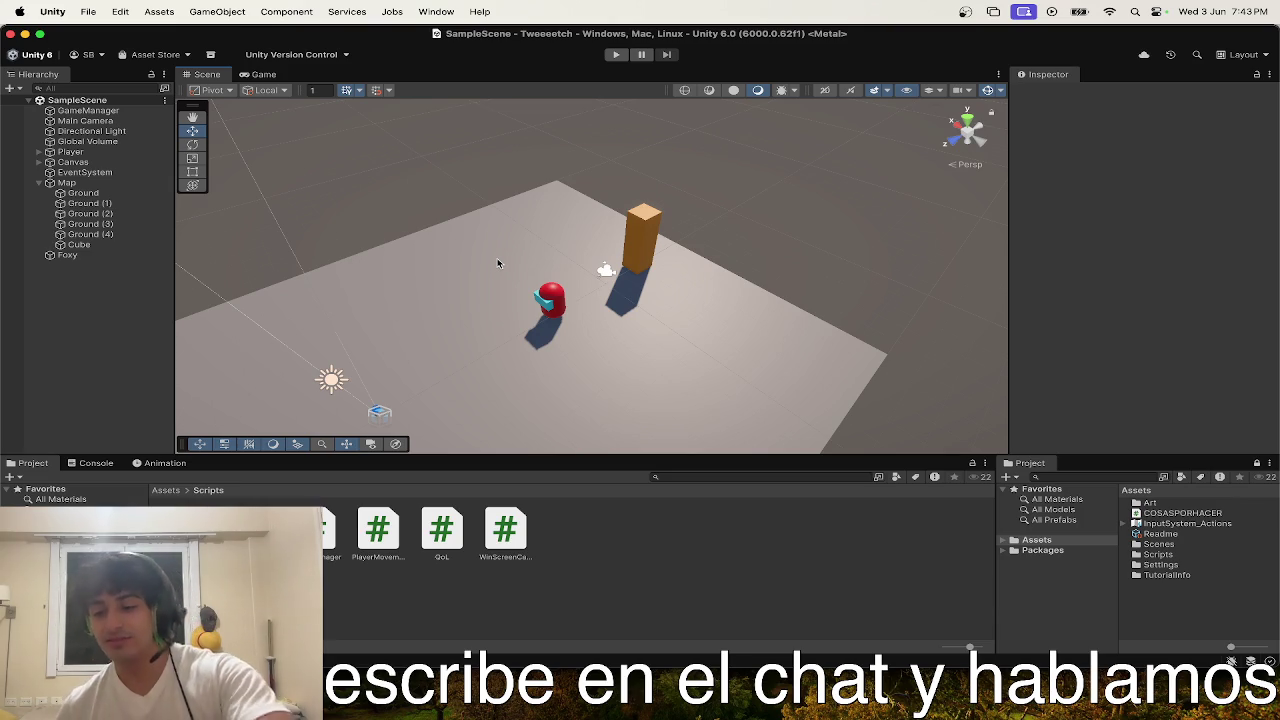
- Start Play, watch the Game view, then return to the Scene view during the run
scroll(478, 208, down, 3)
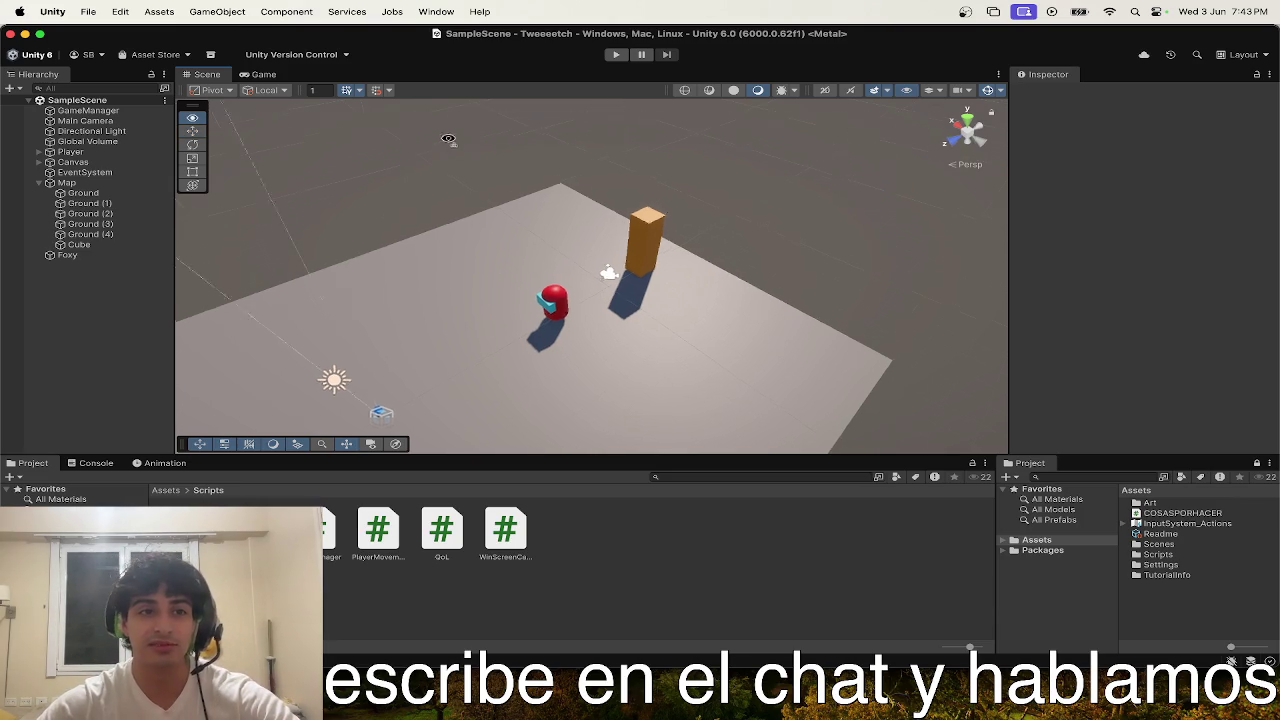
drag(451, 146, 629, 343)
scroll(280, 151, down, 3)
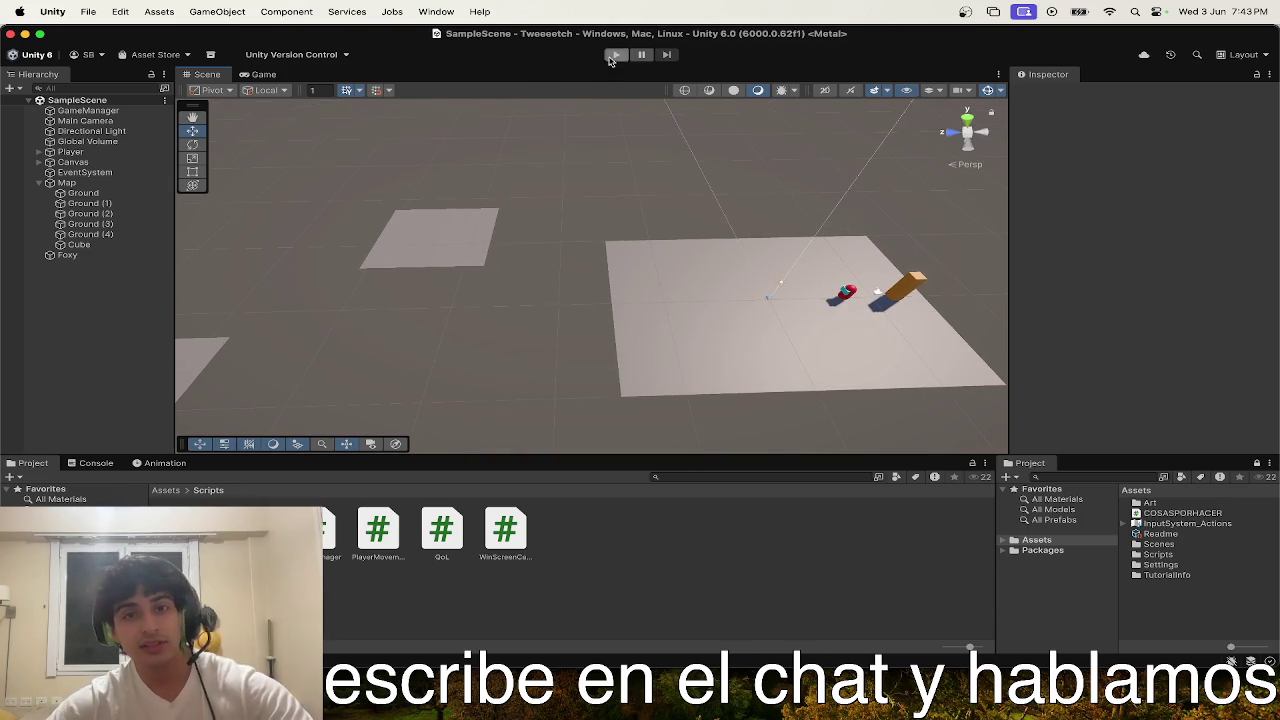
click(614, 56)
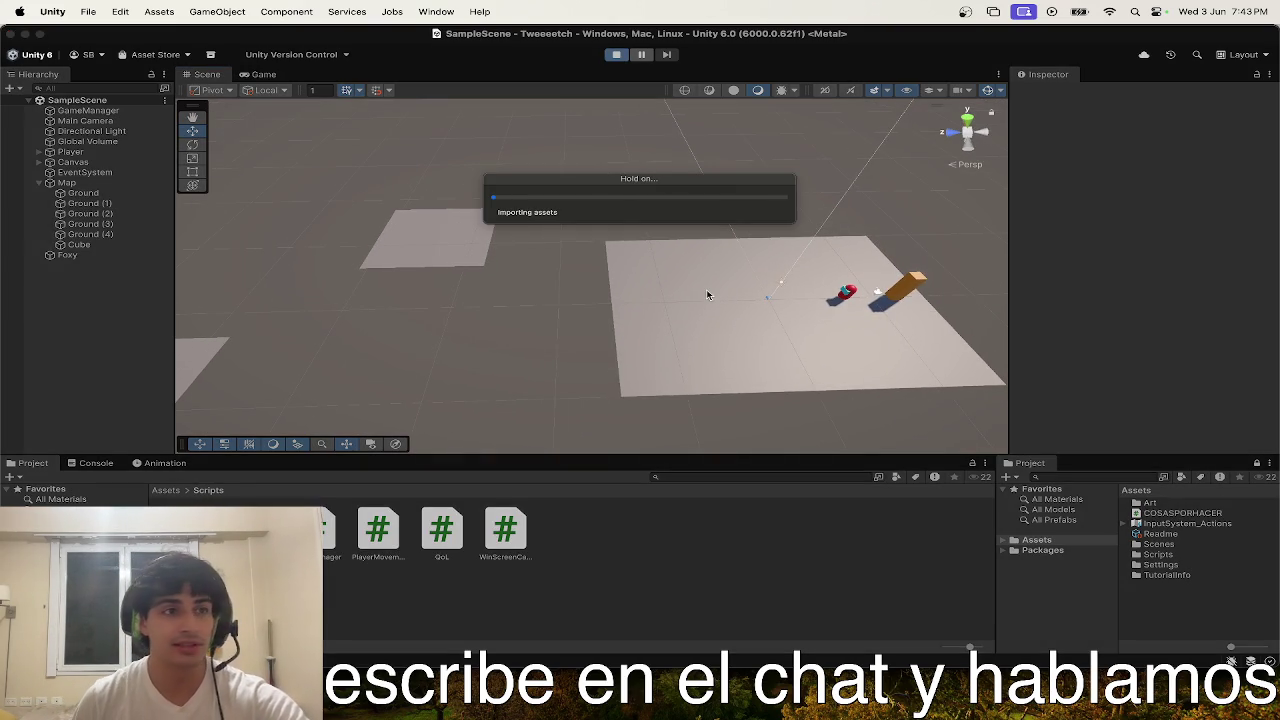
click(258, 74)
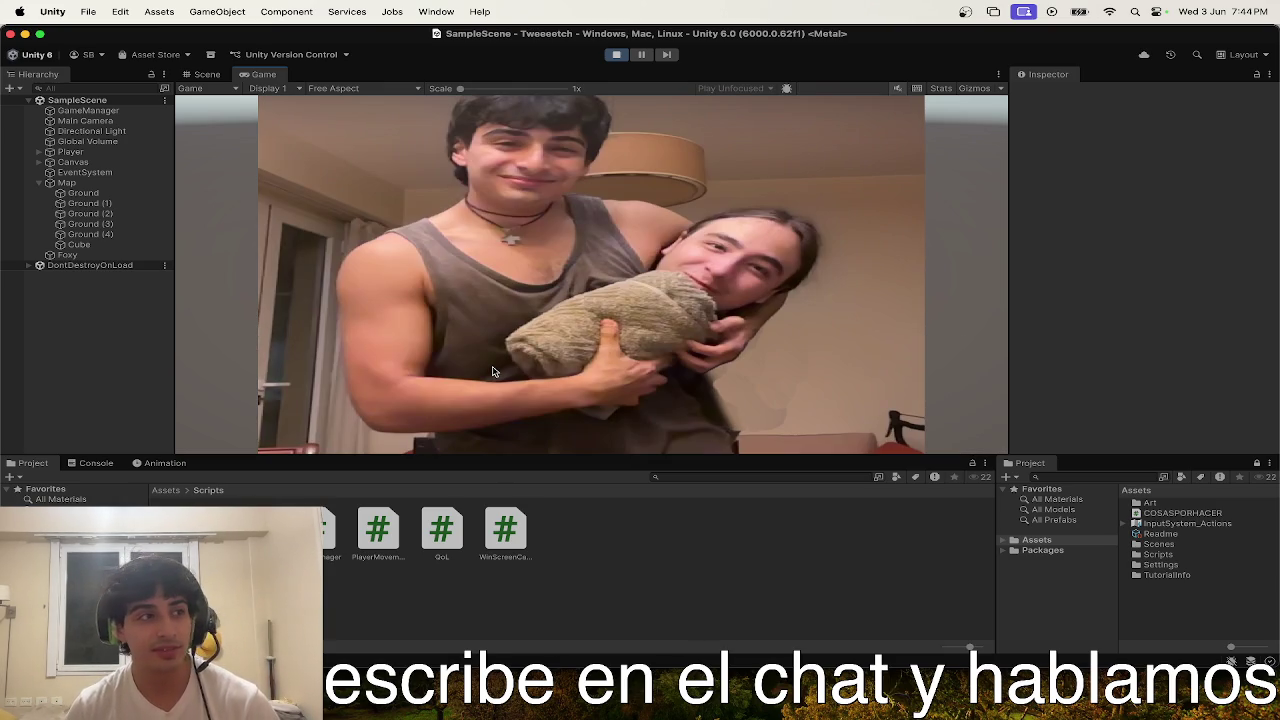
click(207, 74)
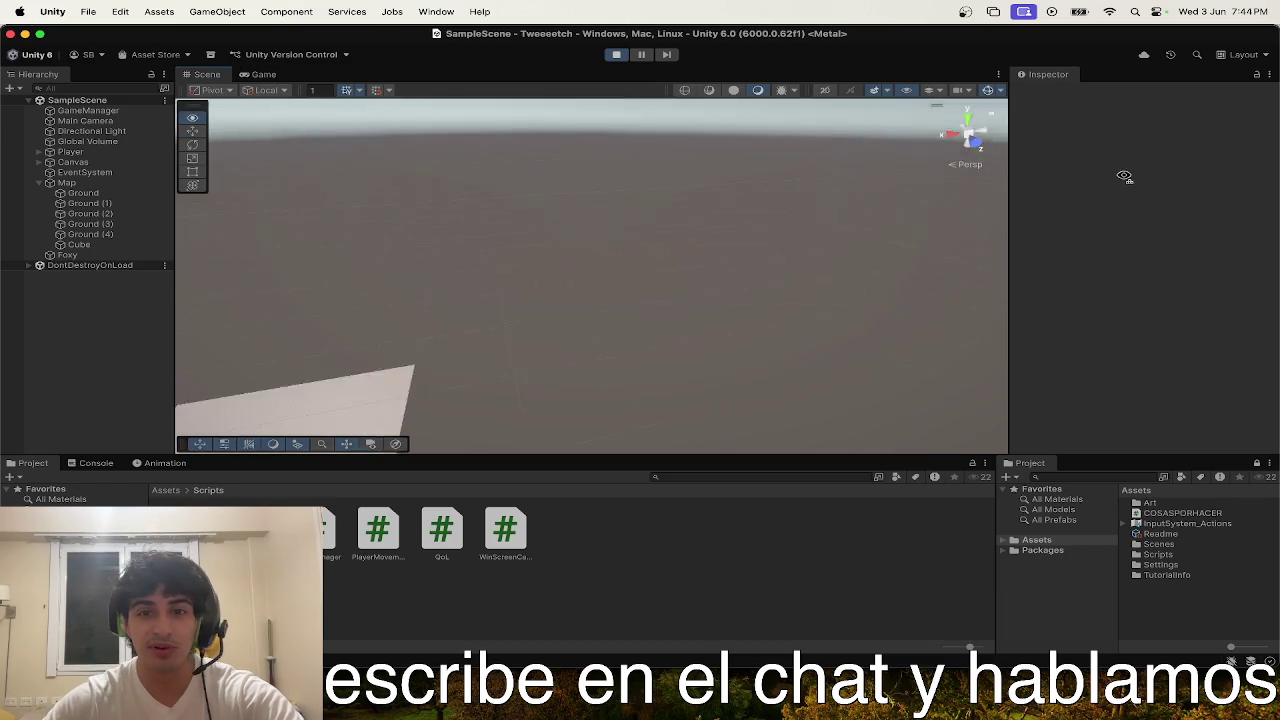
- Stop the play test and switch from the Game view back to the Scene view
mouse_move(364, 143)
mouse_down()
mouse_move(340, 151)
mouse_move(371, 234)
mouse_move(460, 317)
mouse_move(453, 348)
mouse_move(437, 351)
mouse_move(515, 275)
mouse_move(636, 221)
mouse_move(776, 378)
mouse_up()
click(616, 55)
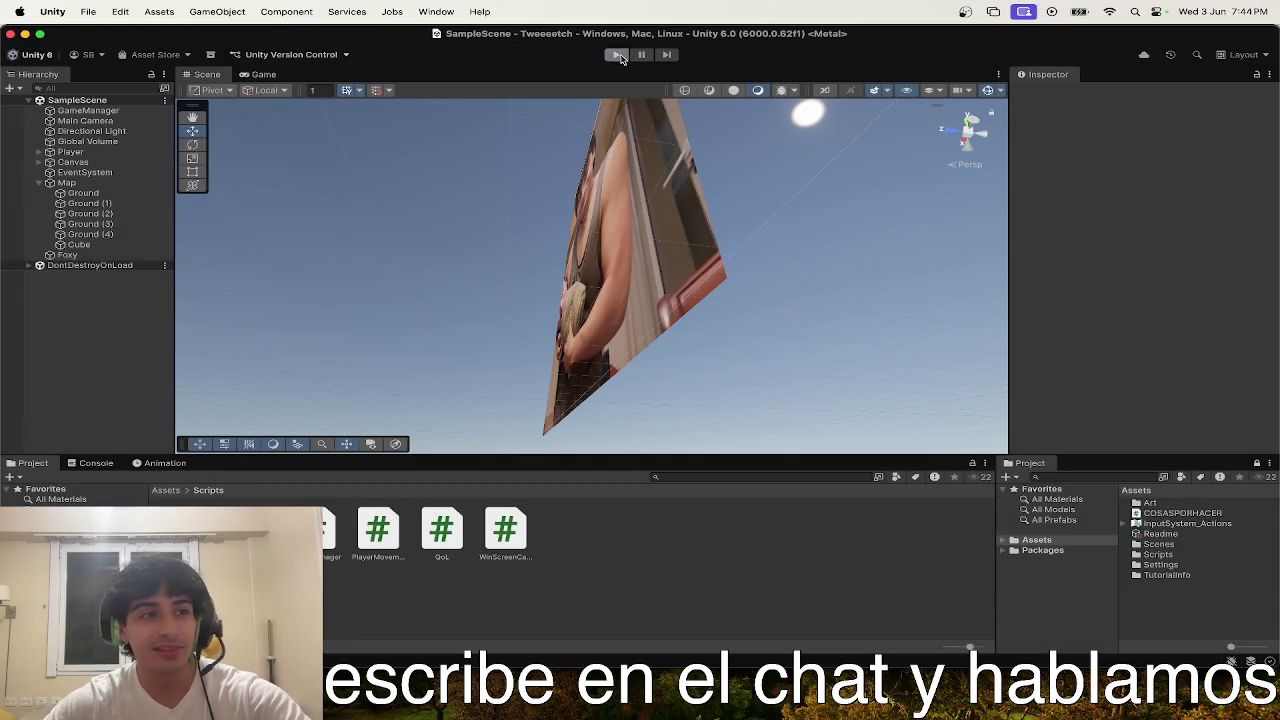
click(257, 76)
click(207, 75)
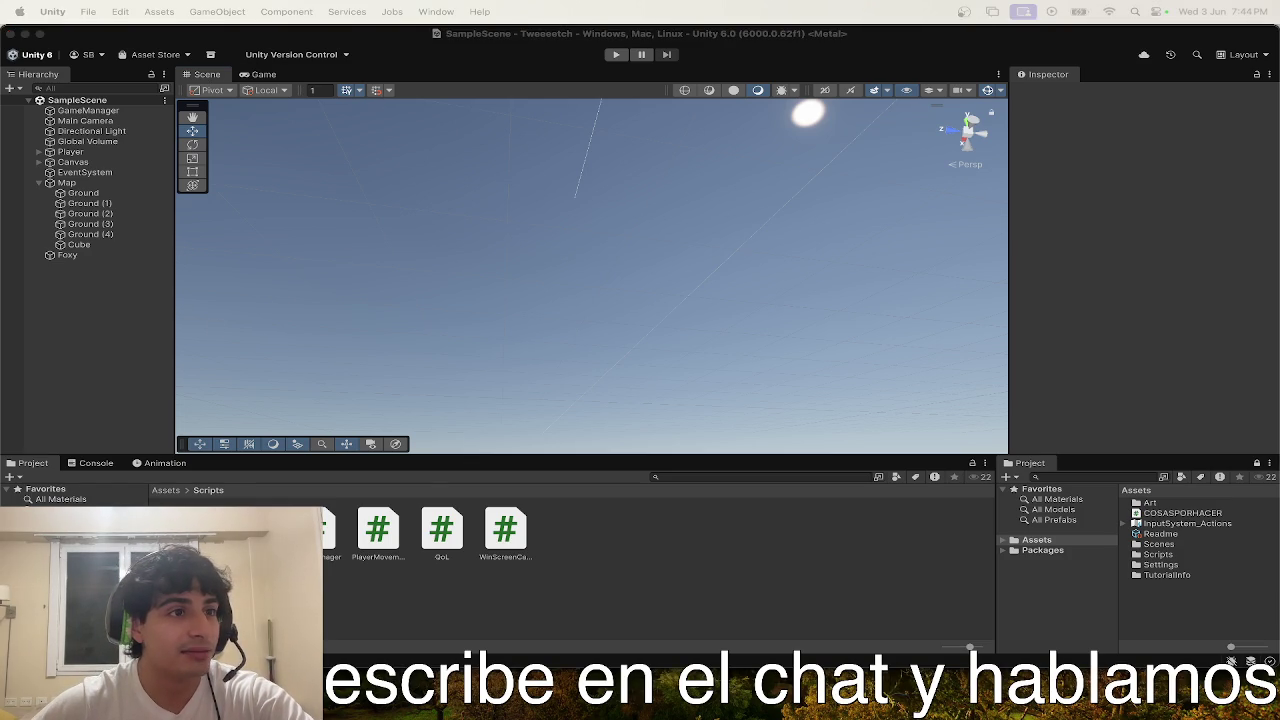
- Select the Ground (3) platform at Z 80 and frame it in the Scene view
mouse_move(706, 443)
mouse_down()
mouse_move(643, 271)
mouse_move(580, 191)
mouse_move(247, 52)
mouse_move(457, 271)
mouse_move(251, 106)
mouse_move(566, 223)
mouse_move(128, 195)
mouse_up()
click(90, 224)
mouse_move(323, 200)
alt+mouse_down()
mouse_move(607, 417)
mouse_move(566, 360)
mouse_move(466, 331)
mouse_move(743, 114)
mouse_move(466, 715)
alt+mouse_up()
key(f)
mouse_move(577, 466)
alt+mouse_down()
mouse_move(594, 300)
mouse_move(537, 306)
mouse_move(558, 283)
alt+mouse_up()
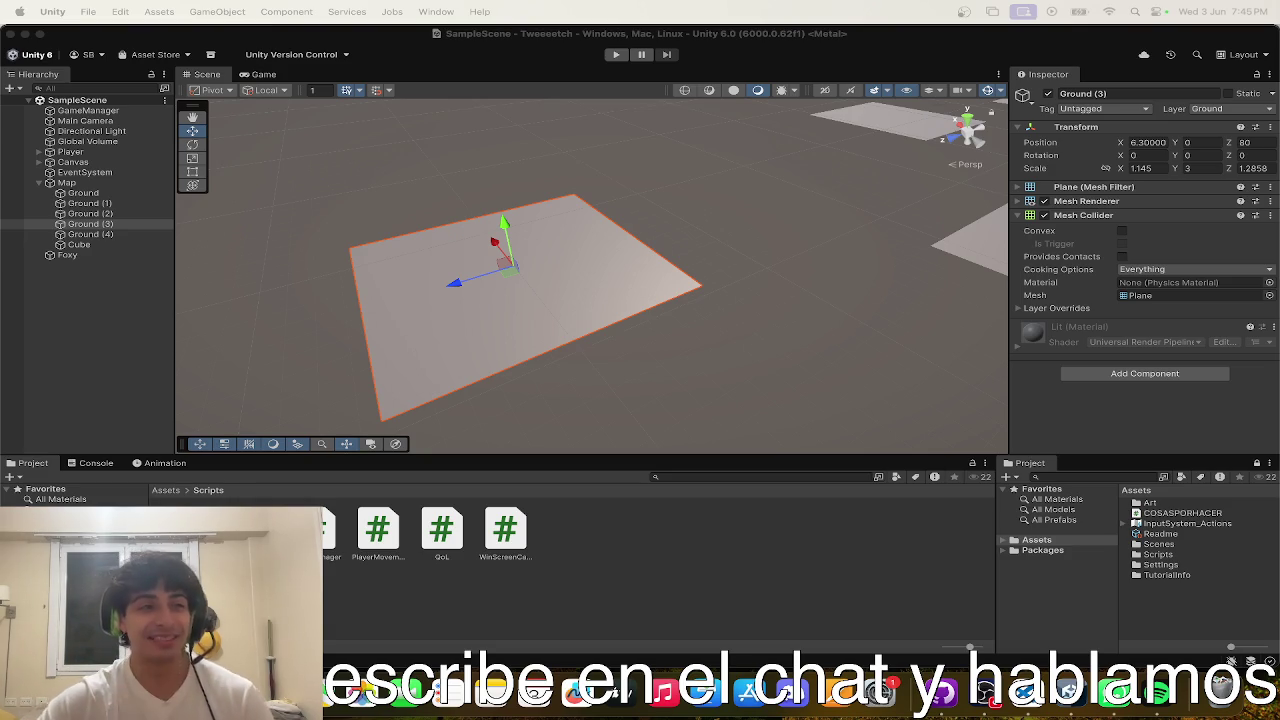
- Deselect Ground (3), orbit across the floating platforms, and select Canvas
click(700, 234)
drag(700, 234, 880, 250)
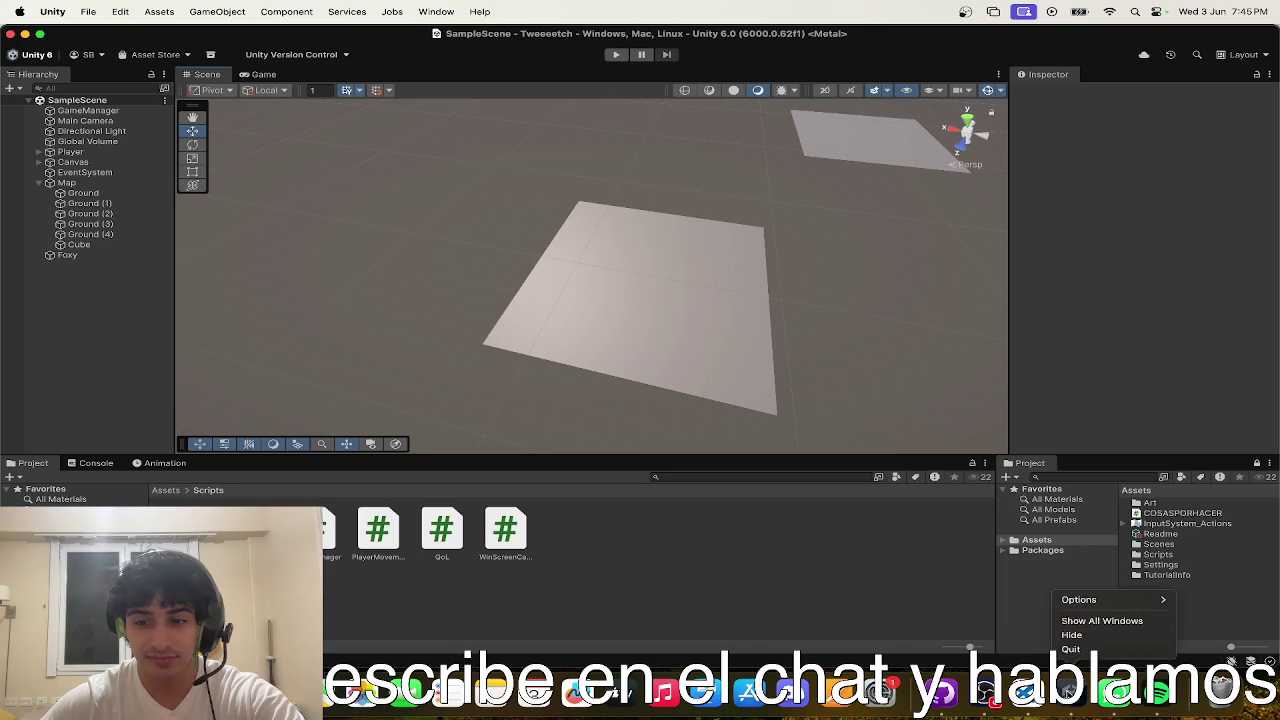
mouse_move(503, 349)
alt+mouse_down()
mouse_move(643, 294)
mouse_move(638, 270)
alt+mouse_up()
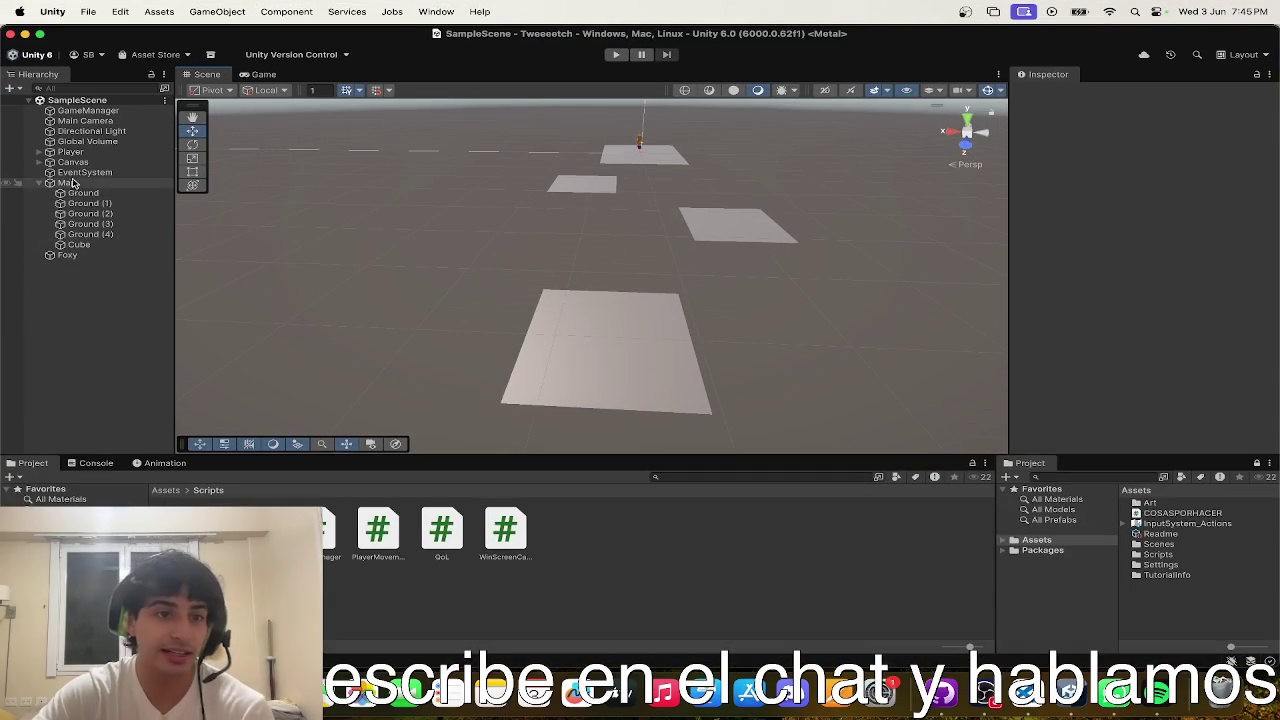
click(75, 162)
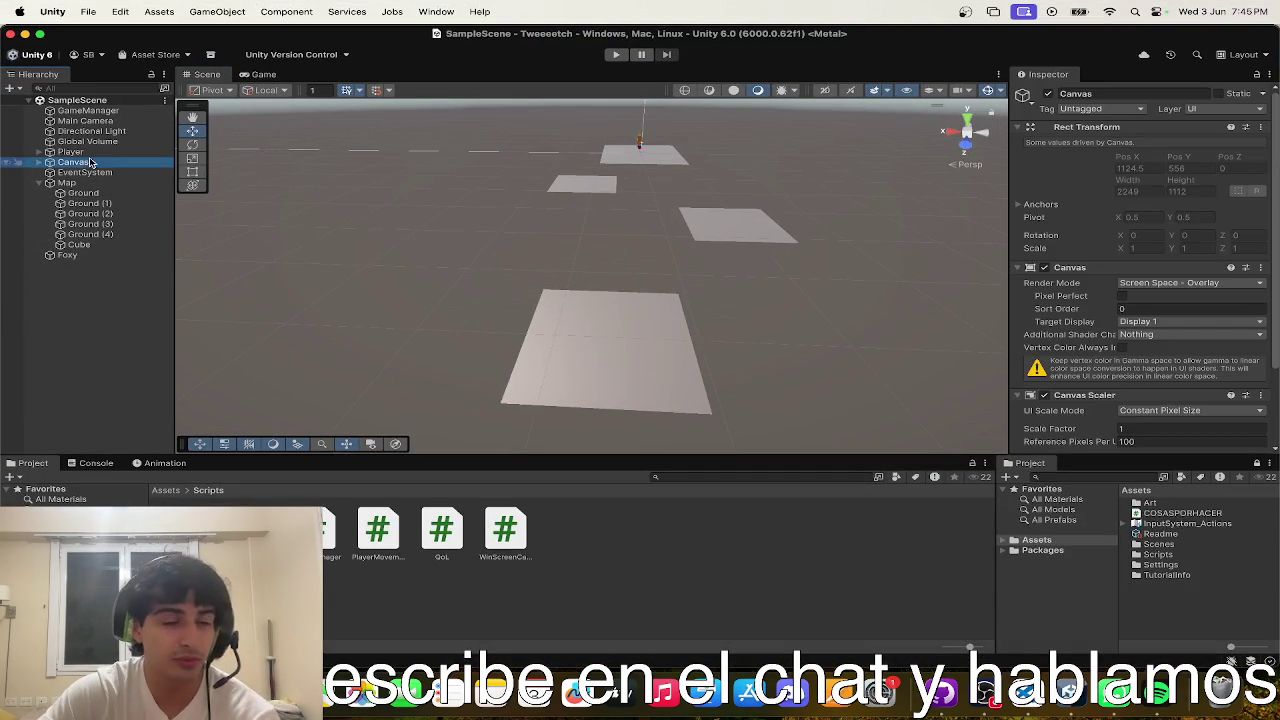
- Duplicate the Canvas's Win Screen and rename the copy 'Lose Screen'
click(92, 172)
key(Up)
key(Right)
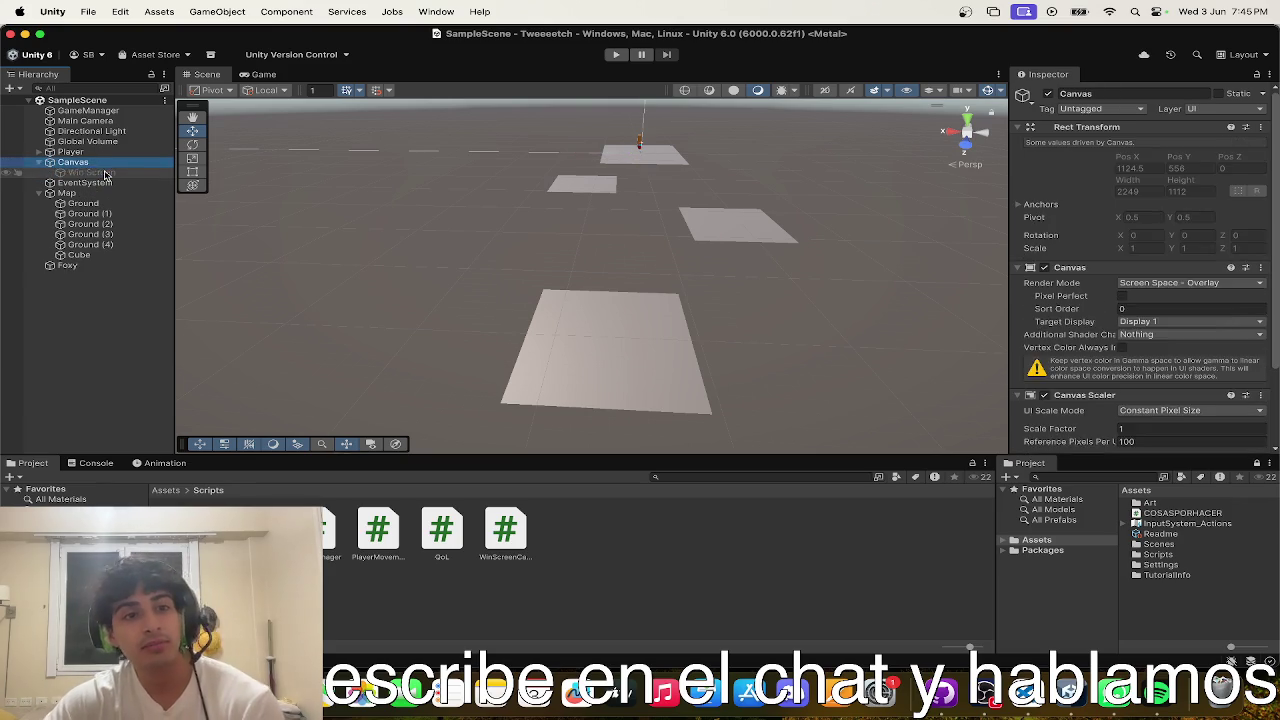
key(Down)
key(Up)
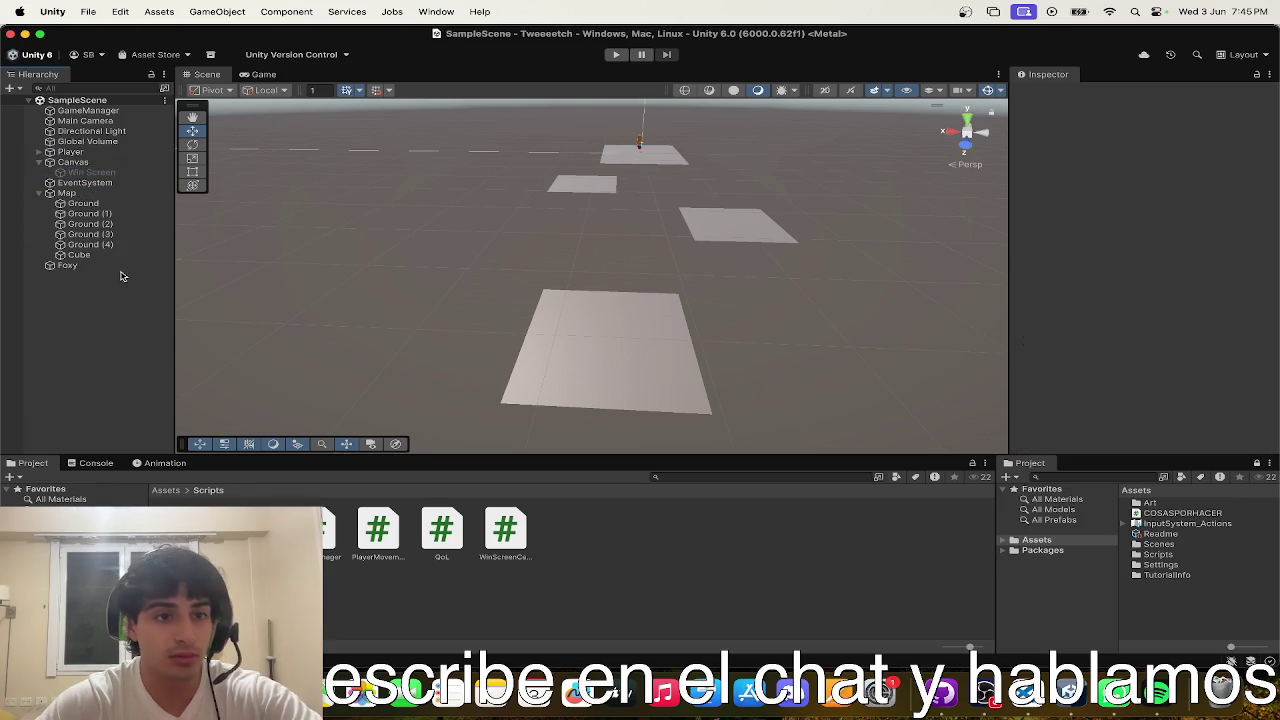
click(88, 182)
key(Up)
key(super+d)
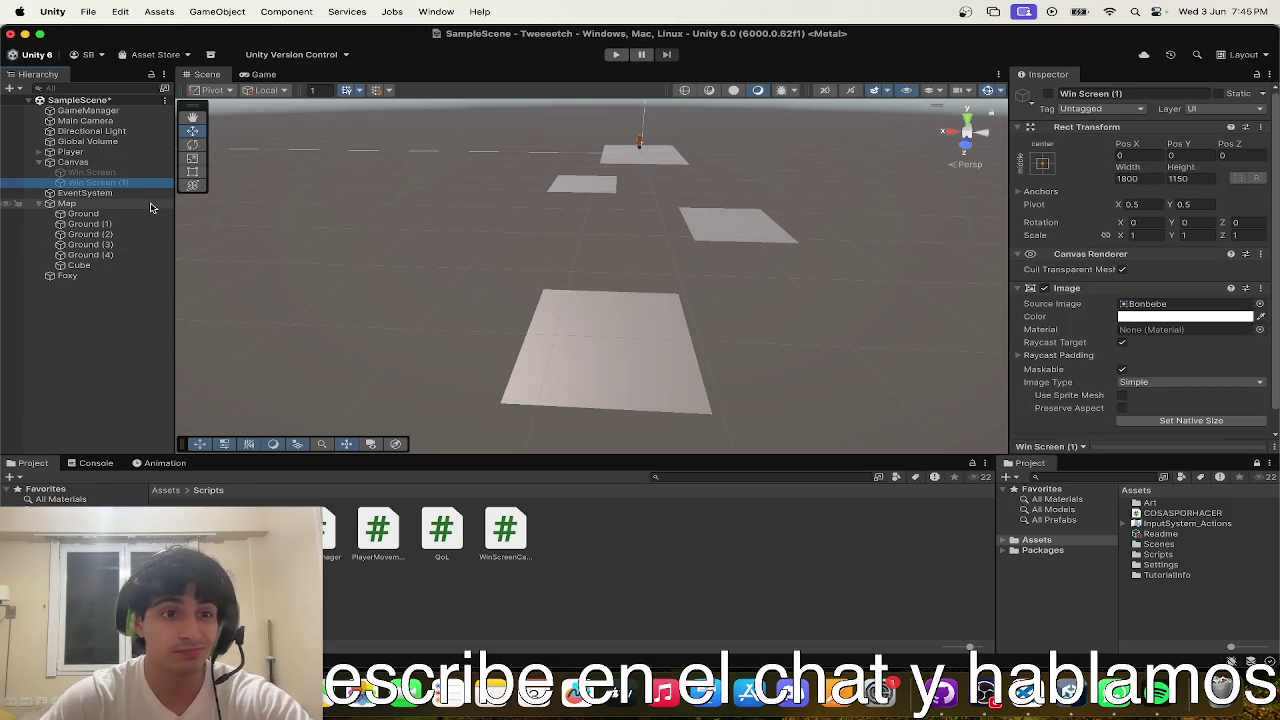
click(1116, 93)
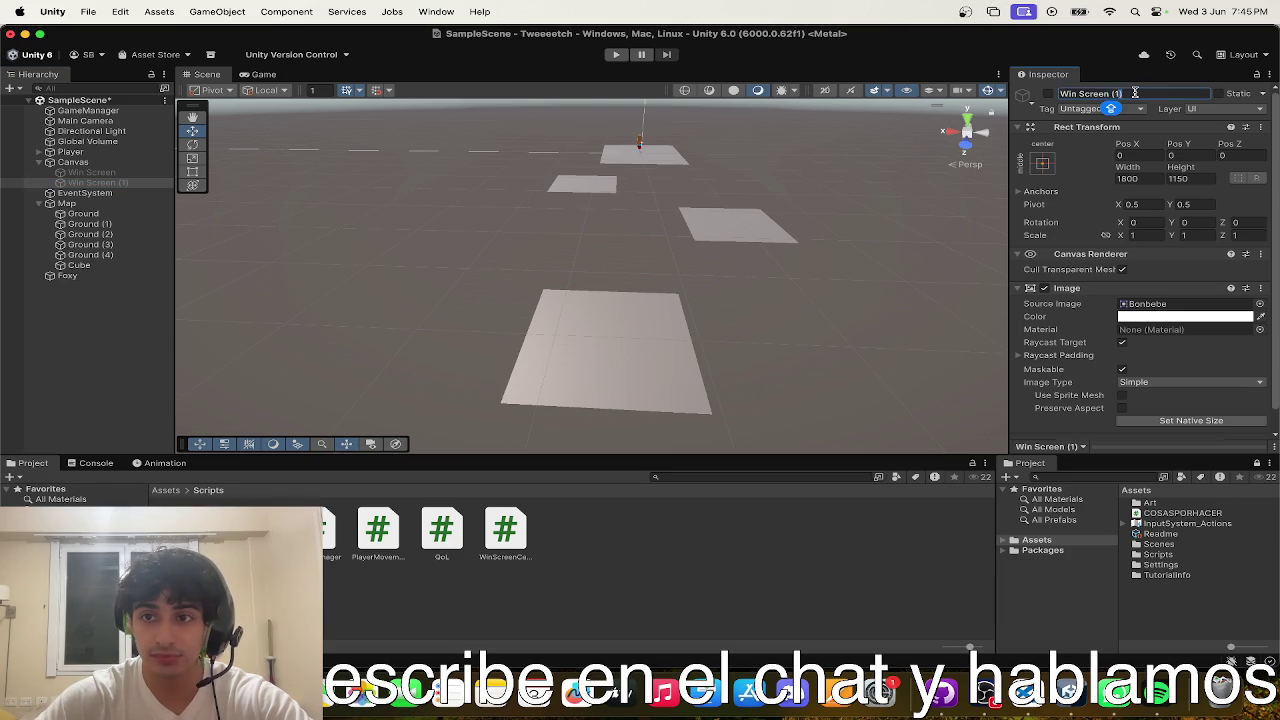
text(Lose Sc)
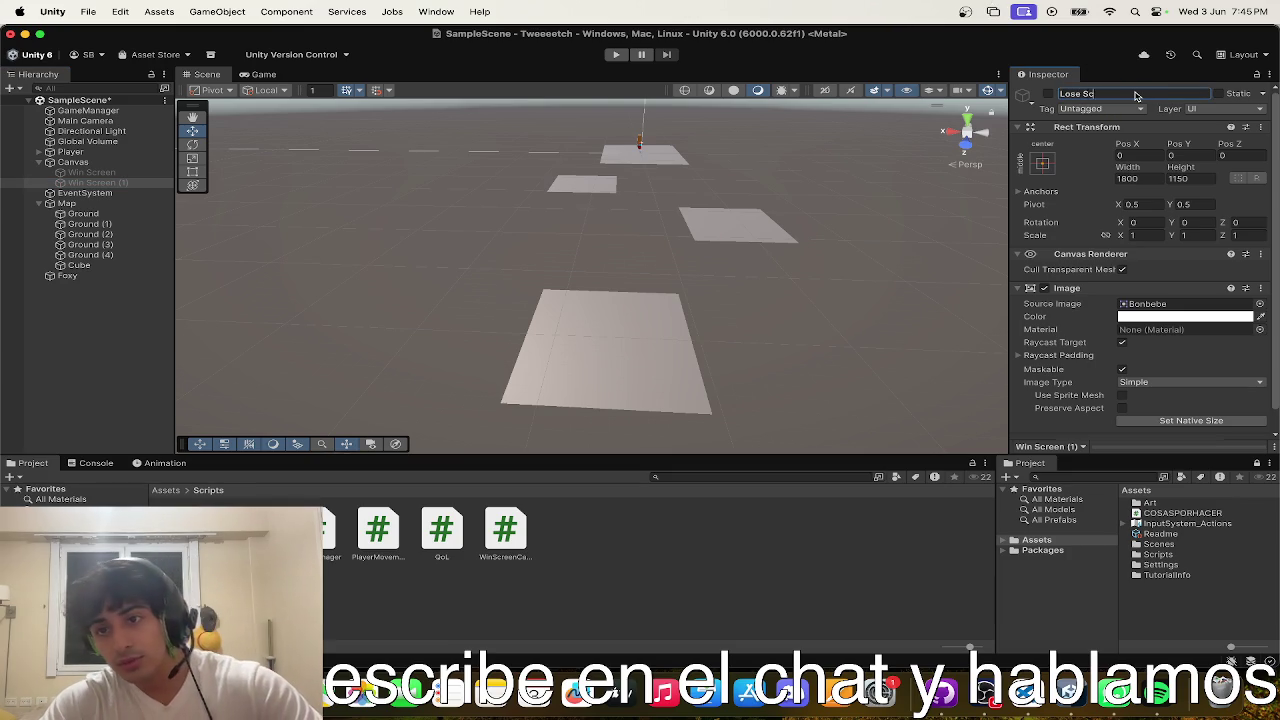
text(reen)
key(Return)
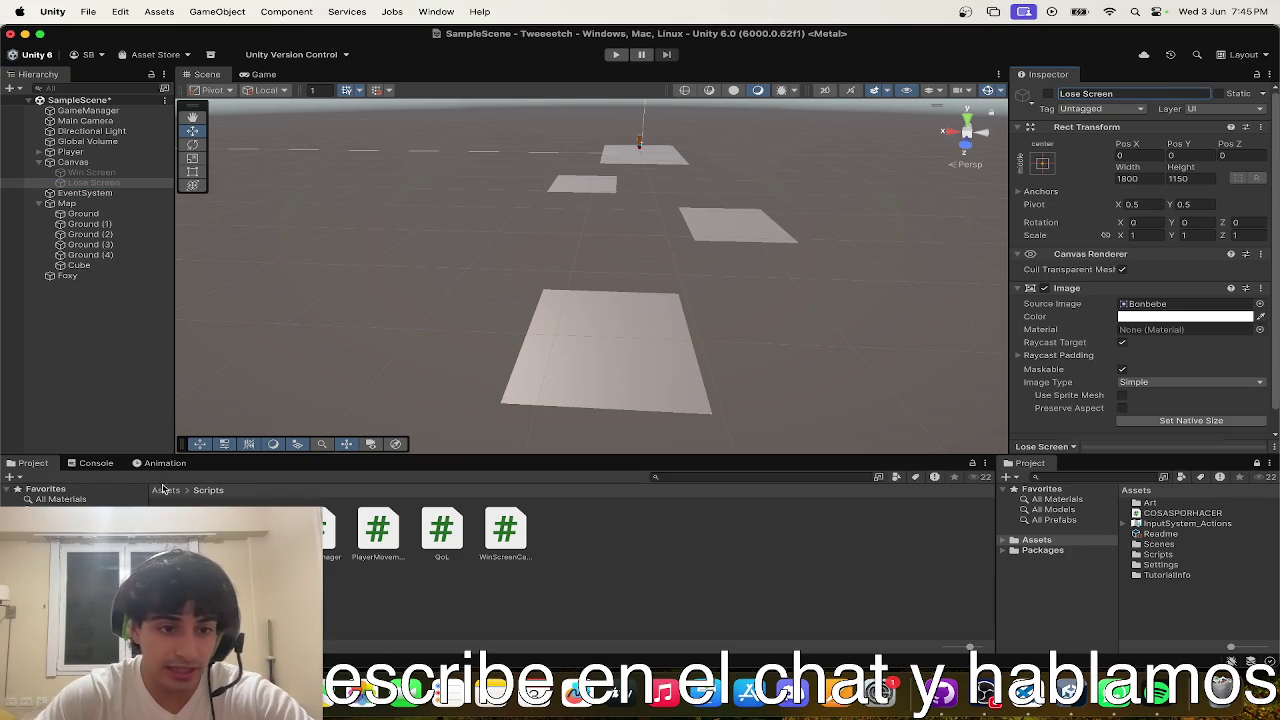
- Open the Assets > Art > Sprites folder in the Project panel
click(166, 491)
double_click(186, 530)
double_click(186, 530)
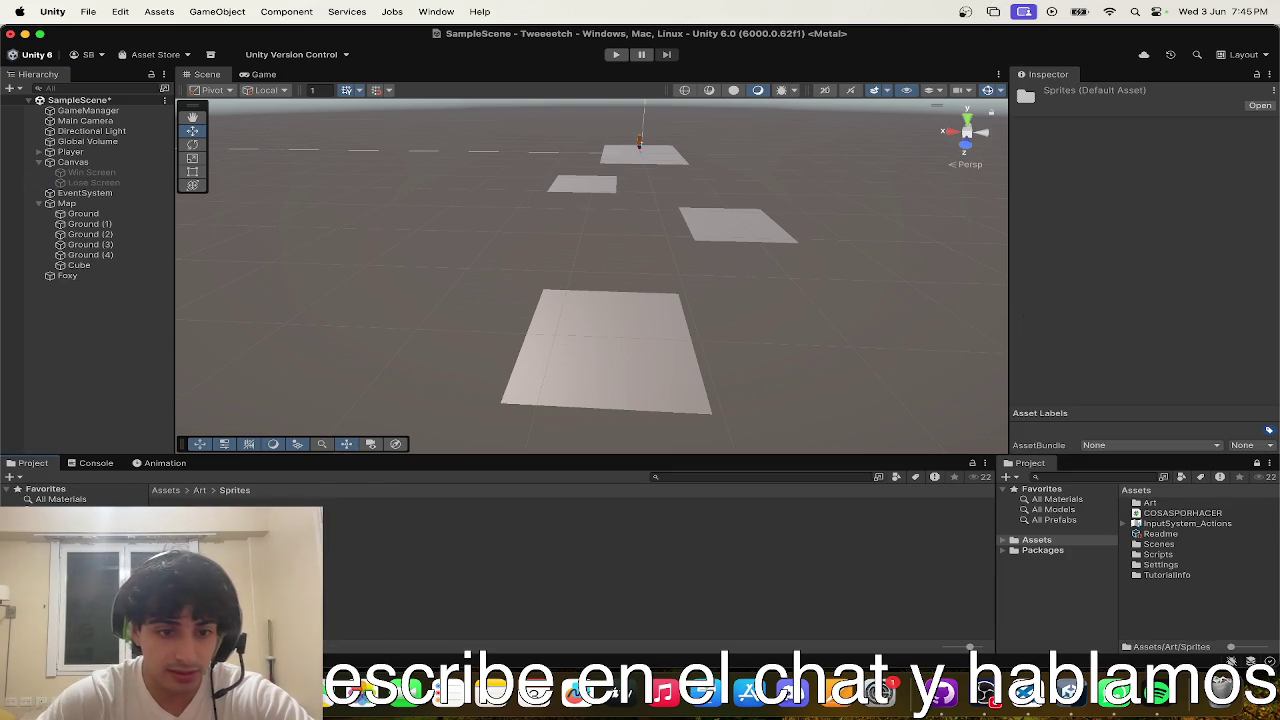
key(super+Tab)
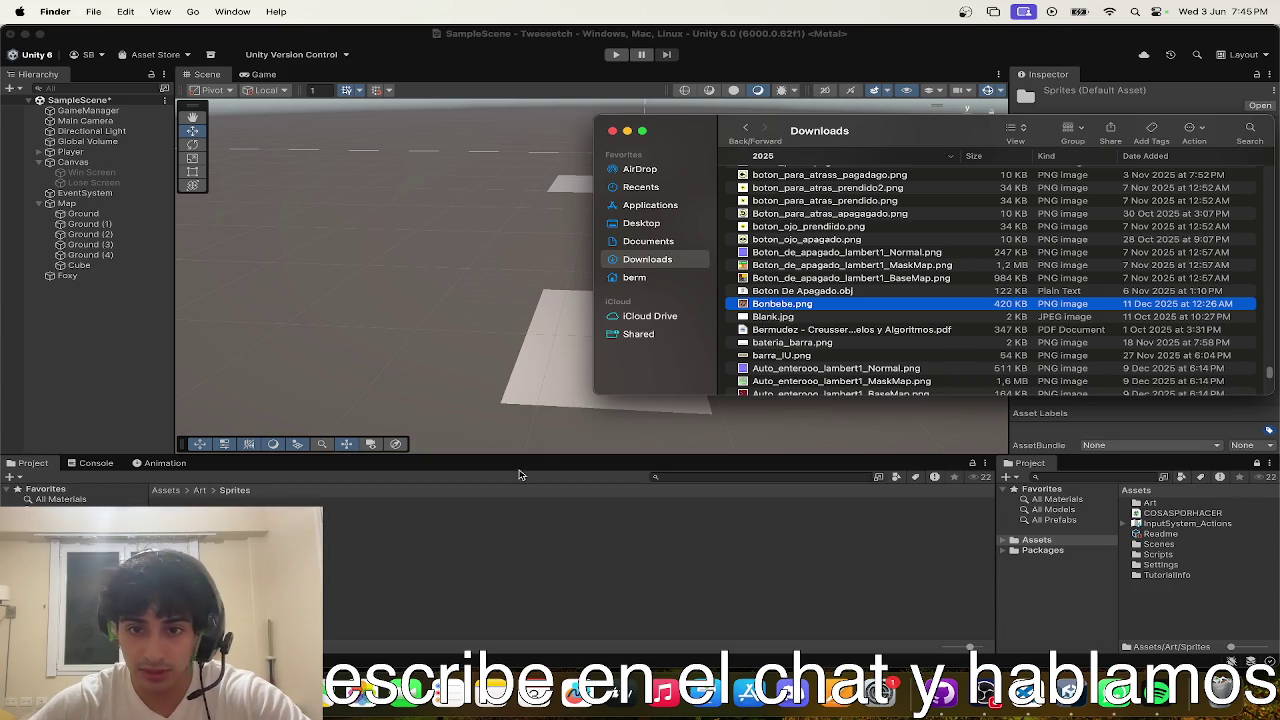
- Browse the Downloads folder, briefly previewing and closing the Albion Online image
scroll(779, 345, down, 3)
scroll(779, 345, up, 15)
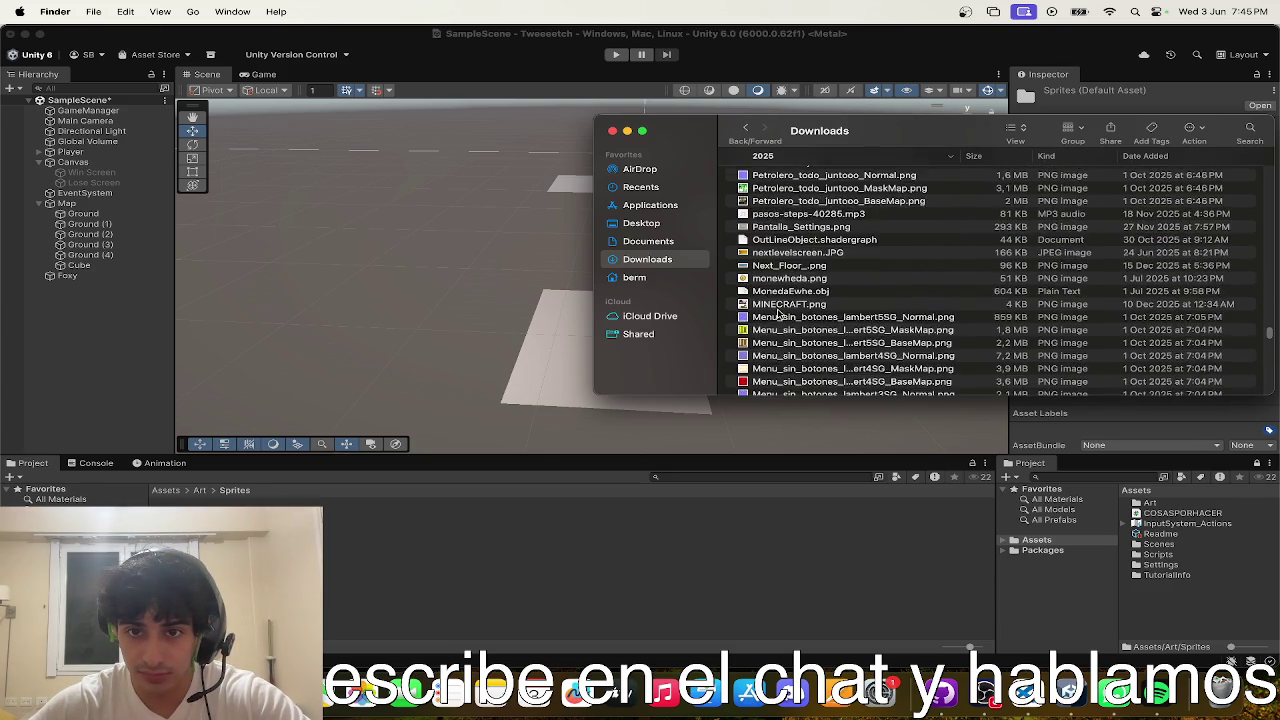
scroll(780, 312, down, 5)
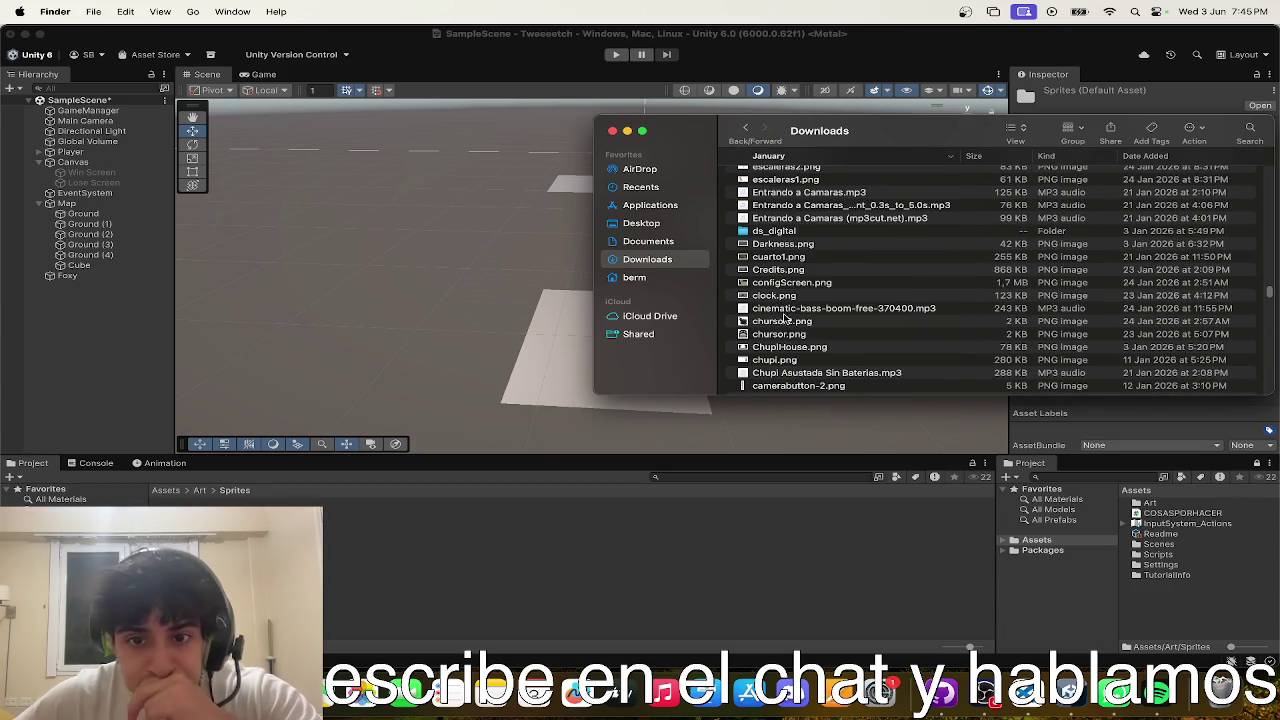
scroll(783, 316, down, 10)
scroll(785, 320, up, 15)
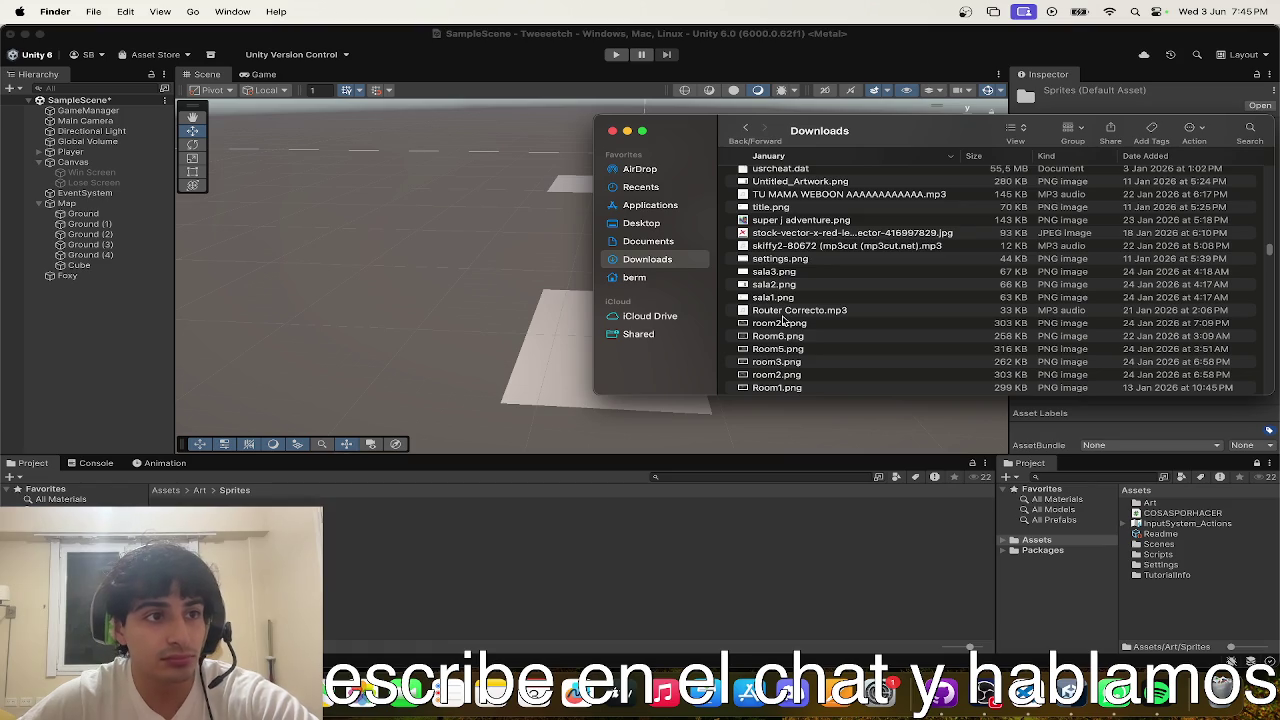
scroll(783, 322, up, 5)
scroll(783, 322, up, 5)
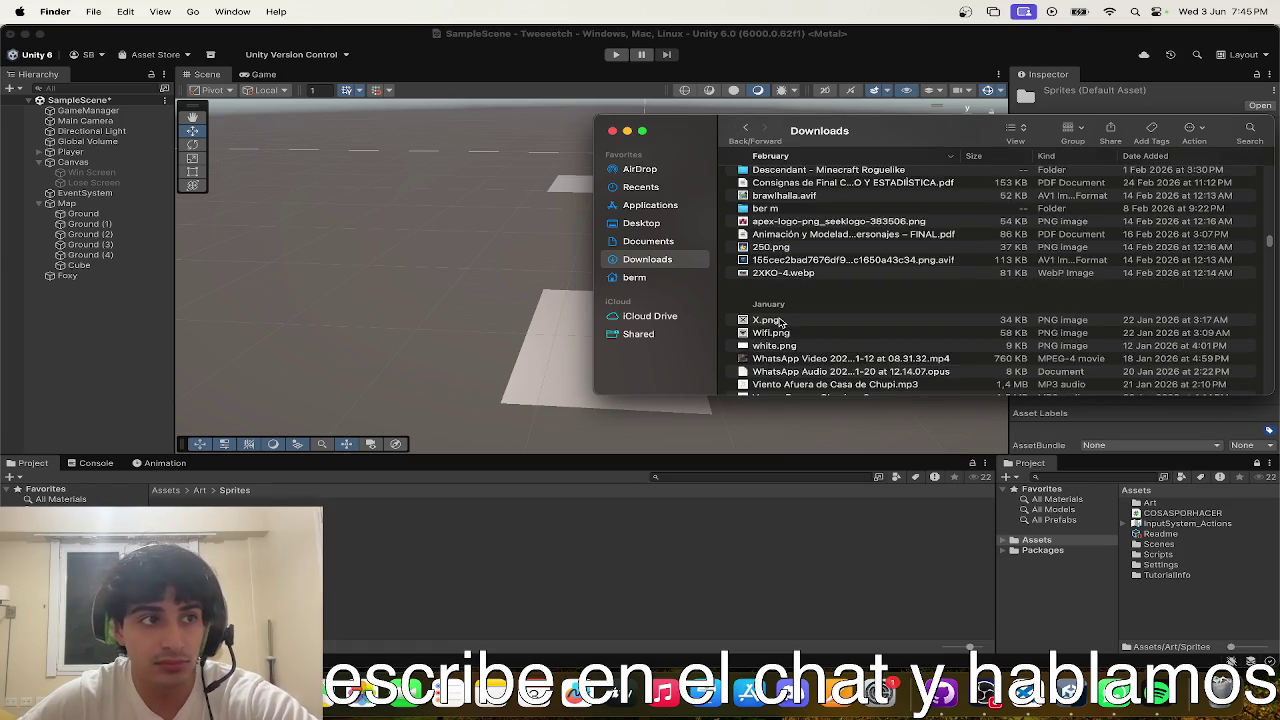
scroll(783, 322, down, 3)
click(799, 305)
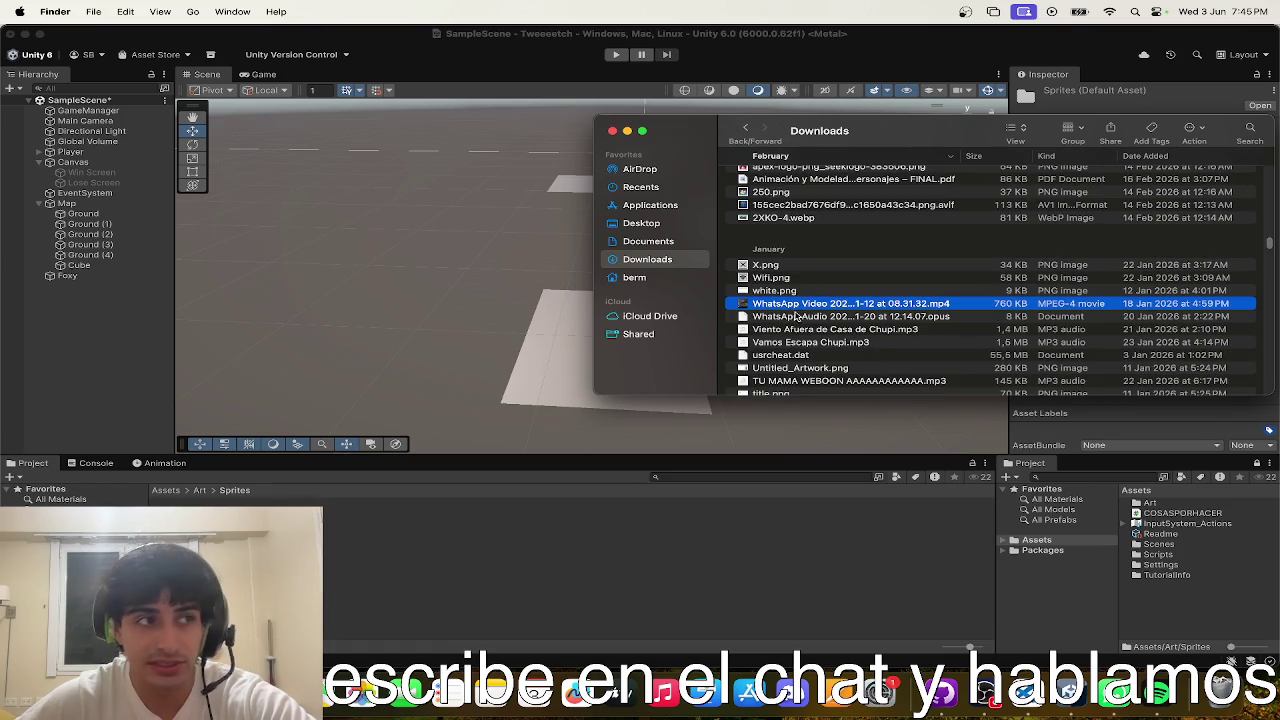
scroll(805, 318, down, 20)
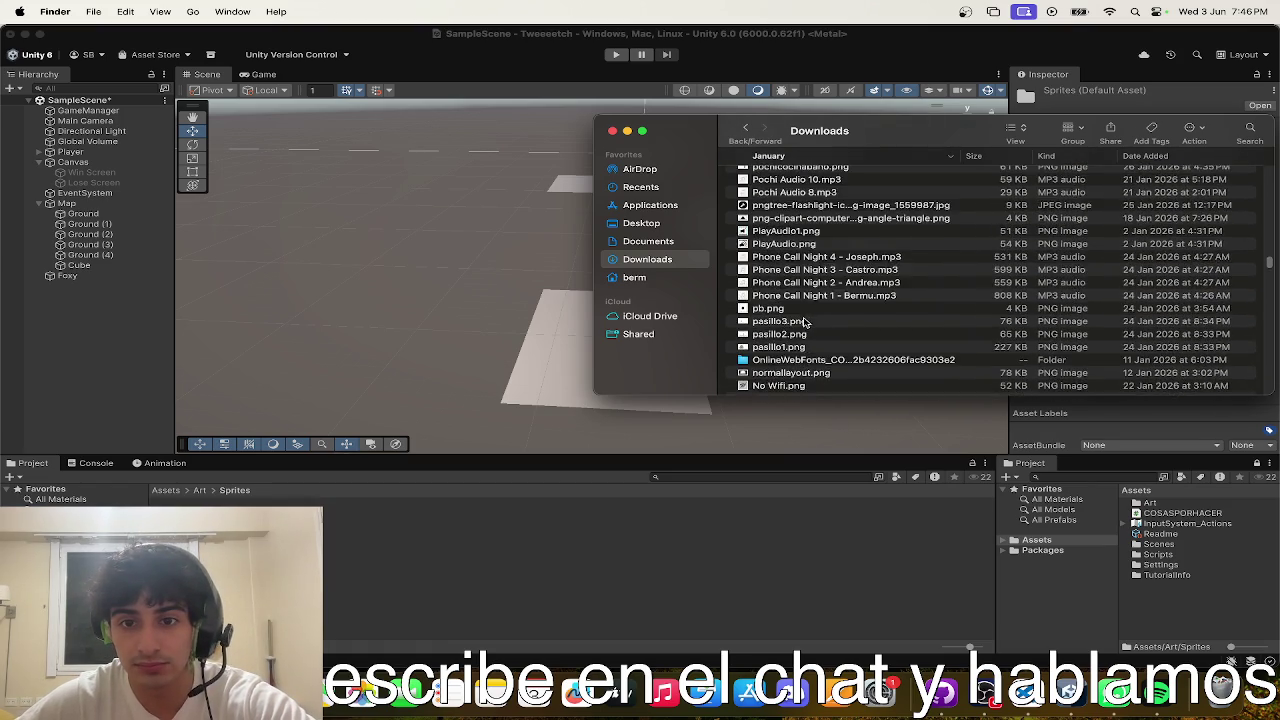
scroll(805, 322, up, 20)
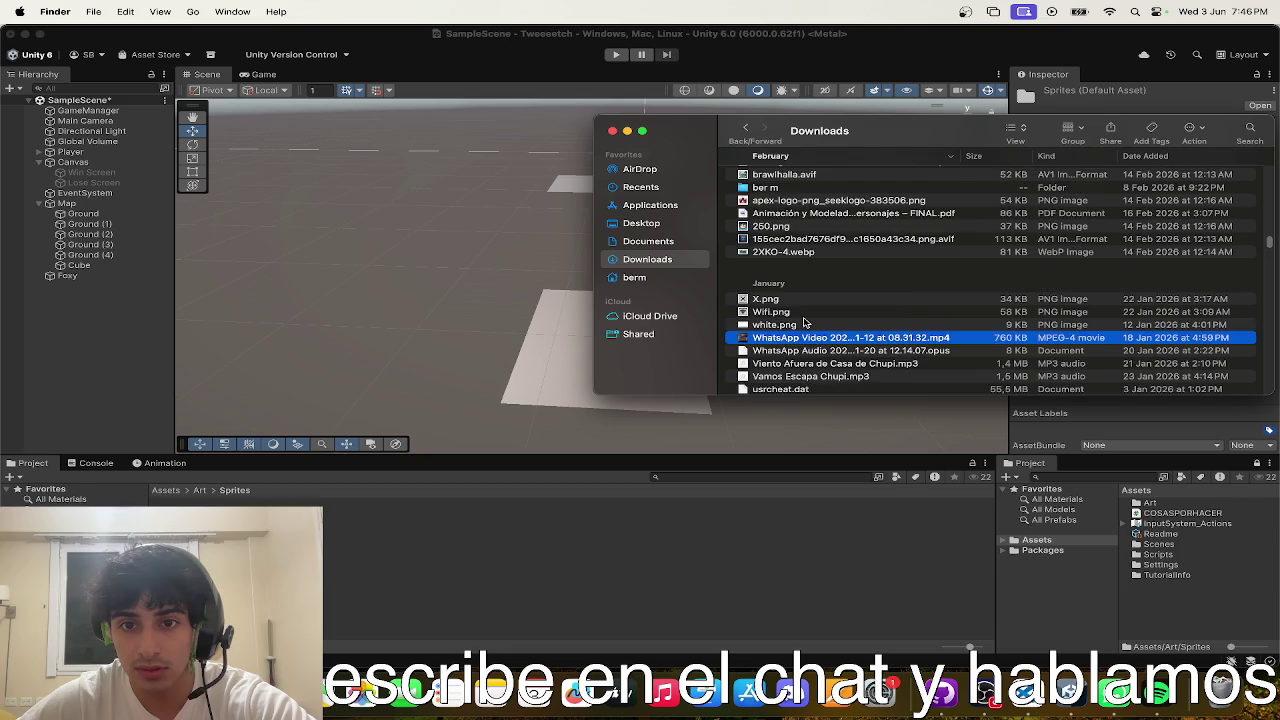
scroll(818, 224, up, 10)
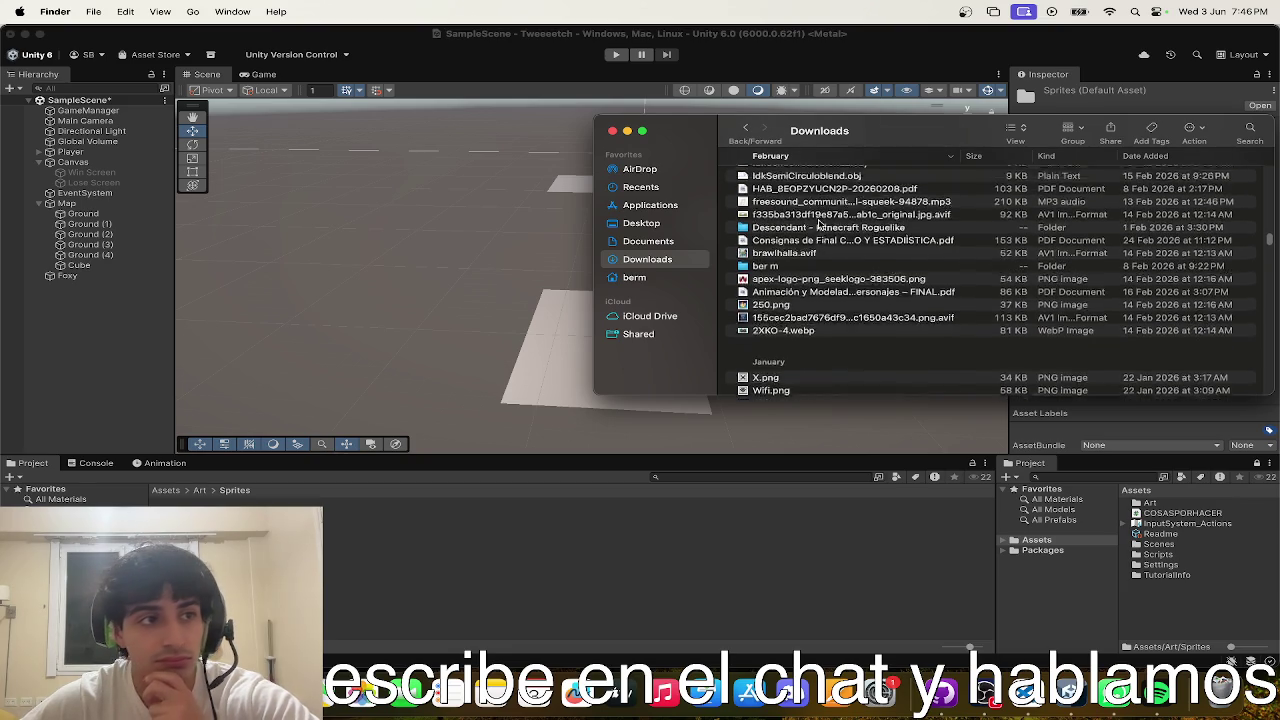
click(811, 190)
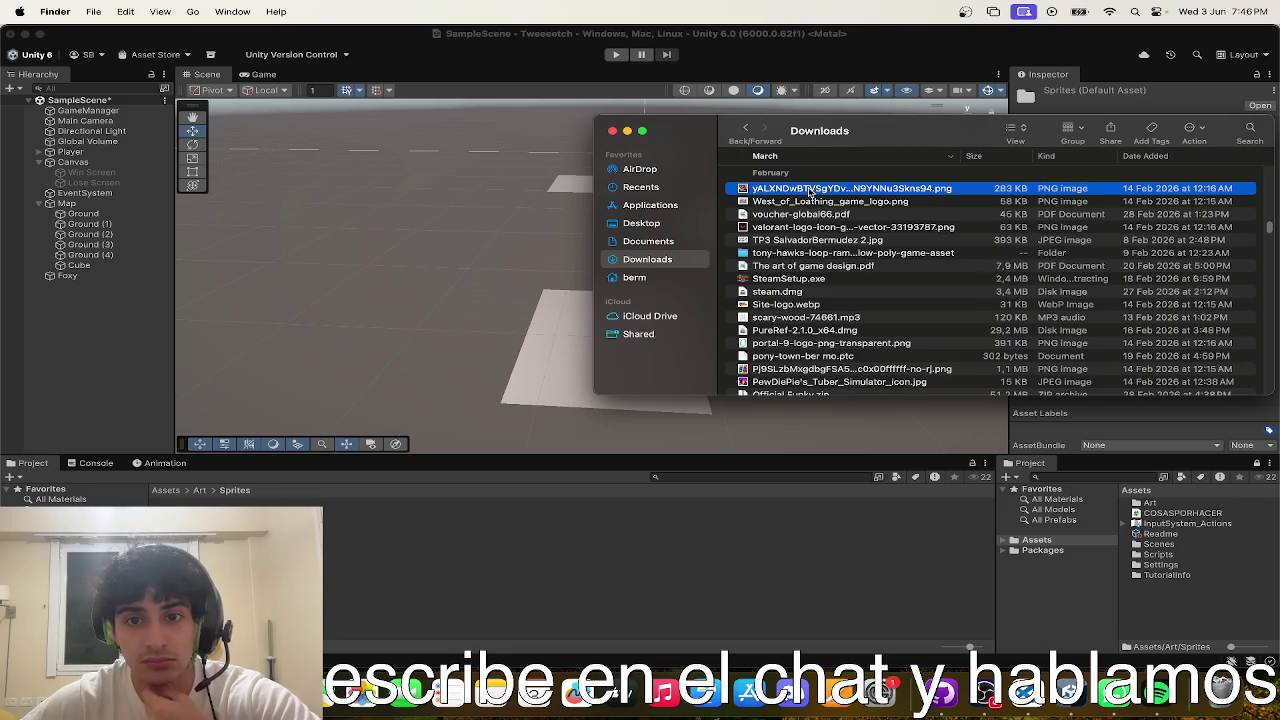
double_click(811, 190)
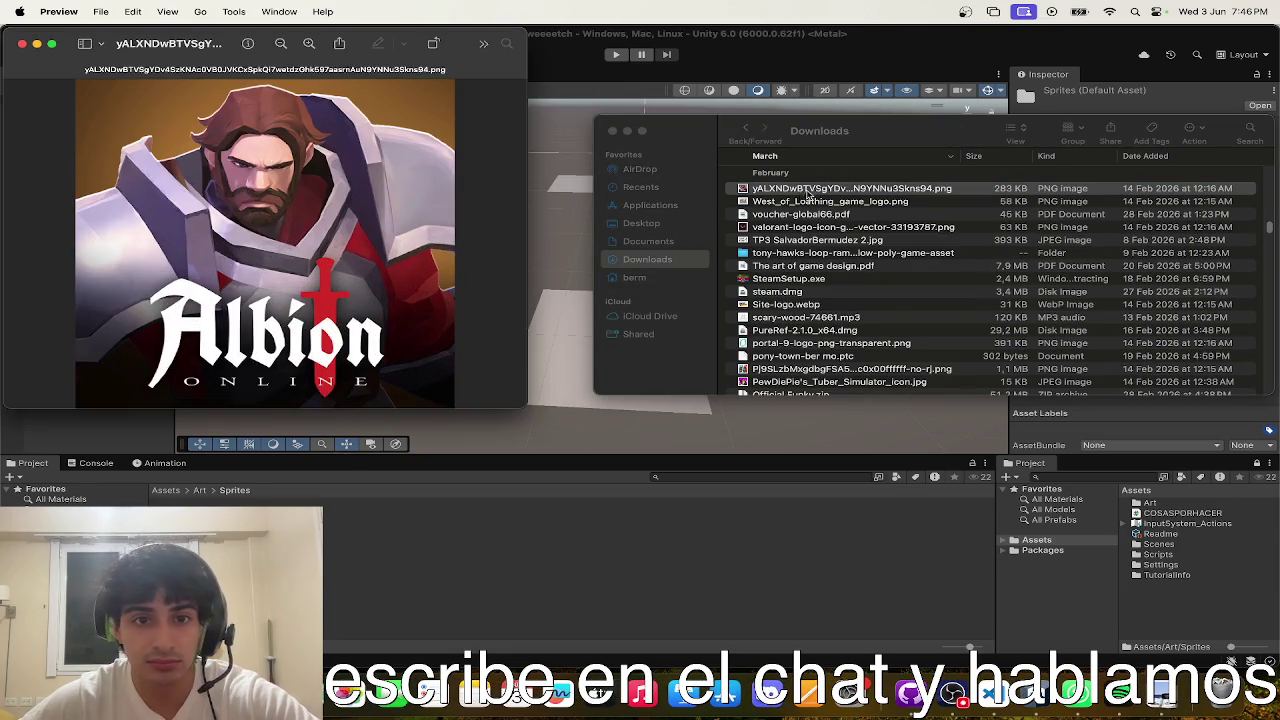
key(super+w)
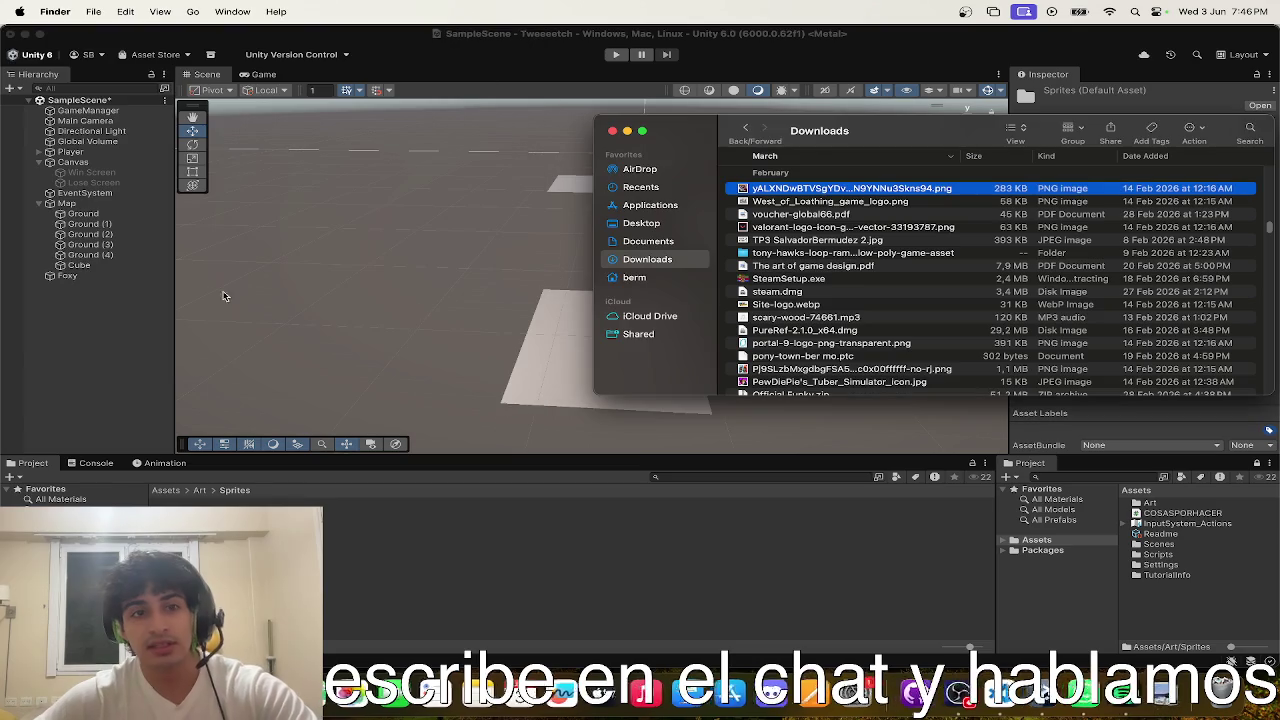
- Import Bonbebe.png into Unity's Sprites folder and open it
scroll(789, 247, up, 3)
scroll(789, 247, up, 10)
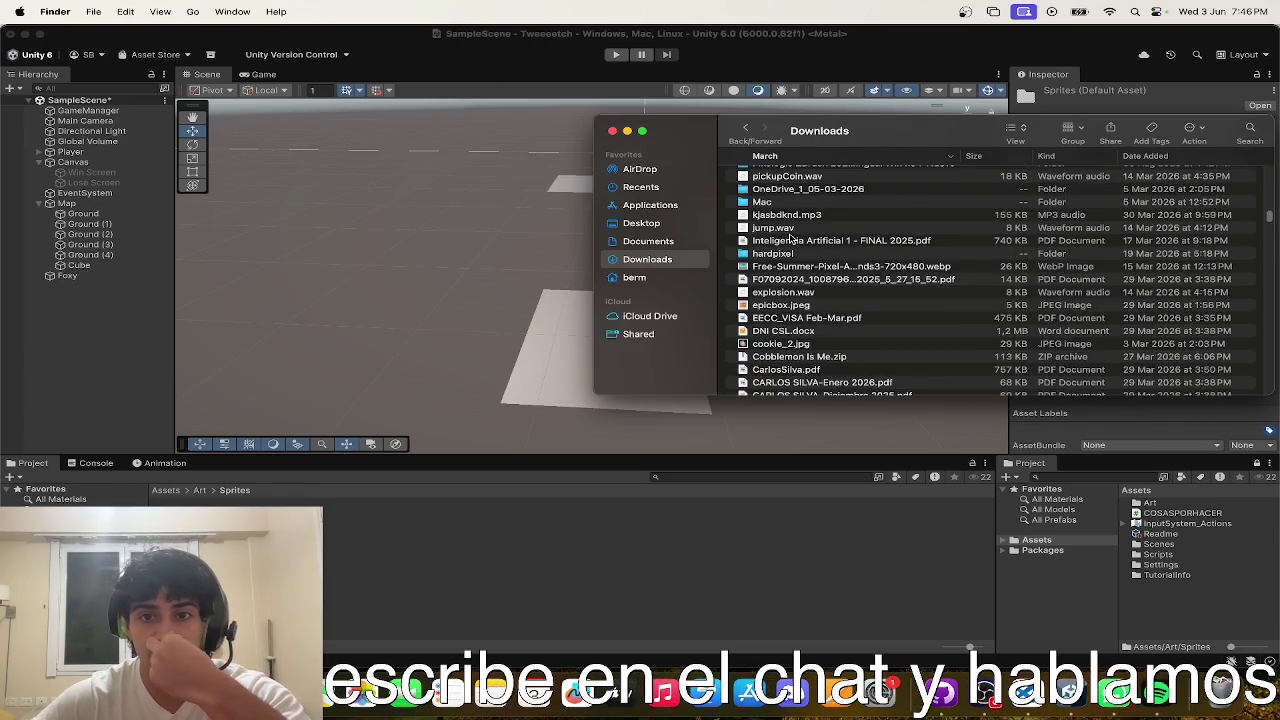
scroll(789, 240, up, 10)
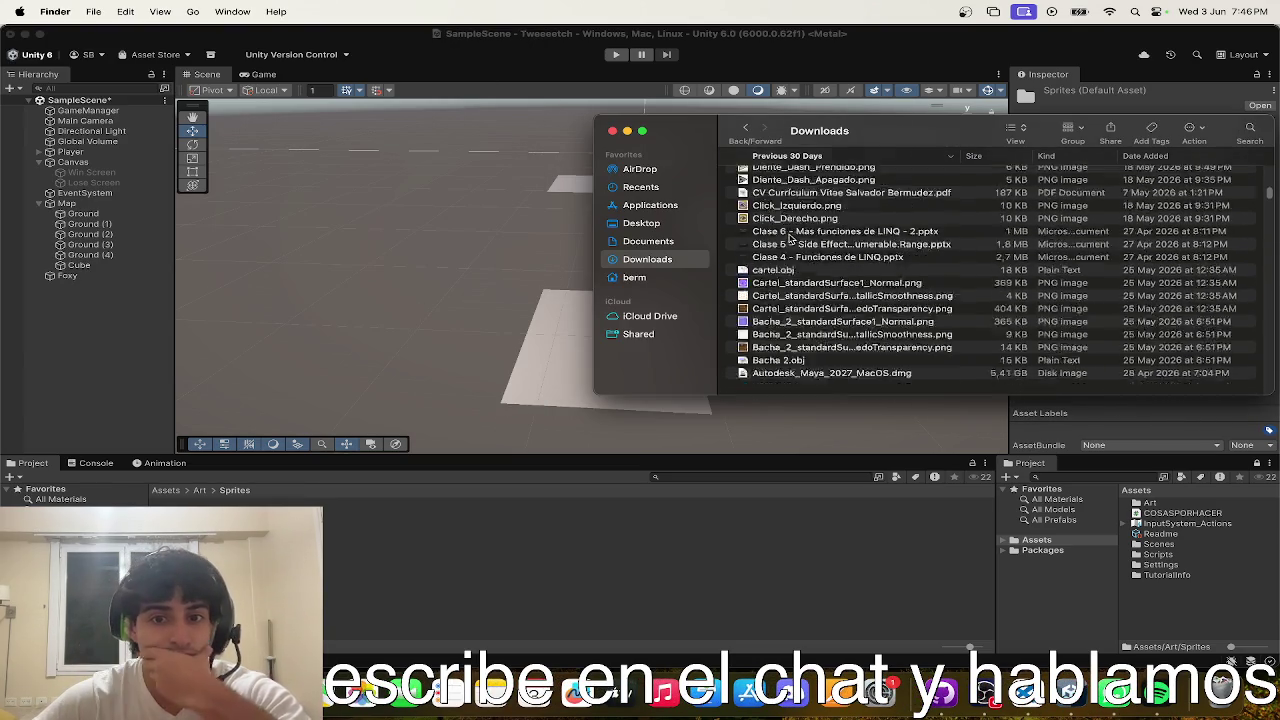
click(779, 277)
scroll(770, 300, down, 15)
scroll(765, 330, down, 15)
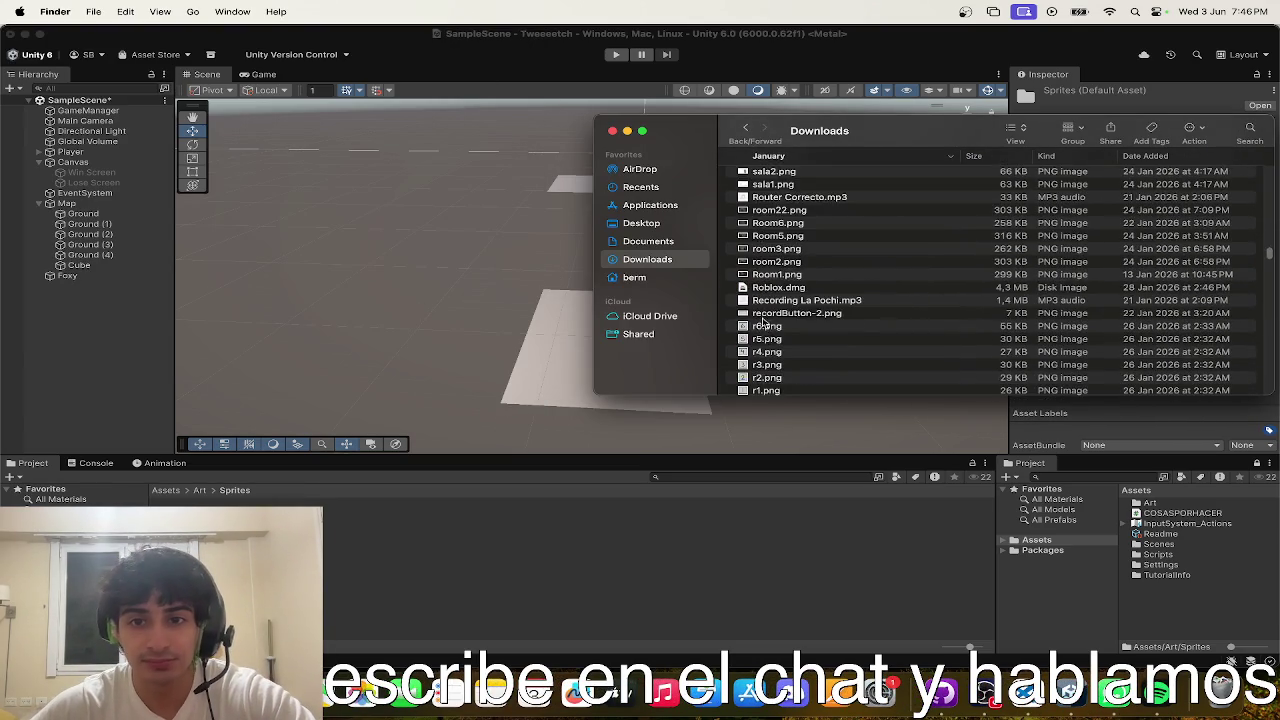
scroll(755, 312, down, 15)
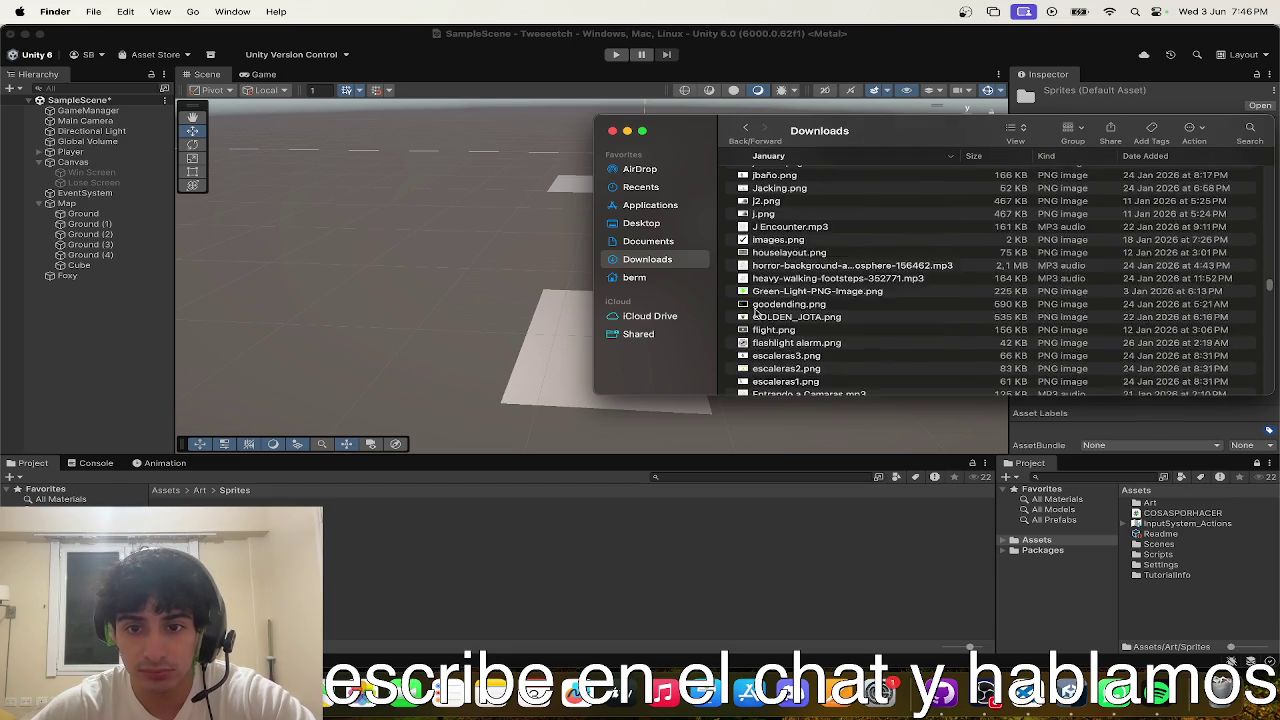
scroll(757, 313, down, 5)
drag(757, 313, 355, 545)
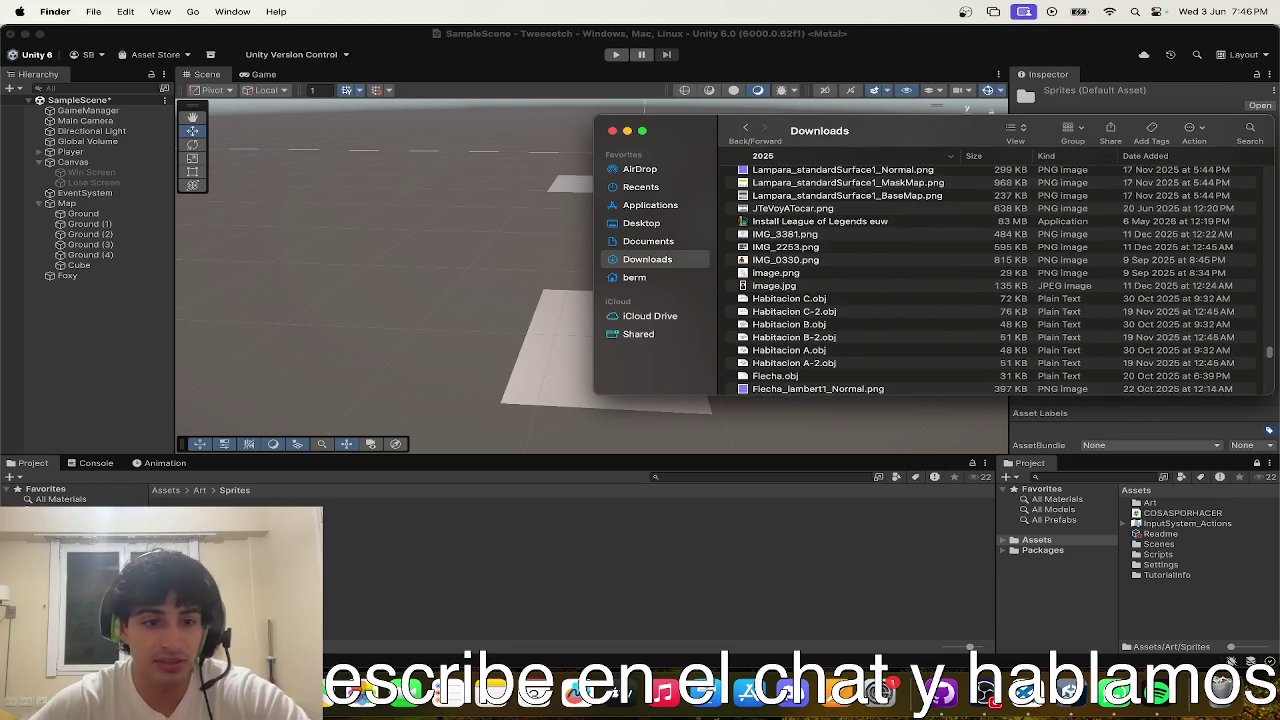
double_click(180, 540)
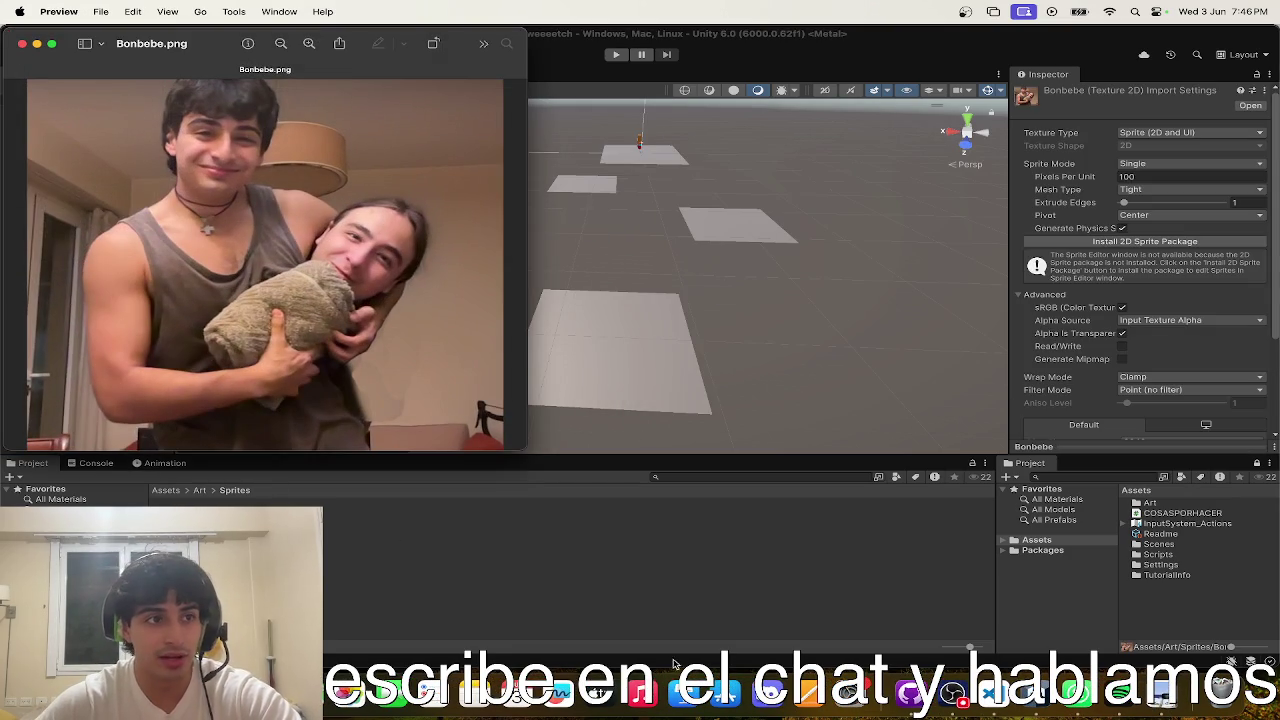
- Find IMG_0330.png in Downloads and open it in Preview
click(690, 690)
scroll(835, 300, down, 10)
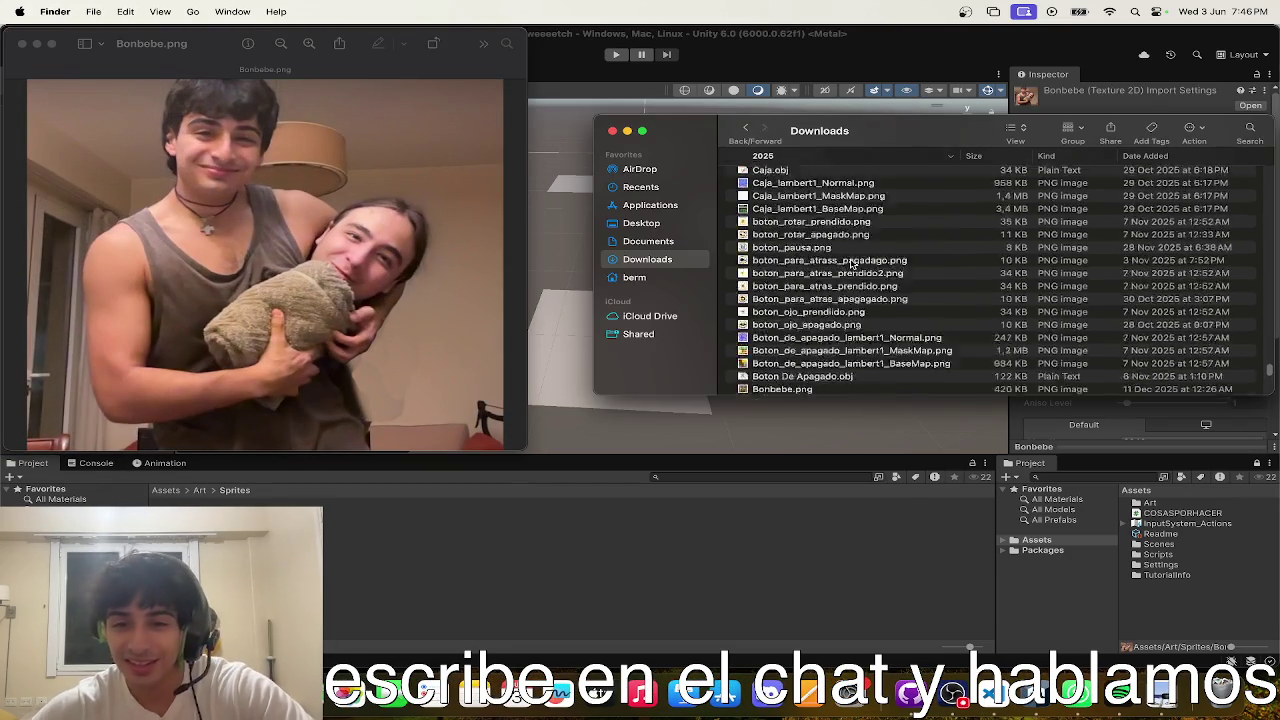
scroll(835, 300, up, 5)
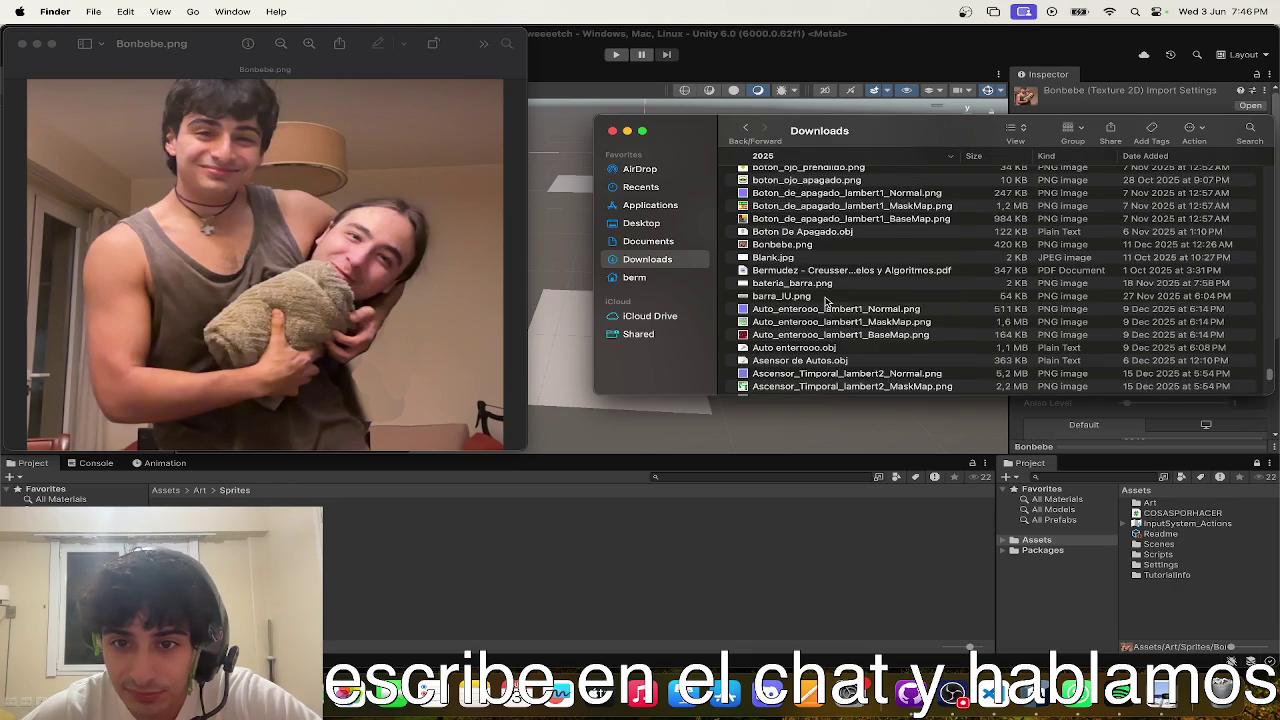
scroll(826, 300, up, 3)
scroll(824, 303, up, 3)
scroll(824, 303, up, 10)
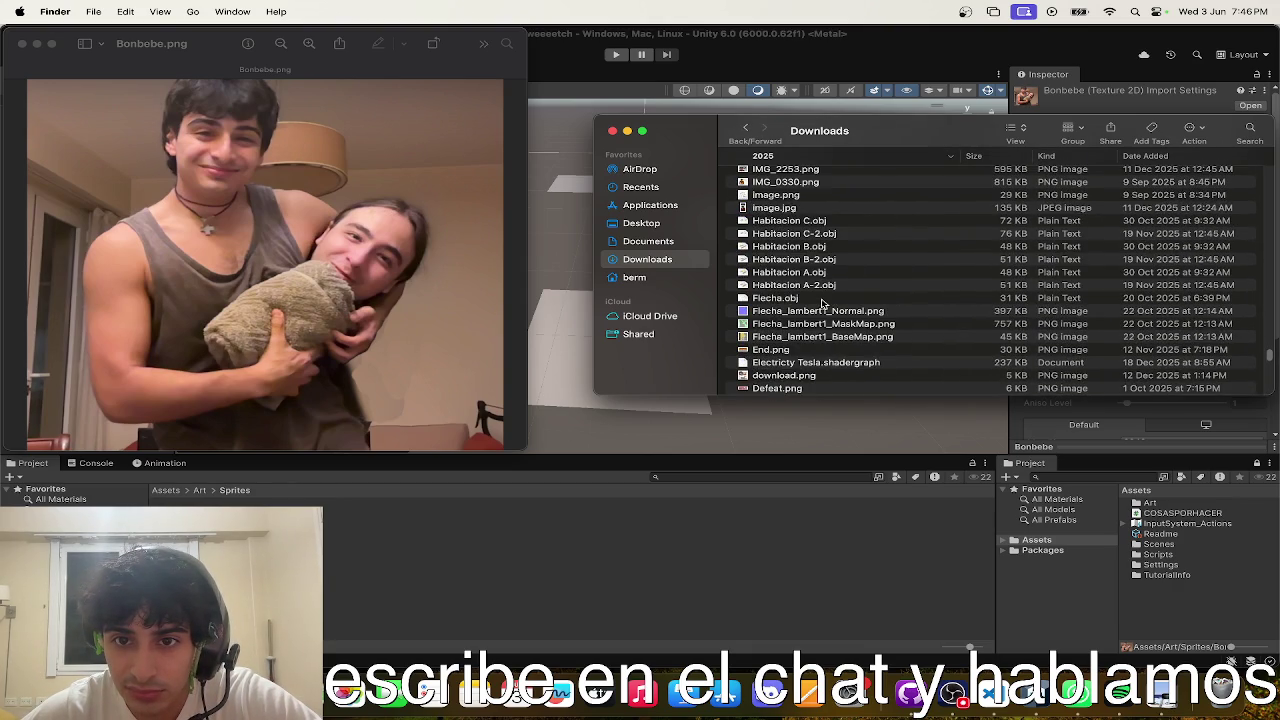
scroll(824, 303, up, 2)
double_click(754, 243)
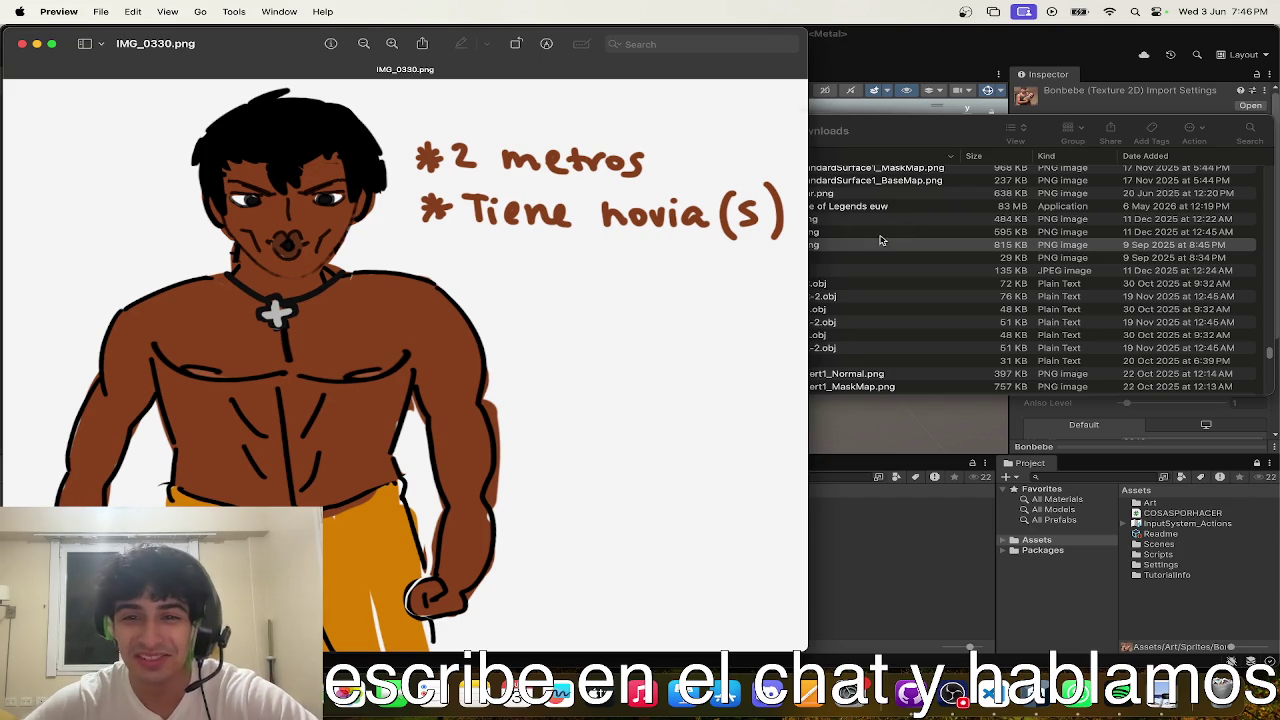
- View IMG_2253.png in Preview, close it, and import it into Unity's Sprites folder
click(881, 240)
double_click(770, 232)
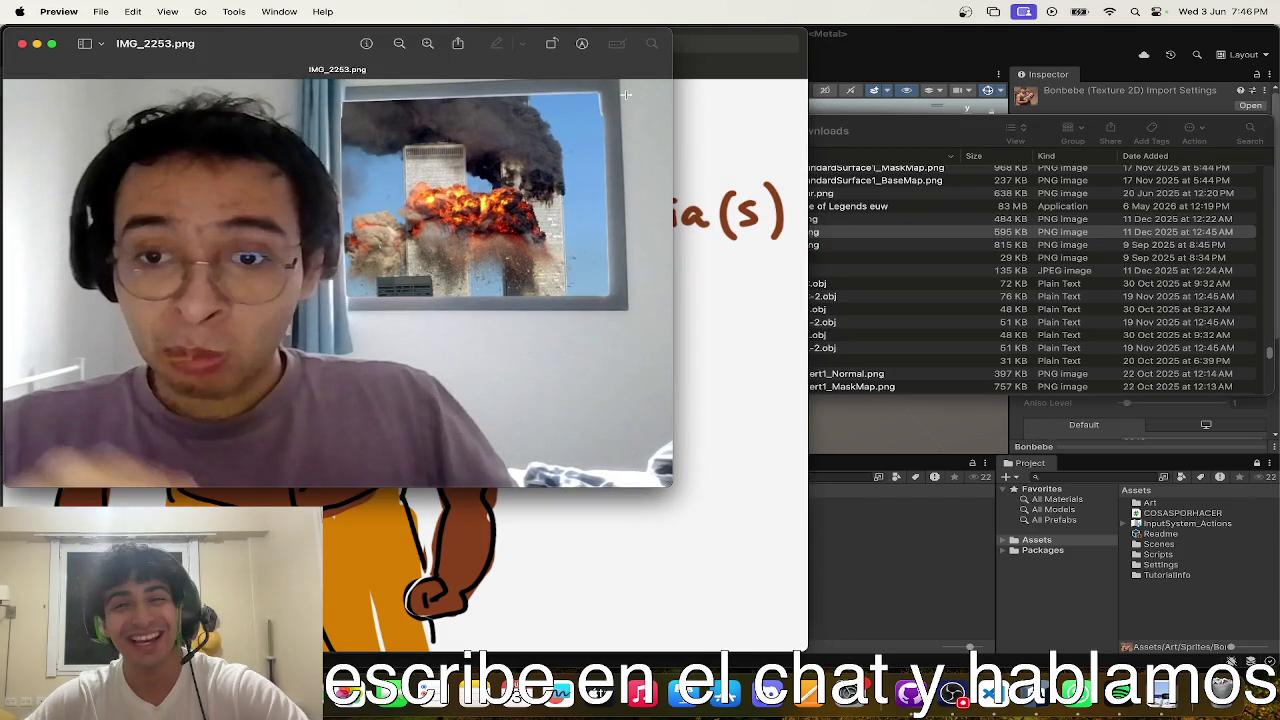
drag(267, 50, 361, 55)
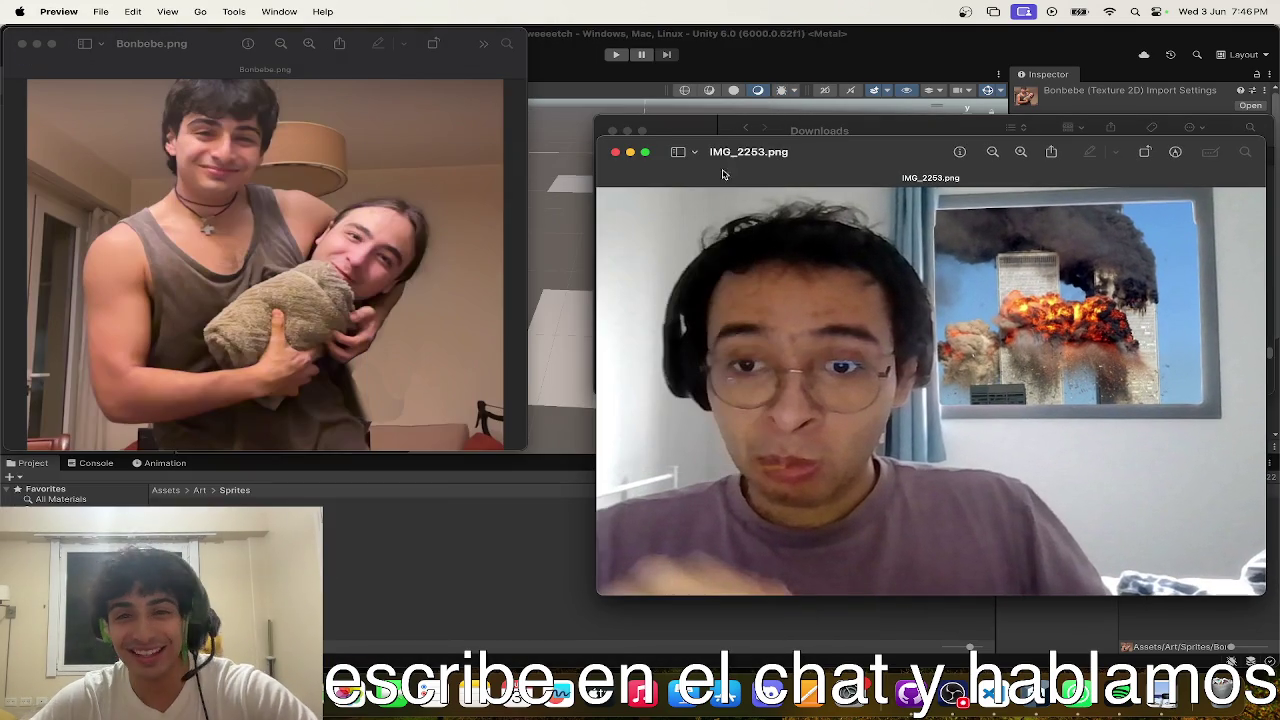
mouse_move(806, 160)
mouse_down()
mouse_move(431, 383)
mouse_move(170, 104)
mouse_move(329, 147)
mouse_up()
click(107, 134)
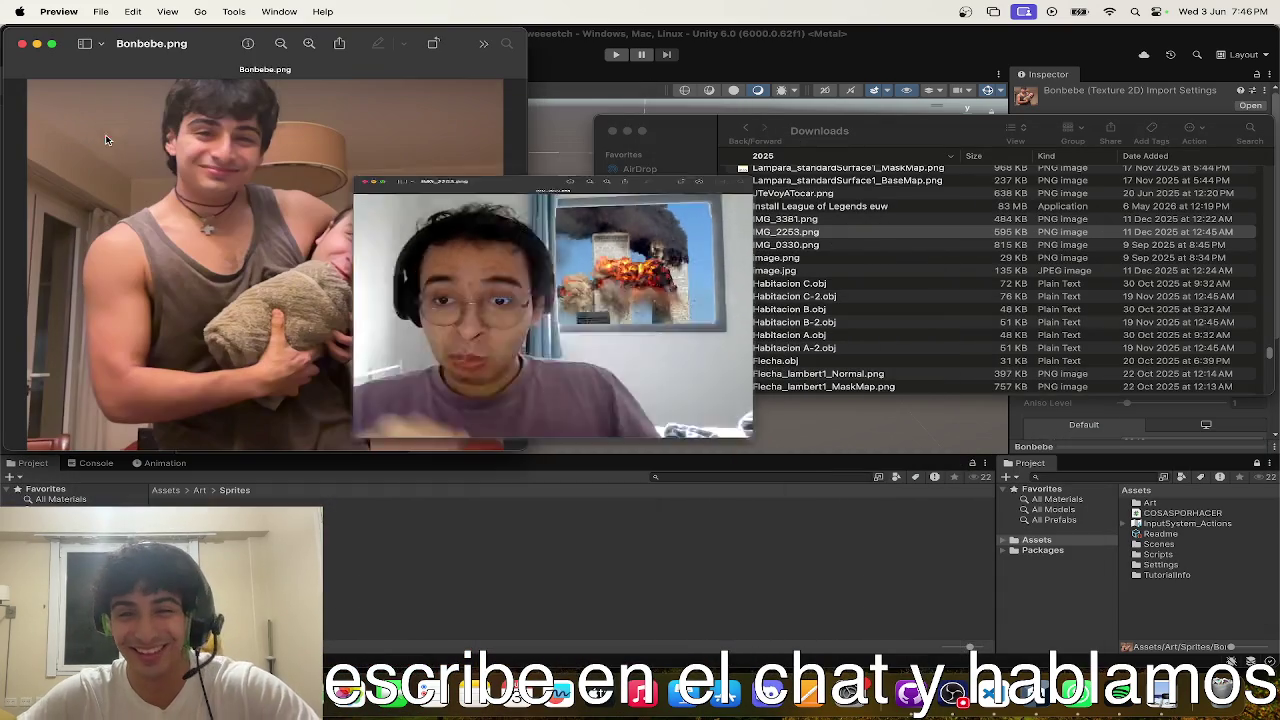
mouse_move(790, 238)
mouse_down()
mouse_move(530, 452)
mouse_move(480, 566)
mouse_up()
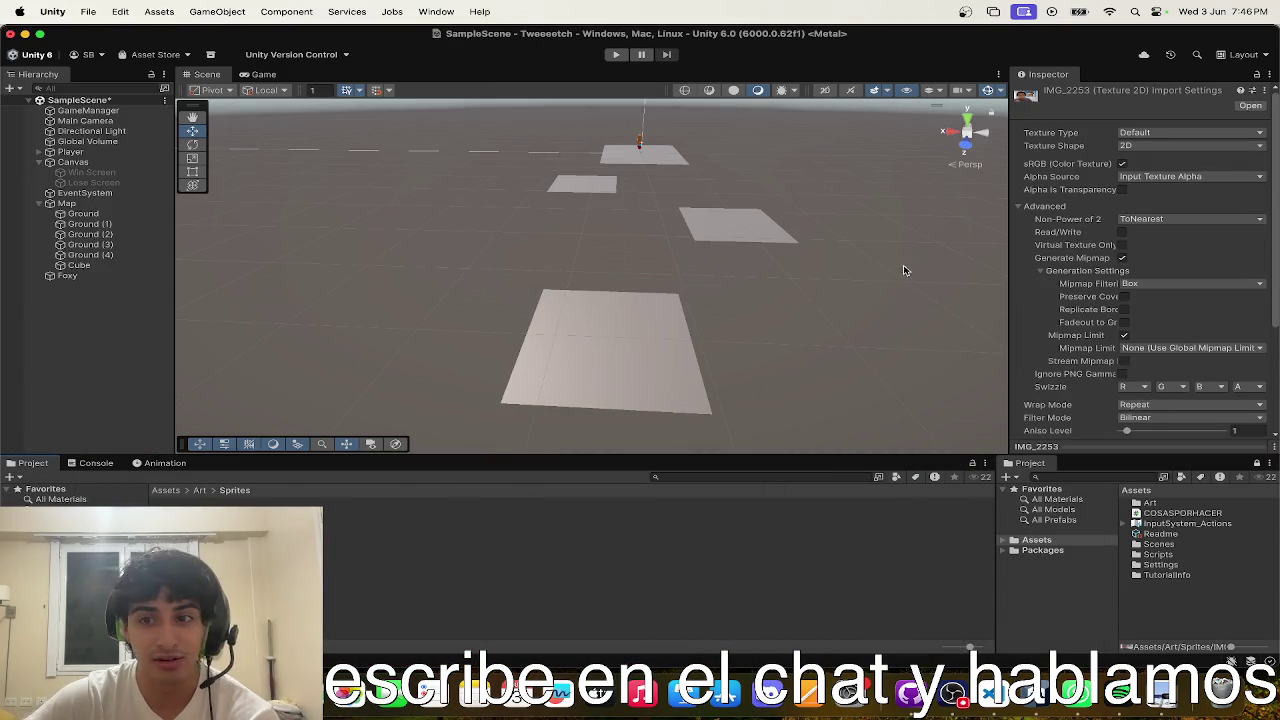
- Set IMG_2253 to Sprite (2D and UI), Single mode, Compression None, Bilinear filter, and apply
click(1187, 135)
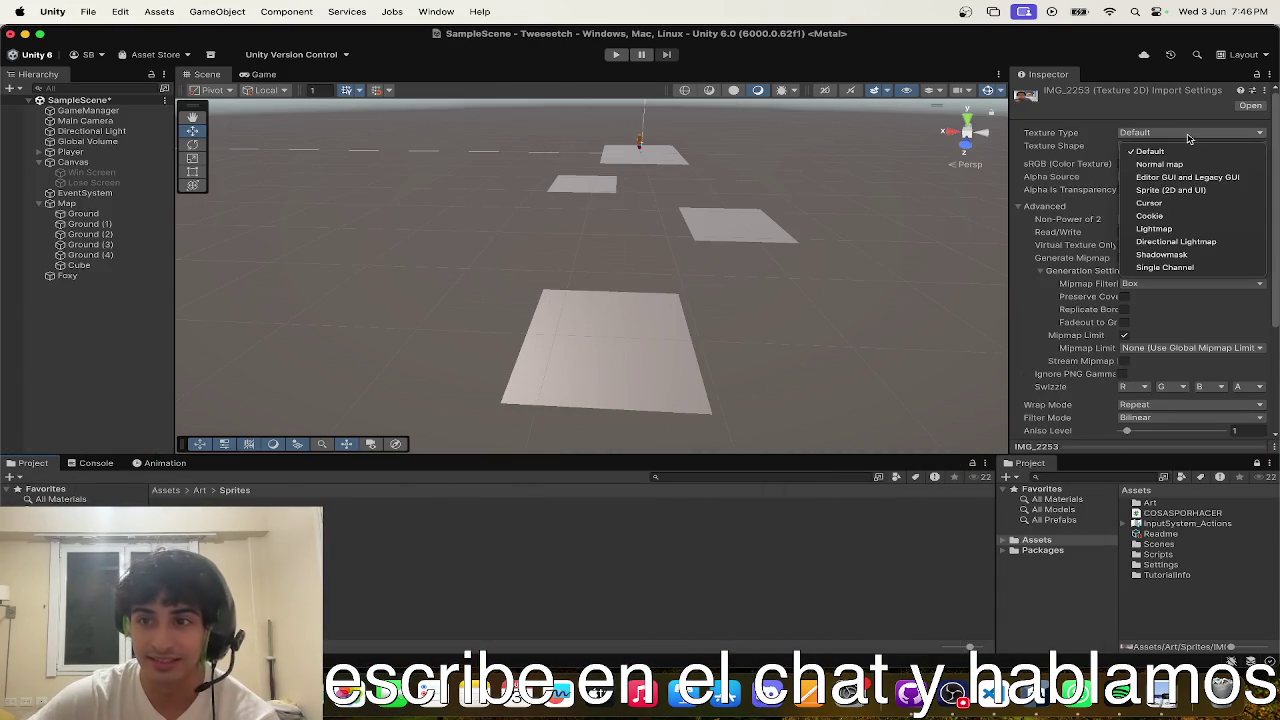
click(1174, 197)
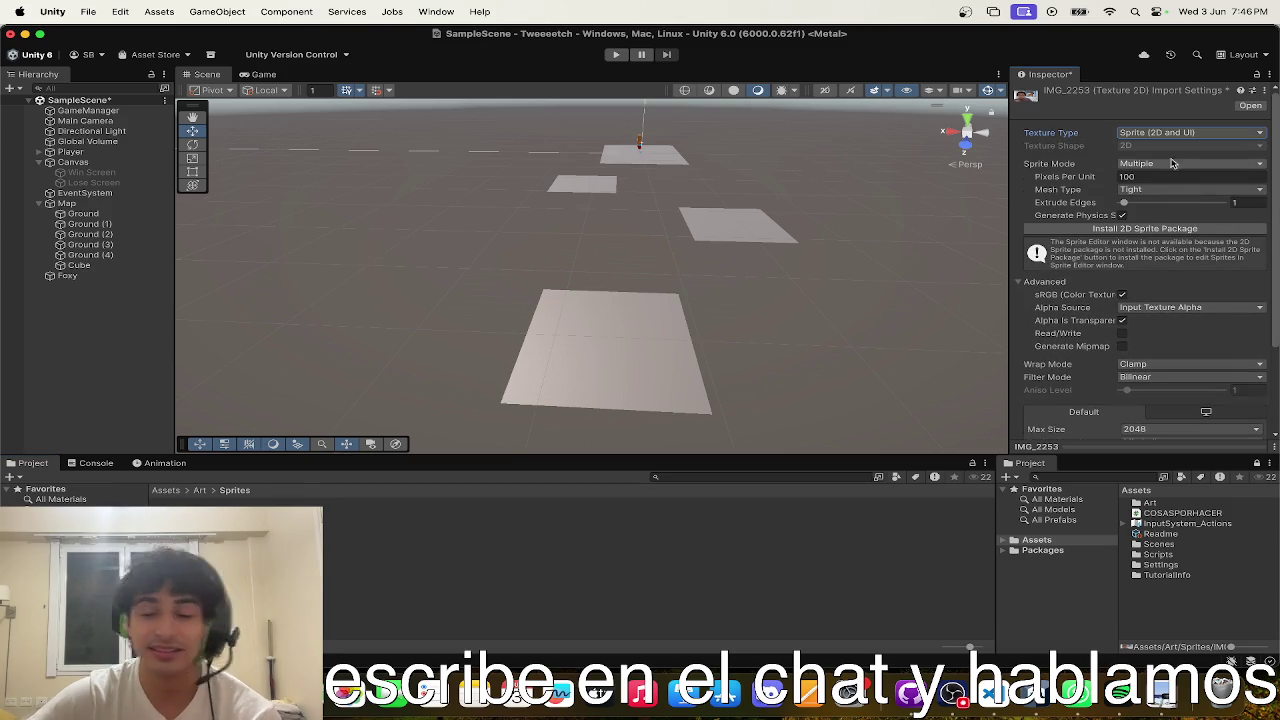
click(1163, 167)
click(1150, 180)
scroll(1150, 300, down, 3)
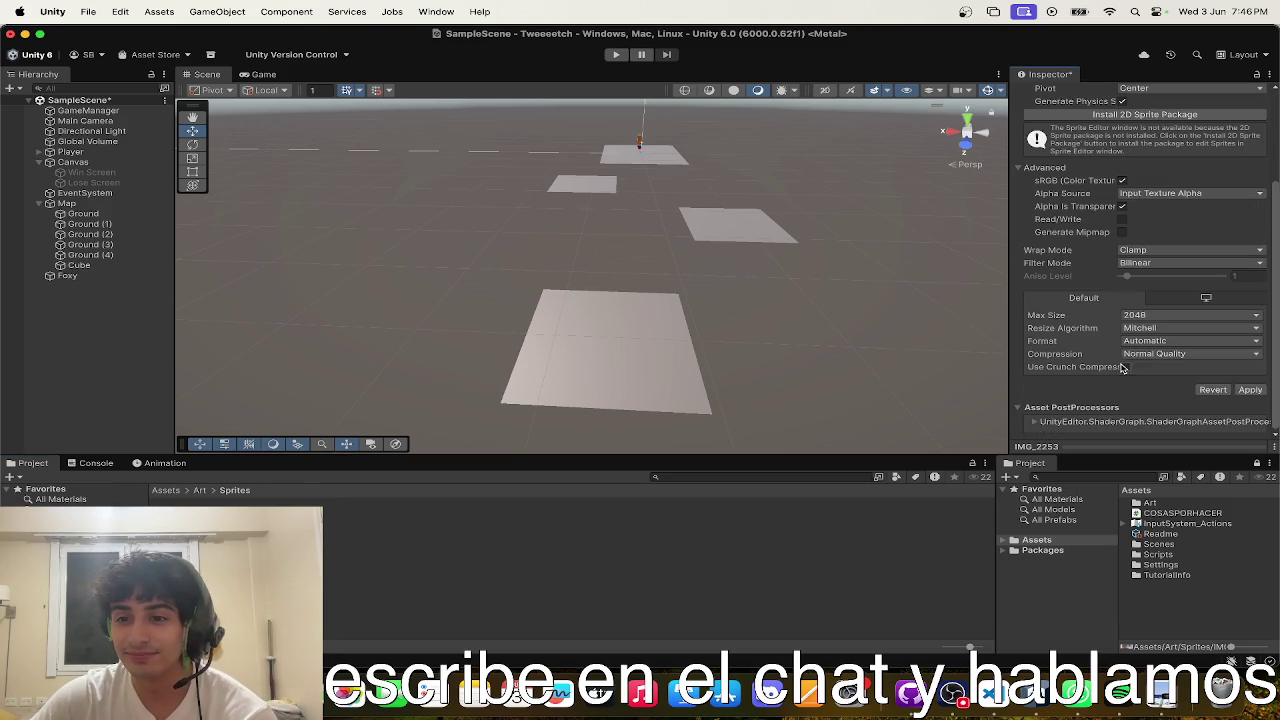
click(1152, 356)
click(1150, 372)
click(1152, 276)
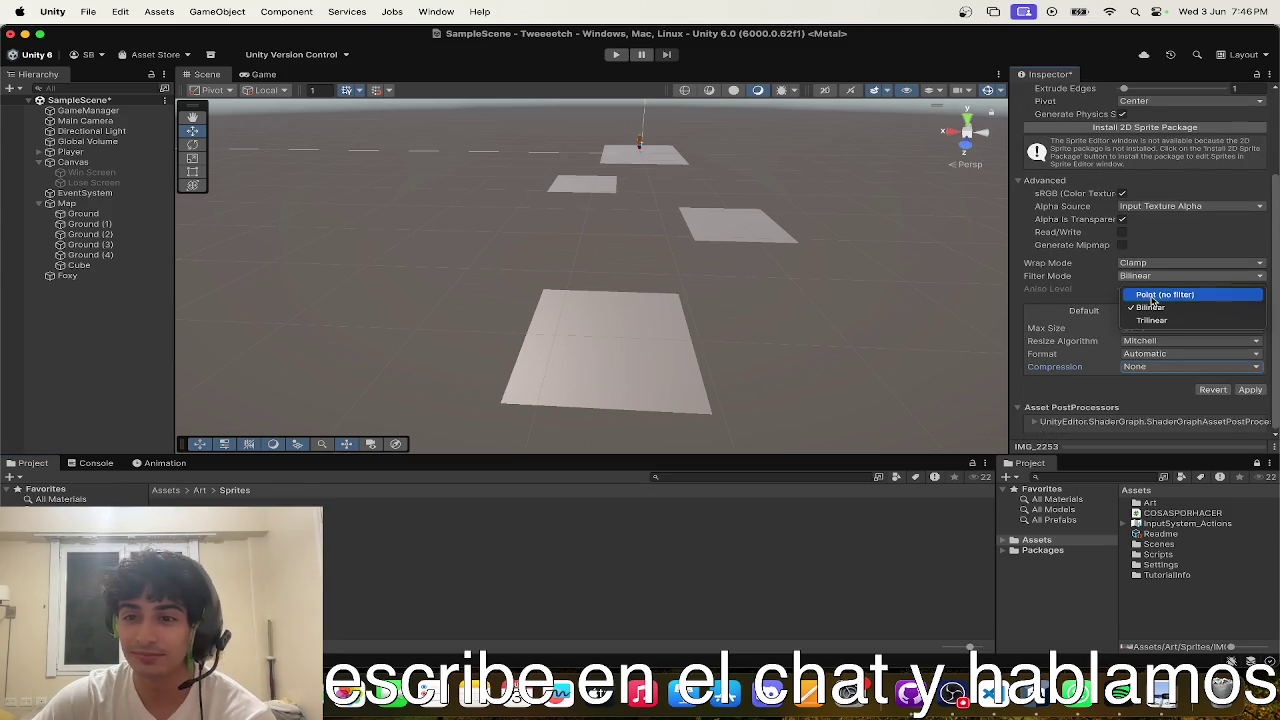
click(1150, 307)
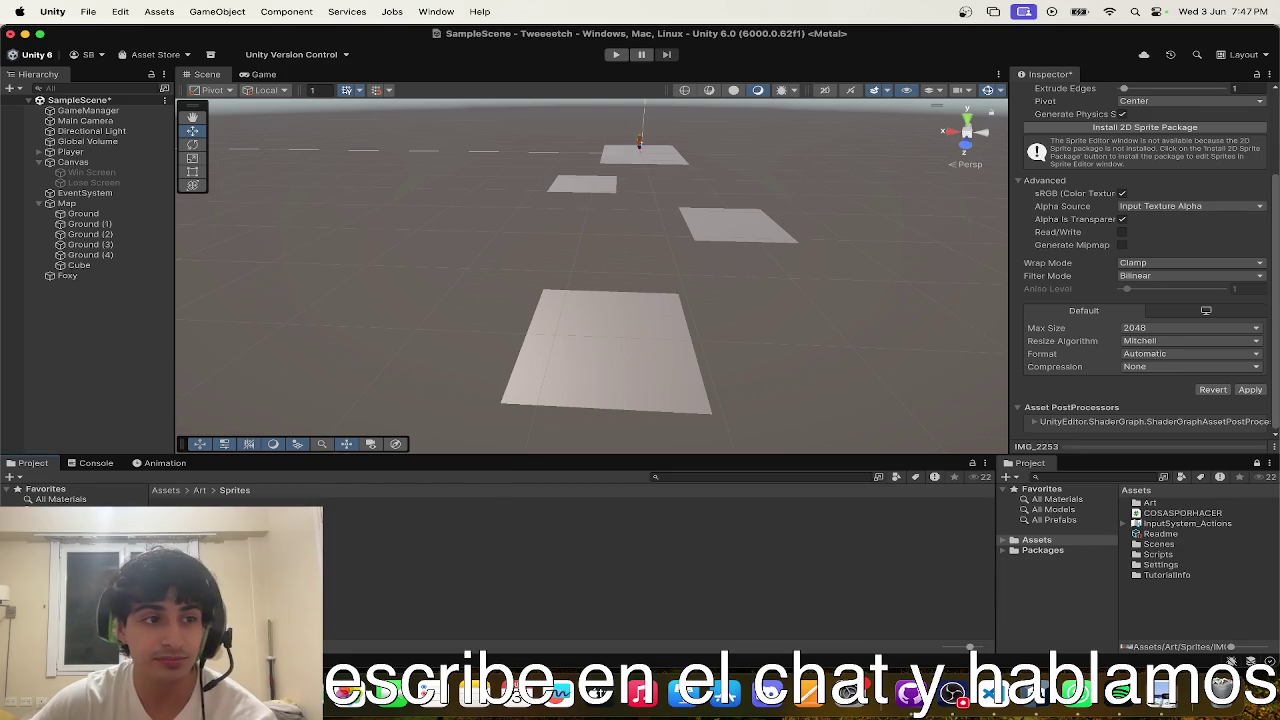
click(1245, 389)
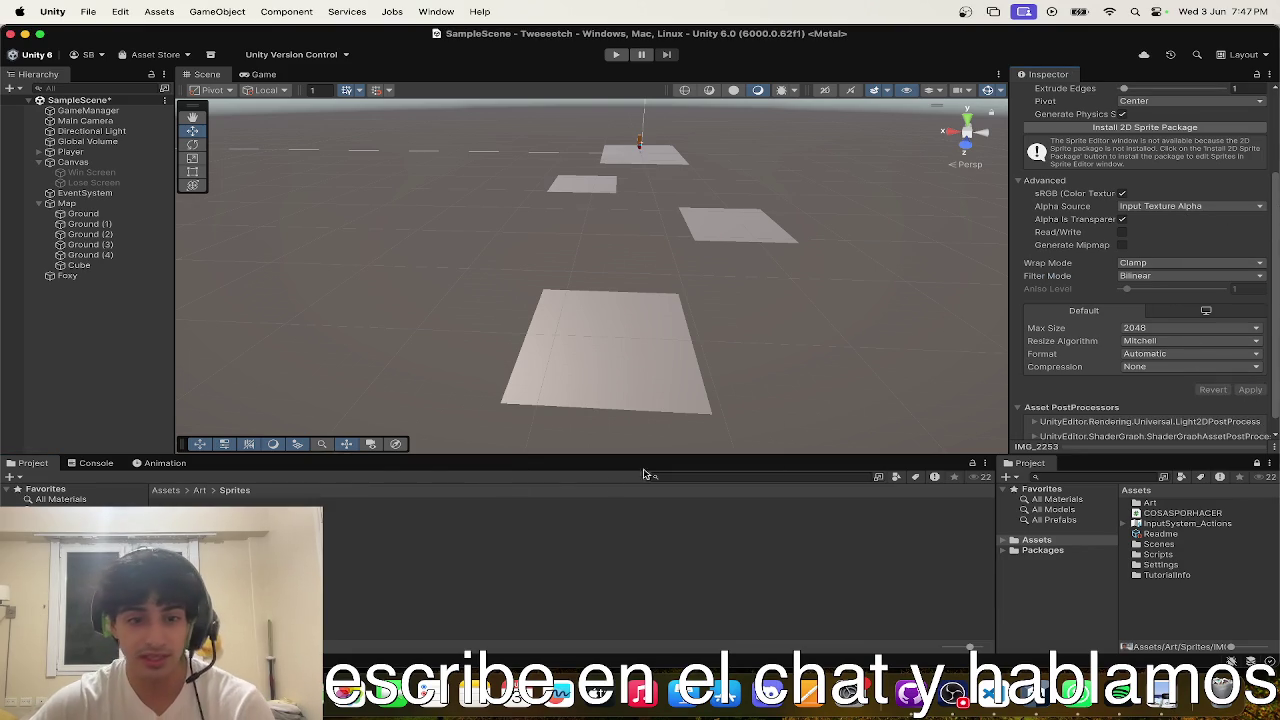
- Replace Bonbebe with the IMG_2253 sprite as the Lose Screen Image's Source Image
click(318, 528)
click(333, 528)
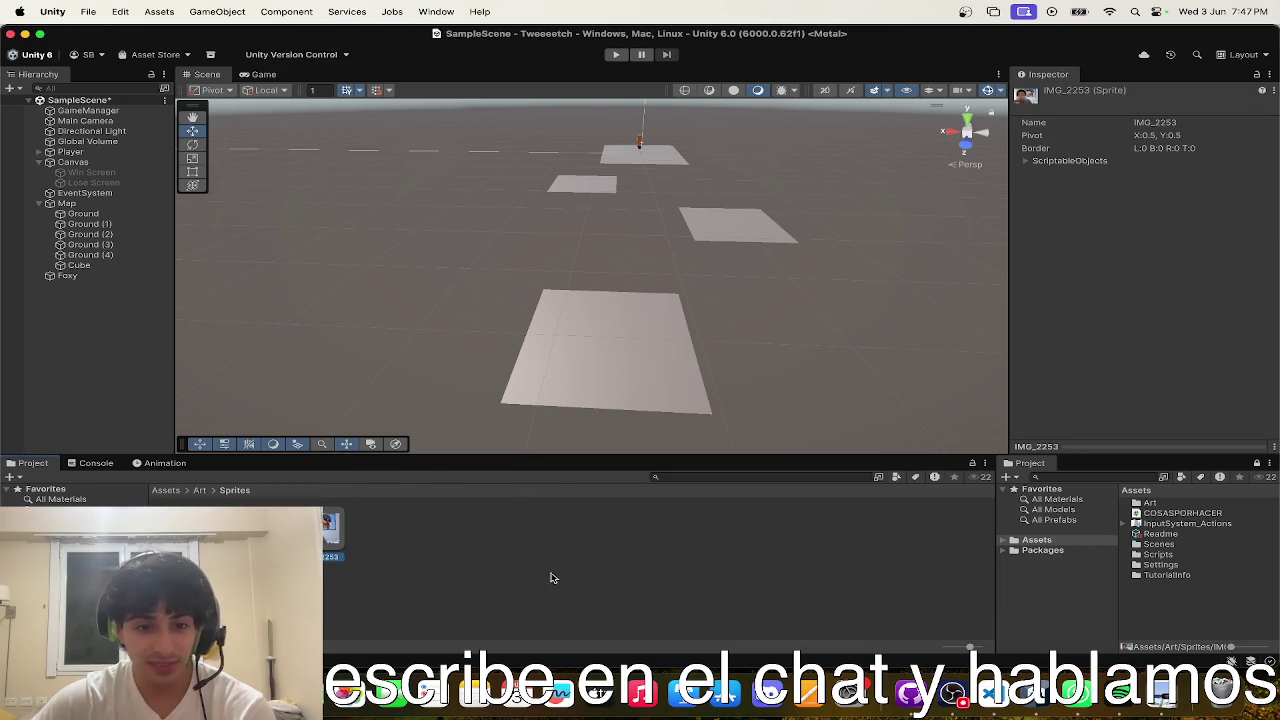
click(93, 183)
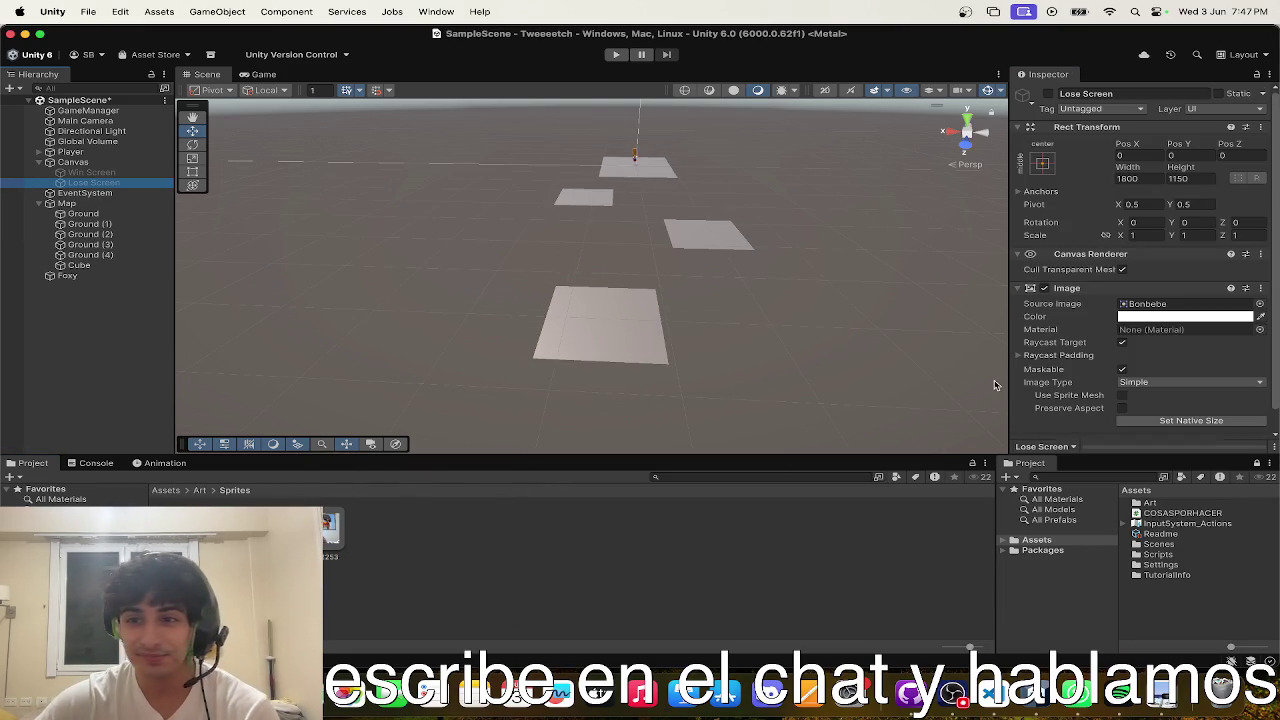
mouse_move(330, 525)
mouse_down()
mouse_move(367, 497)
mouse_move(1150, 304)
mouse_up()
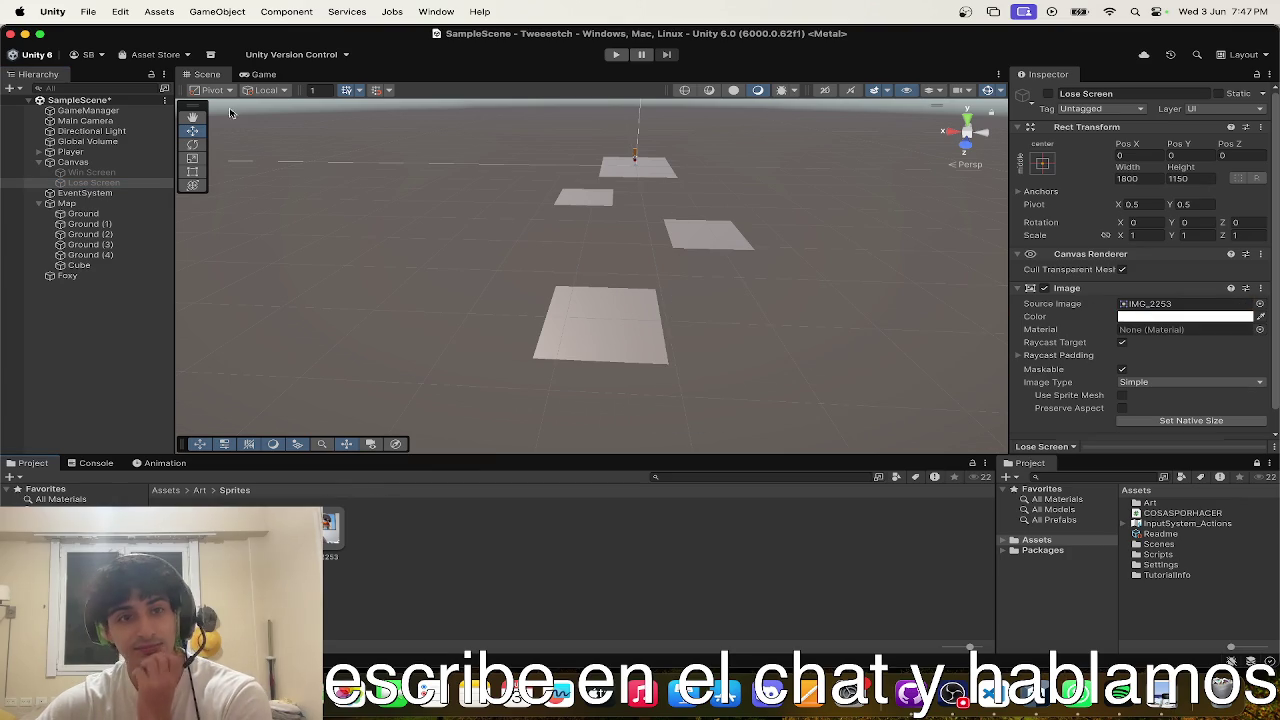
click(86, 112)
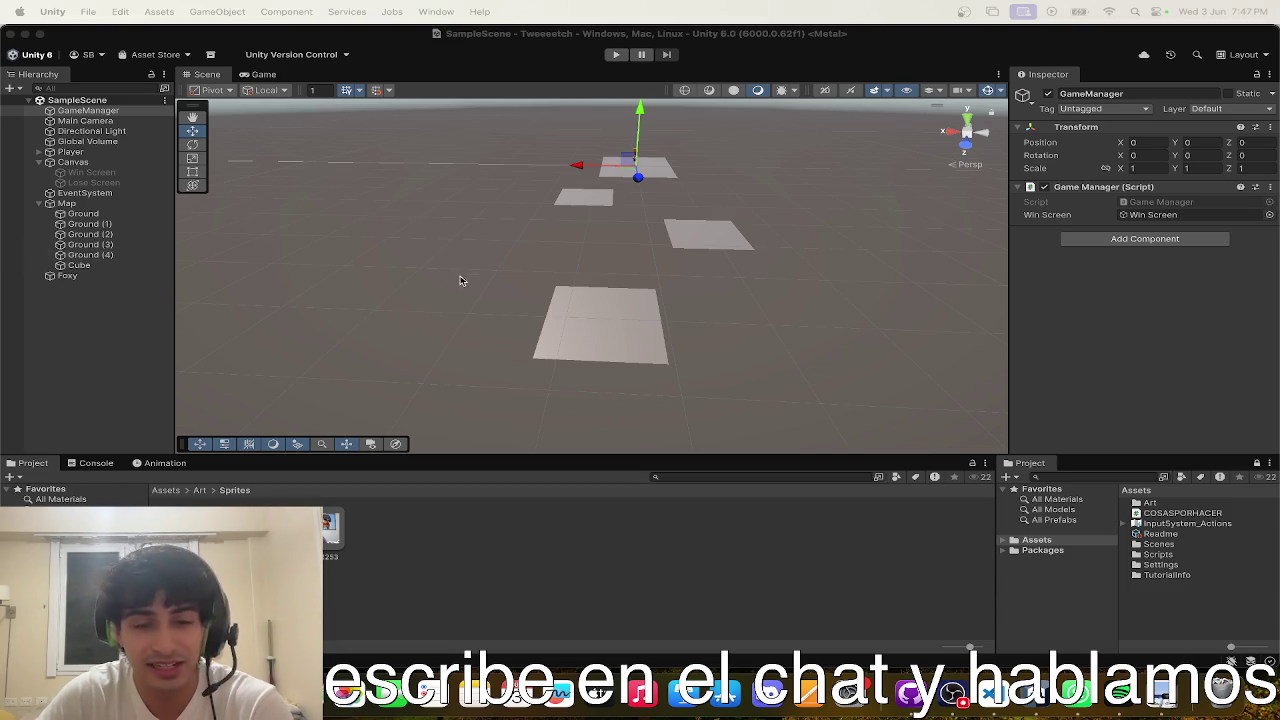
click(470, 314)
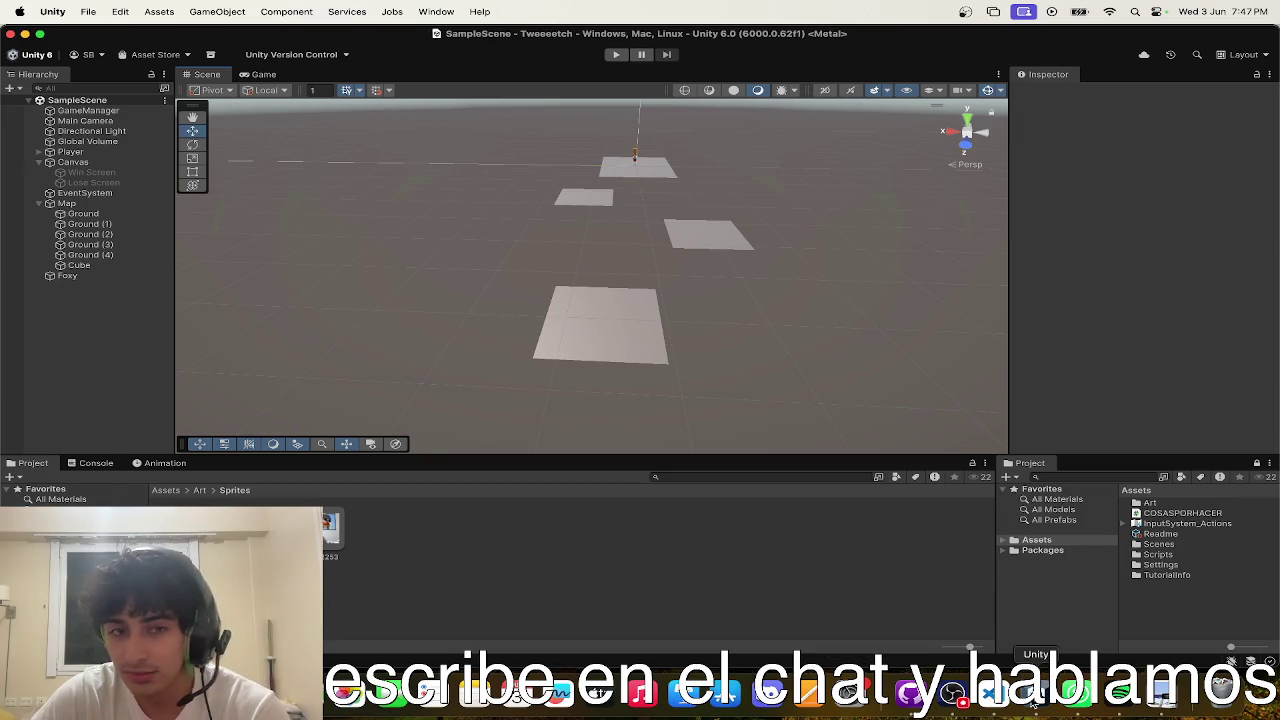
- Look through the open scripts in Visual Studio Code and open Game Manager.cs
click(994, 692)
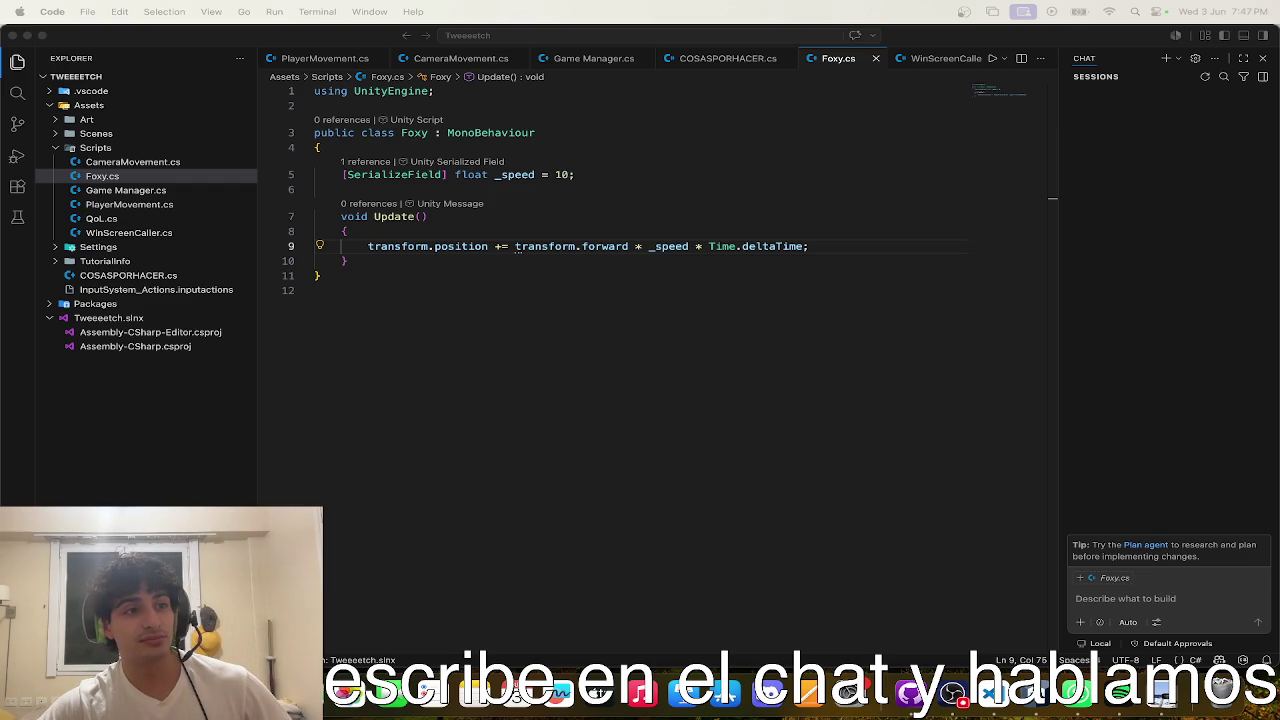
click(735, 567)
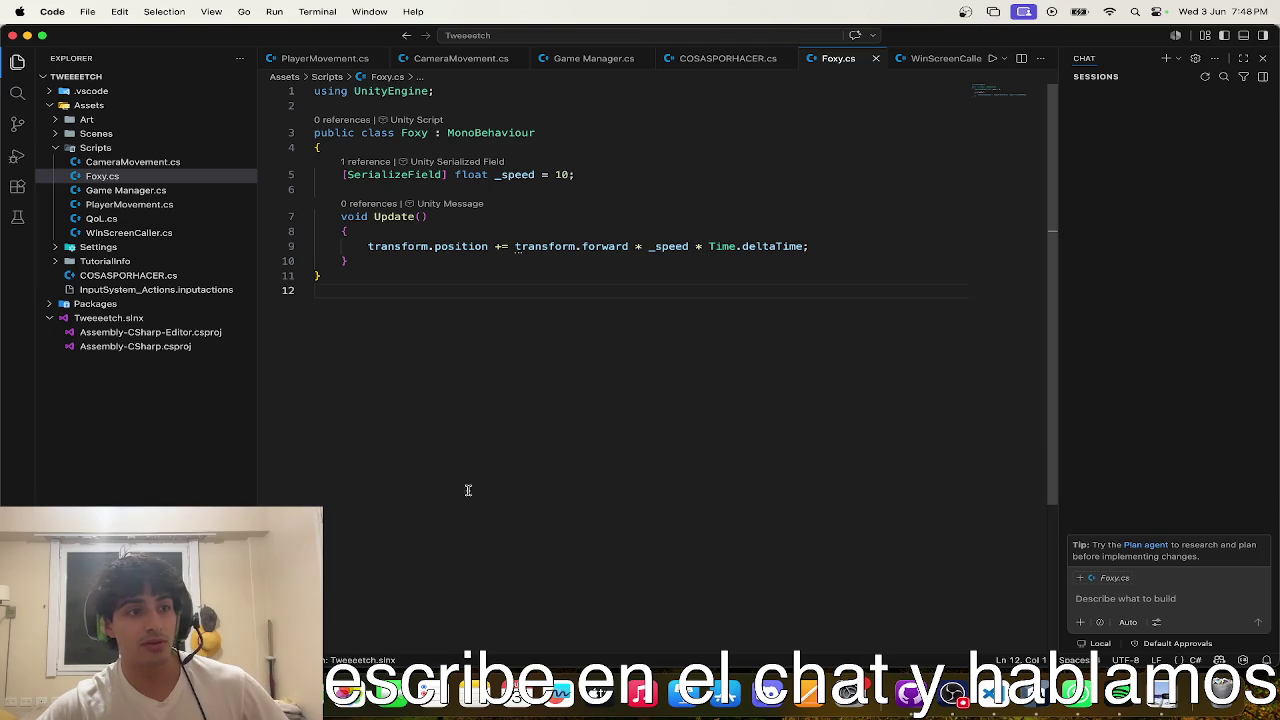
click(945, 58)
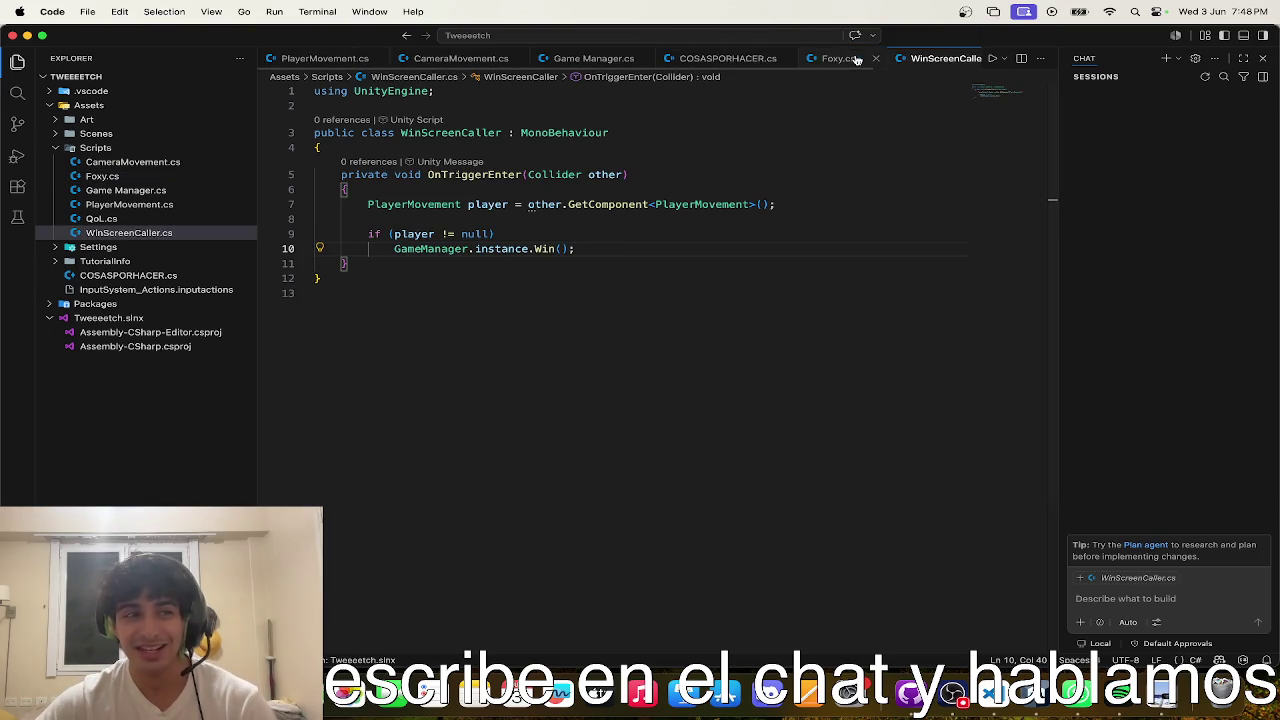
click(110, 218)
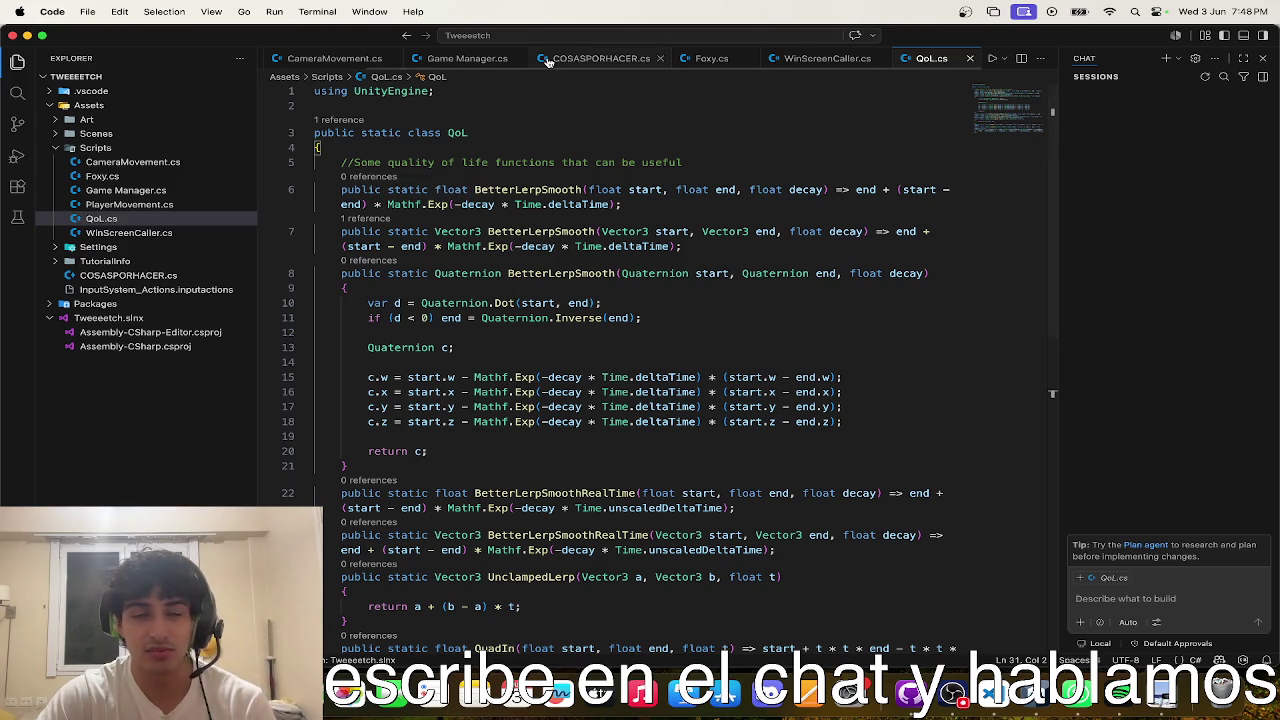
click(417, 57)
click(612, 237)
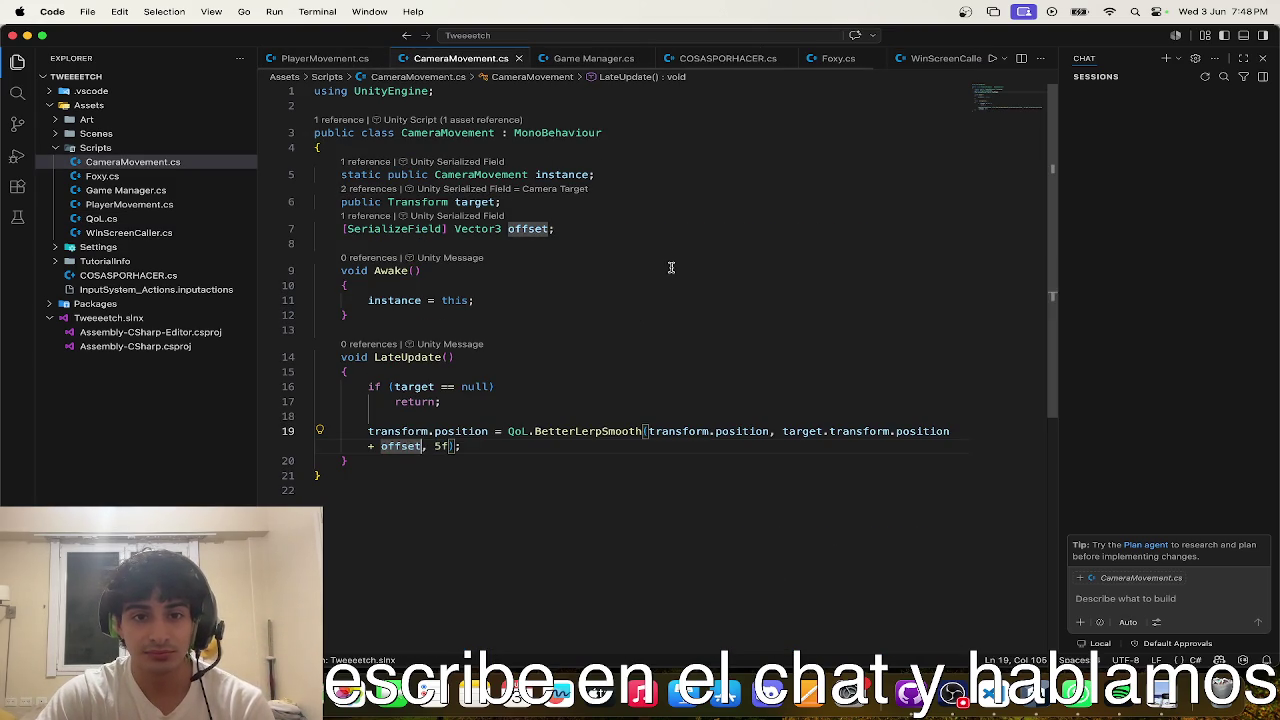
click(322, 58)
click(584, 58)
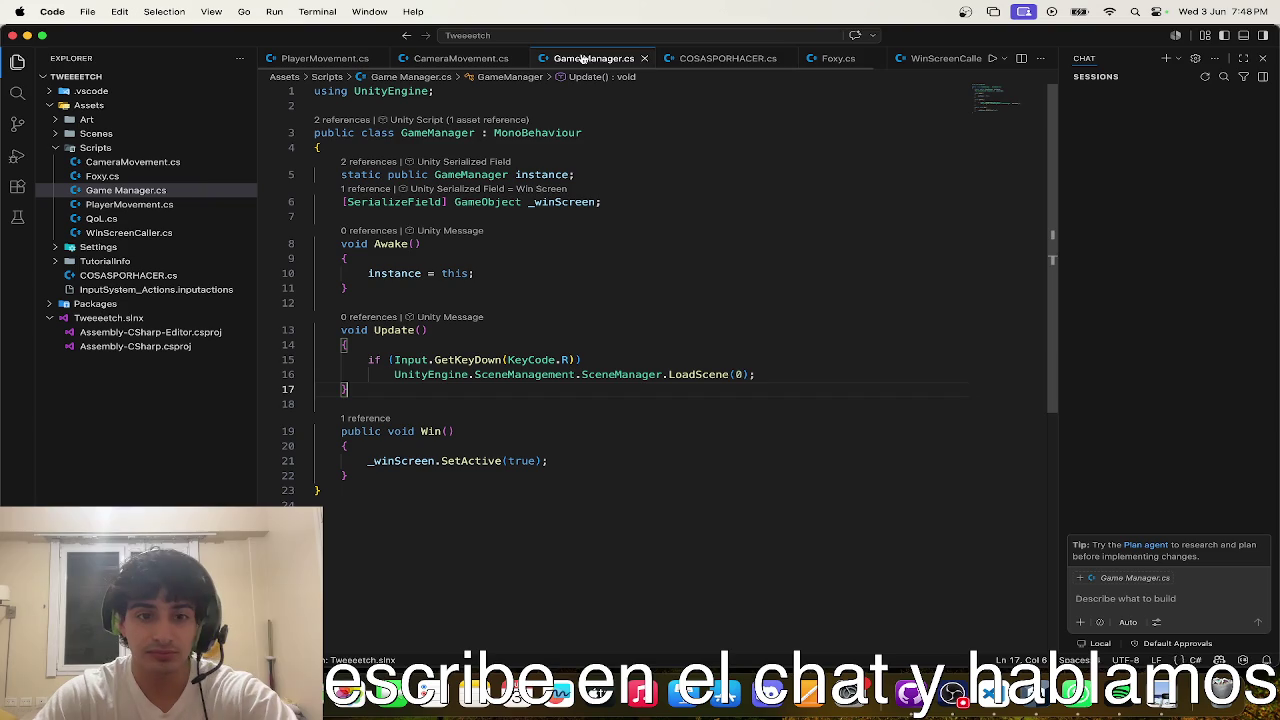
- Duplicate the _winScreen field as _loseScreen and accept the suggested Lose() method
click(603, 201)
key(shift+alt+Down)
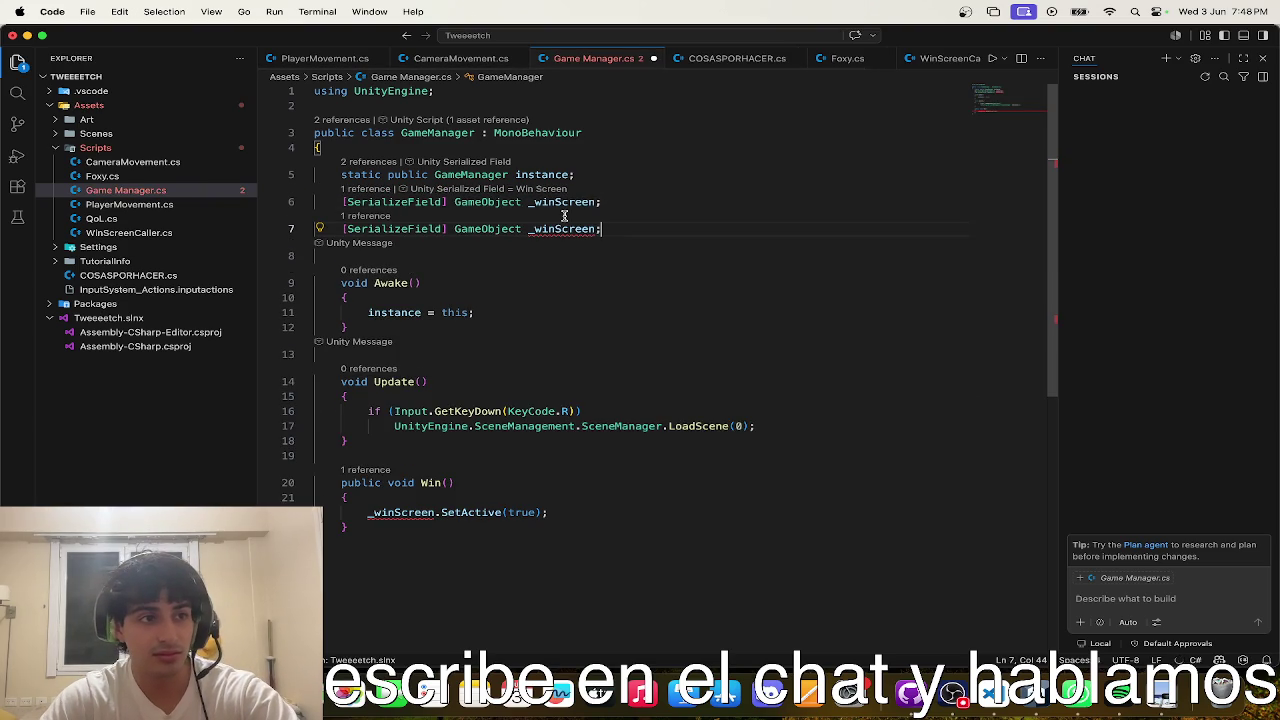
mouse_move(555, 230)
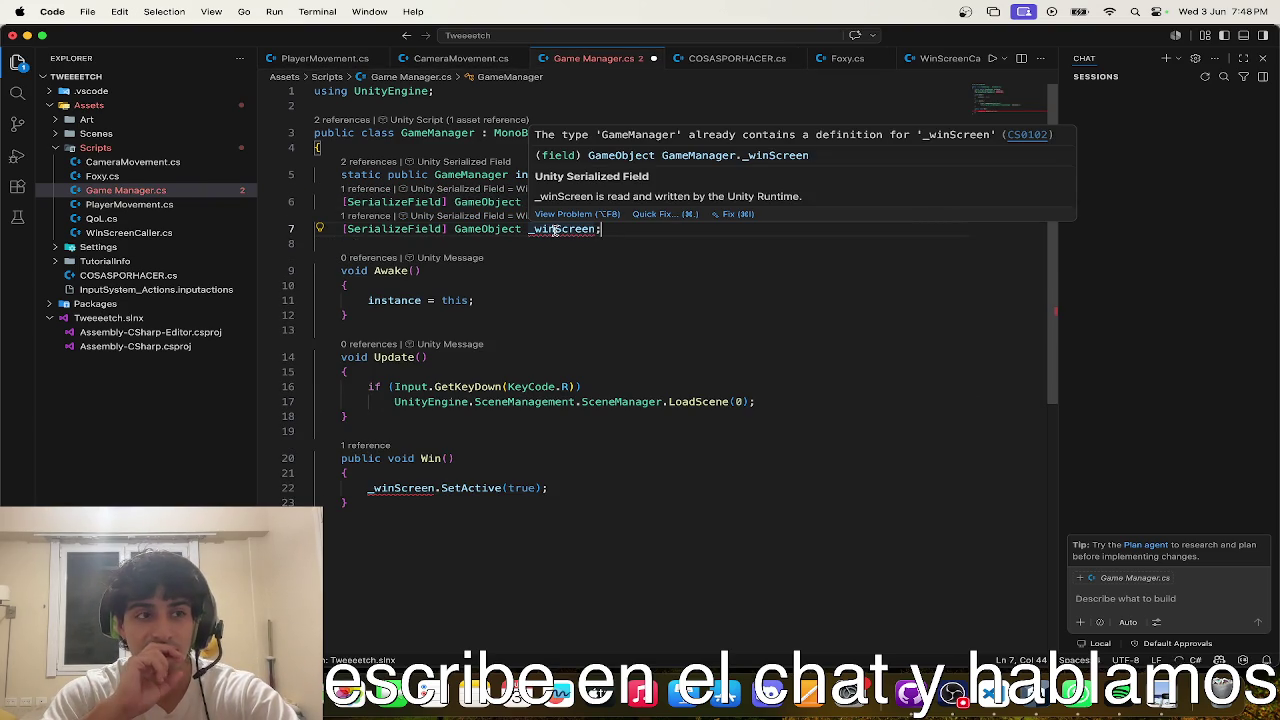
double_click(555, 230)
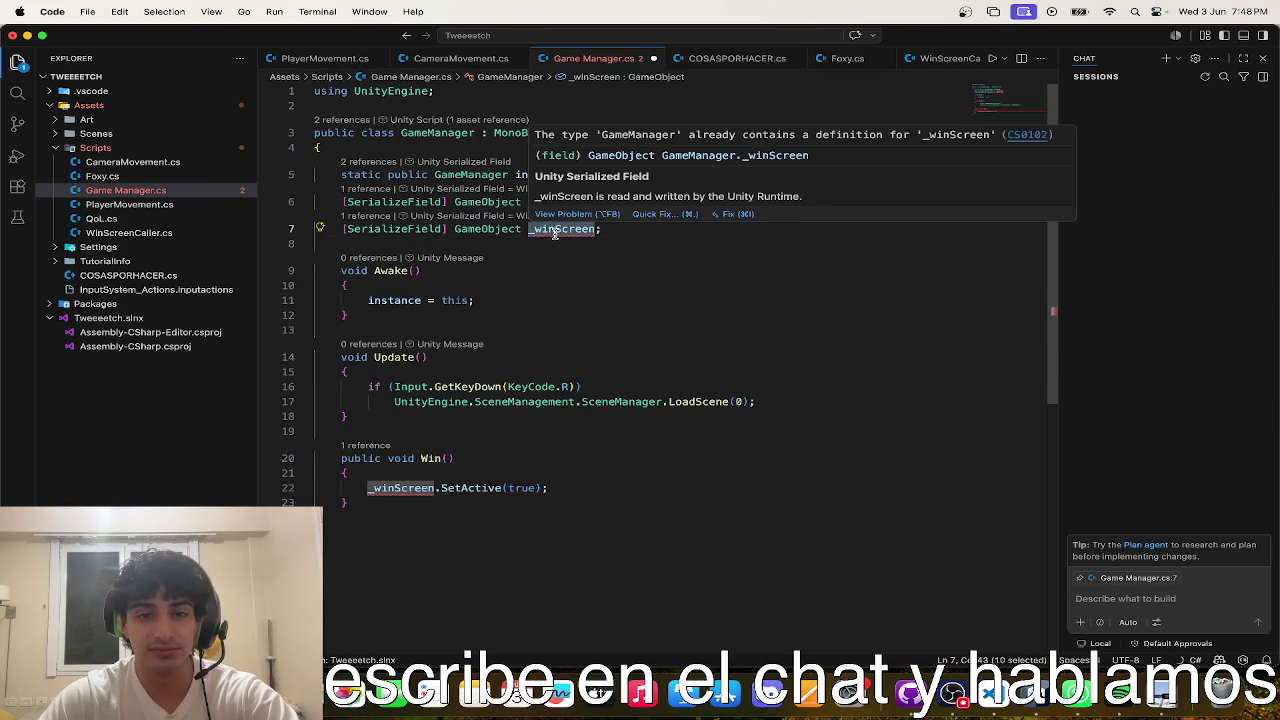
text(_lose)
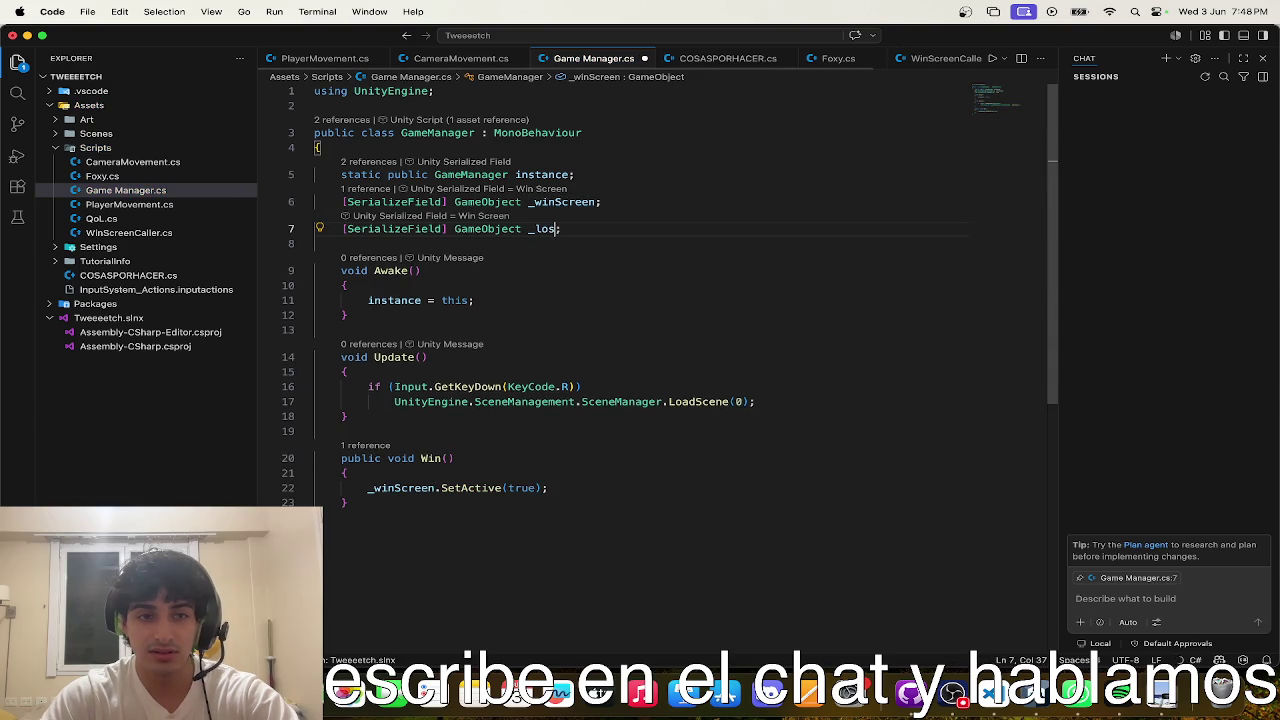
key(Tab)
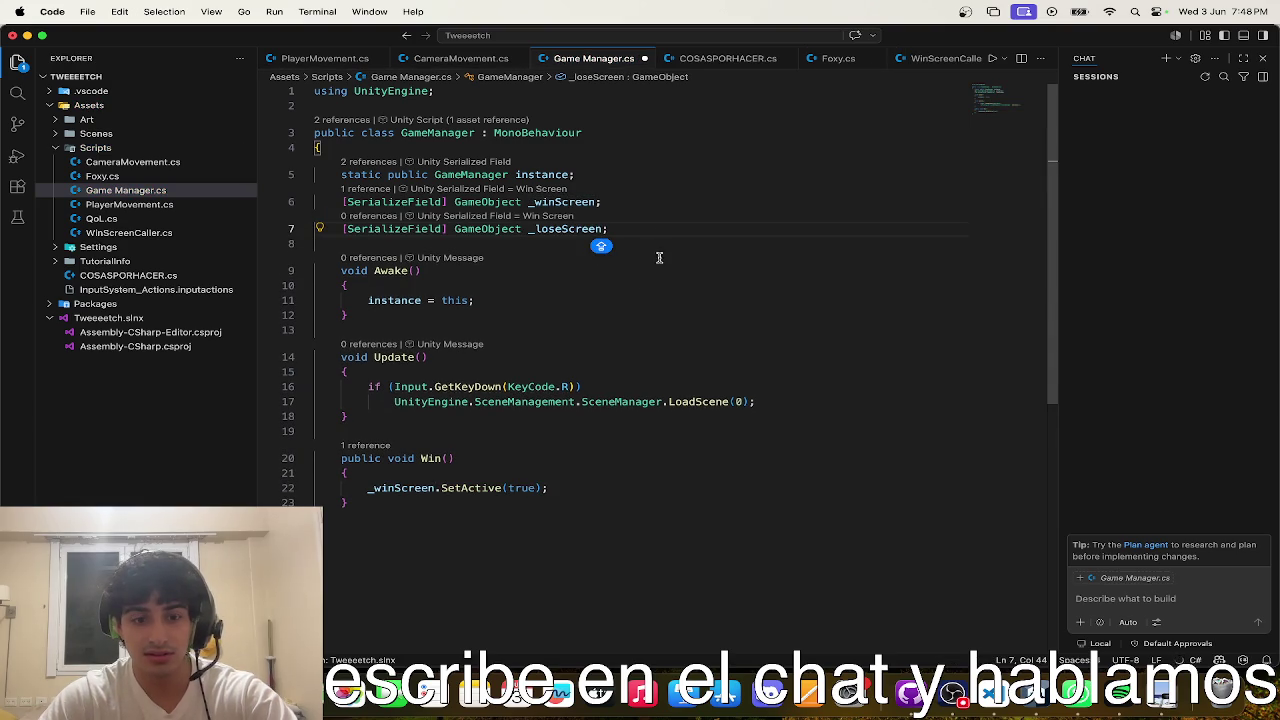
key(Tab)
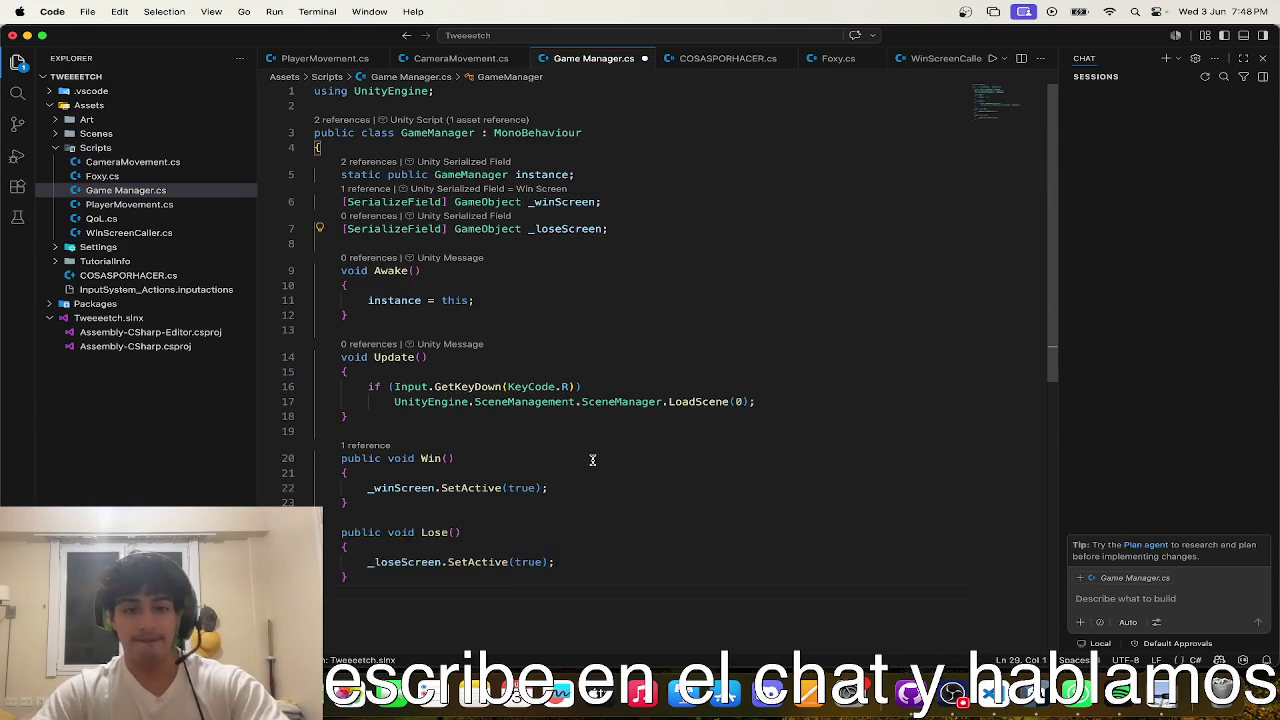
key(ctrl+Up)
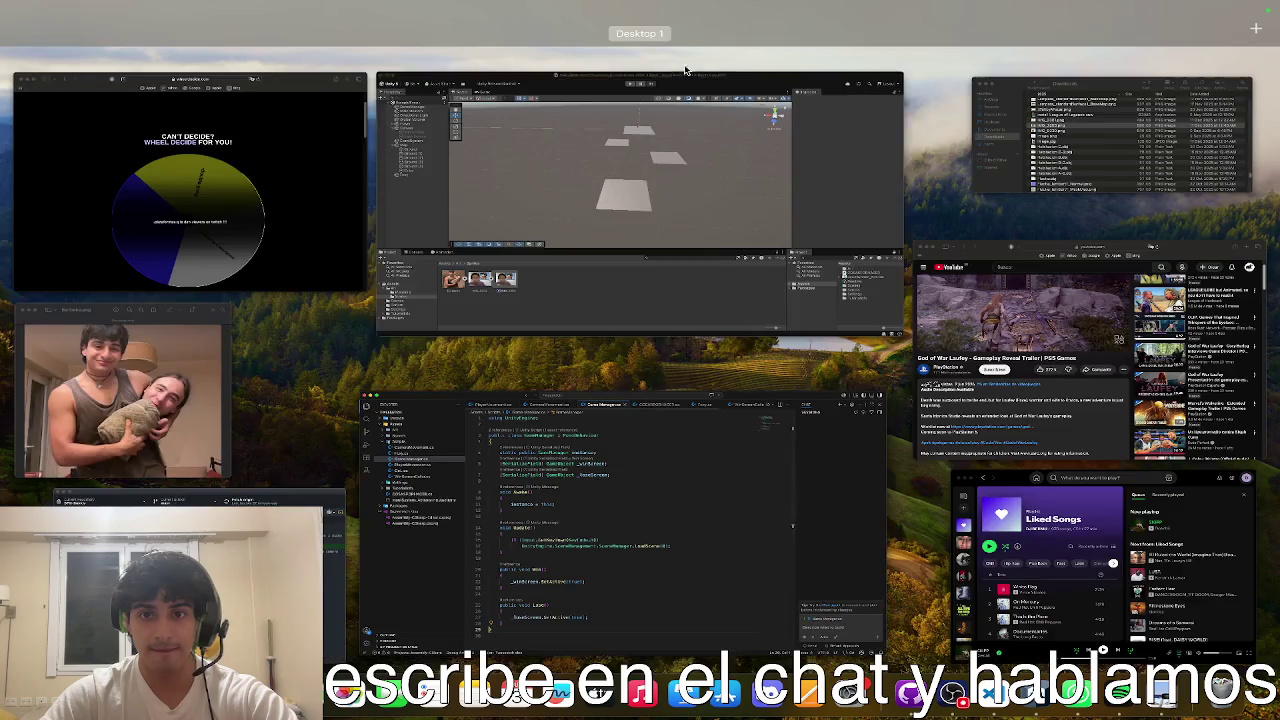
- Create a new MonoBehaviour script named KillZone in Assets/Scripts
click(560, 300)
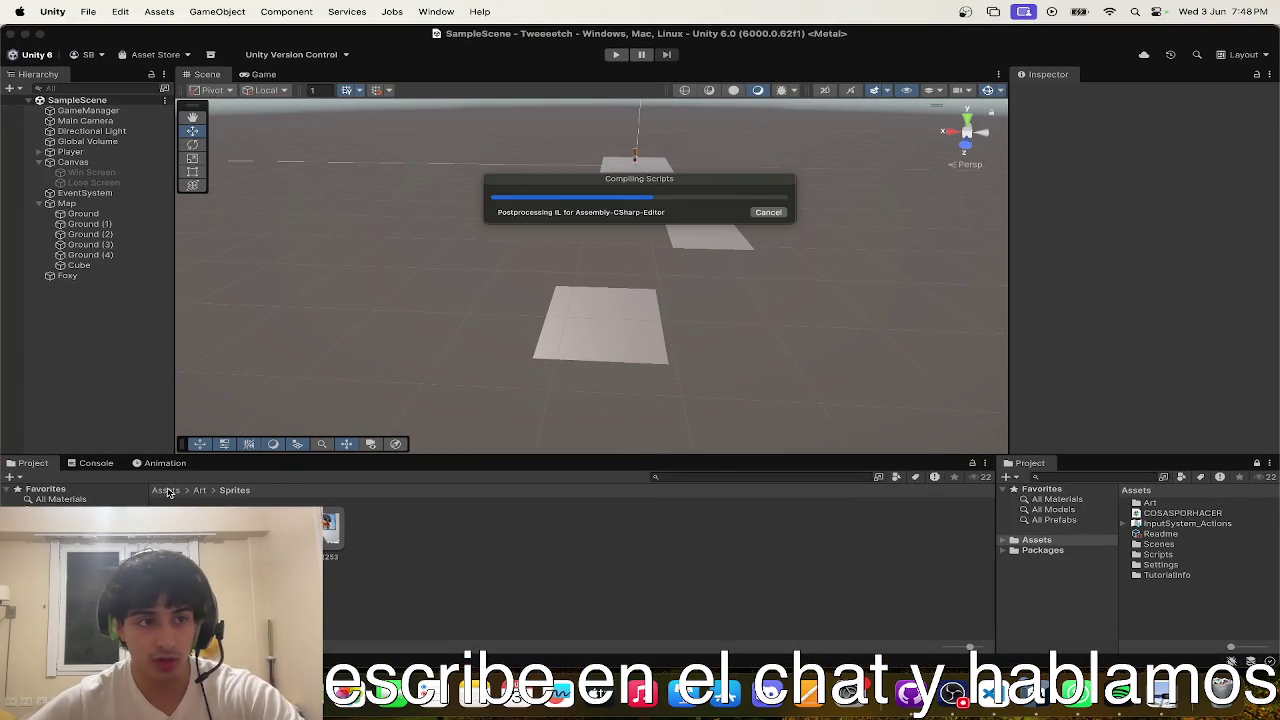
click(166, 491)
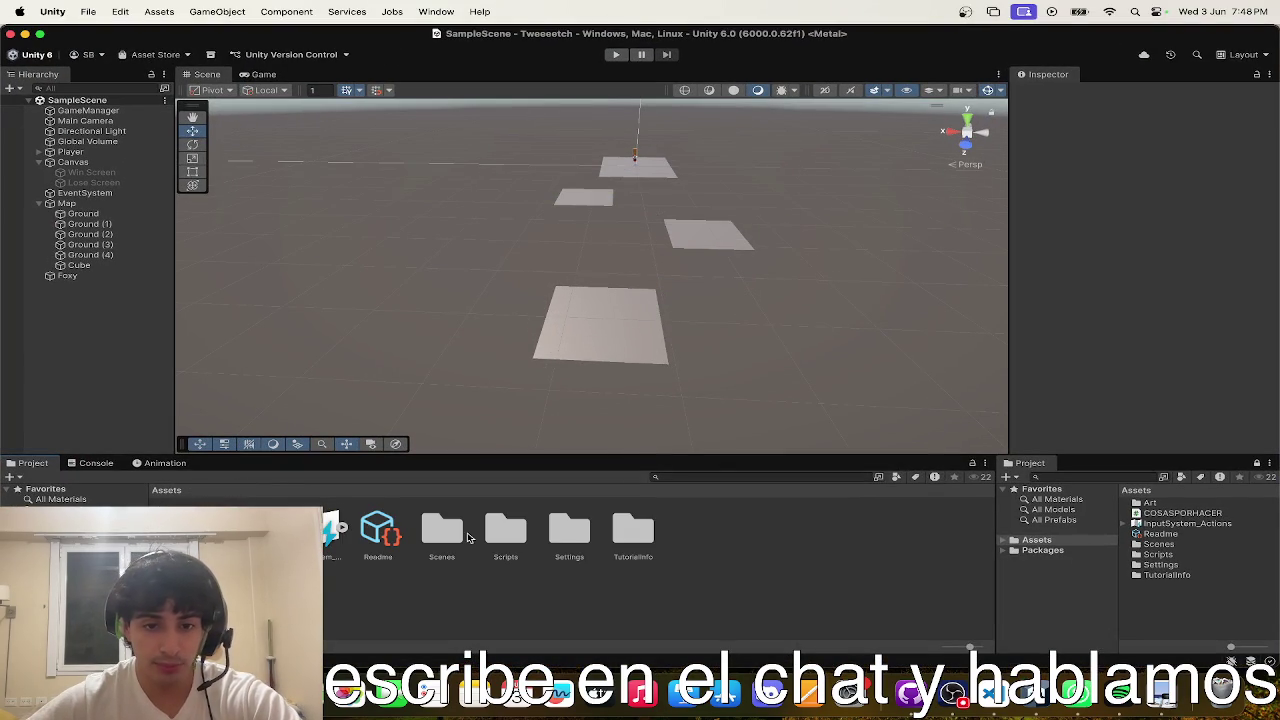
double_click(514, 524)
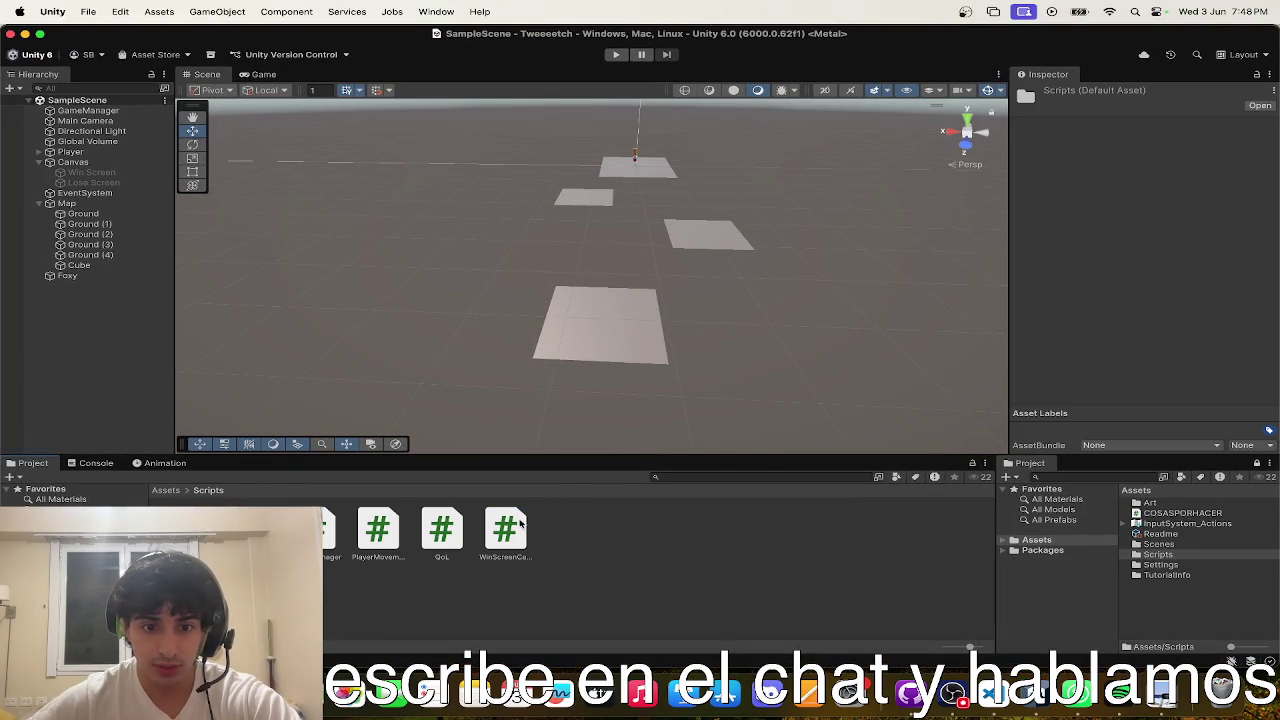
right_click(557, 525)
mouse_move(612, 289)
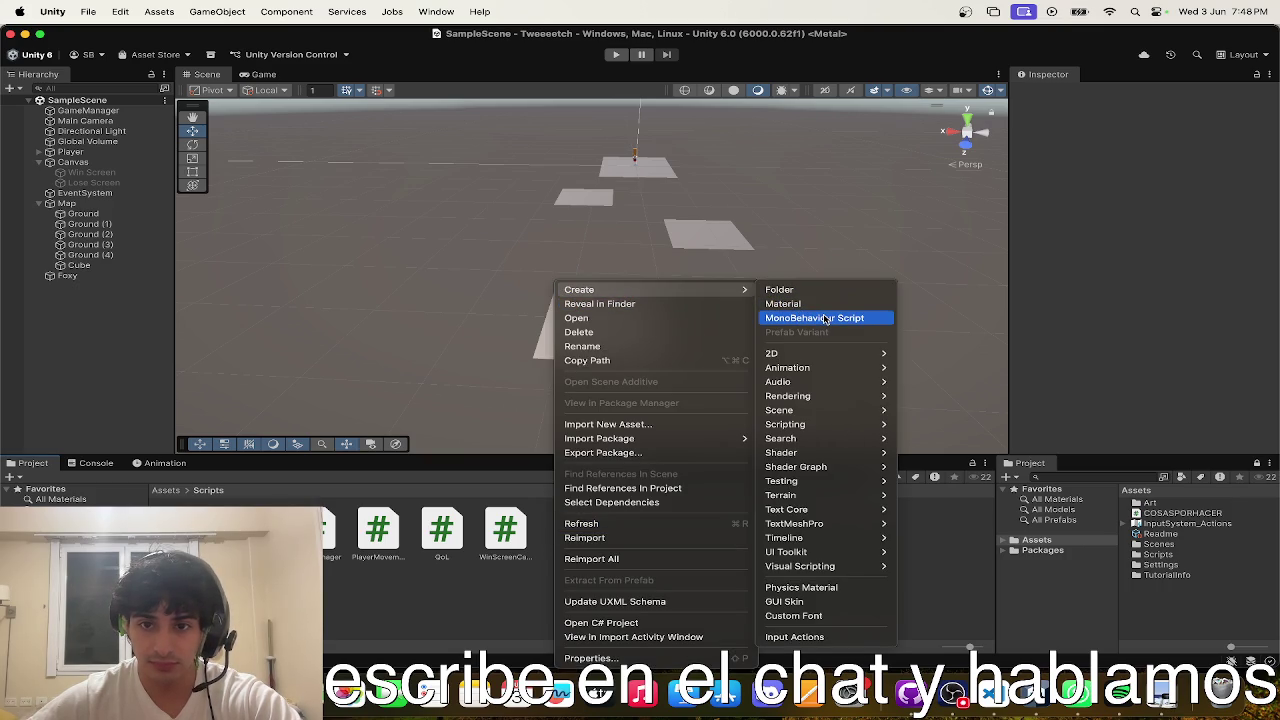
click(826, 319)
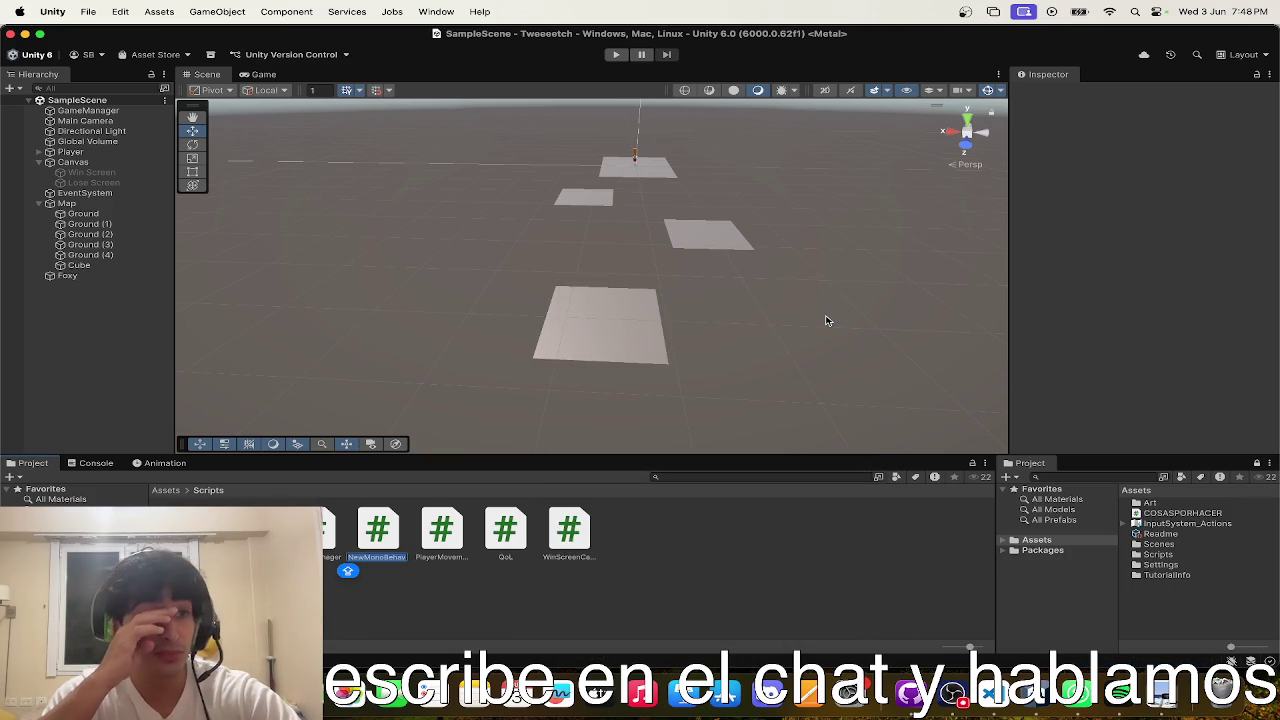
text(KillZone)
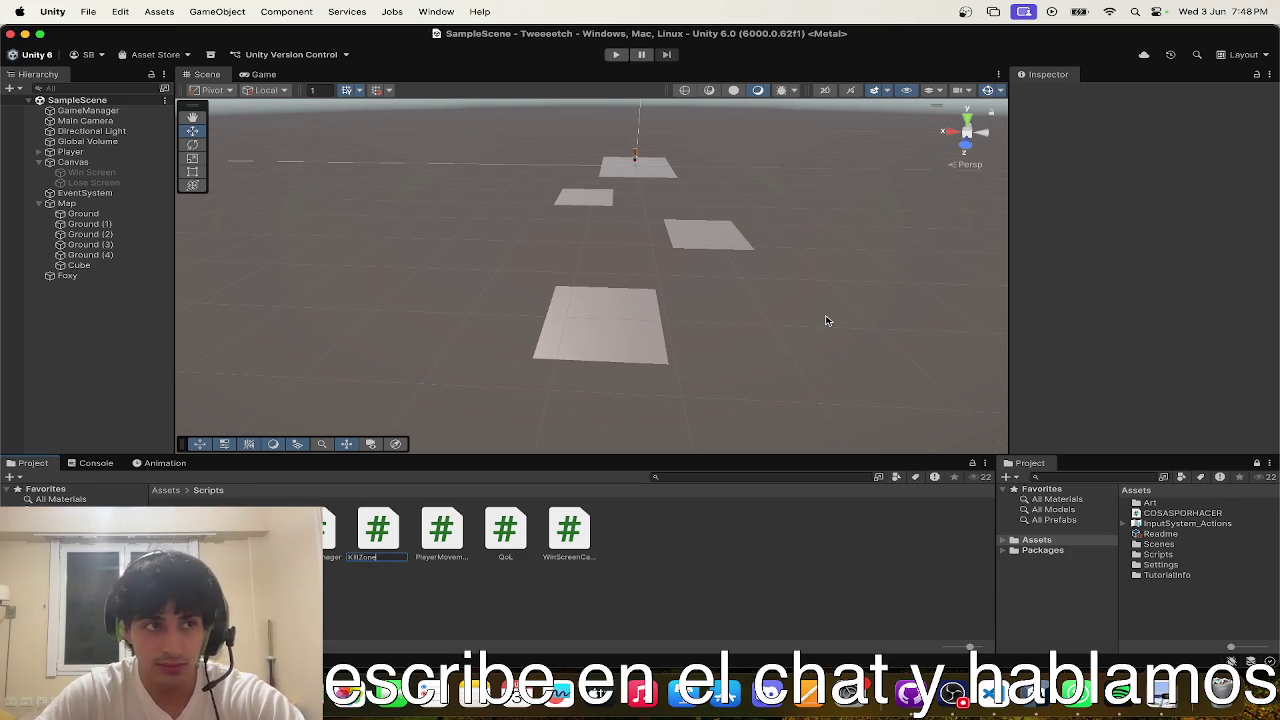
key(Return)
- Open KillZone in Visual Studio Code and select its template Start and Update methods
double_click(377, 527)
click(423, 337)
click(405, 350)
mouse_move(405, 350)
mouse_down()
mouse_move(330, 135)
mouse_move(240, 161)
mouse_up()
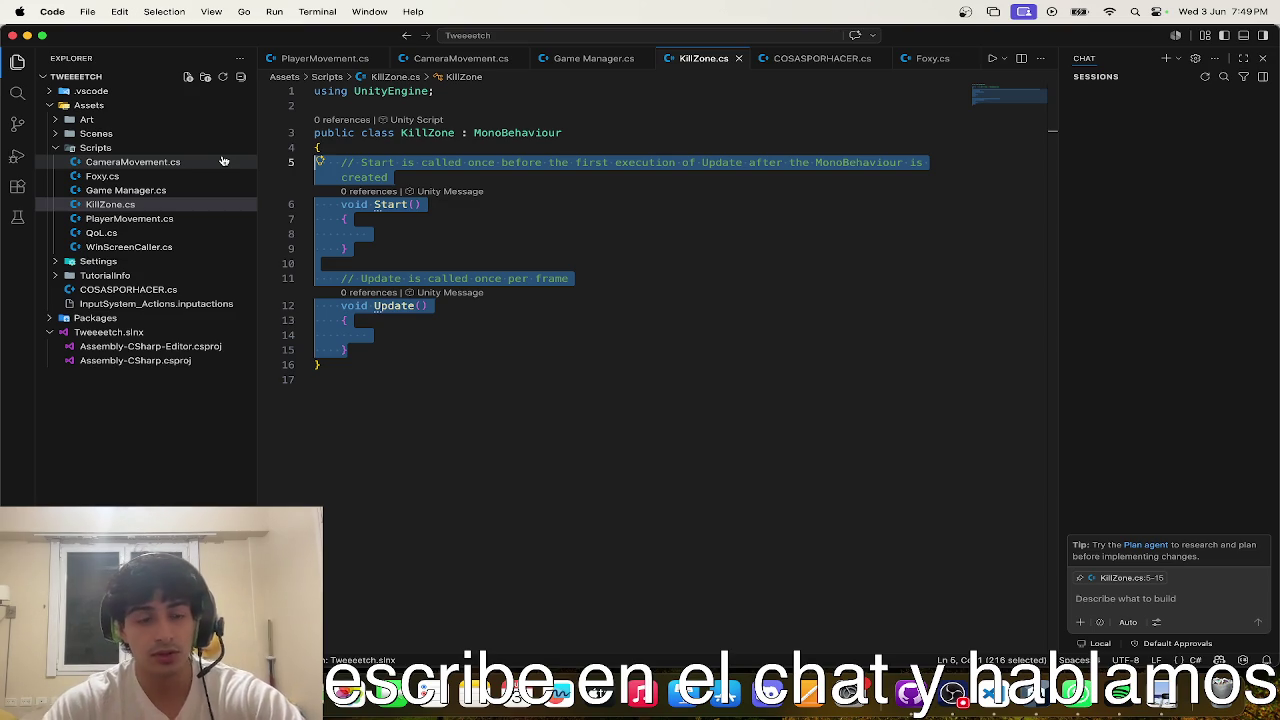
- Swap the Start/Update stubs for an OnTriggerEnter calling GameManager.instance.Lose(), then return to Unity
key(BackSpace)
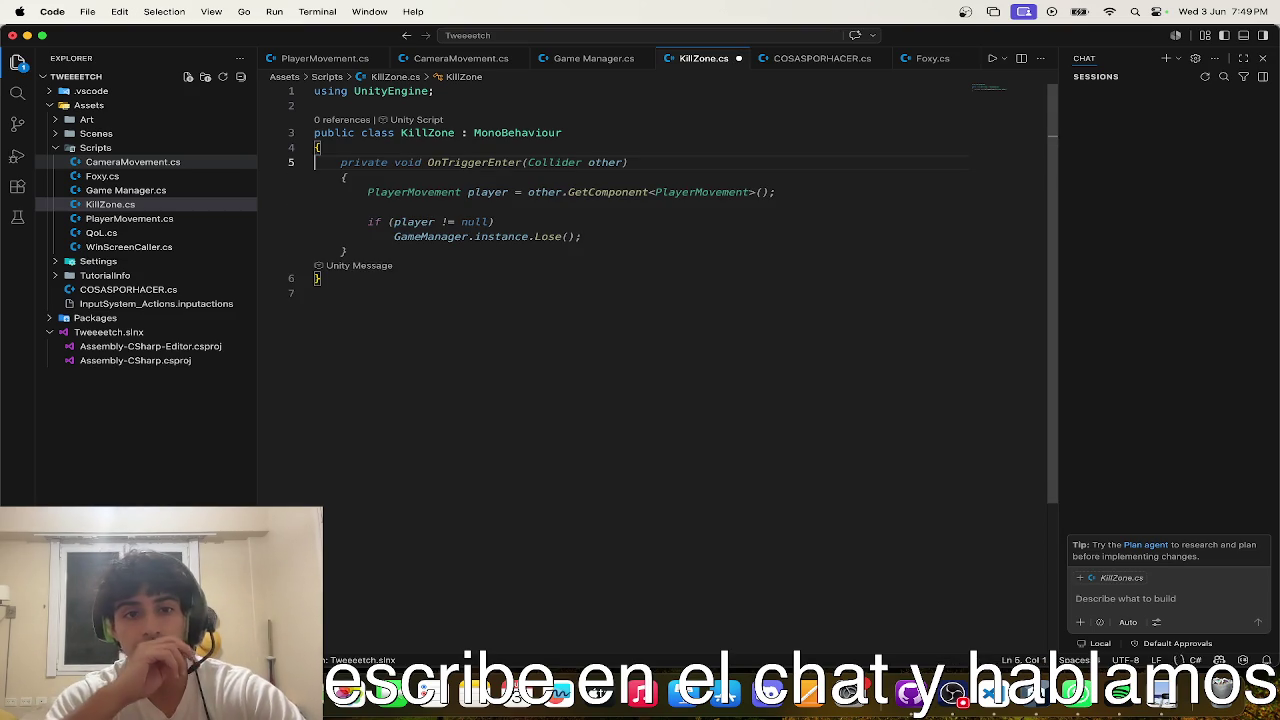
mouse_move(560, 224)
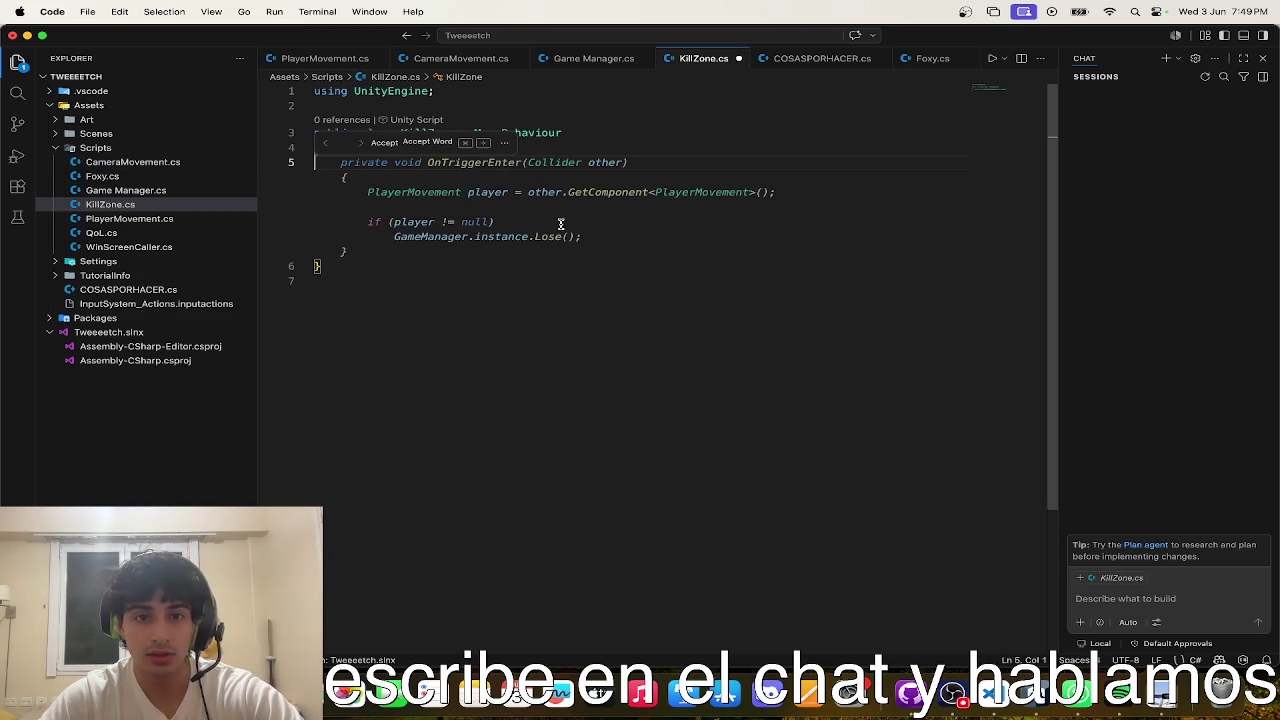
key(Tab)
click(500, 288)
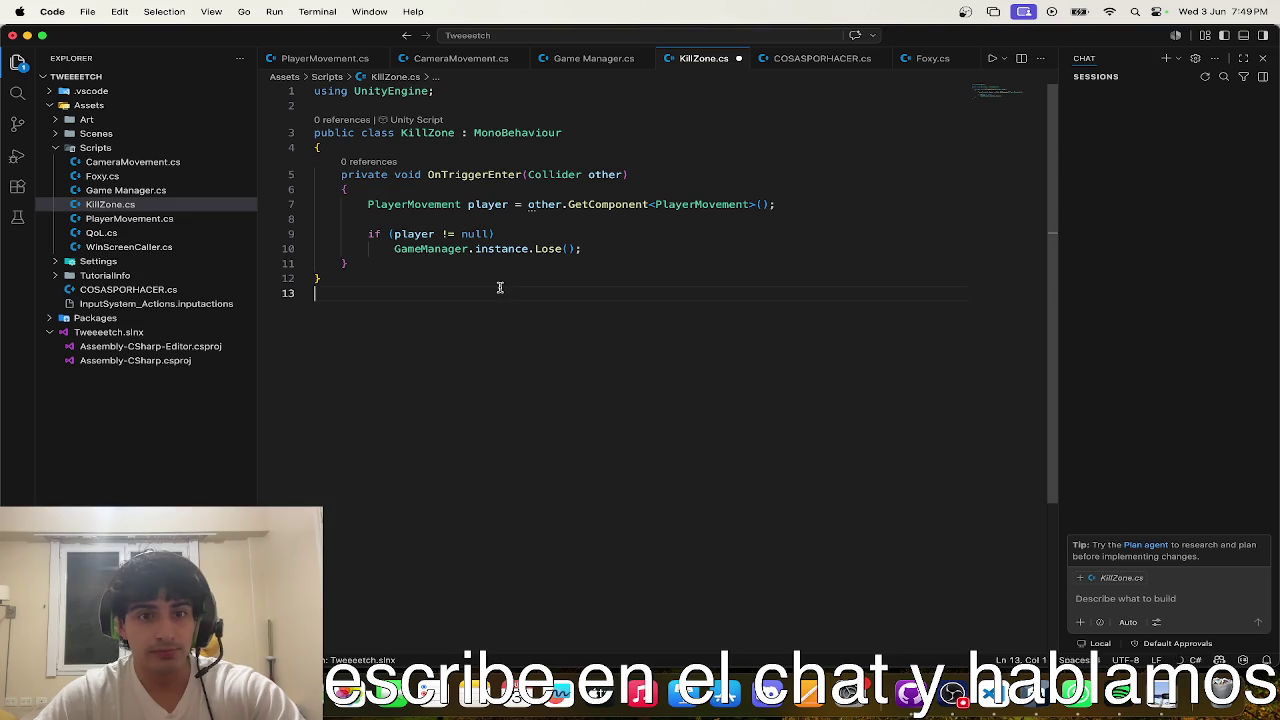
key(ctrl+Up)
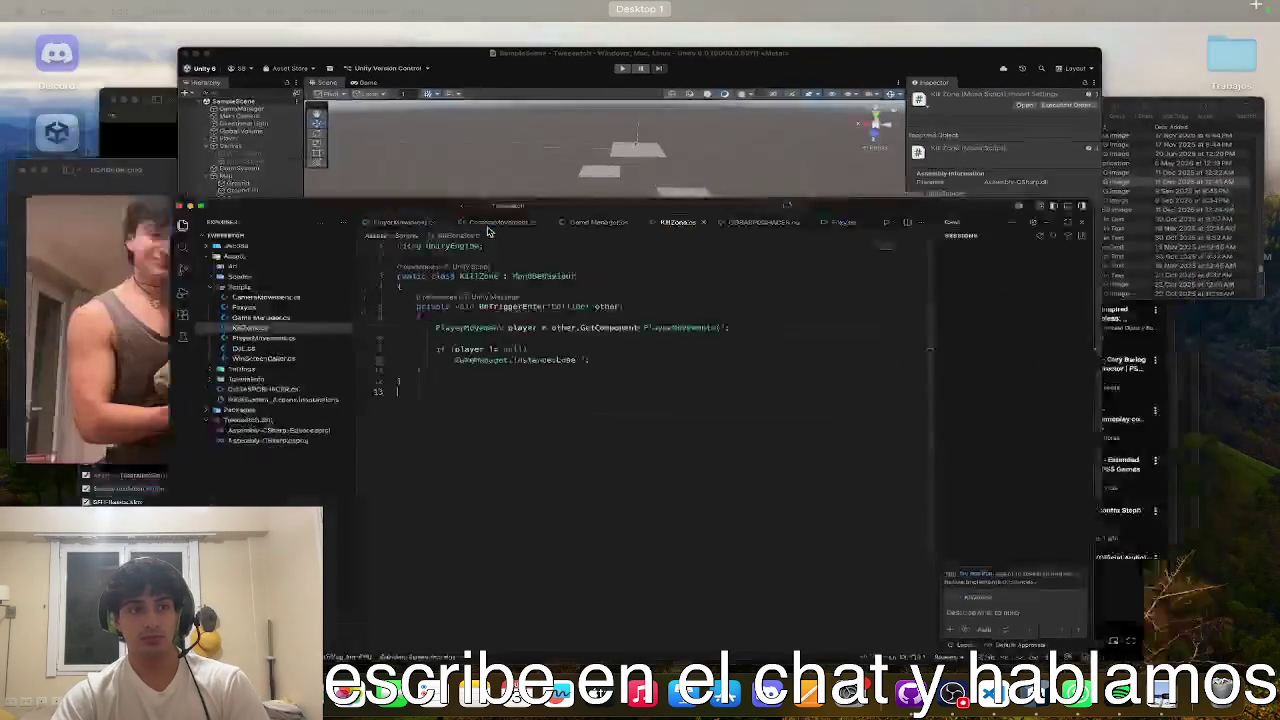
click(458, 310)
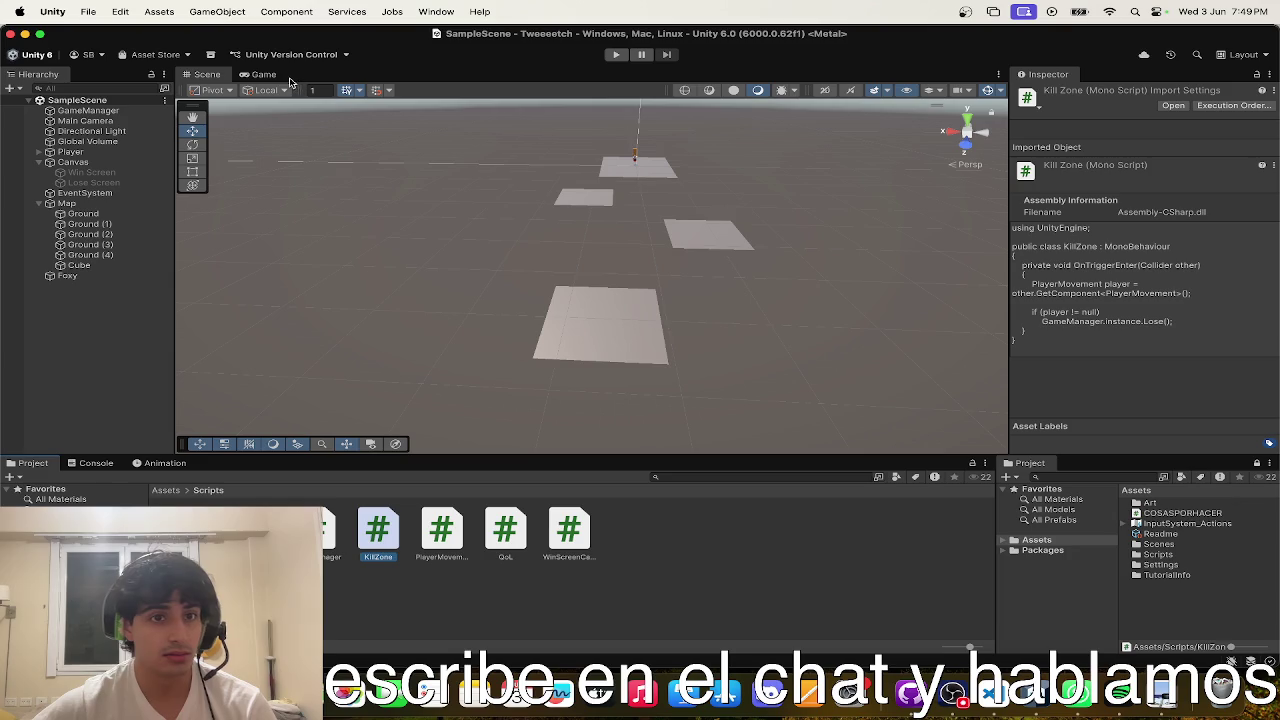
- Duplicate Cube and move Cube (1) far below the level
mouse_move(430, 206)
mouse_down()
mouse_move(480, 214)
mouse_move(508, 190)
mouse_move(499, 251)
mouse_up()
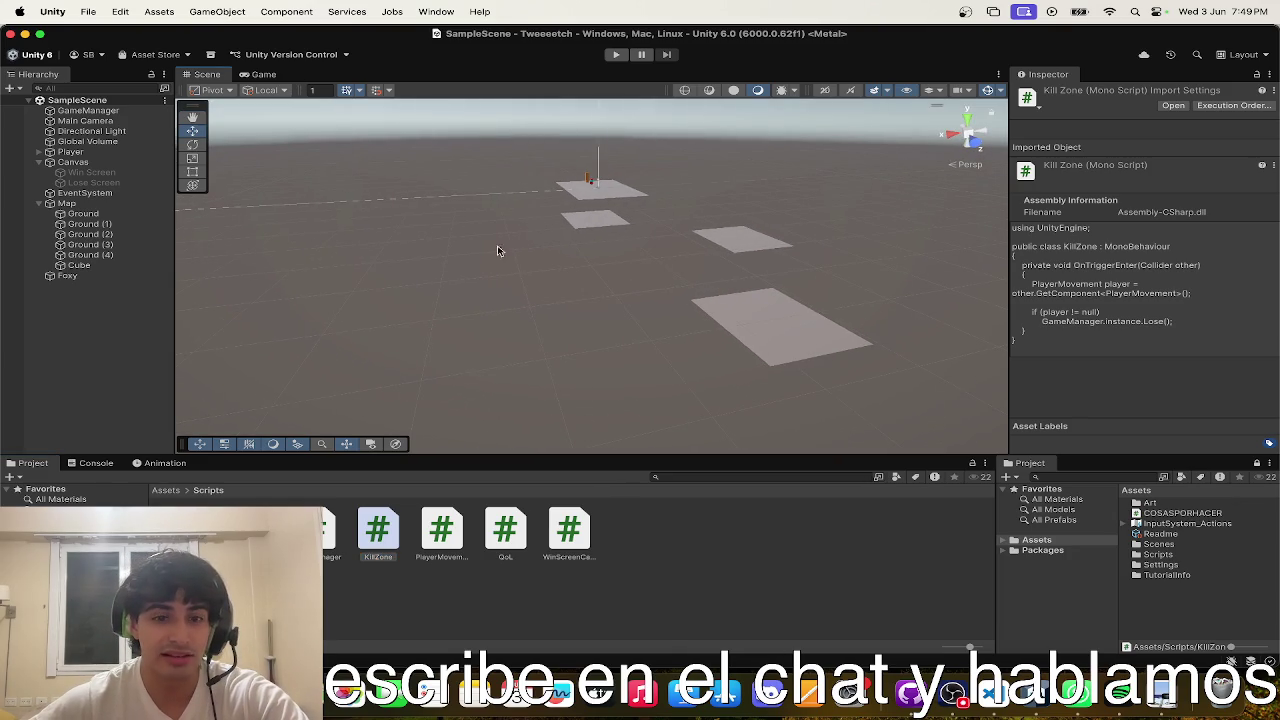
click(137, 267)
right_click(150, 265)
click(241, 280)
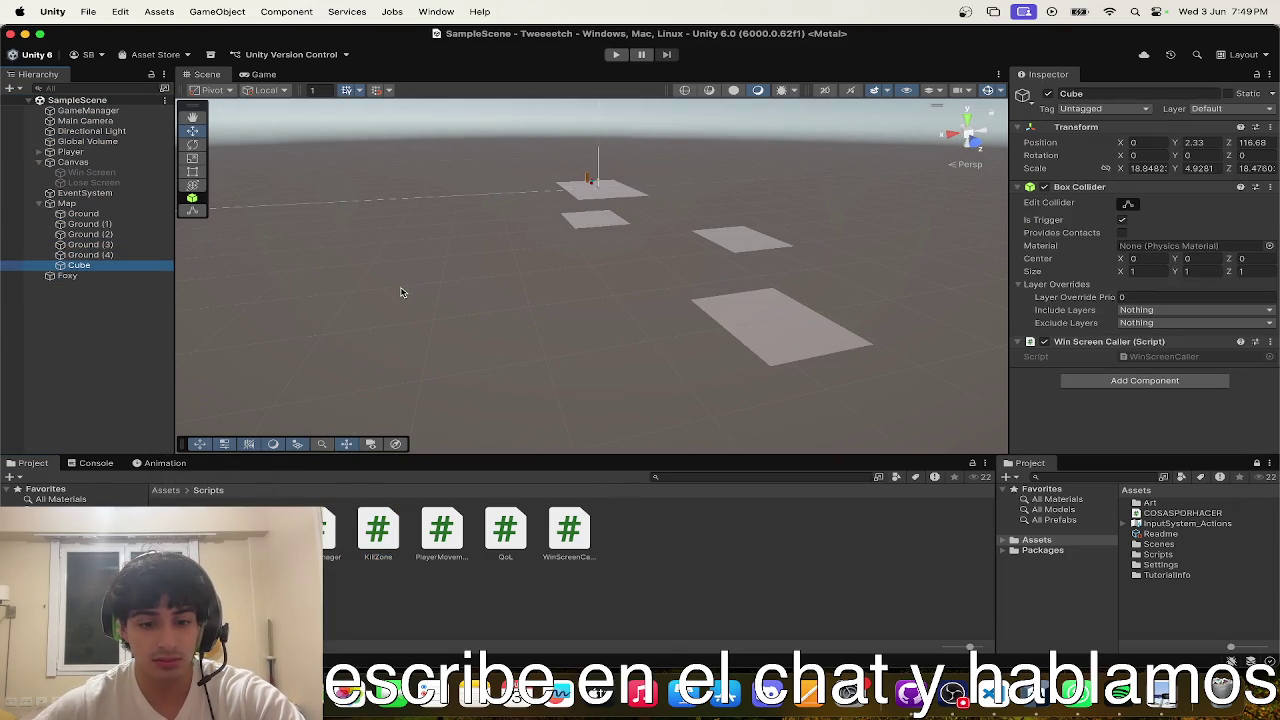
key(super+d)
mouse_move(600, 246)
mouse_down()
mouse_move(763, 277)
mouse_move(969, 271)
mouse_move(665, 250)
mouse_move(688, 262)
mouse_move(688, 300)
mouse_up()
mouse_move(688, 300)
mouse_down()
mouse_move(630, 282)
mouse_move(678, 286)
mouse_up()
- Stretch Cube (1)'s collider along the level and scale it wider to about 56.88 on X
click(1128, 204)
click(722, 295)
click(140, 277)
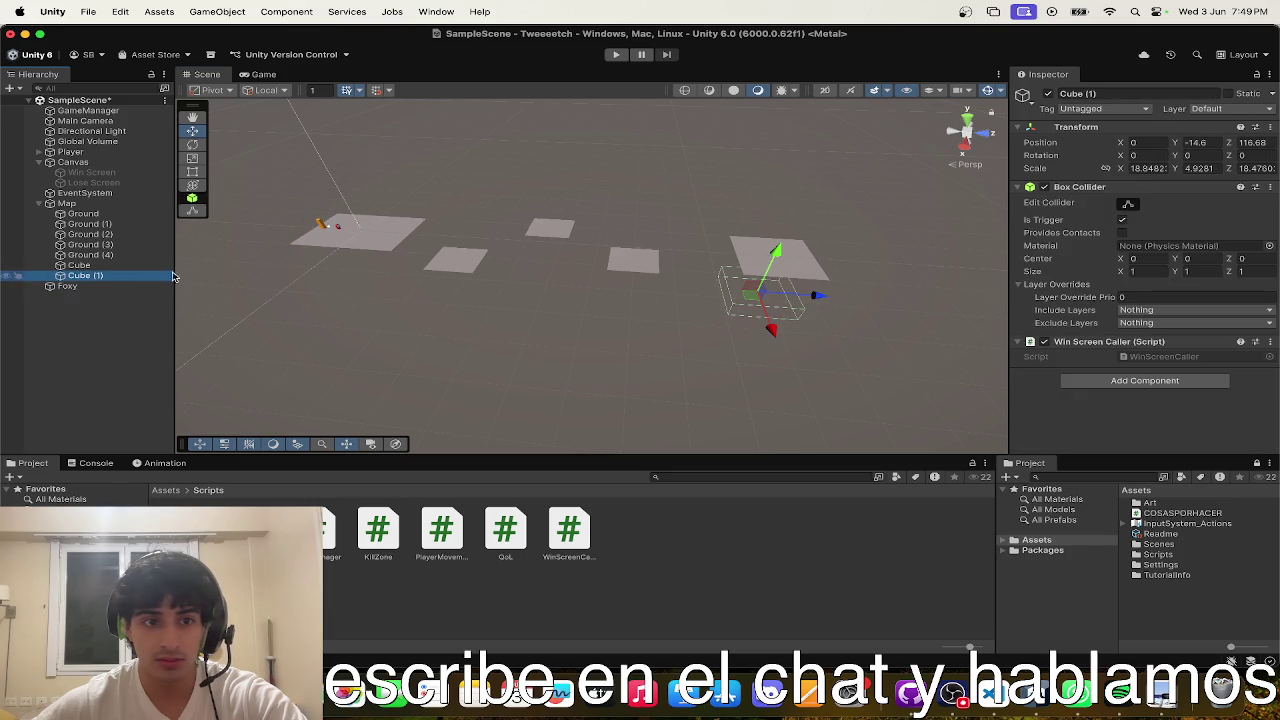
click(1128, 204)
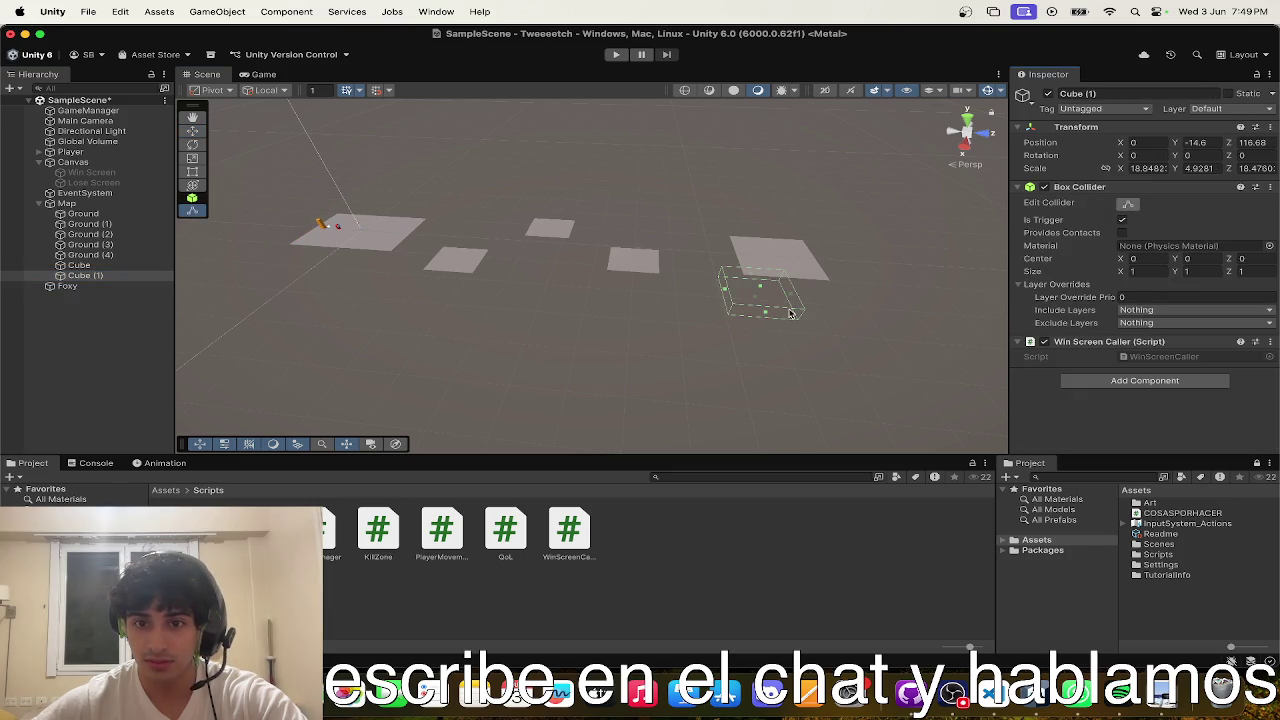
mouse_move(725, 291)
mouse_down()
mouse_move(500, 275)
mouse_move(470, 300)
mouse_move(623, 371)
mouse_move(720, 337)
mouse_move(757, 349)
mouse_up()
key(r)
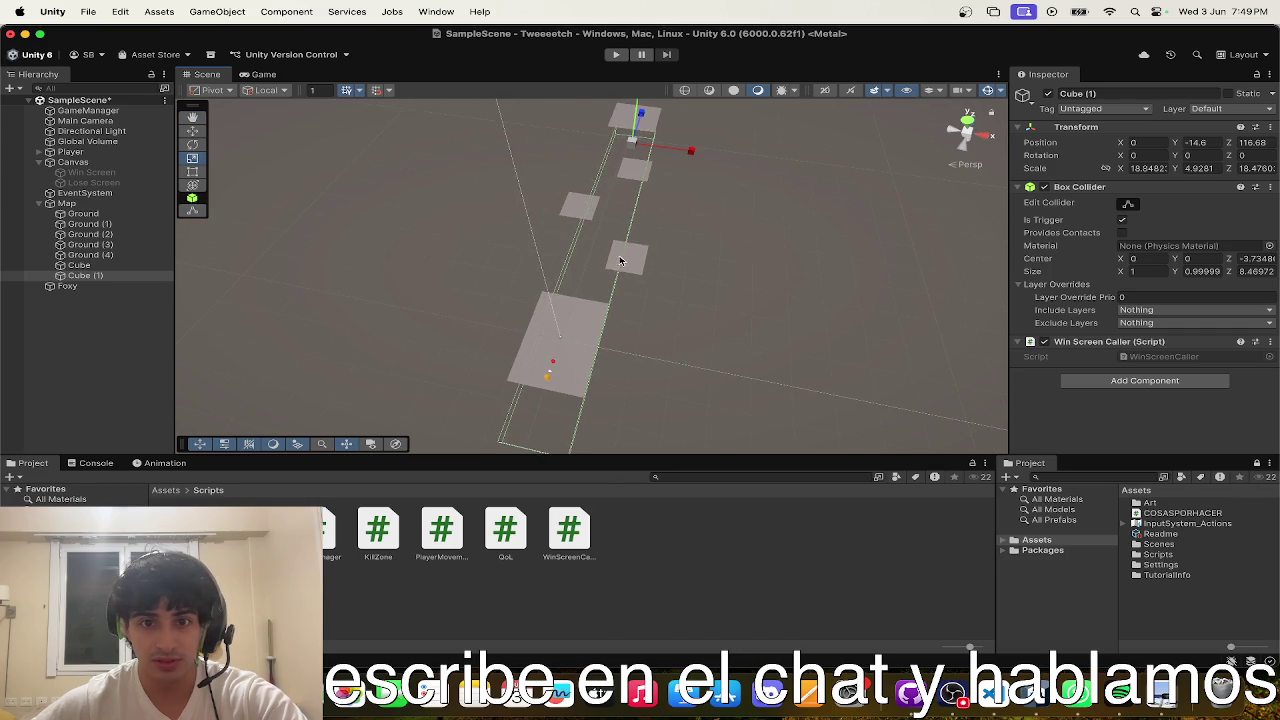
mouse_move(688, 153)
mouse_down()
mouse_move(814, 163)
mouse_move(705, 225)
mouse_move(715, 230)
mouse_up()
- Remove the Win Screen Caller component from Cube (1) and add the Kill Zone script
right_click(1068, 343)
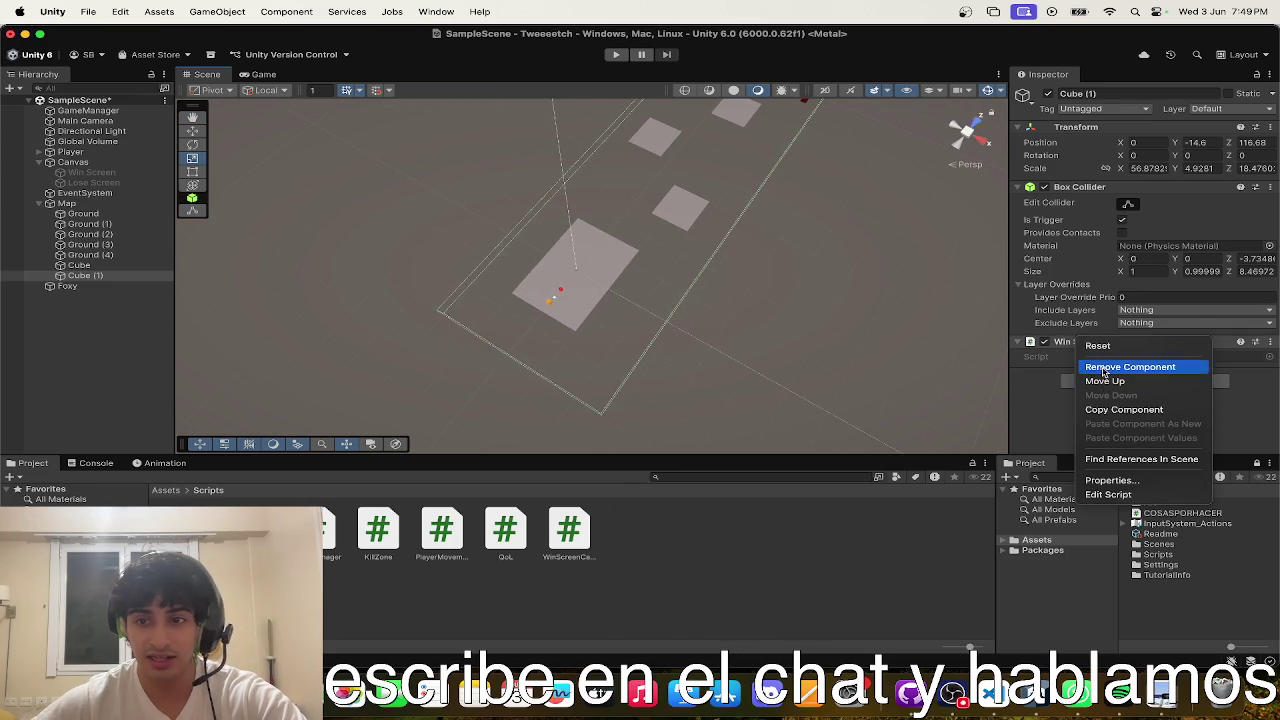
click(1106, 367)
click(1113, 354)
text(ki)
key(Return)
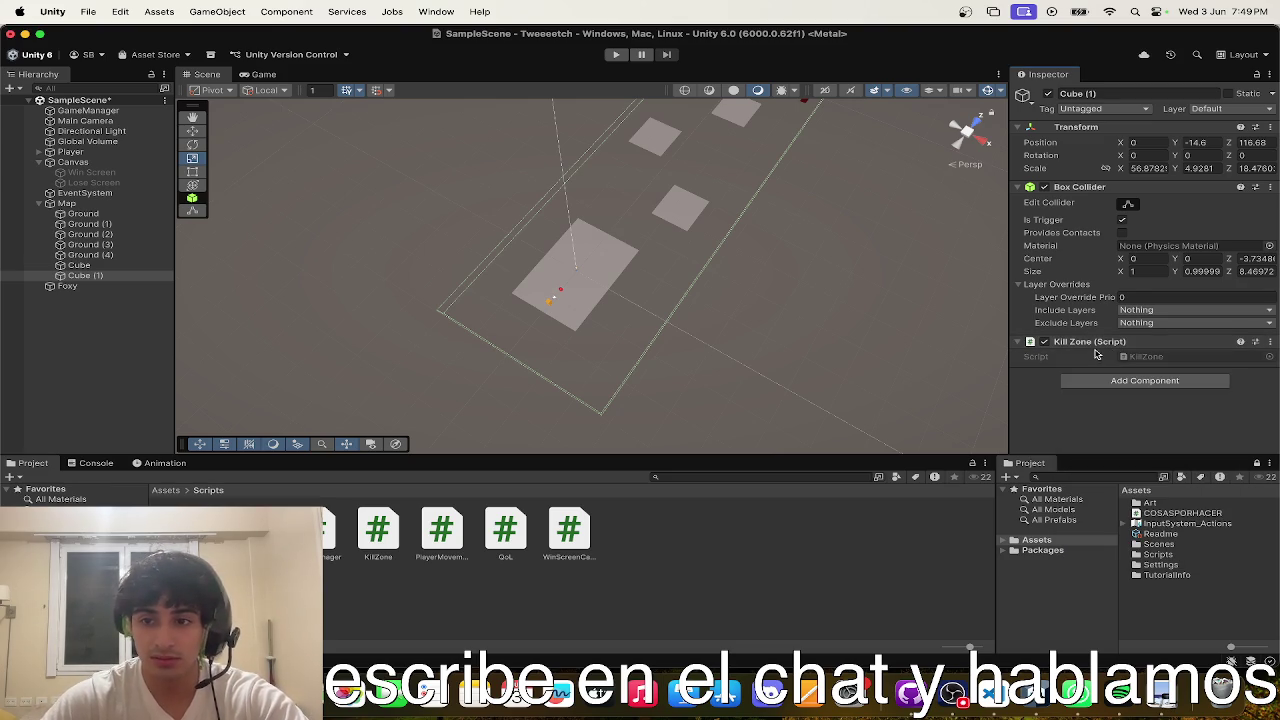
- Select Foxy and tick Is Trigger on its collider
mouse_move(734, 289)
mouse_down()
mouse_move(533, 331)
mouse_move(594, 283)
mouse_move(598, 130)
mouse_move(718, 113)
mouse_move(620, 160)
mouse_up()
scroll(604, 168, down, 3)
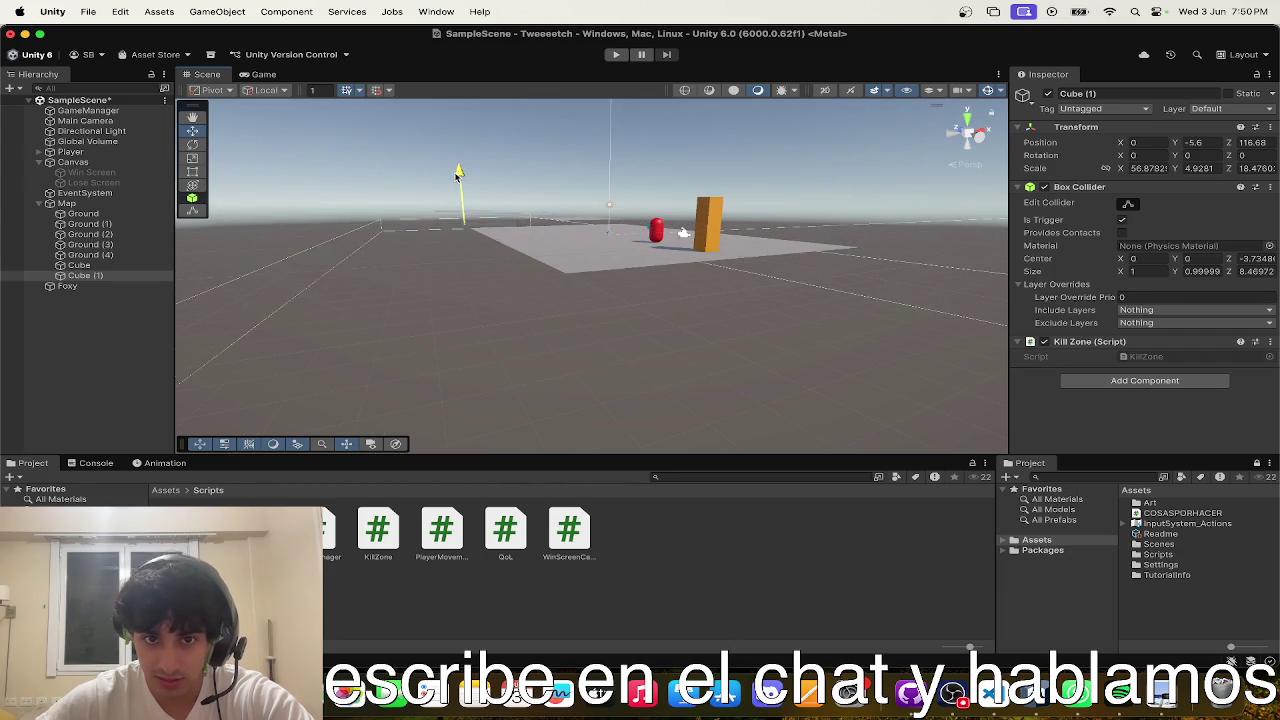
click(707, 216)
scroll(1125, 299, down, 1)
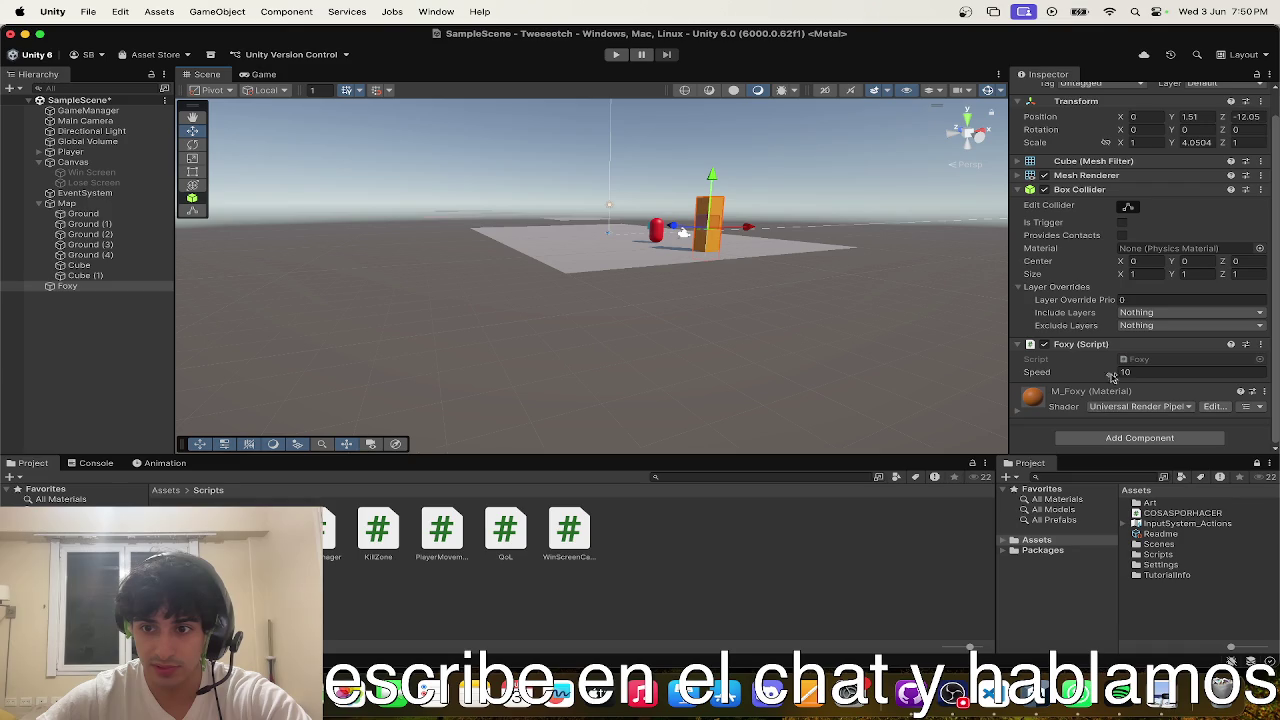
click(1122, 222)
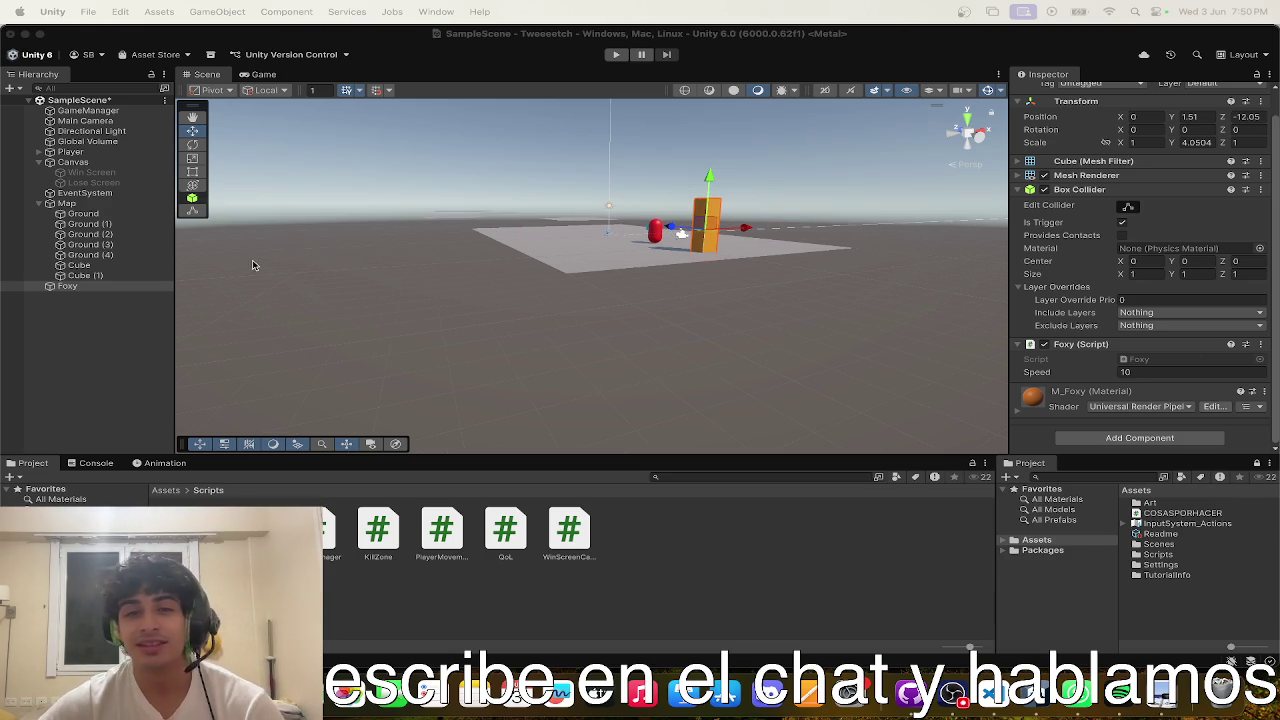
- Rename Cube (1) to Cube
click(123, 276)
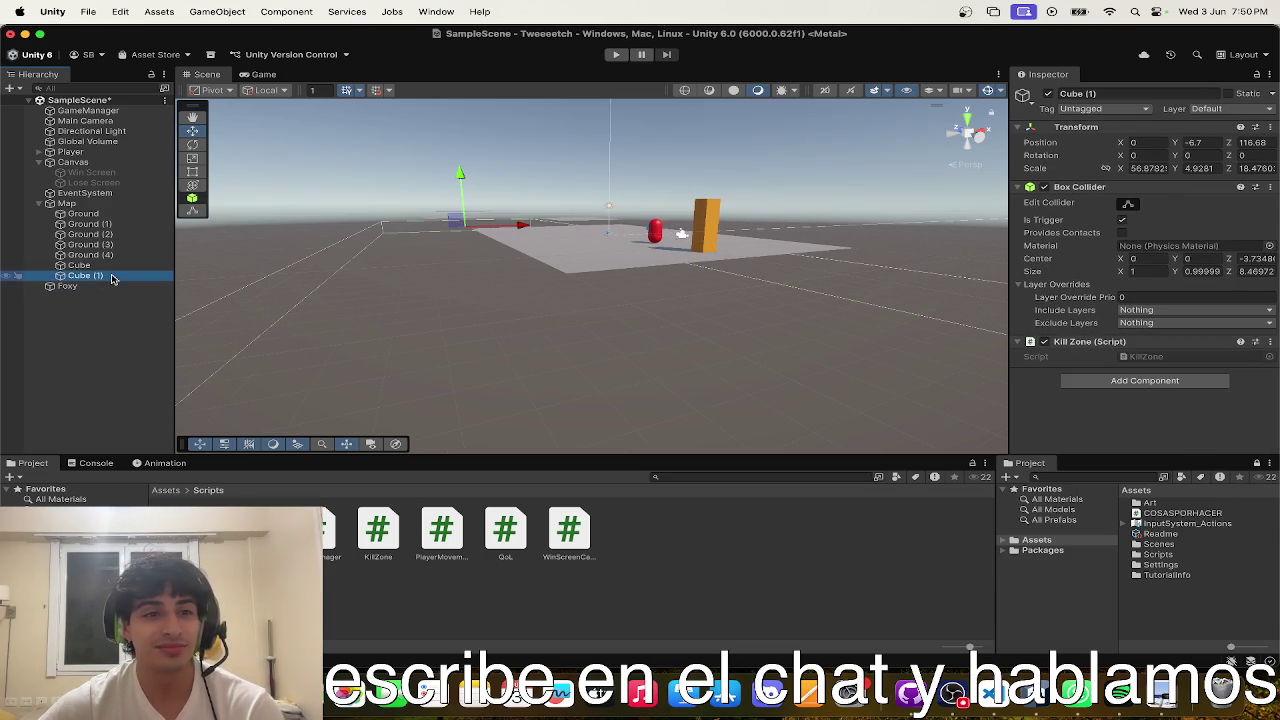
click(130, 277)
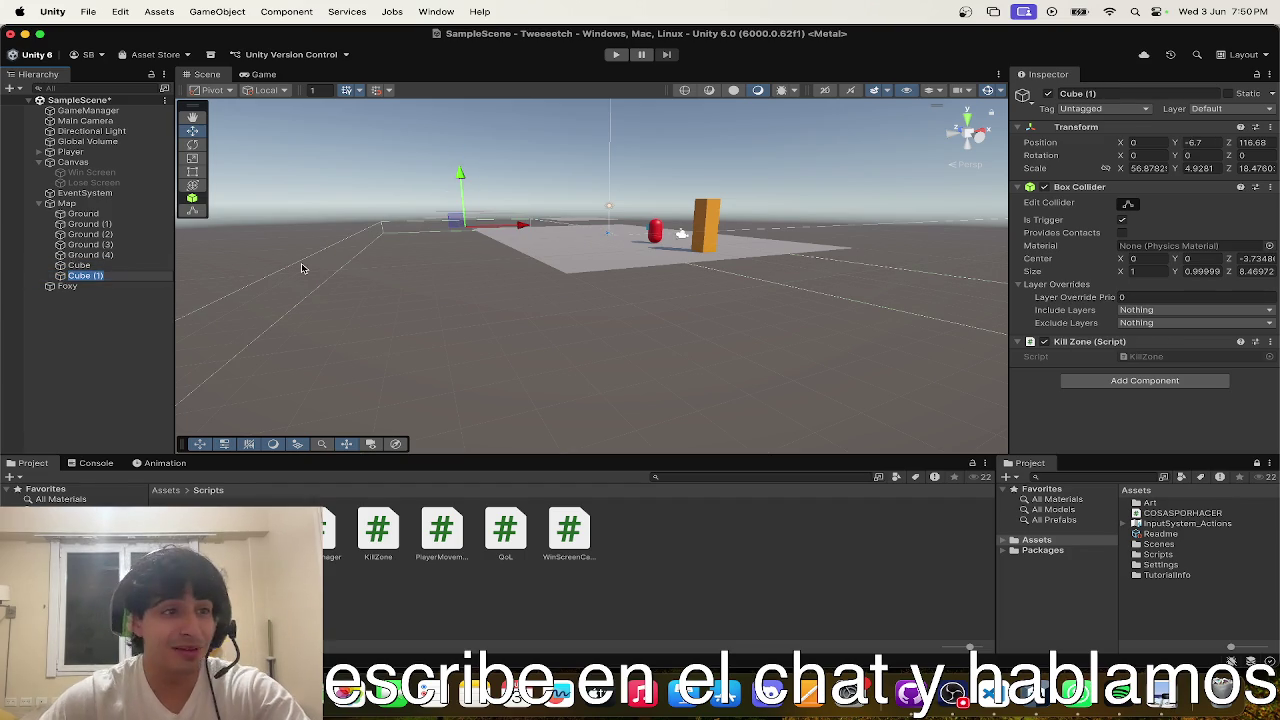
text(Cube)
key(Return)
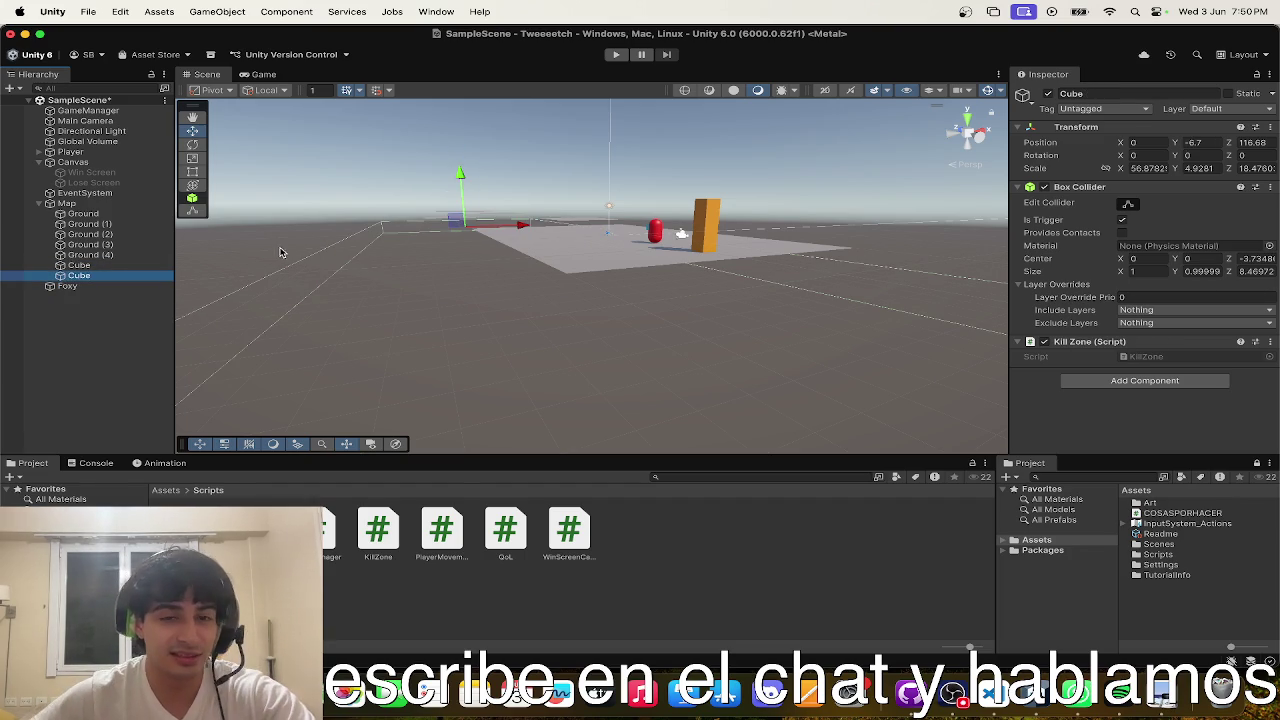
- Add the Kill Zone script to Foxy below its Foxy script and start a play test
scroll(277, 252, up, 5)
click(745, 187)
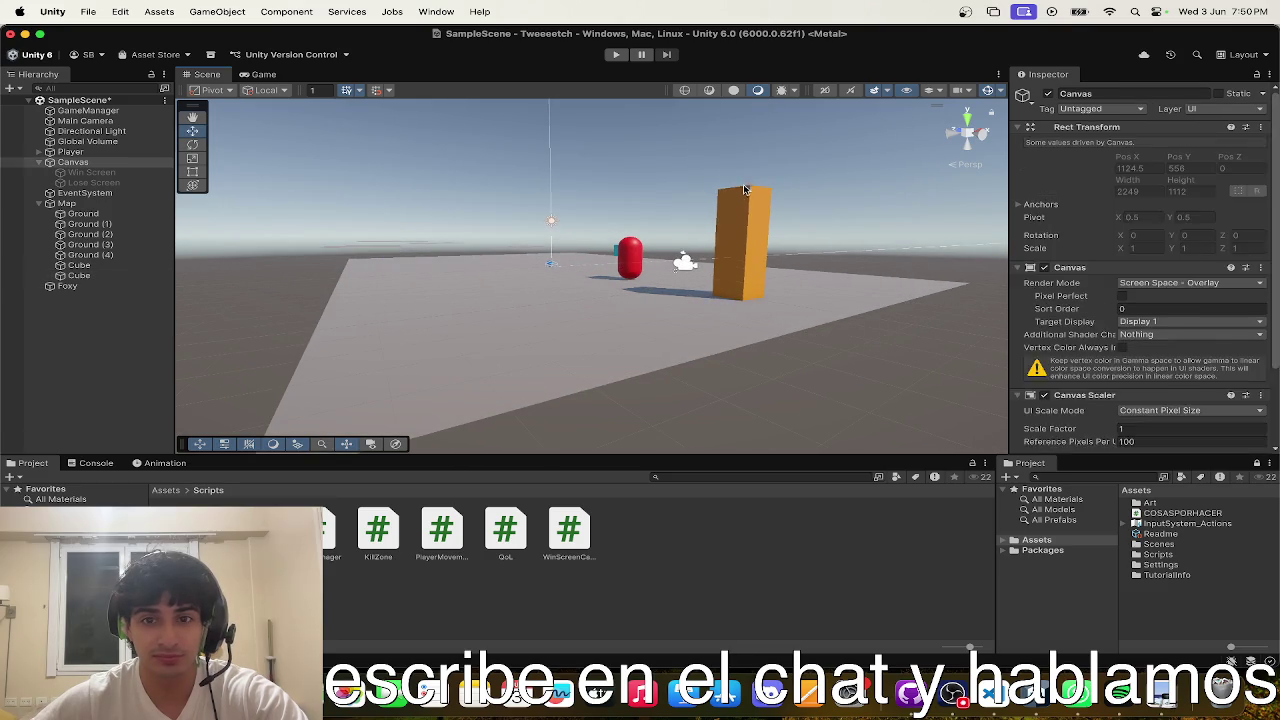
click(745, 187)
scroll(1080, 312, down, 1)
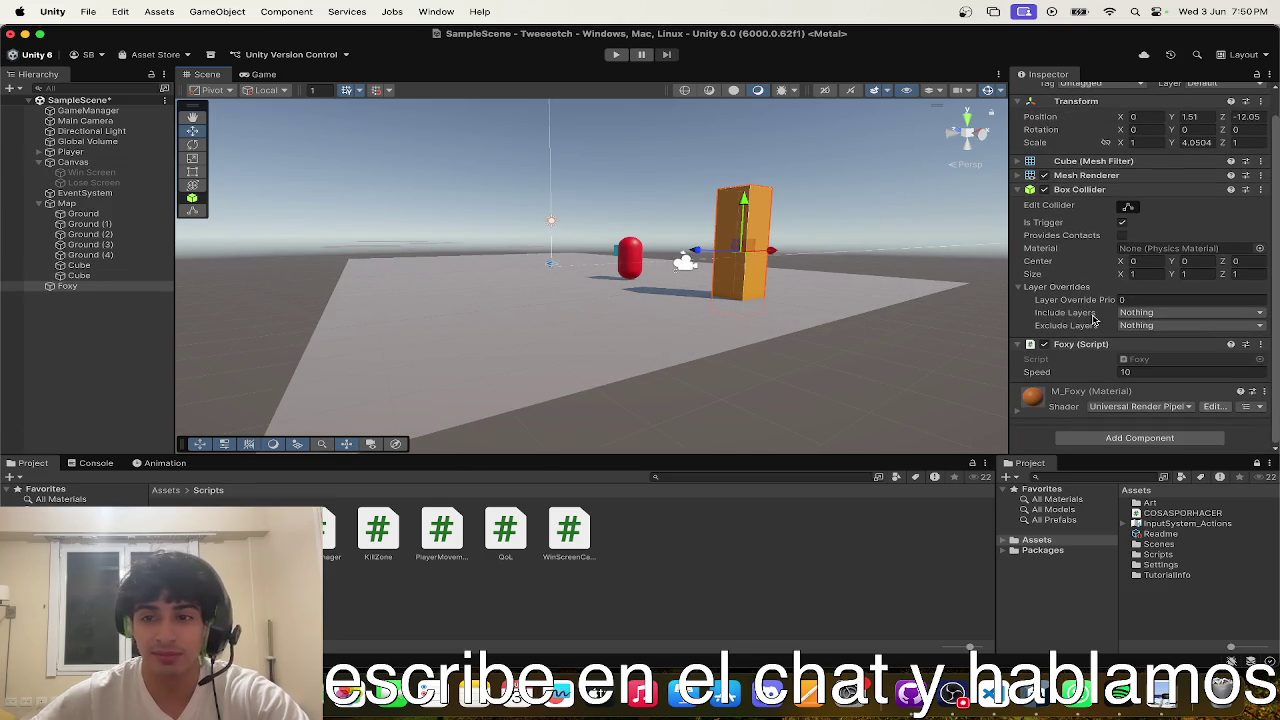
right_click(1108, 348)
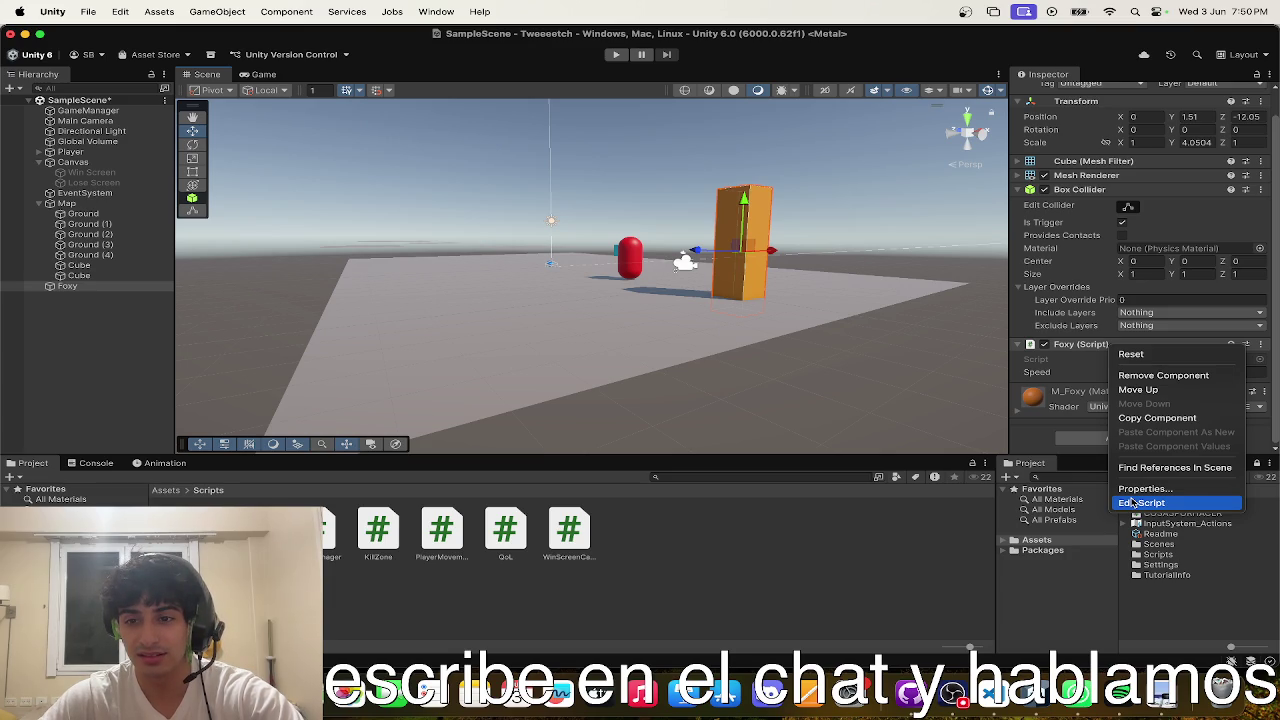
click(1060, 452)
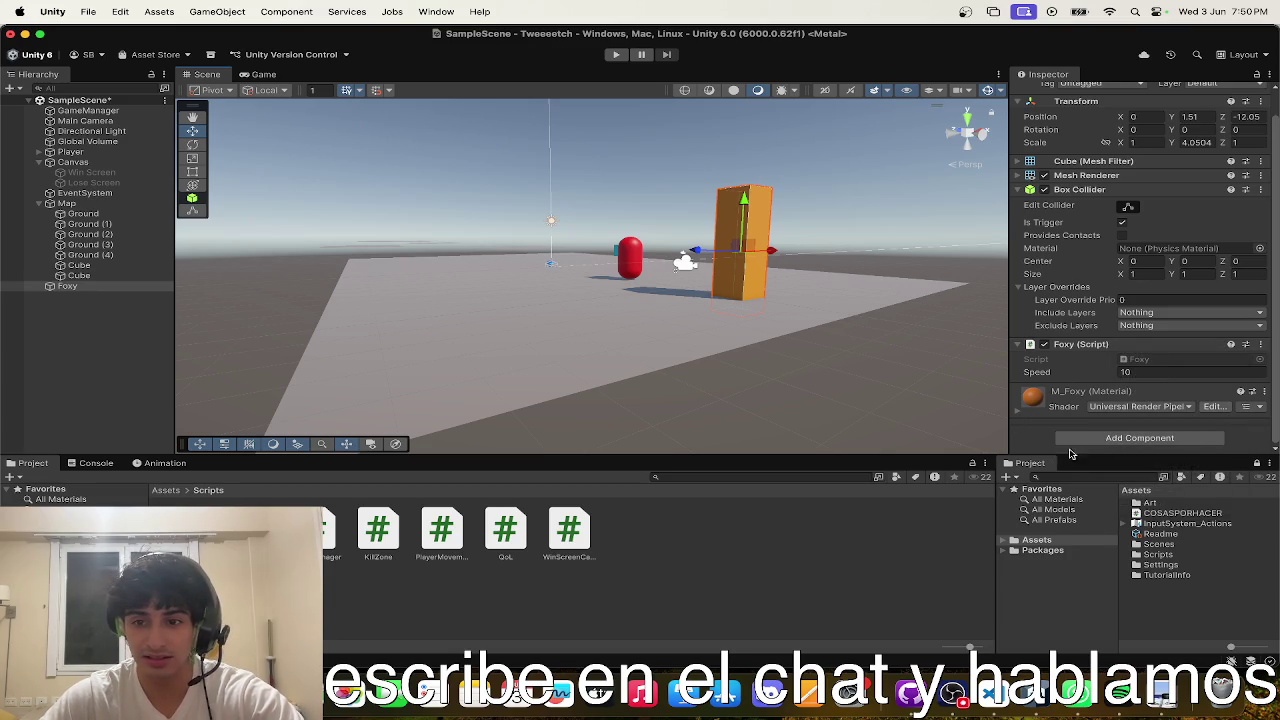
click(1140, 438)
click(1090, 524)
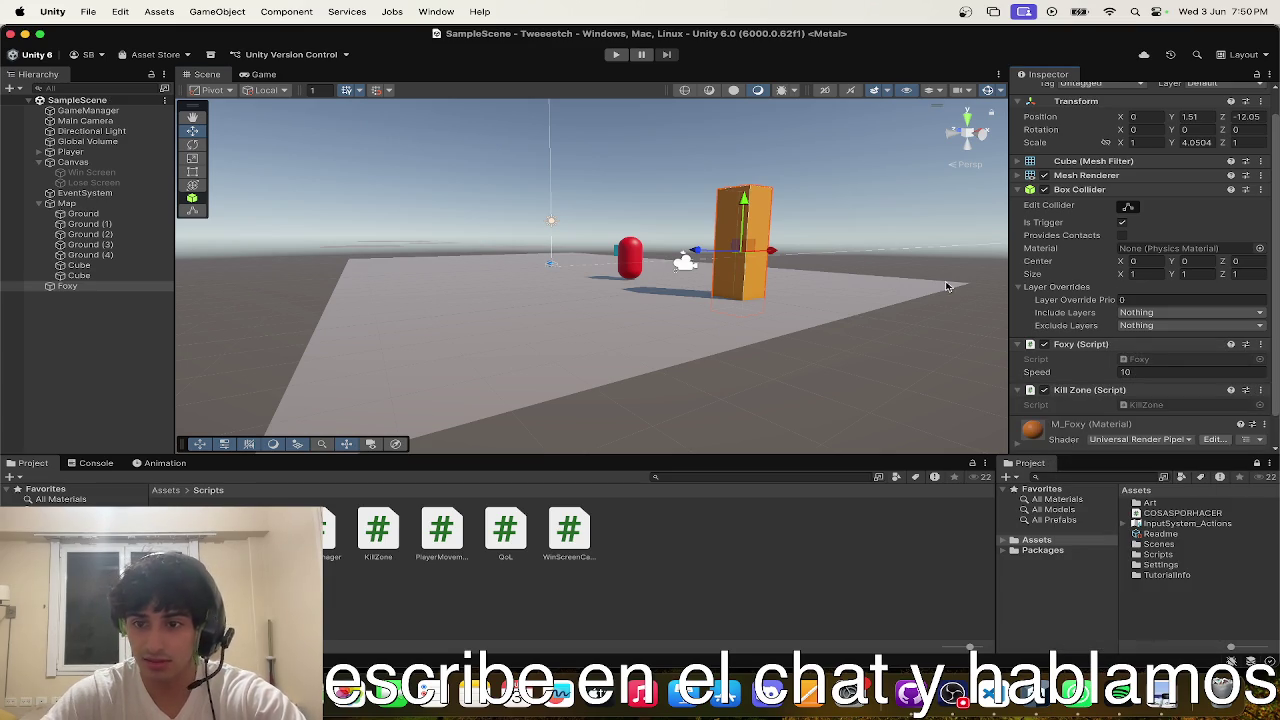
click(617, 55)
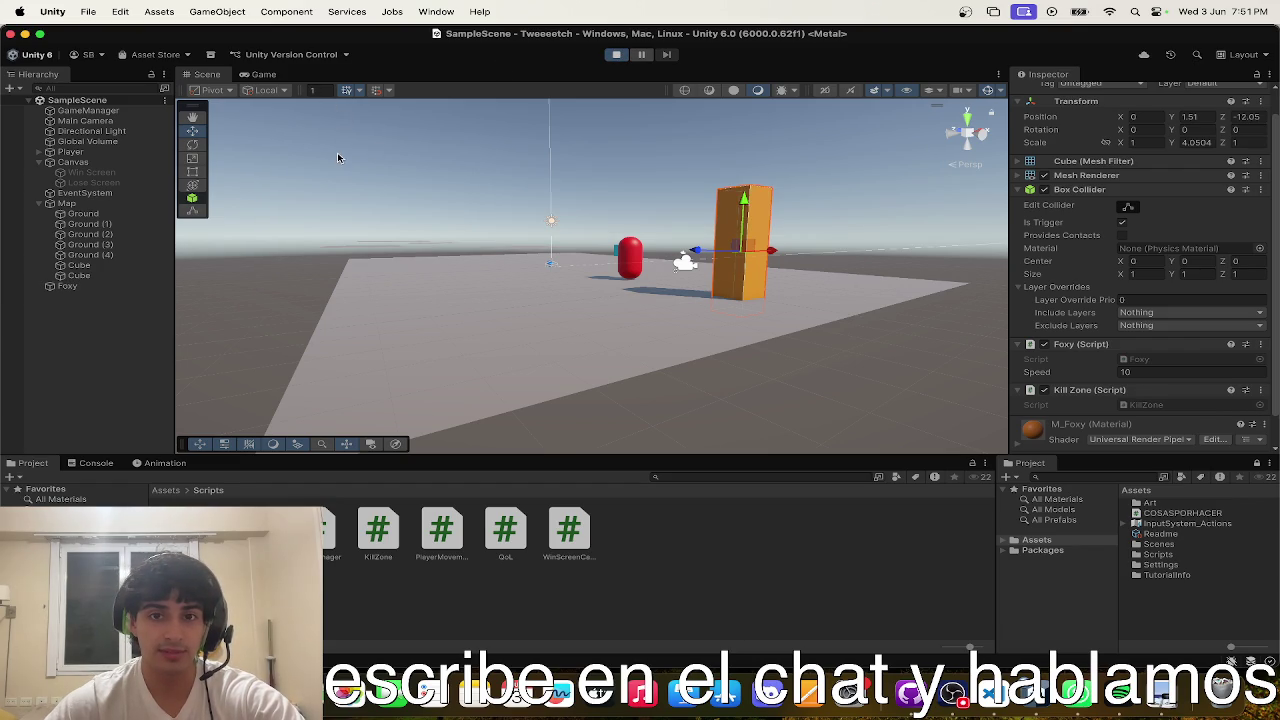
- Stop the game and assign Lose Screen to the GameManager's Lose Screen field
click(262, 74)
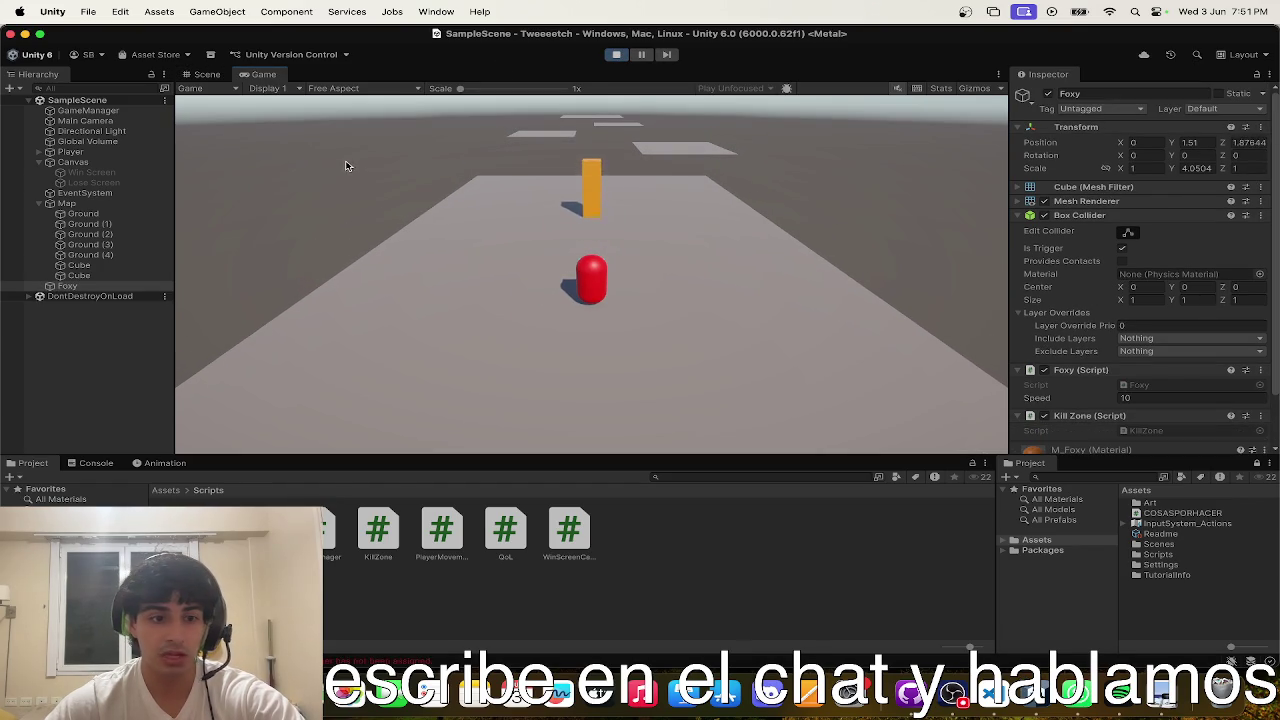
click(620, 56)
click(88, 110)
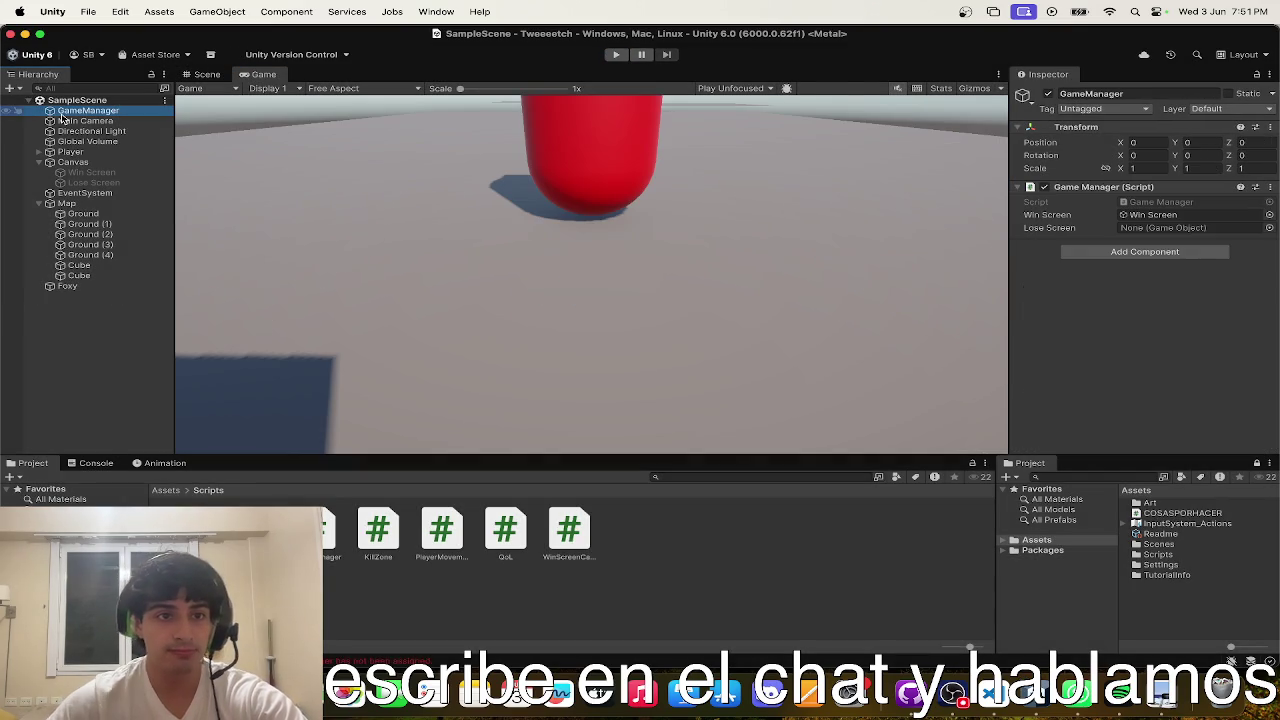
drag(93, 183, 1160, 228)
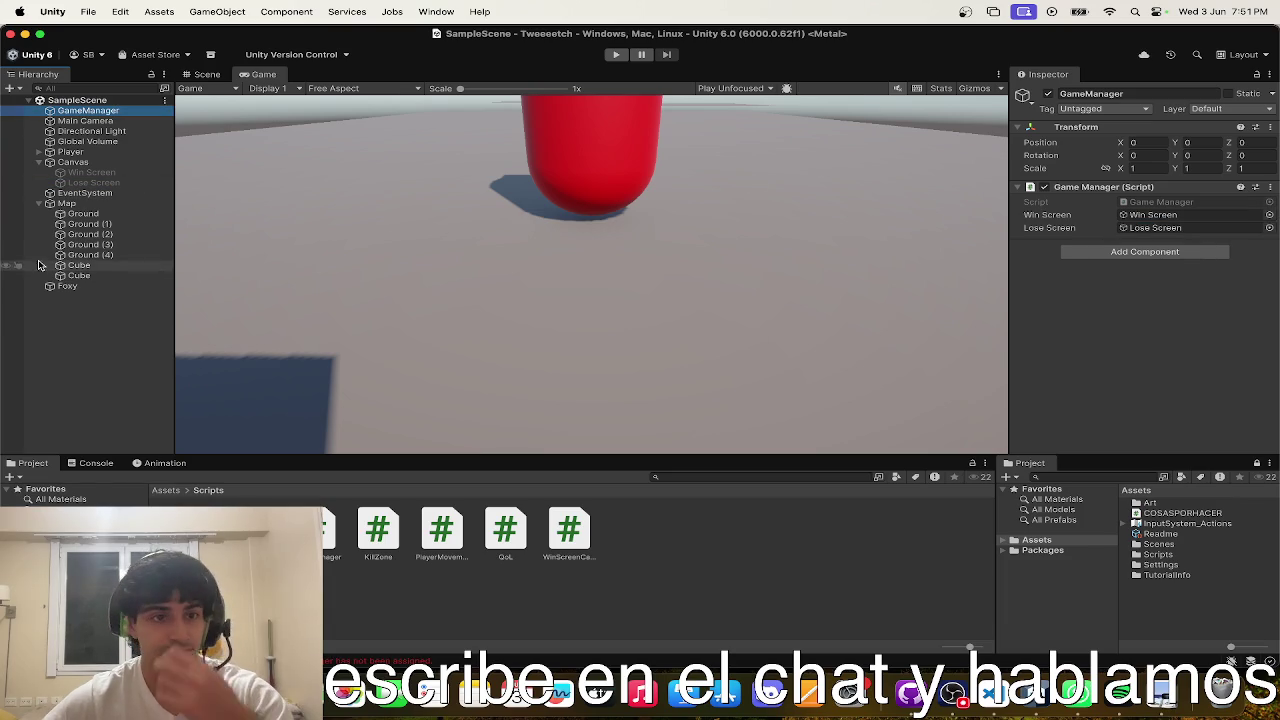
- Play the runner until Foxy triggers the Lose Screen, then stop the game
click(616, 55)
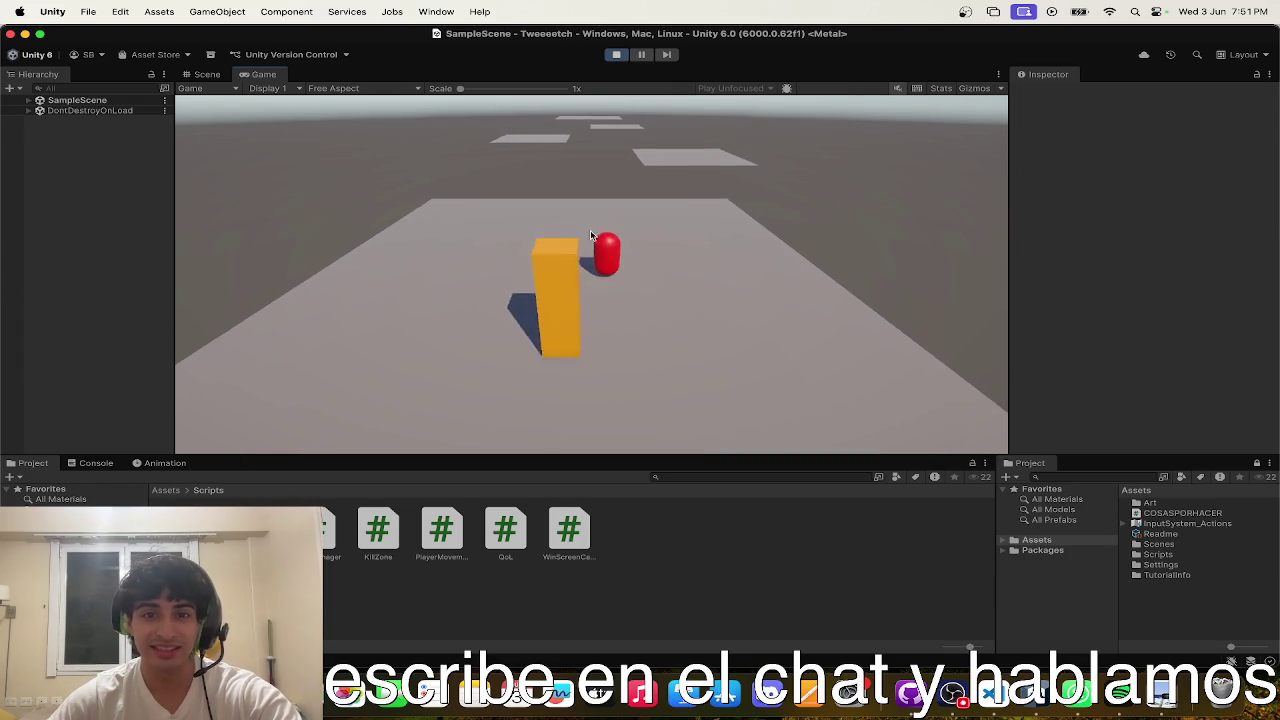
key(s)
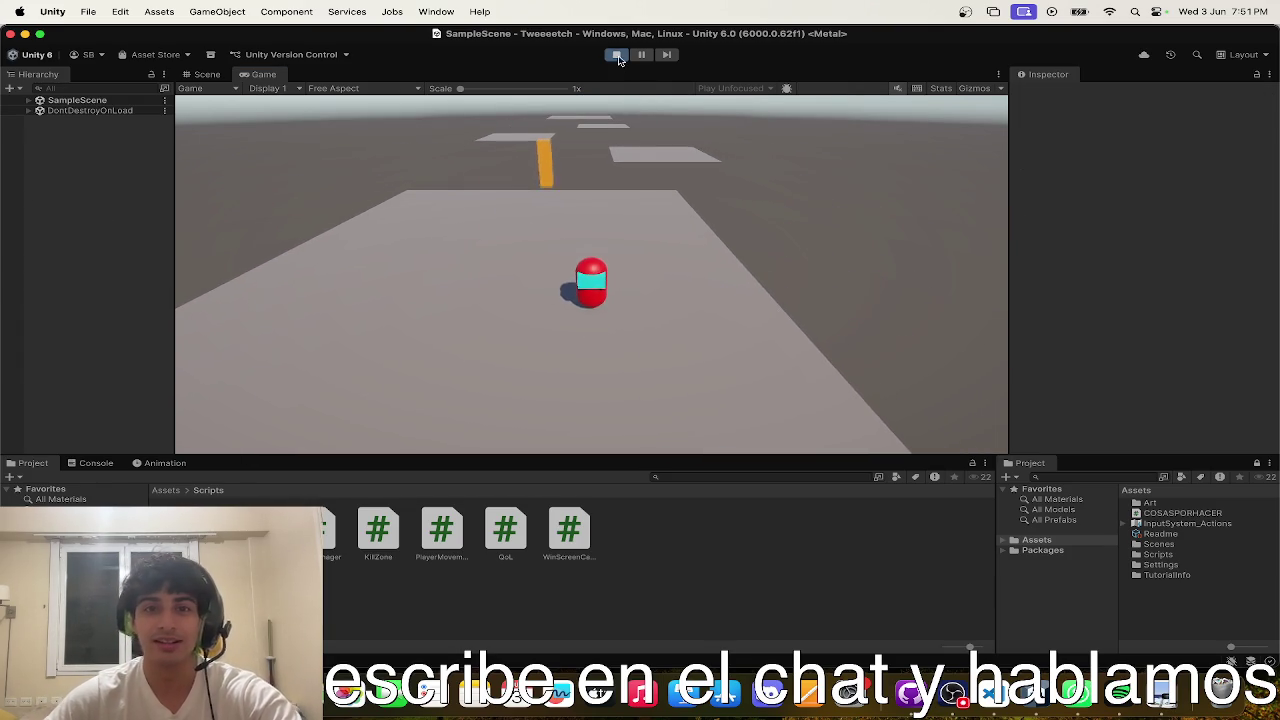
click(616, 55)
key(ctrl+Up)
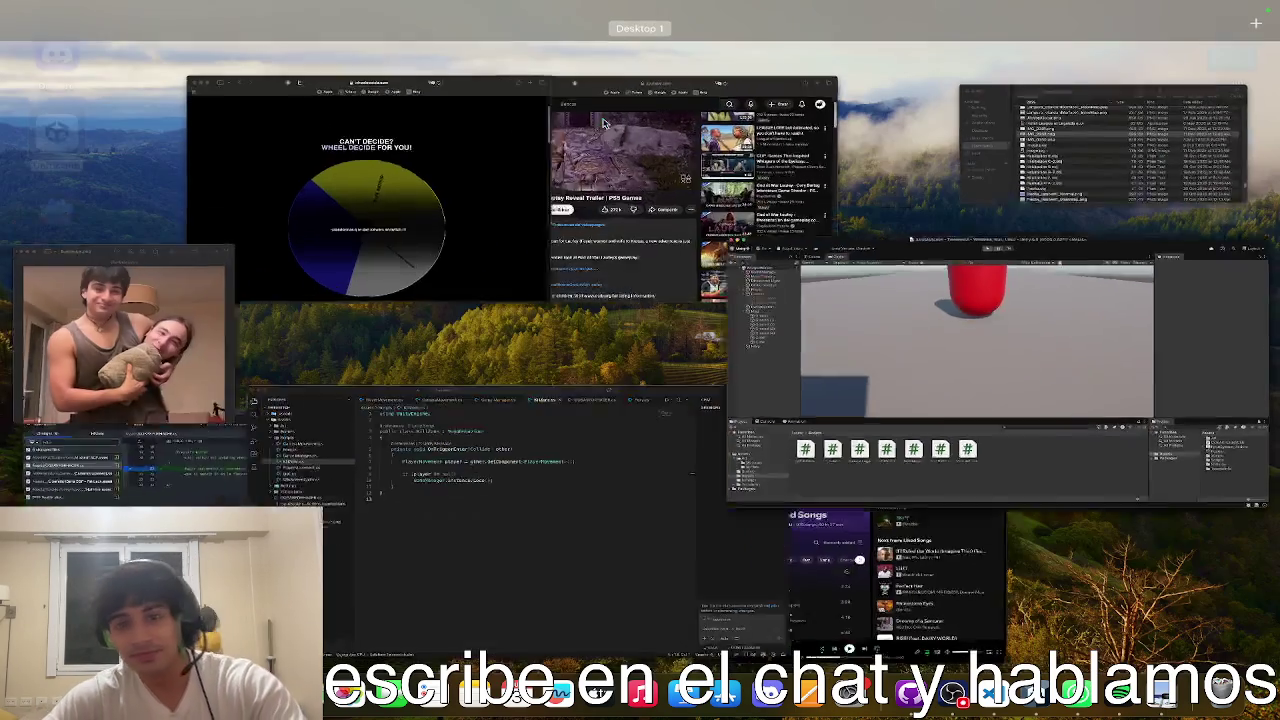
- Close the photo preview window and bring Visual Studio Code to the front
key(ctrl+Up)
key(ctrl+Up)
click(138, 385)
key(super+w)
key(ctrl+Up)
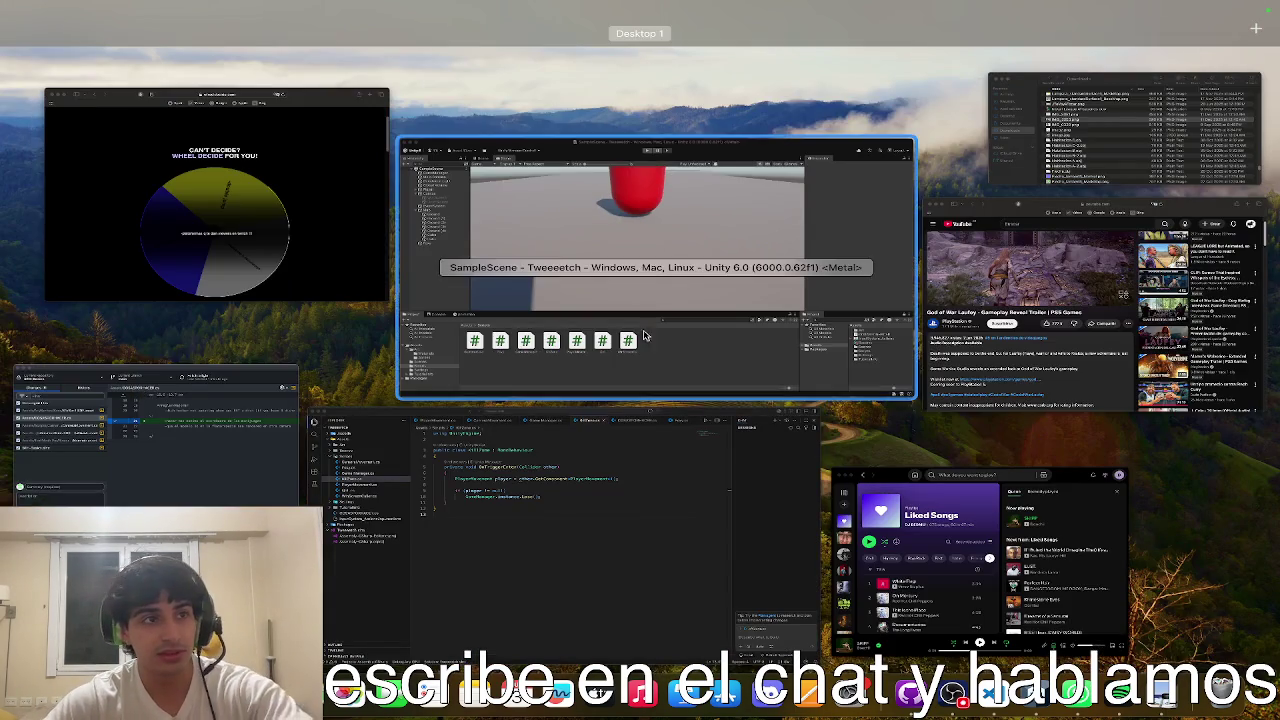
click(560, 520)
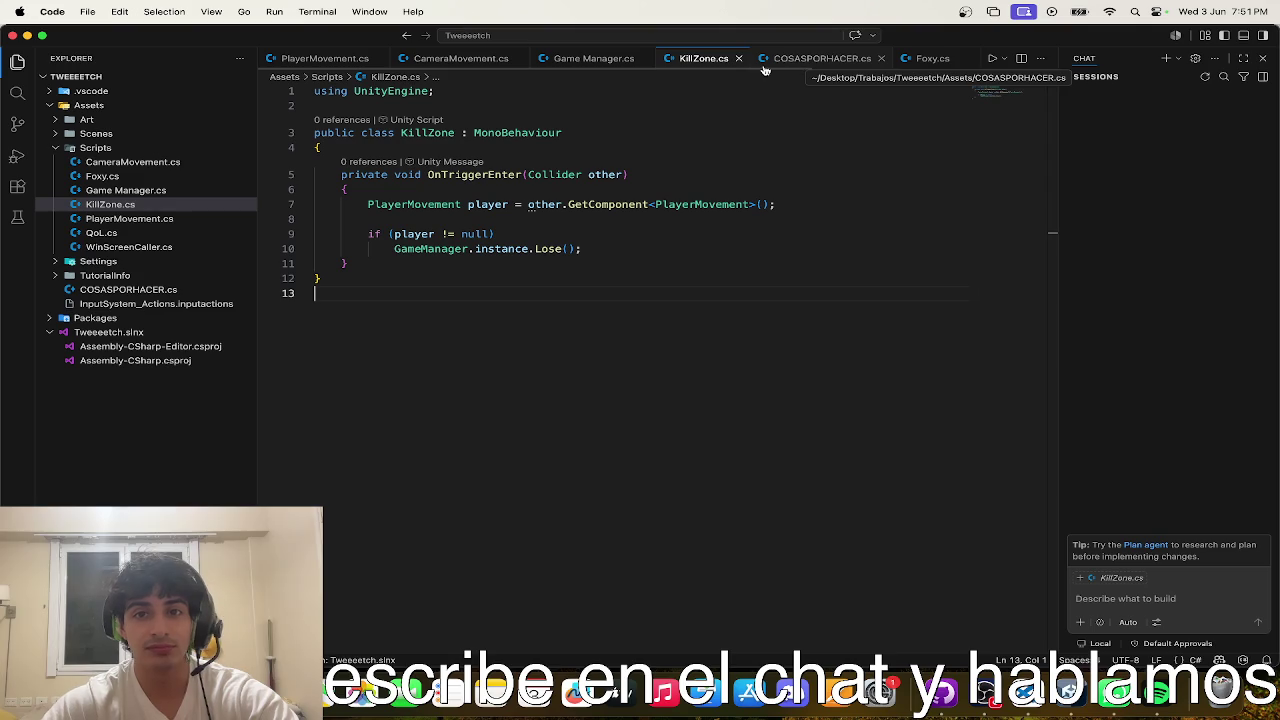
- Browse the COSASPORHACER.cs notes, WinScreenCaller.cs and KillZone.cs, ending on Foxy.cs
click(765, 62)
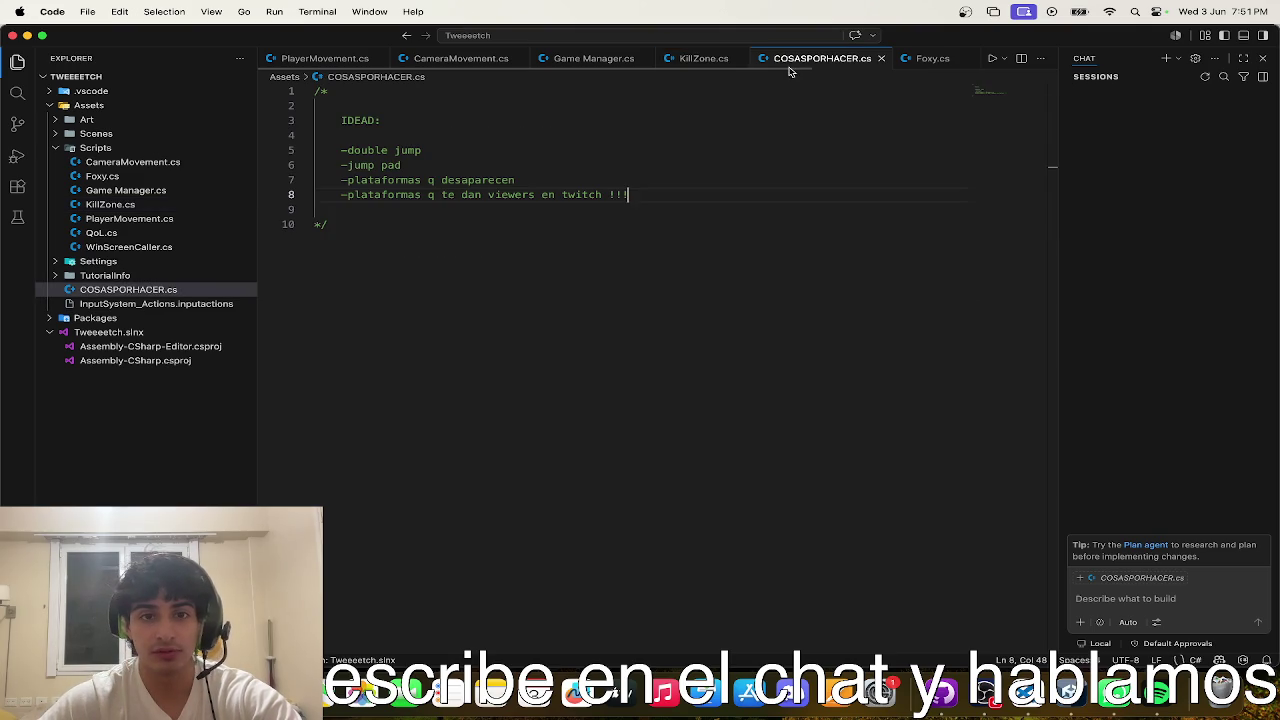
scroll(817, 62, right, 2)
scroll(840, 62, left, 2)
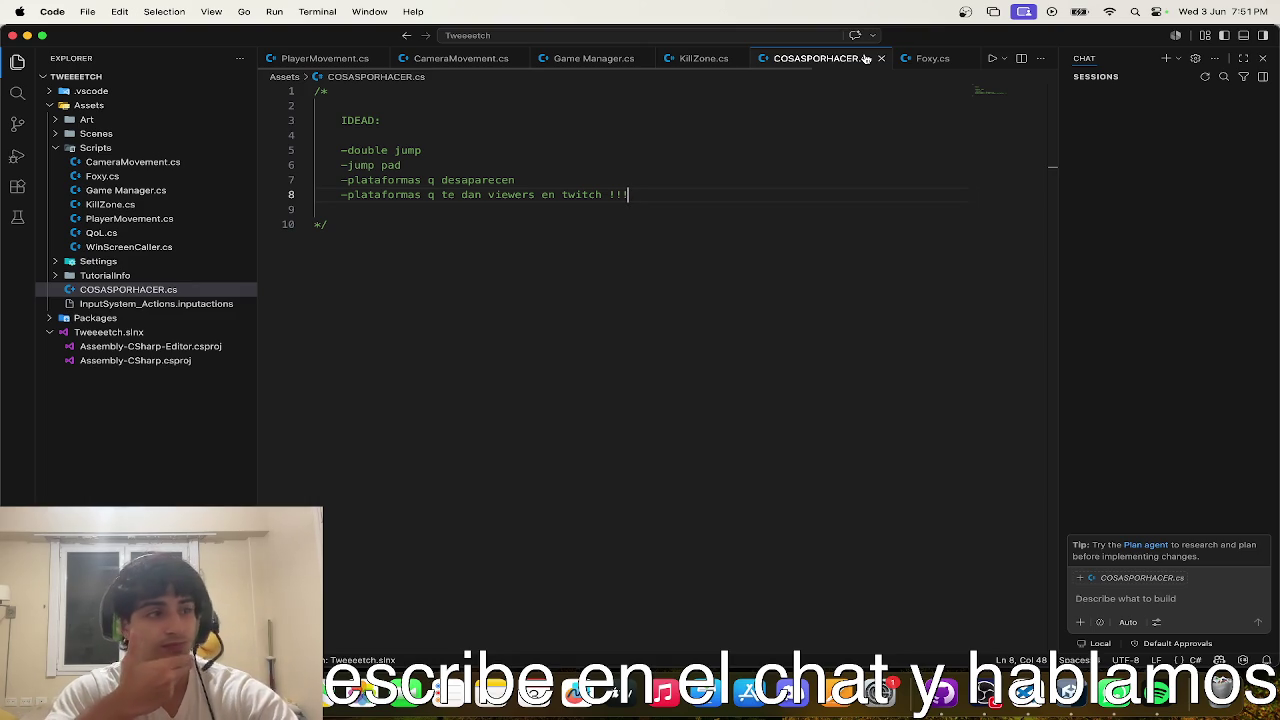
click(930, 58)
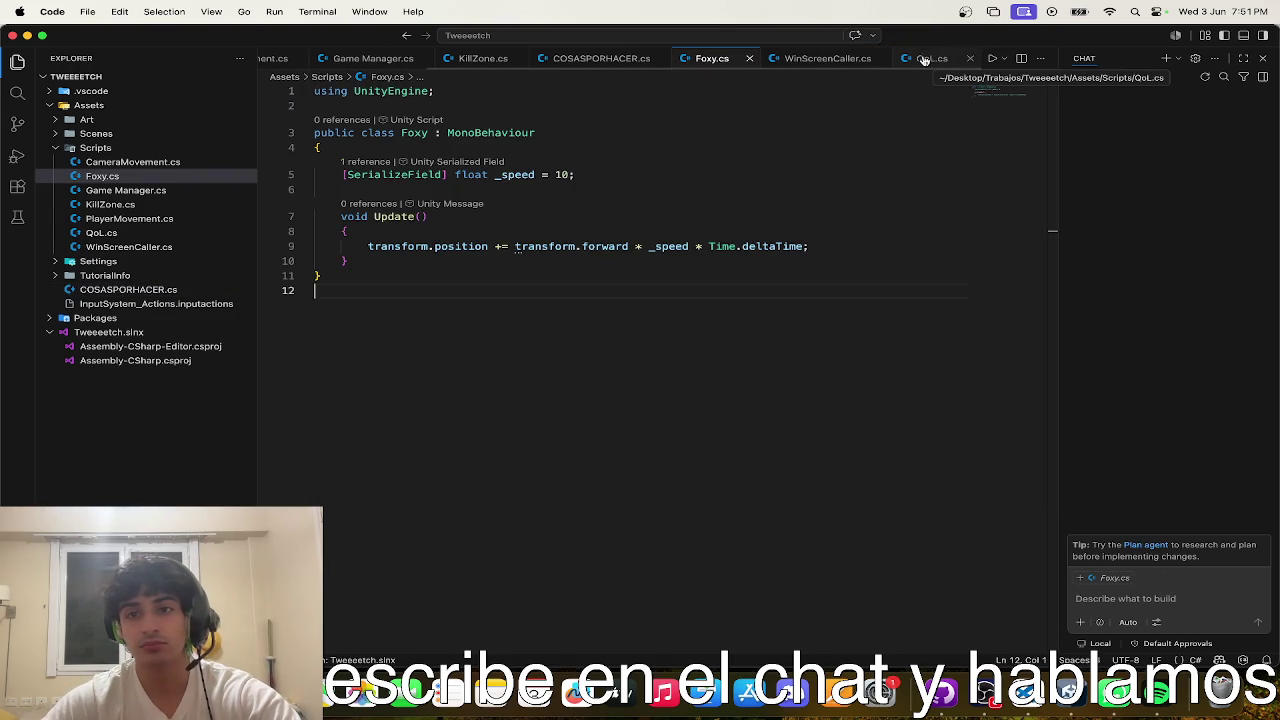
click(800, 62)
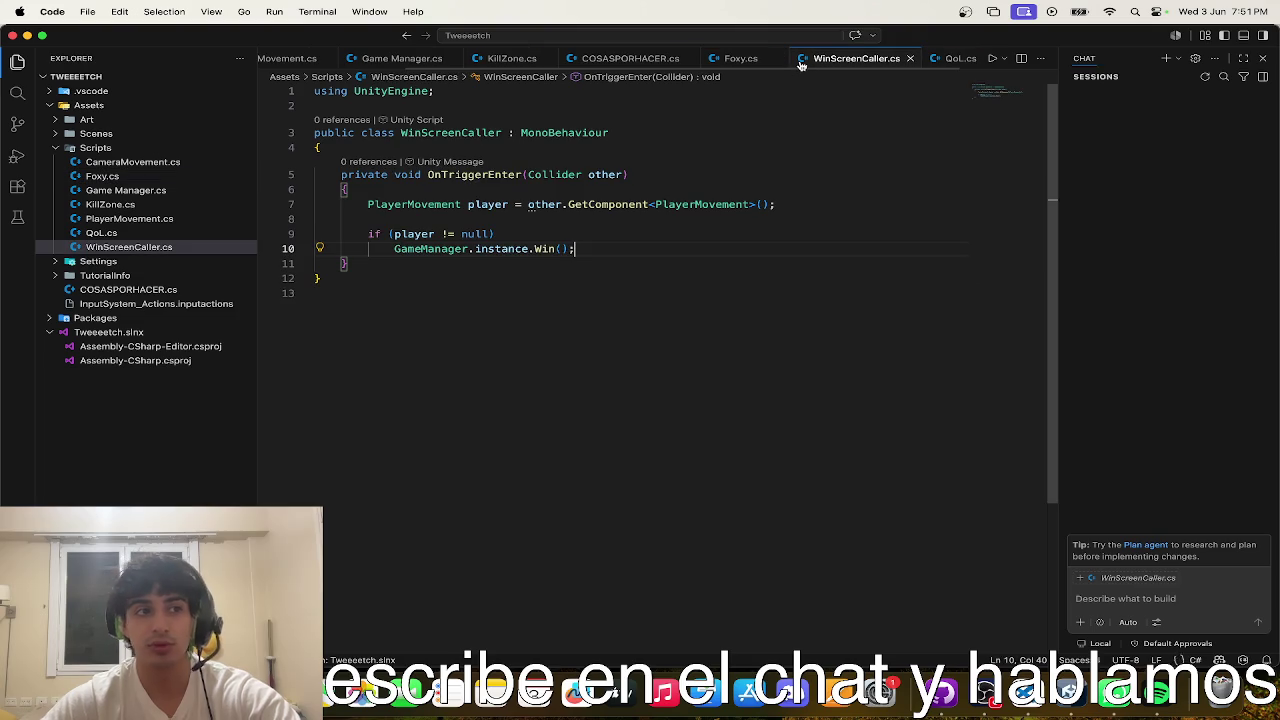
click(758, 260)
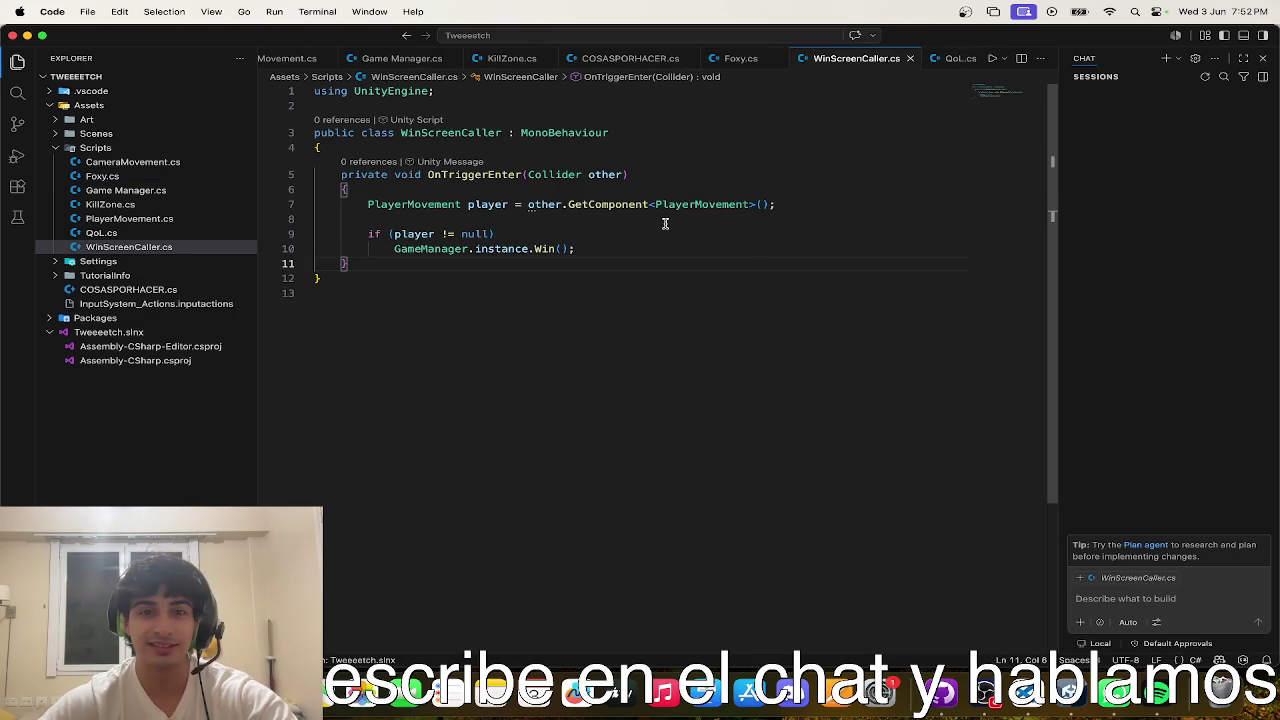
click(730, 58)
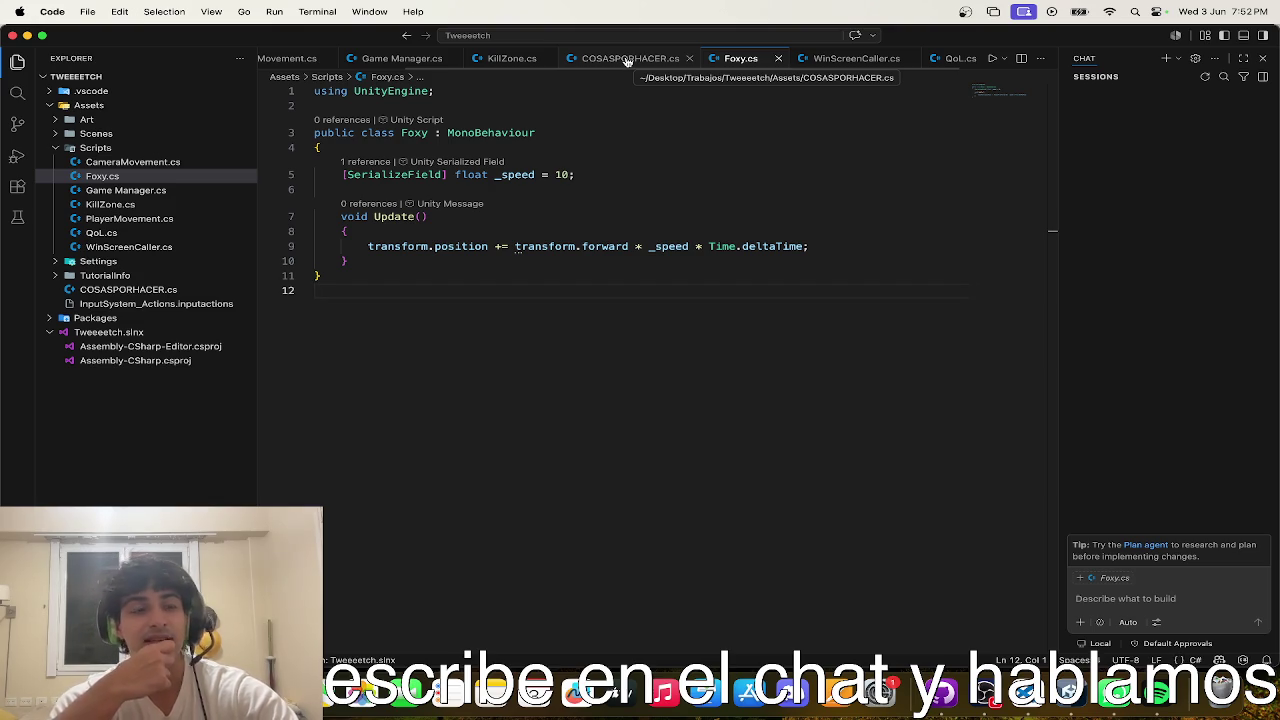
click(627, 61)
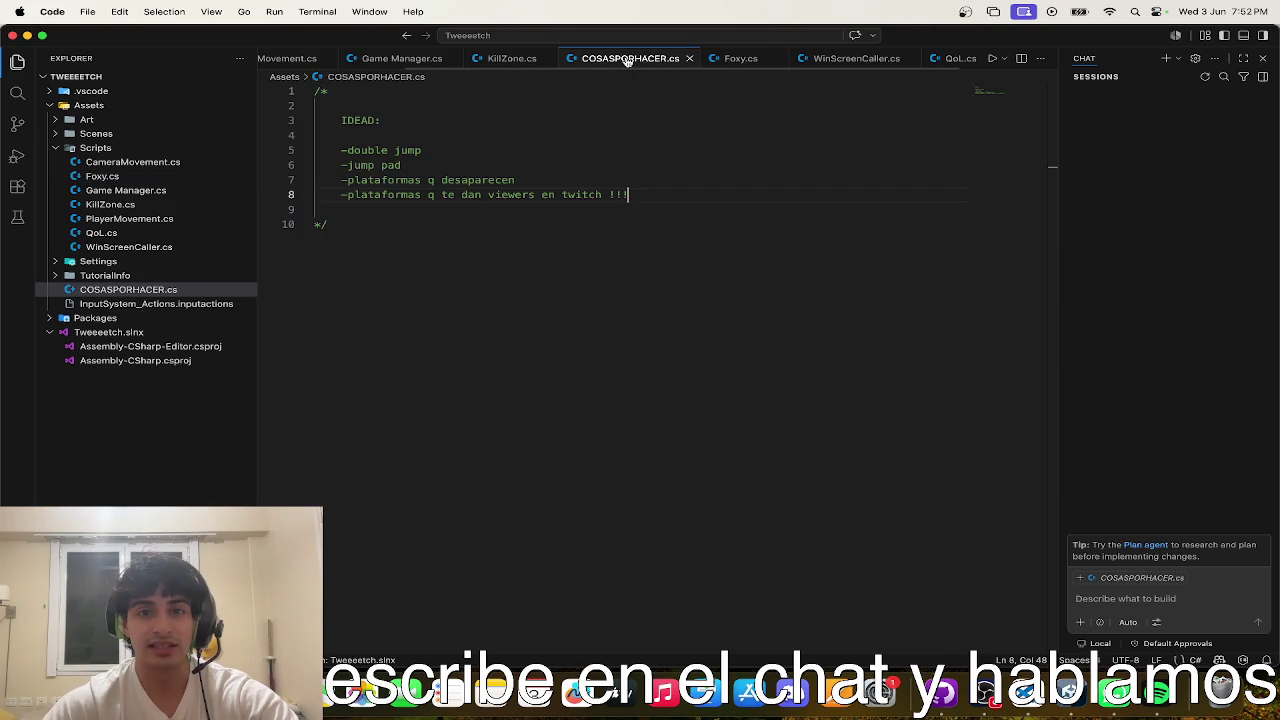
click(524, 62)
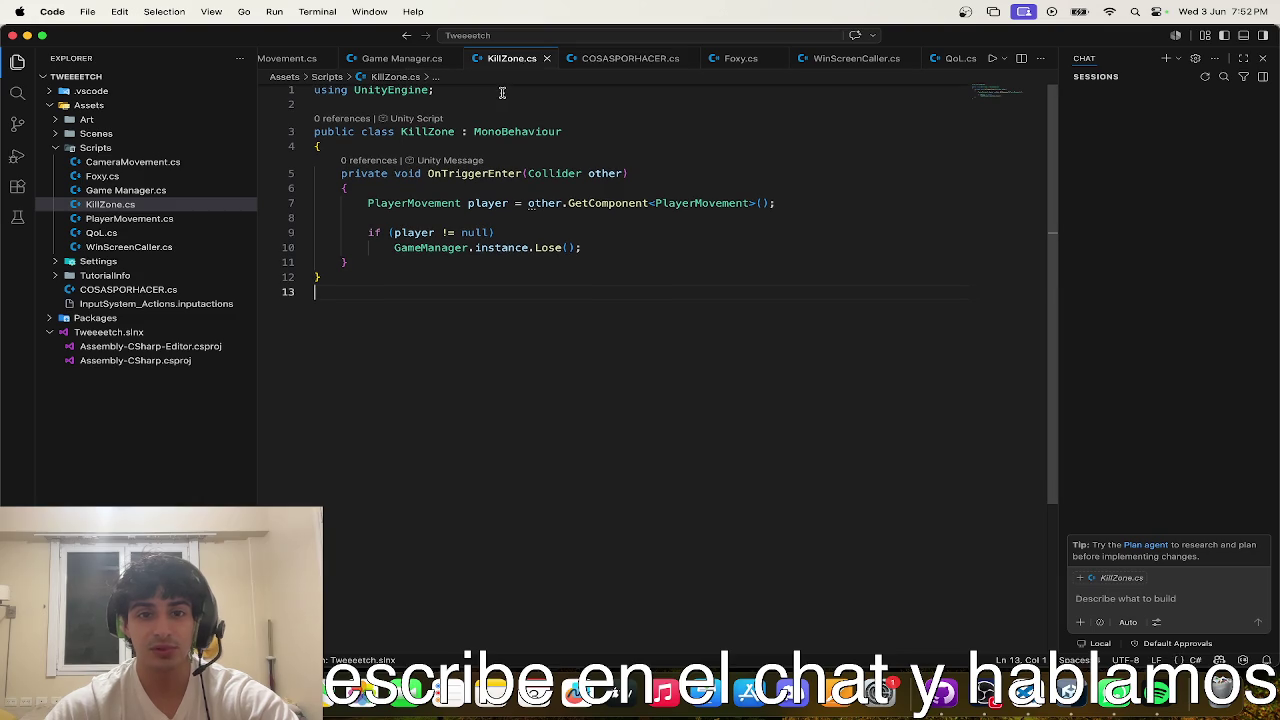
click(740, 58)
- Insert a direction line above Foxy's movement code, referencing GameManager instead of PlayerMovement
drag(822, 246, 708, 246)
triple_click(605, 246)
key(Home)
key(Return)
key(Return)
key(Up)
key(Up)
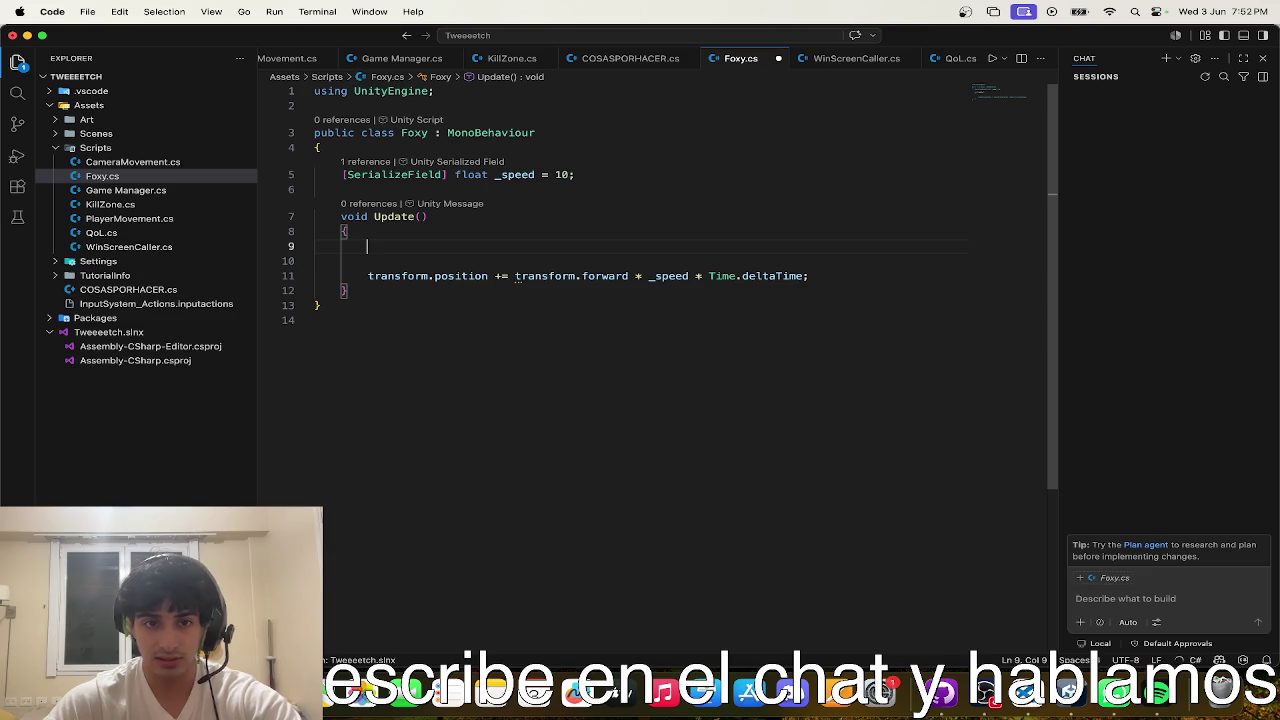
text(v)
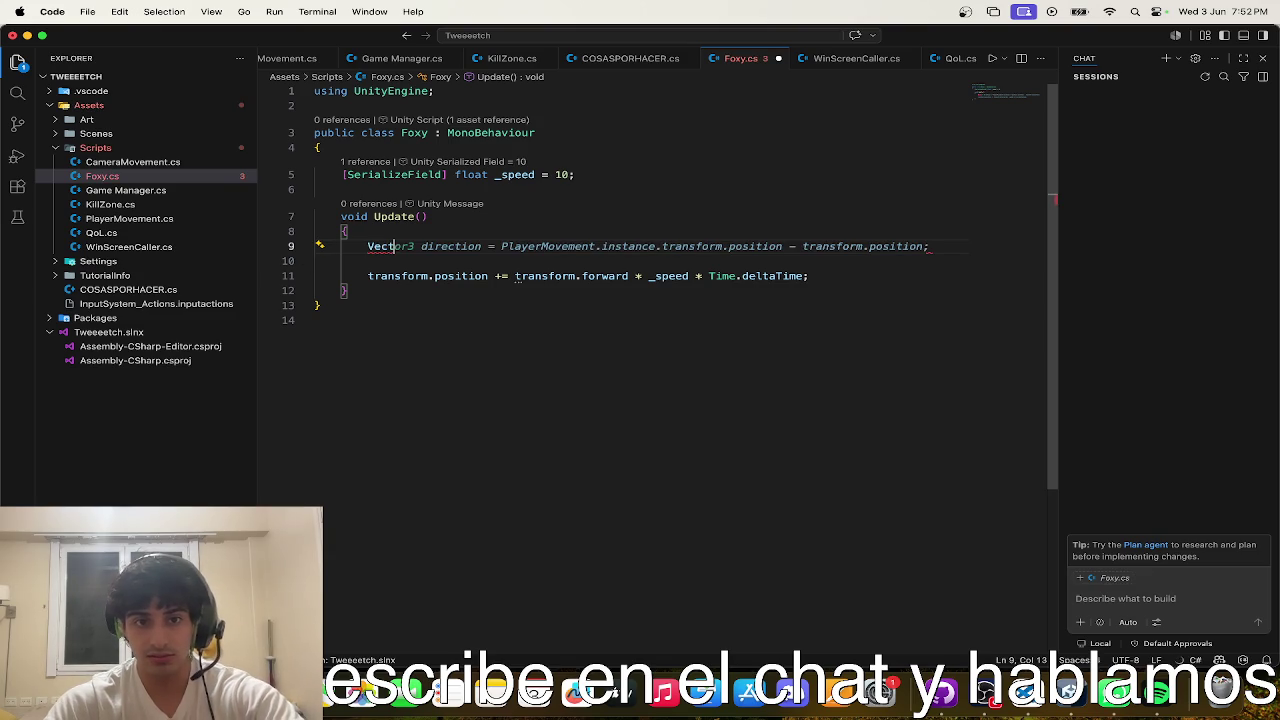
key(Tab)
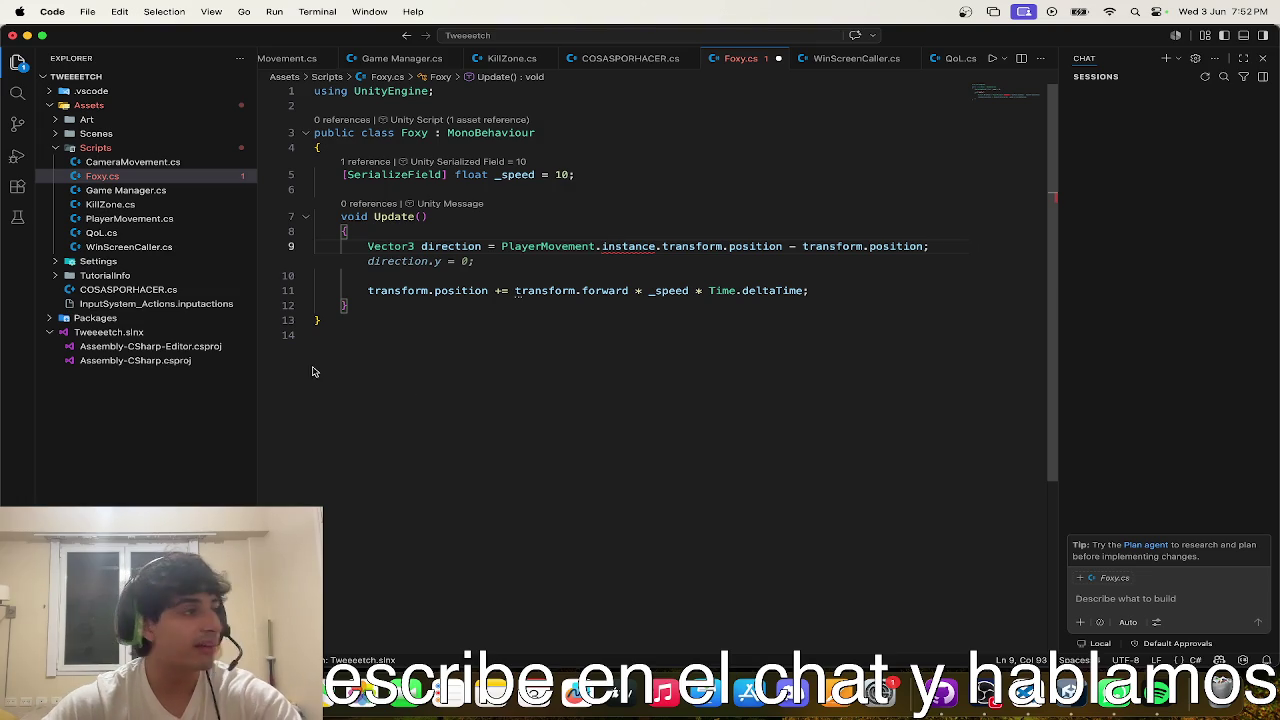
key(Escape)
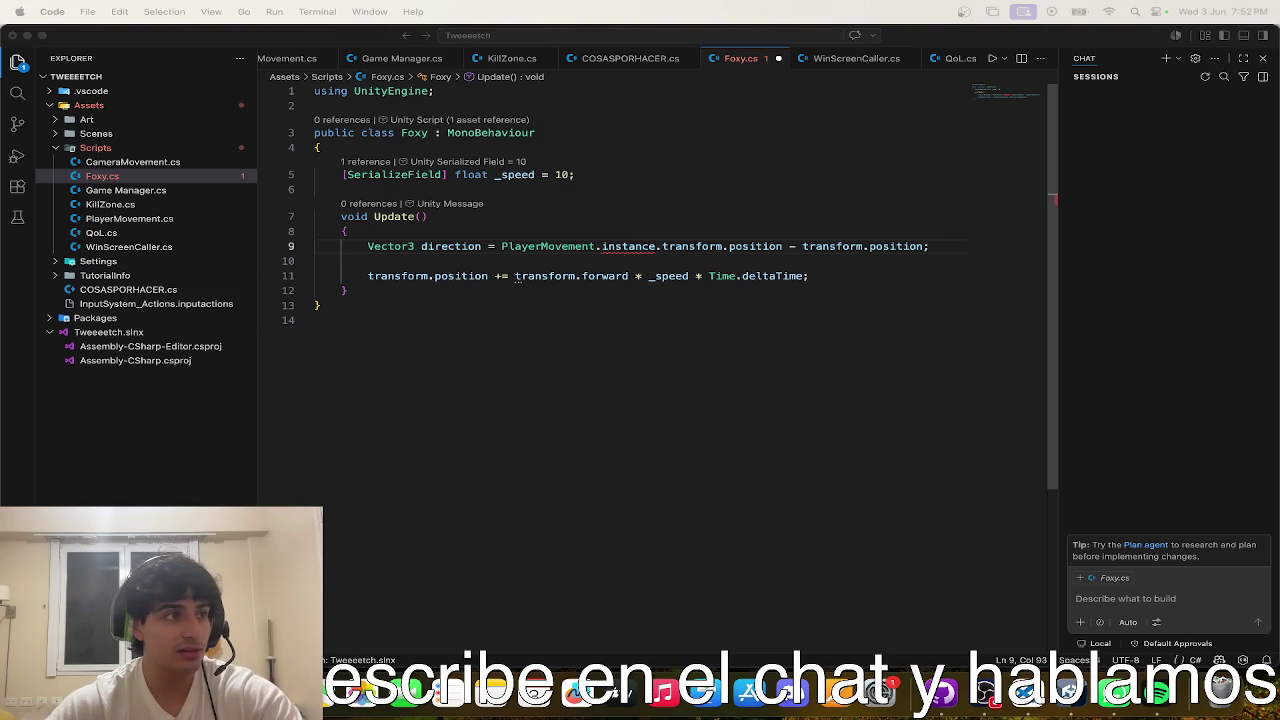
double_click(624, 246)
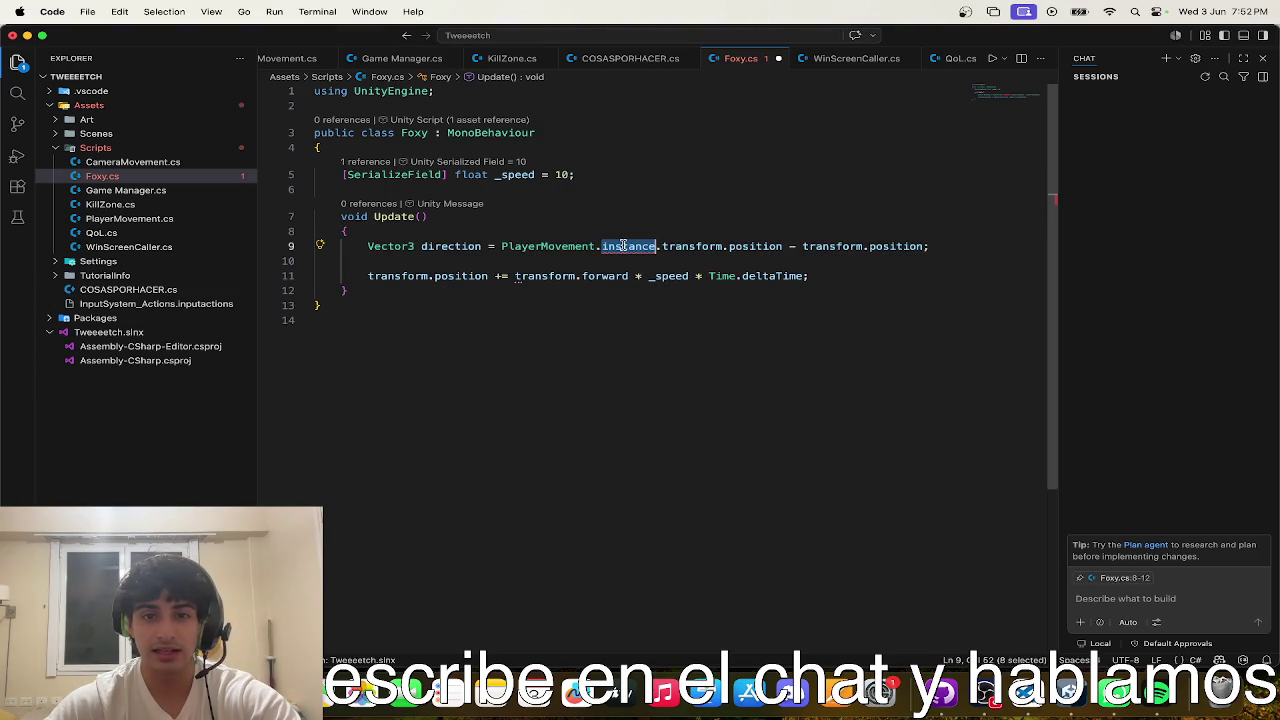
double_click(543, 246)
text(GameManag)
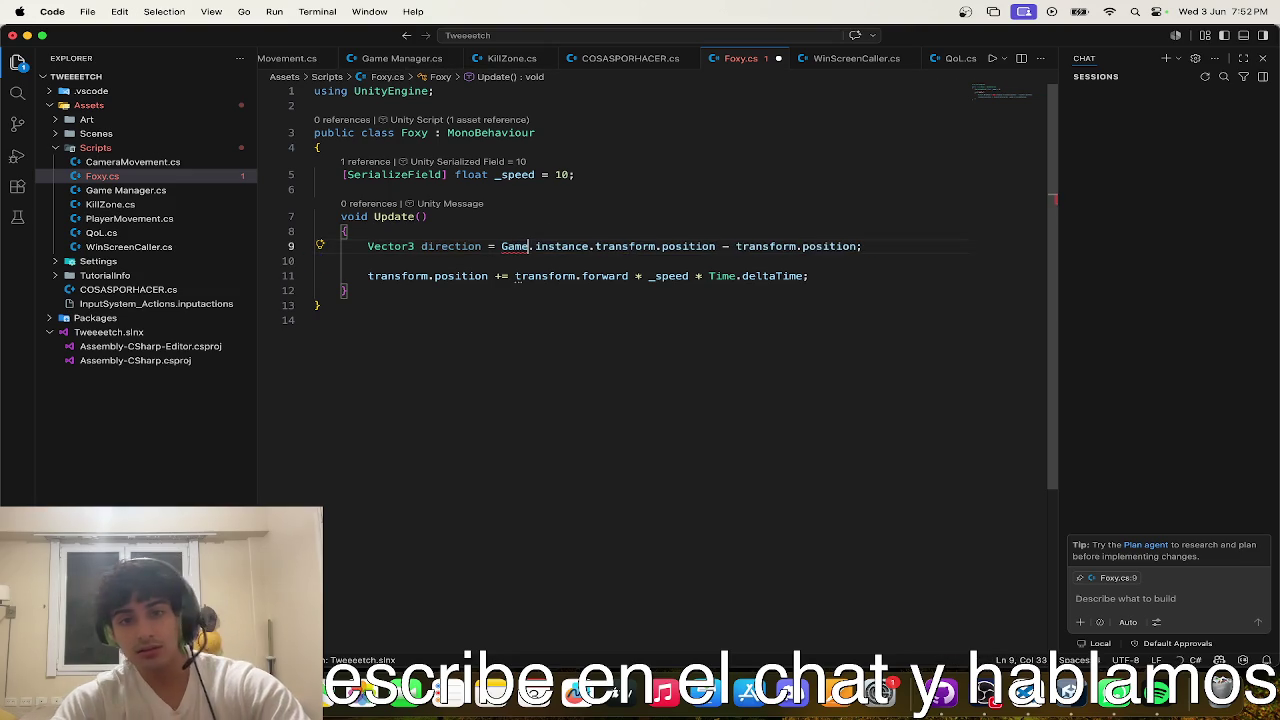
text(er)
- Add a [SerializeField] Transform _target field below the _speed field
click(643, 180)
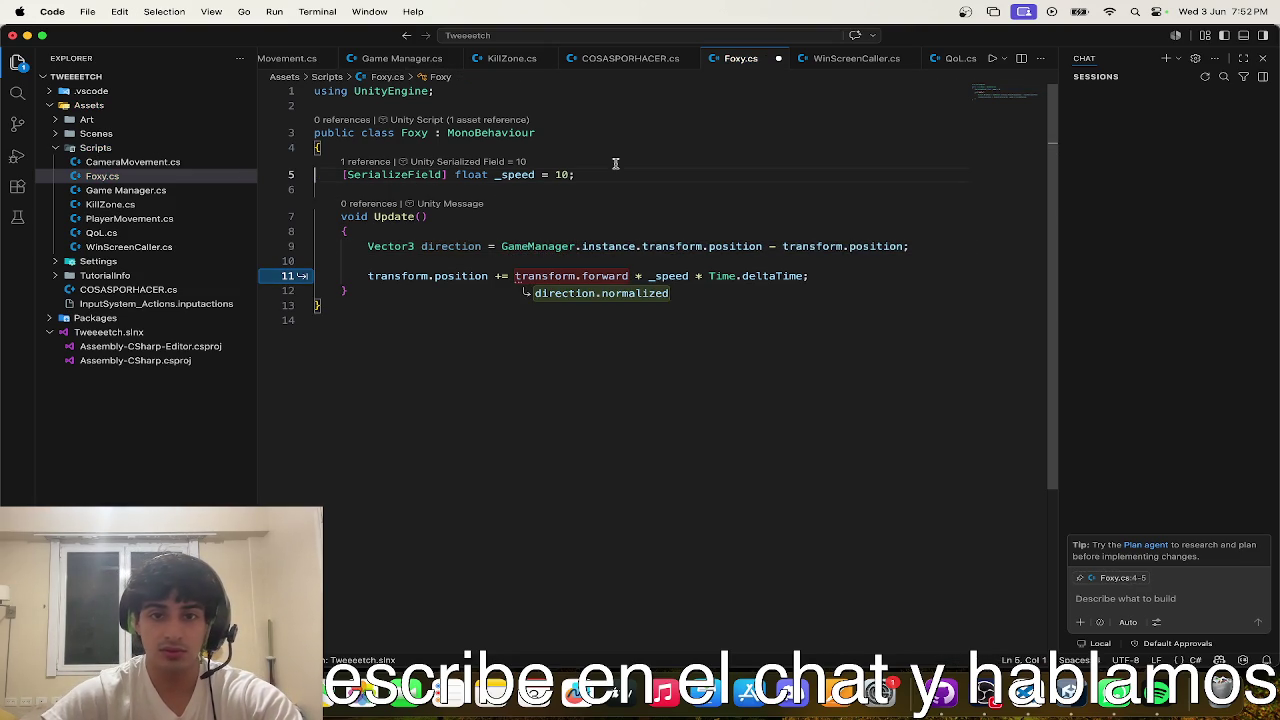
click(598, 176)
key(Return)
text([])
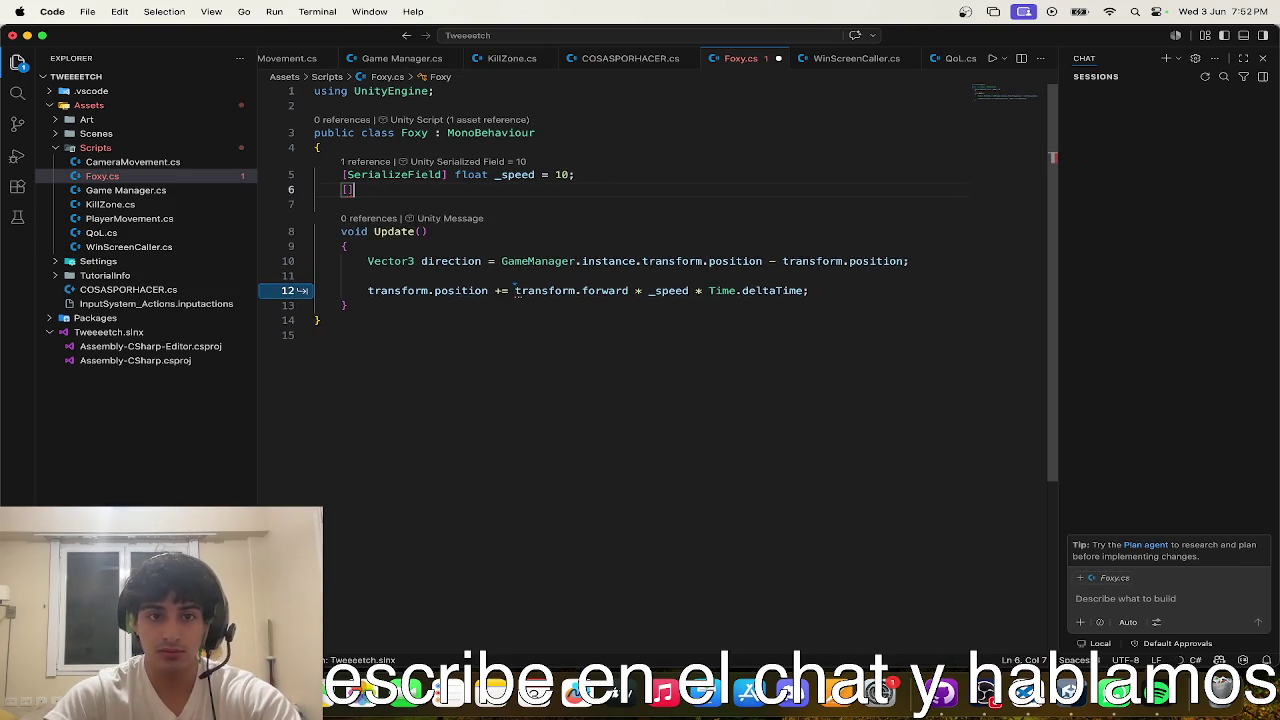
key(Tab)
double_click(485, 202)
text(tR)
key(BackSpace)
key(BackSpace)
text(Trasn)
key(BackSpace)
key(BackSpace)
text(nsfot)
text(m)
key(Right)
key(alt+shift+Right)
text(_t)
key(Tab)
key(Tab)
key(Tab)
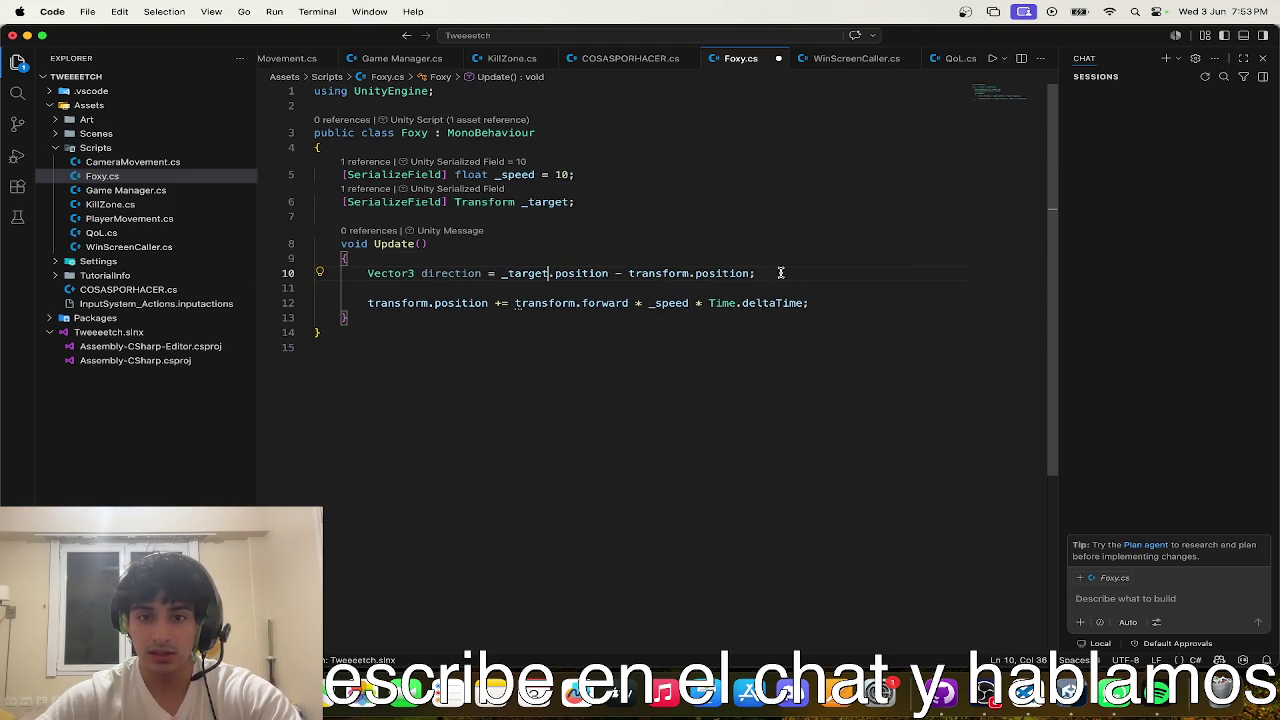
- Try multiplying the direction by new Vector3(1, 0, 1), then remove it
key(super+Right)
key(Left)
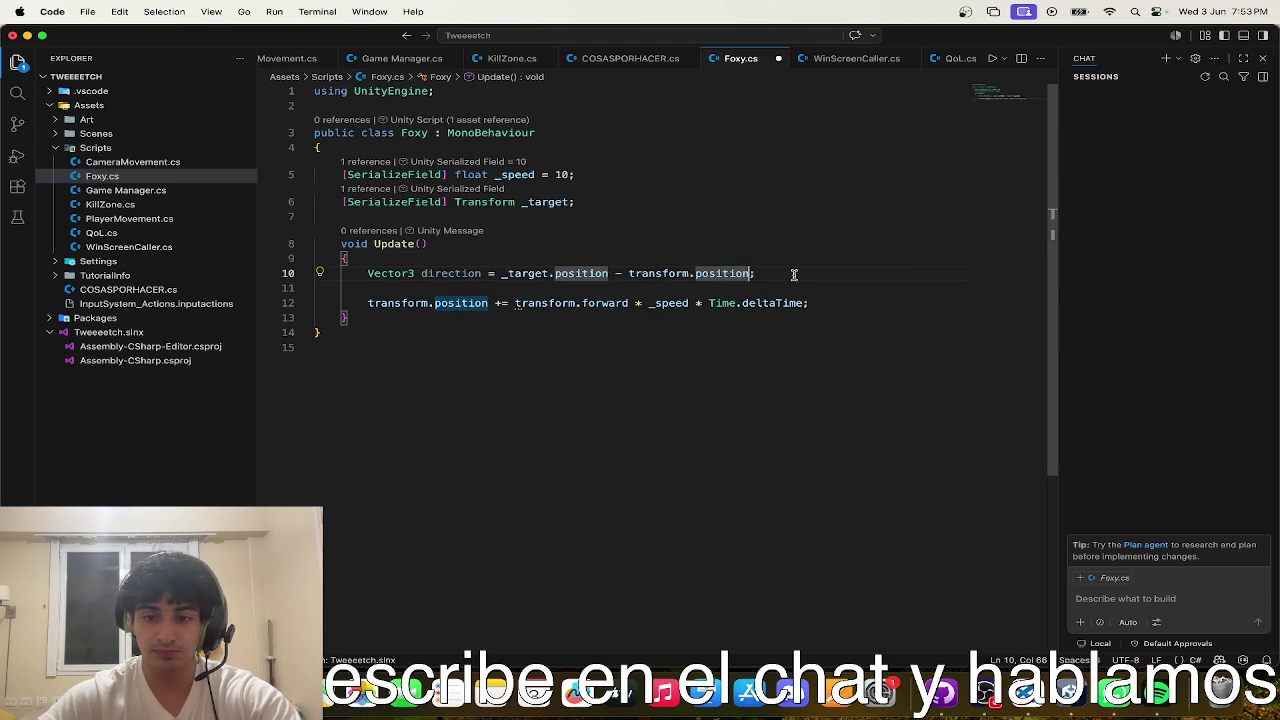
text(* new Vector3(1, 0, 1))
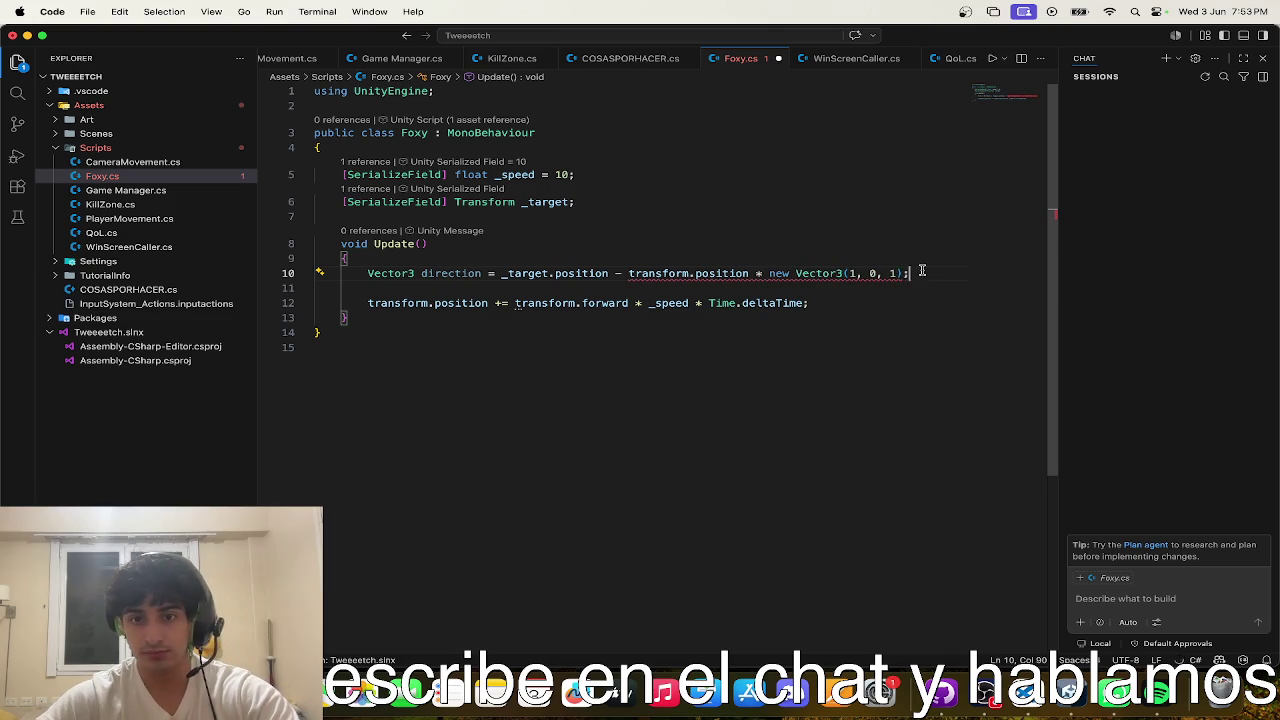
mouse_move(838, 274)
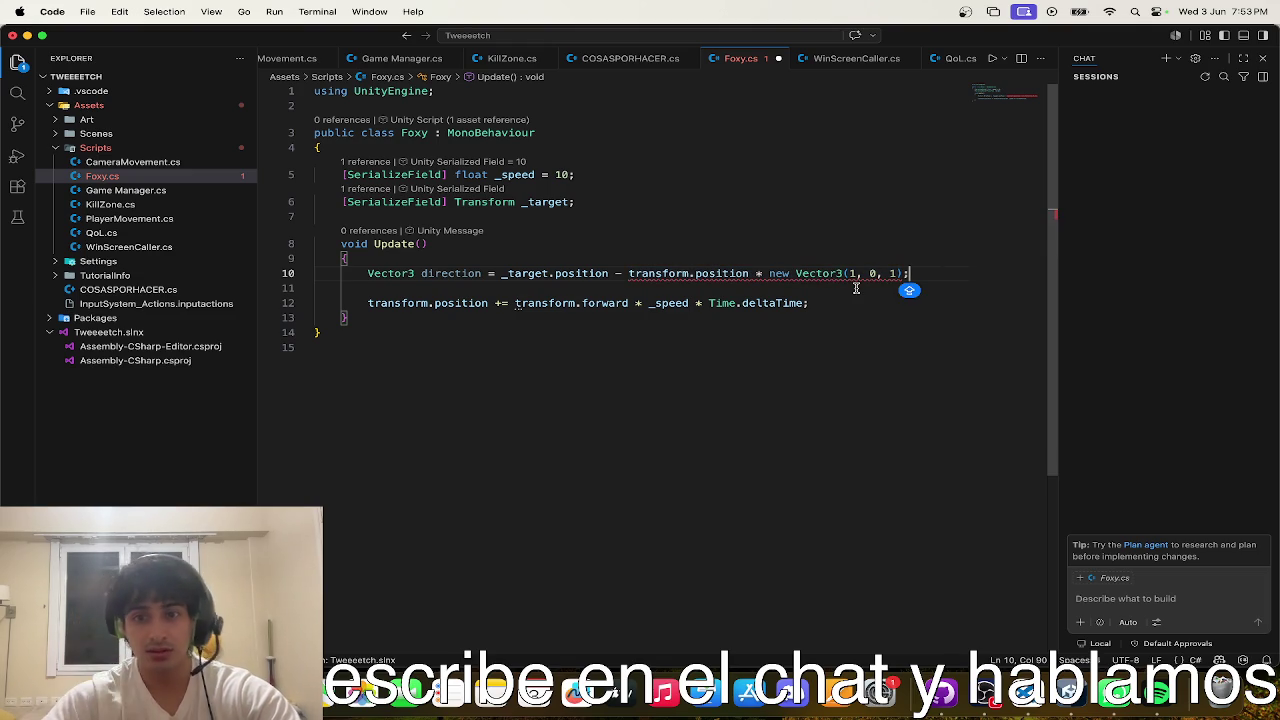
drag(903, 273, 754, 273)
key(BackSpace)
- Add direction.y = 0 below the direction line and save Foxy.cs
key(BackSpace)
click(863, 274)
key(Return)
text(DI)
key(BackSpace)
key(BackSpace)
text(direc)
key(Tab)
key(ctrl+s)
key(Down)
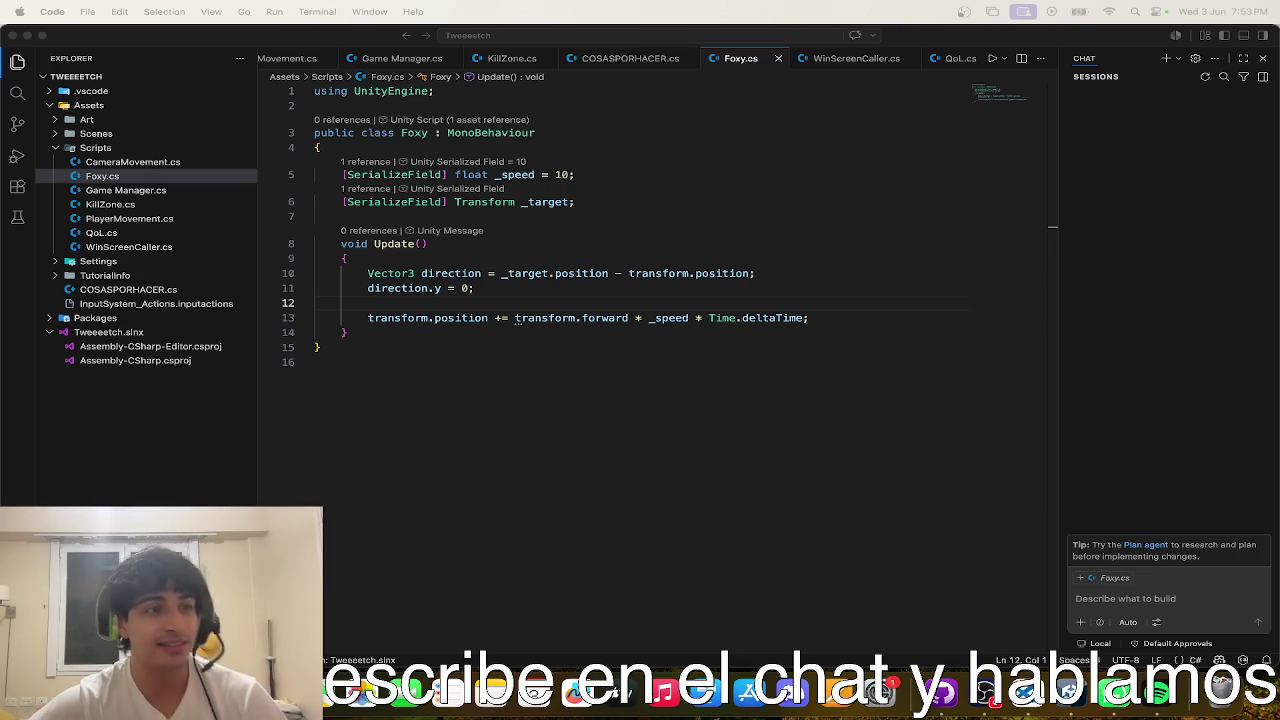
click(464, 318)
- Replace transform.forward in Foxy's movement line with direction.normalized
click(543, 318)
double_click(699, 318)
click(889, 315)
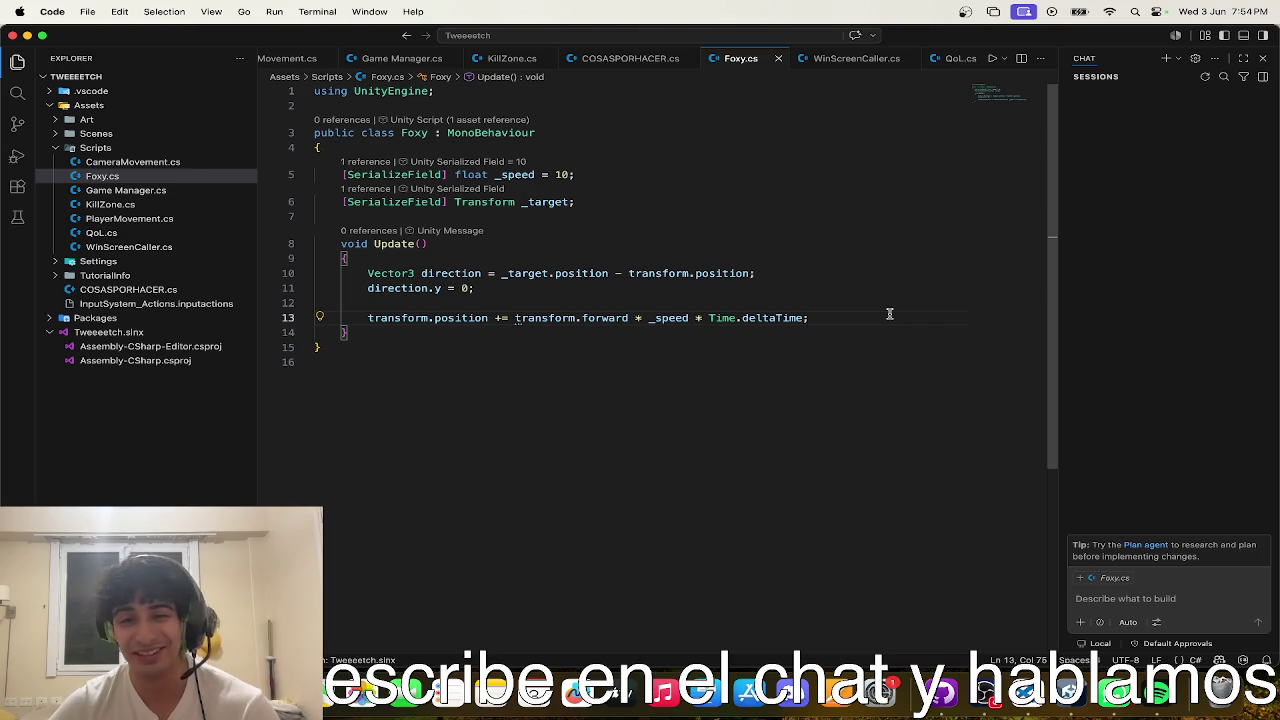
click(767, 300)
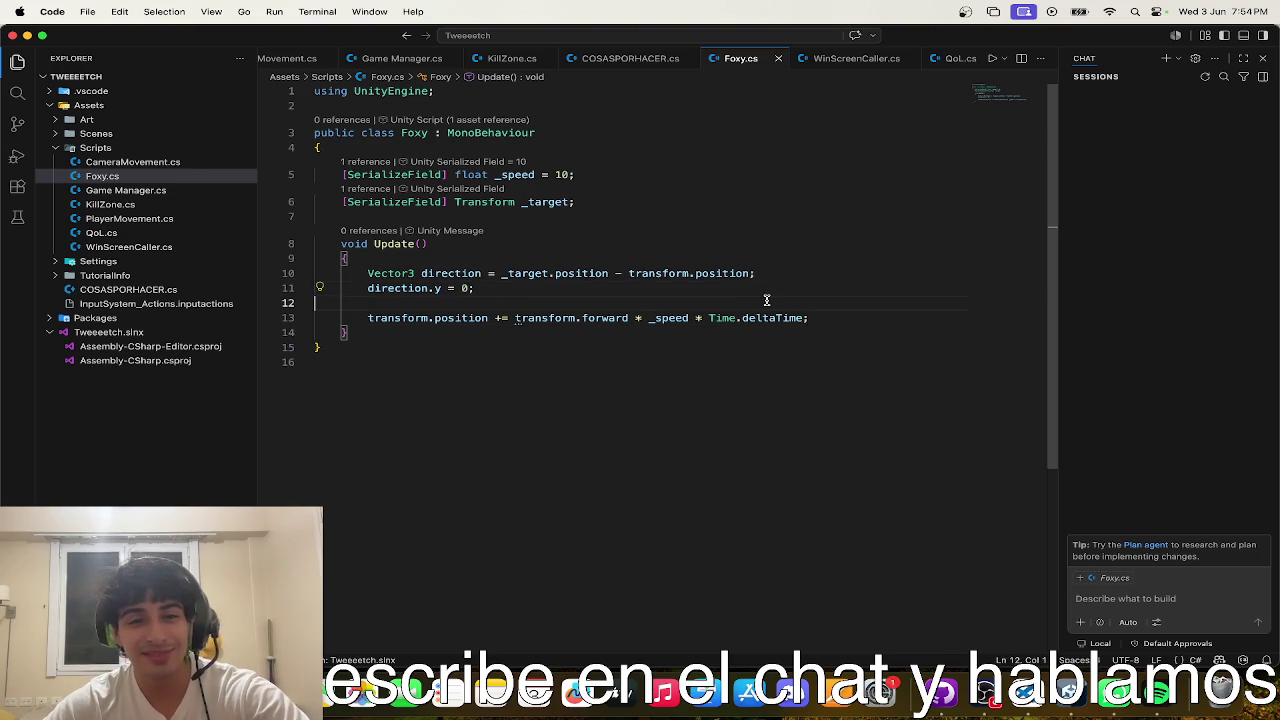
double_click(626, 317)
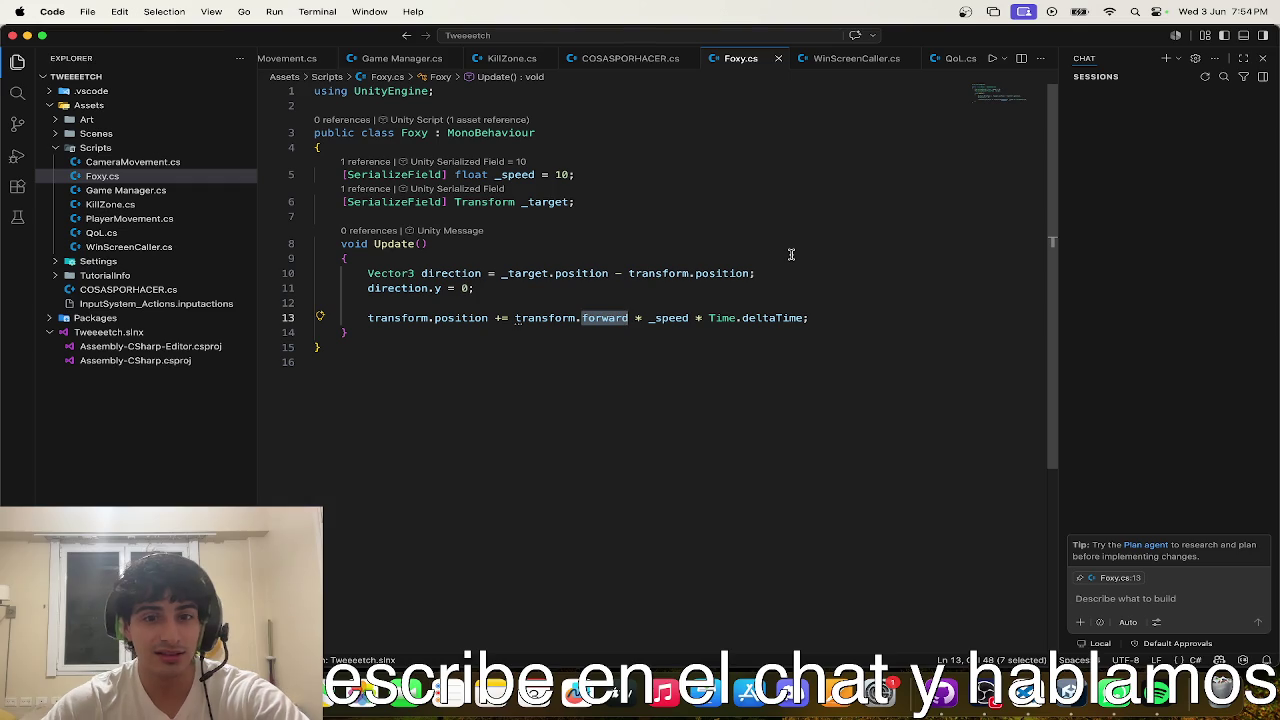
key(BackSpace)
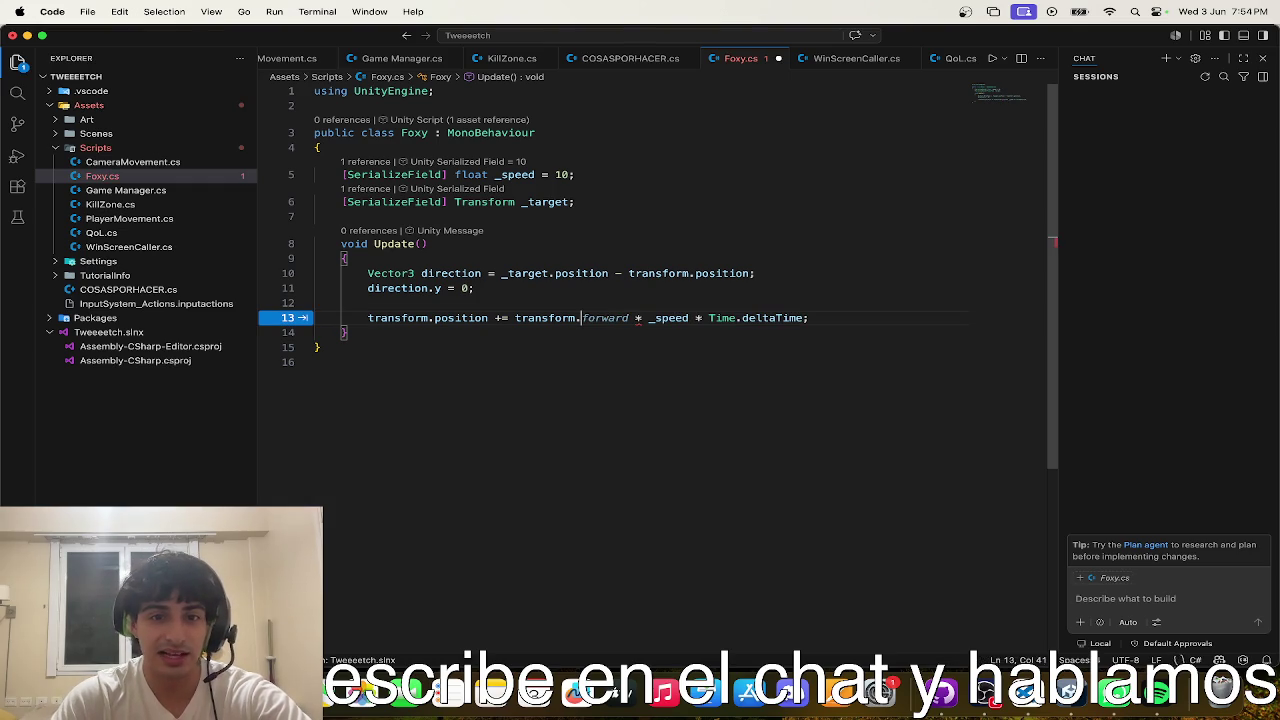
key(BackSpace)
key(BackSpace)
key(BackSpace)
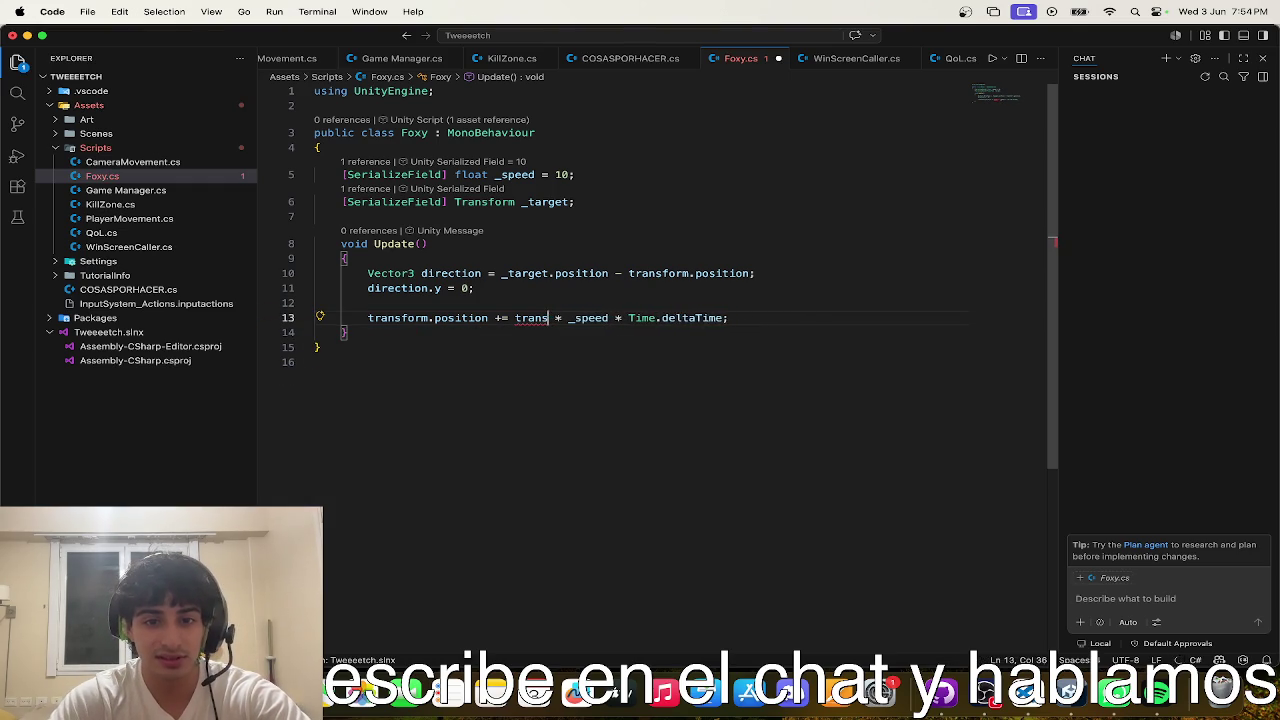
key(BackSpace)
key(BackSpace)
text(d)
key(Tab)
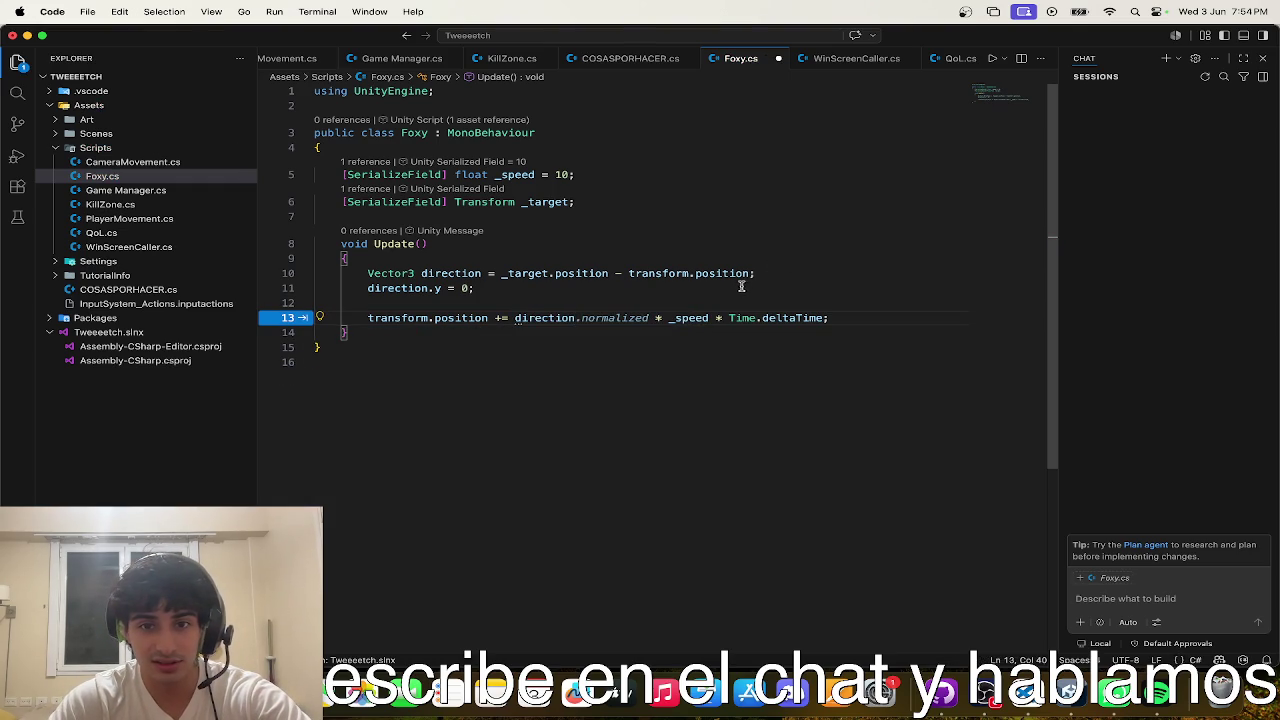
key(Tab)
- Re-accept direction.normalized on line 13, then return to the Unity editor
key(ctrl+Up)
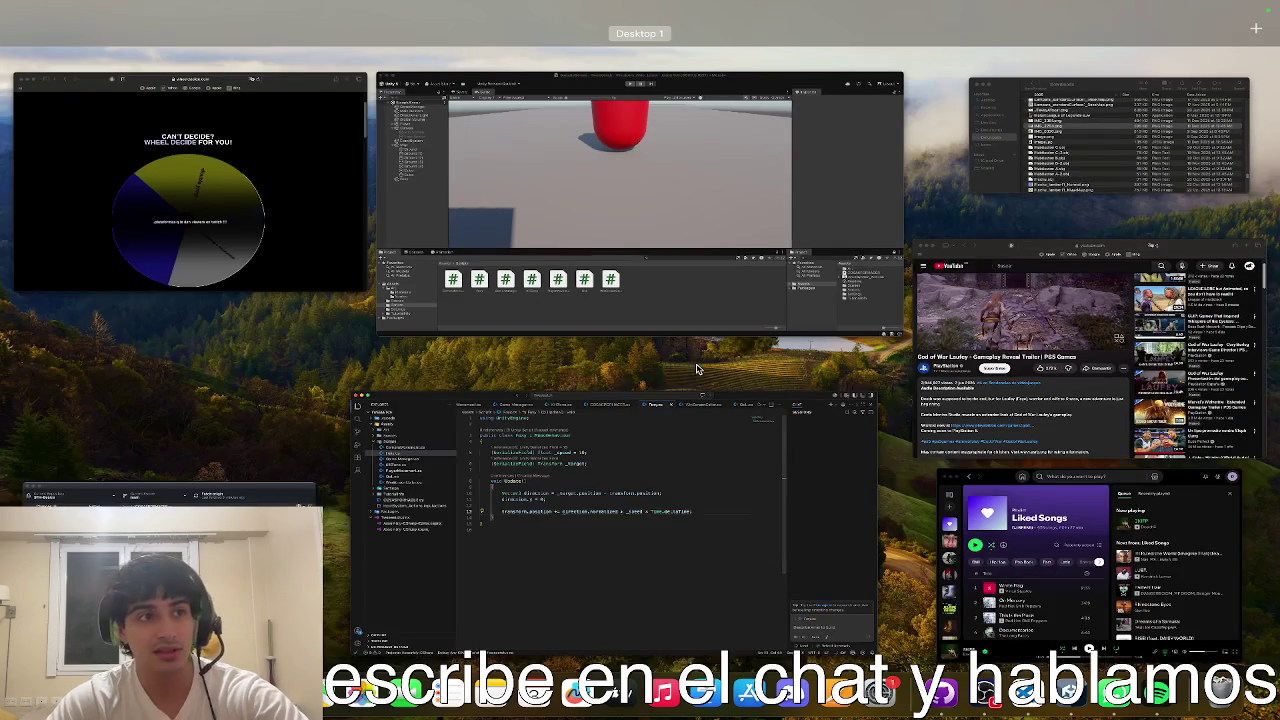
click(647, 495)
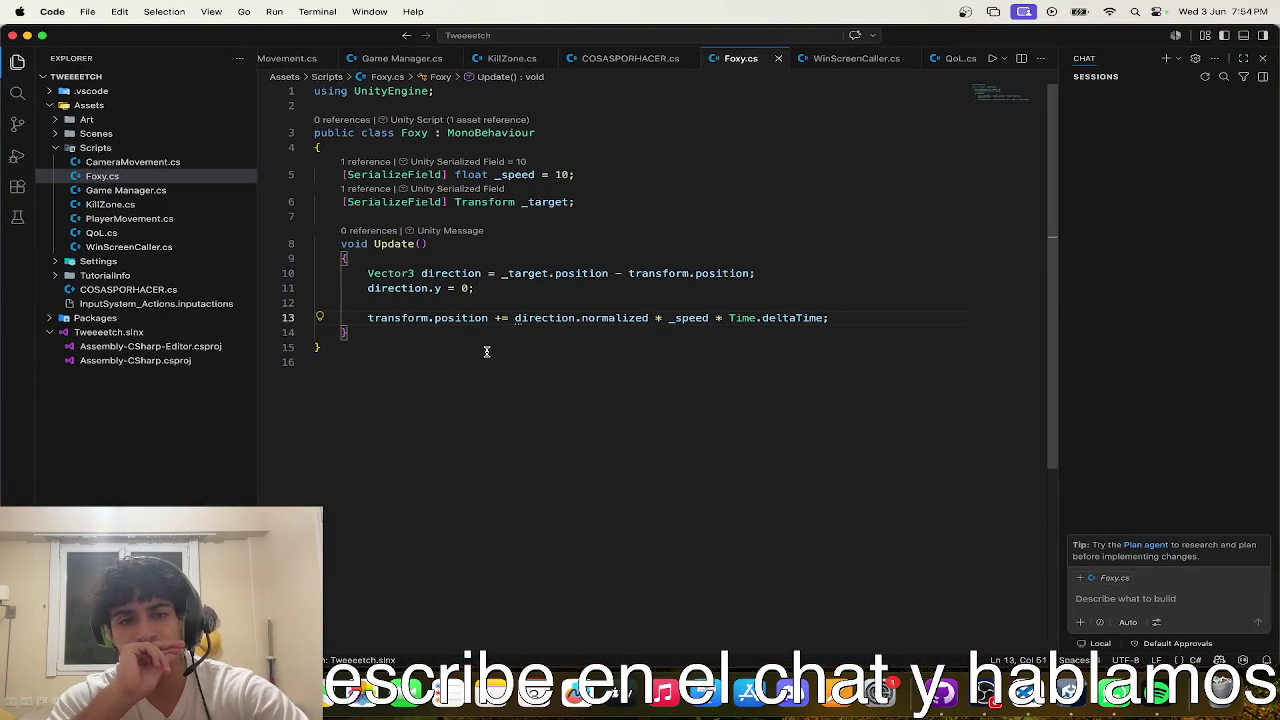
key(alt+BackSpace)
key(alt+BackSpace)
key(alt+BackSpace)
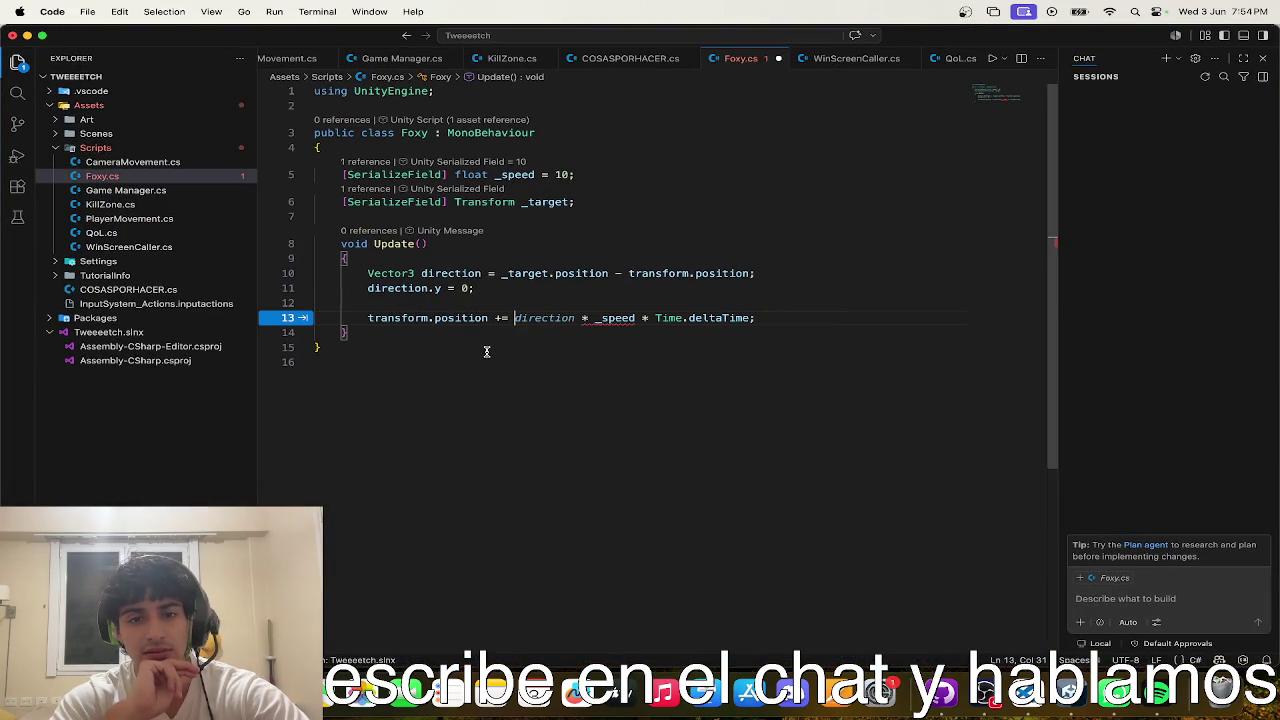
key(Tab)
key(Tab)
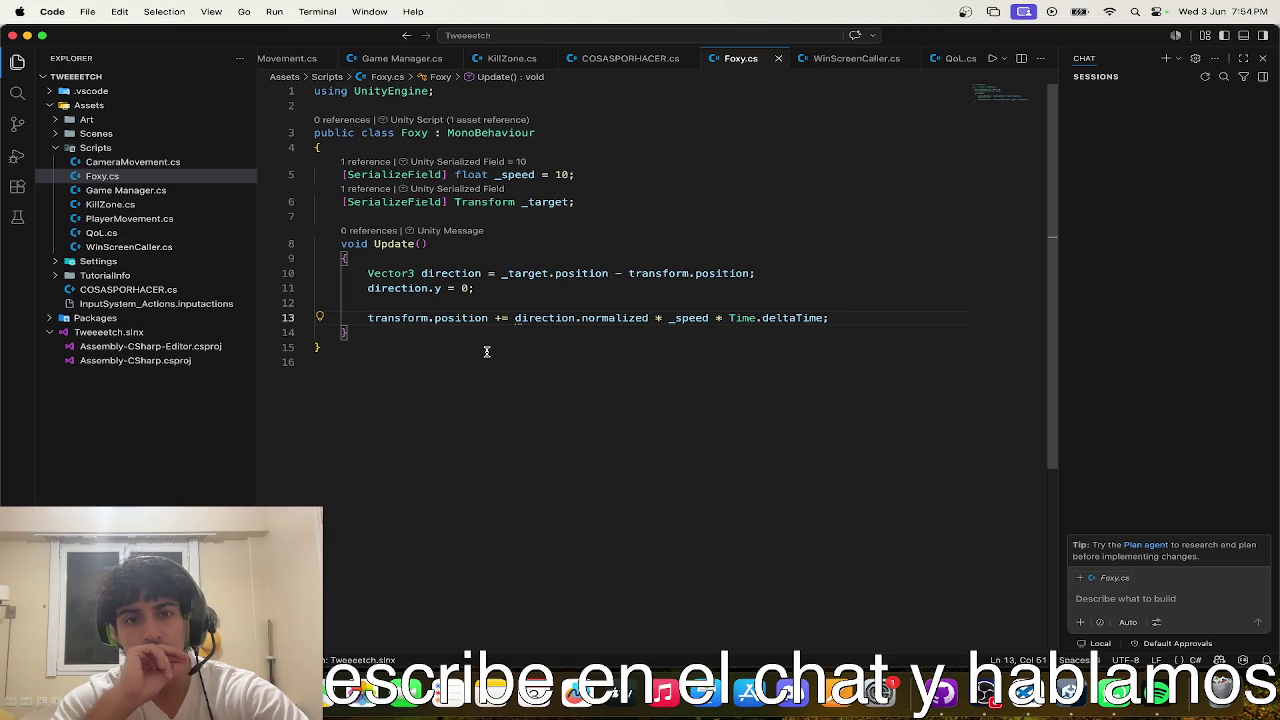
key(ctrl+Up)
click(648, 229)
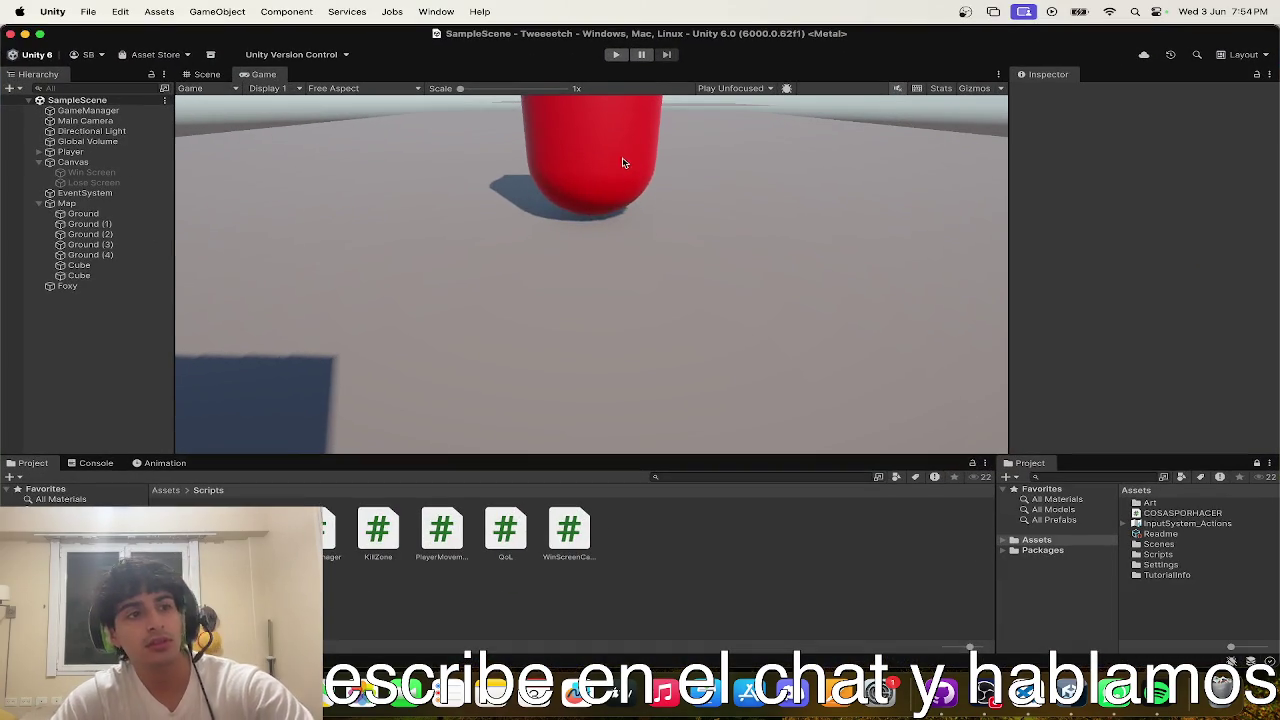
- Drag Player into Foxy's Target field and play-test that Foxy chases the player
click(617, 62)
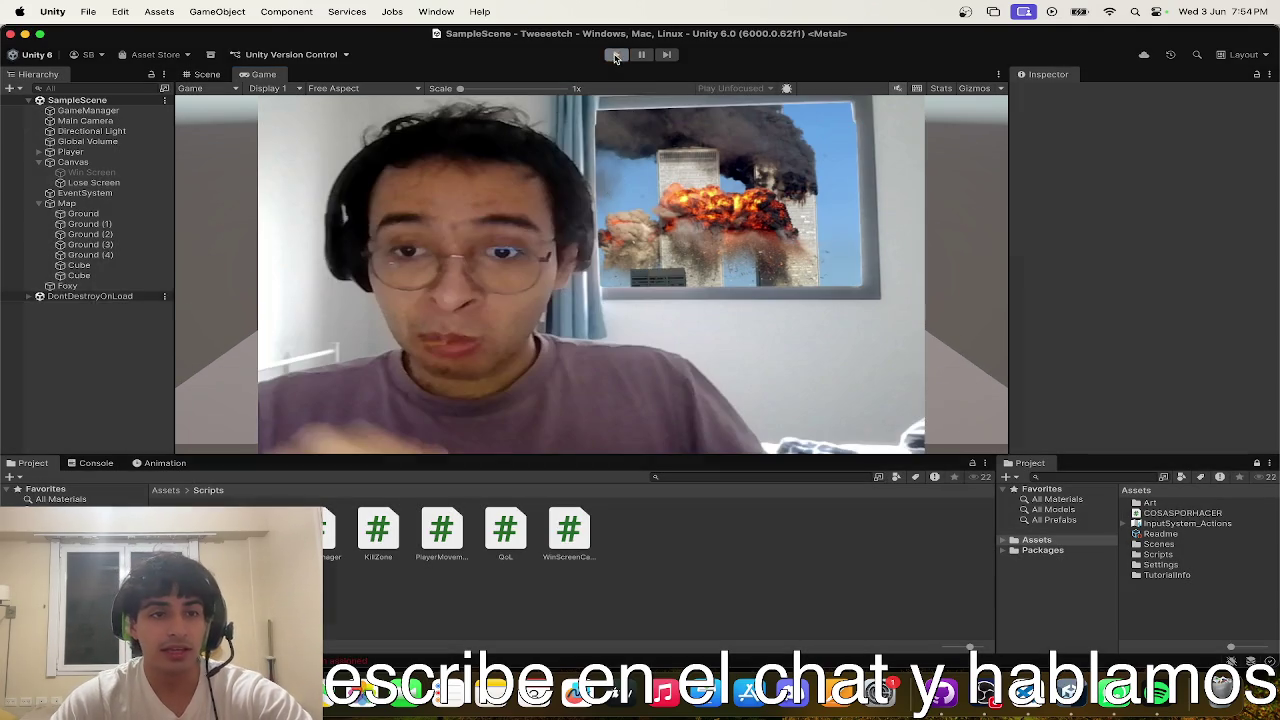
click(616, 58)
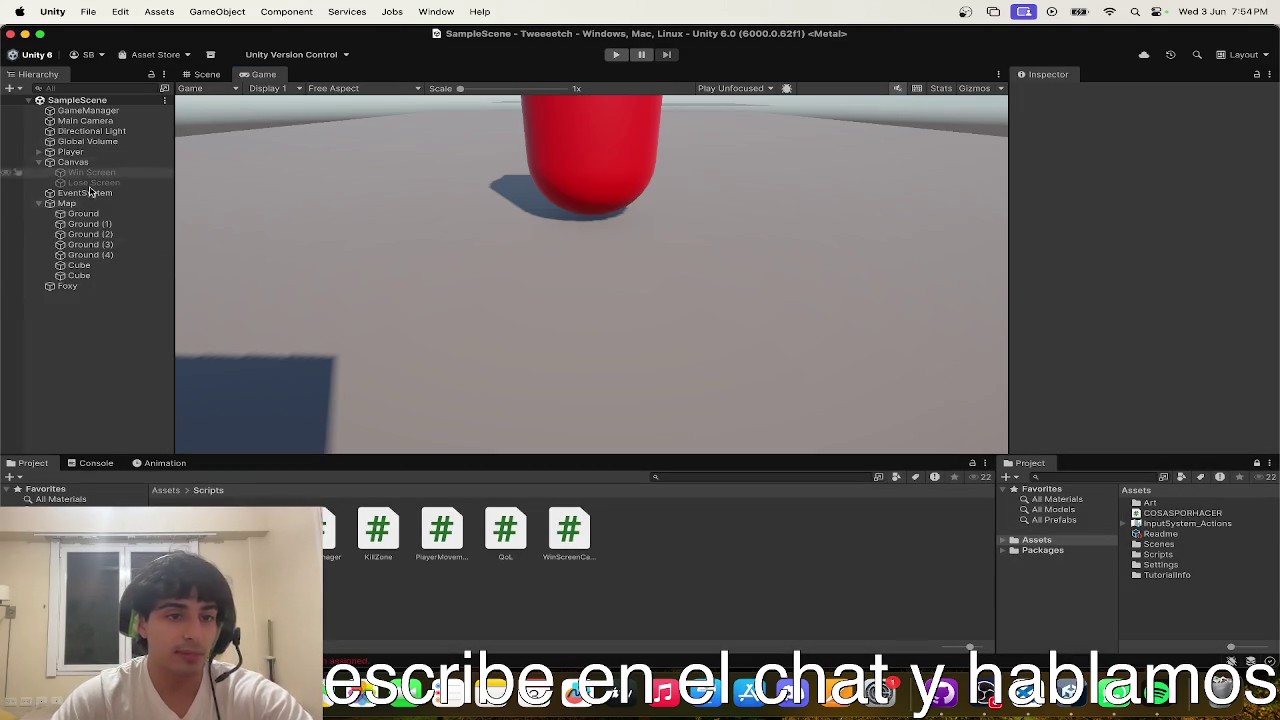
click(75, 287)
scroll(1137, 287, down, 3)
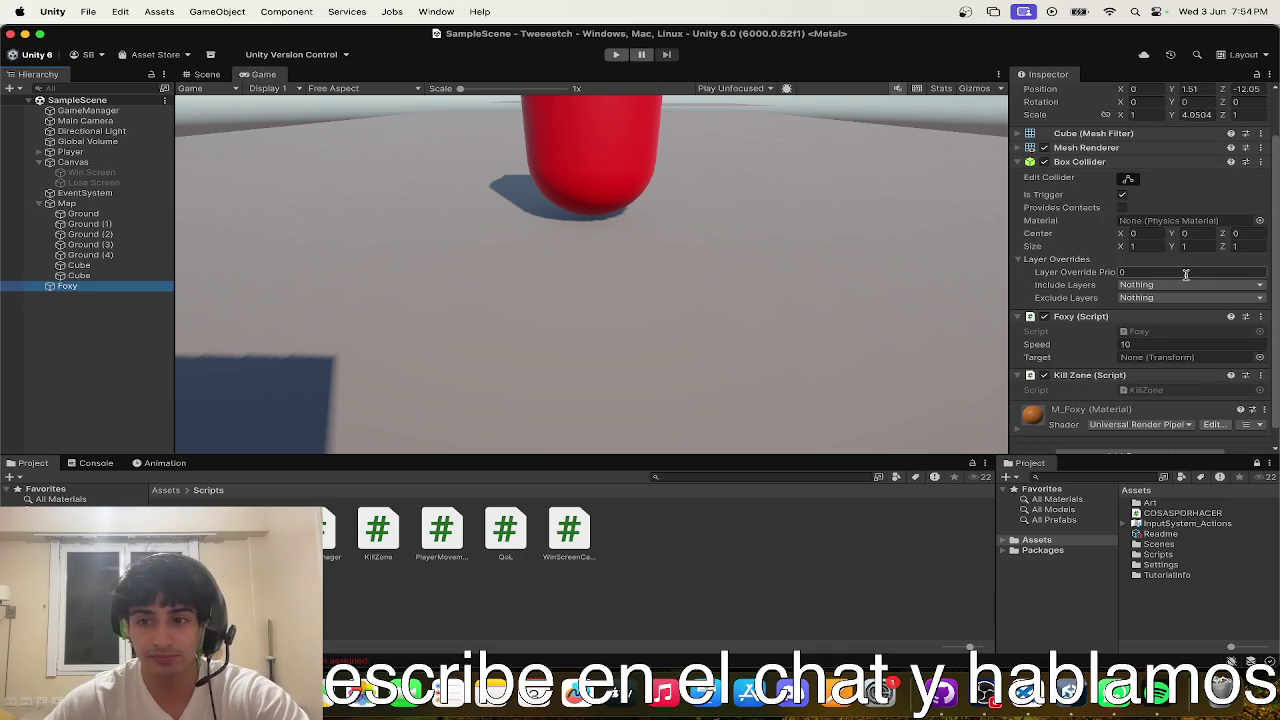
mouse_move(70, 151)
mouse_down()
mouse_move(288, 166)
mouse_move(1150, 339)
mouse_up()
click(615, 55)
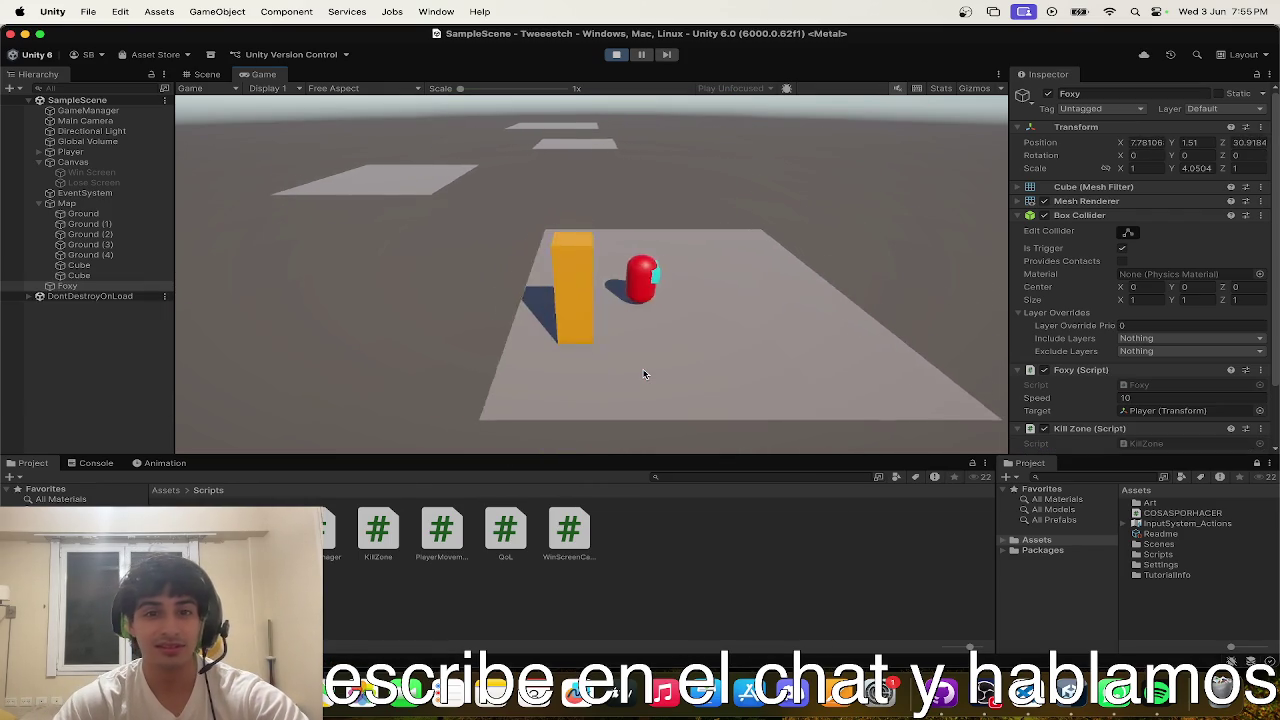
click(617, 54)
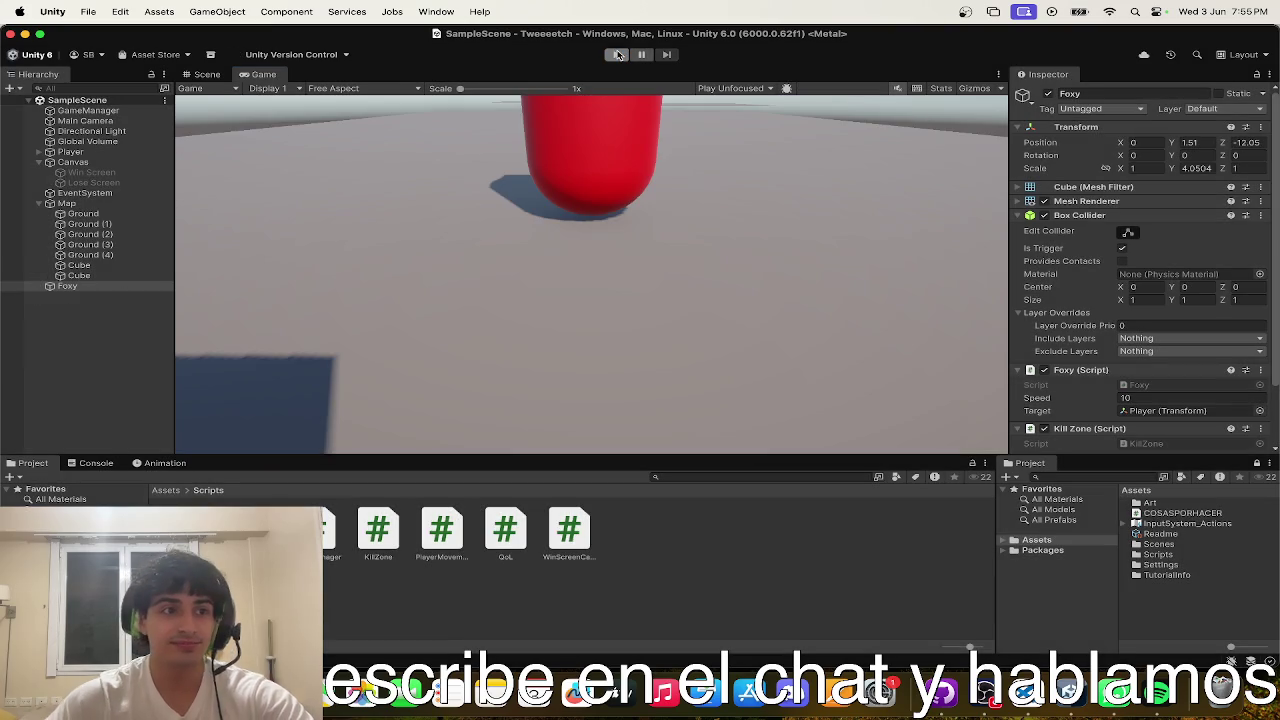
- Add a 3D Sphere as a child of Foxy
mouse_move(595, 190)
mouse_down()
mouse_move(911, 263)
mouse_move(700, 270)
mouse_up()
click(67, 286)
right_click(67, 286)
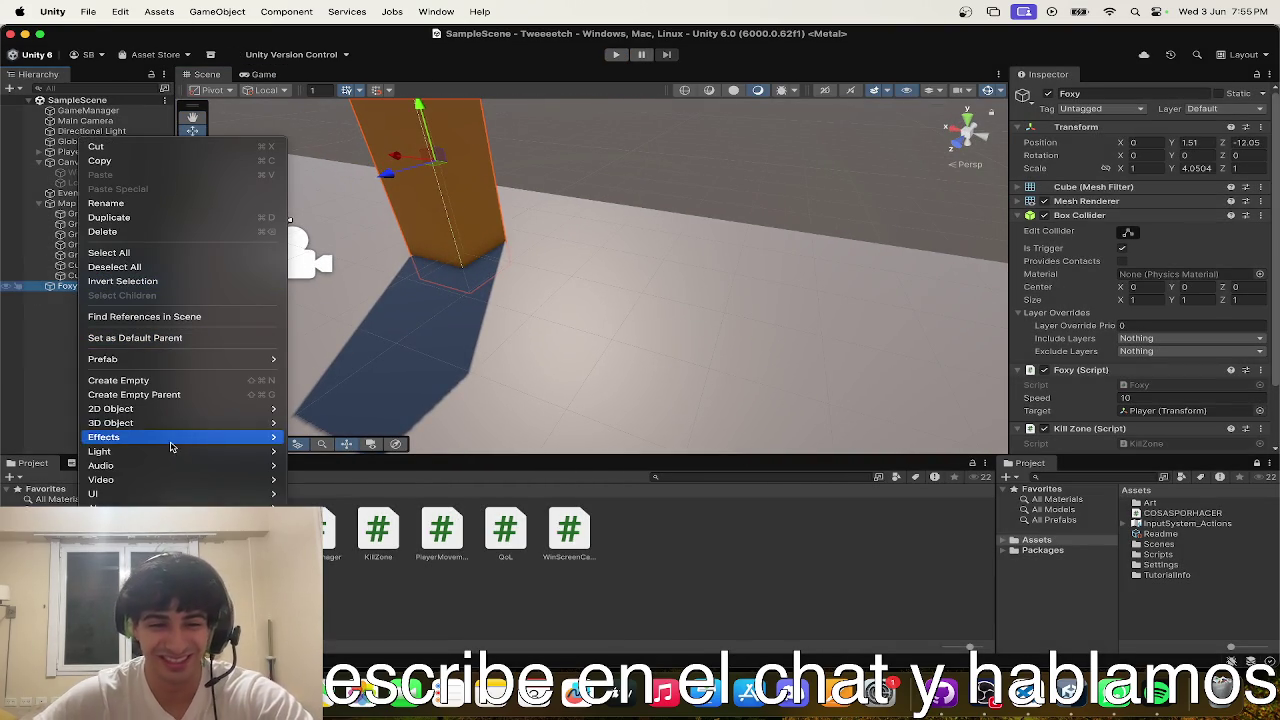
mouse_move(176, 426)
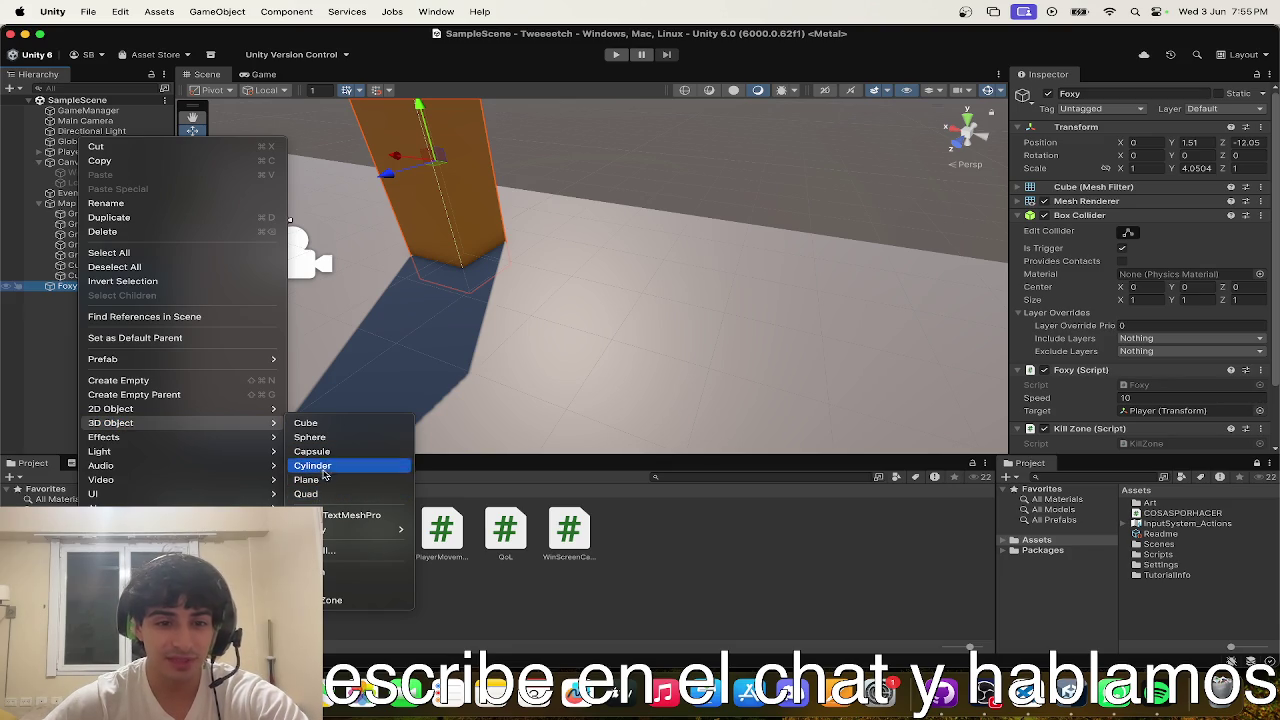
click(626, 272)
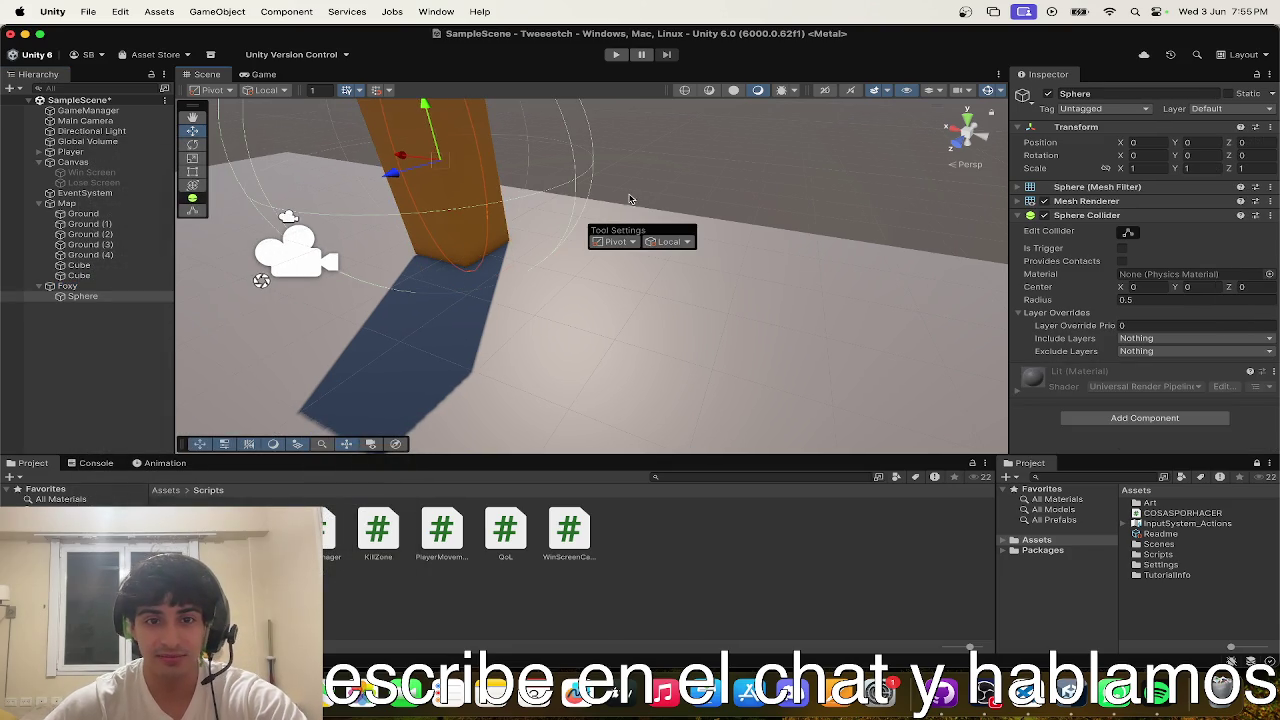
scroll(698, 153, down, 5)
click(80, 276)
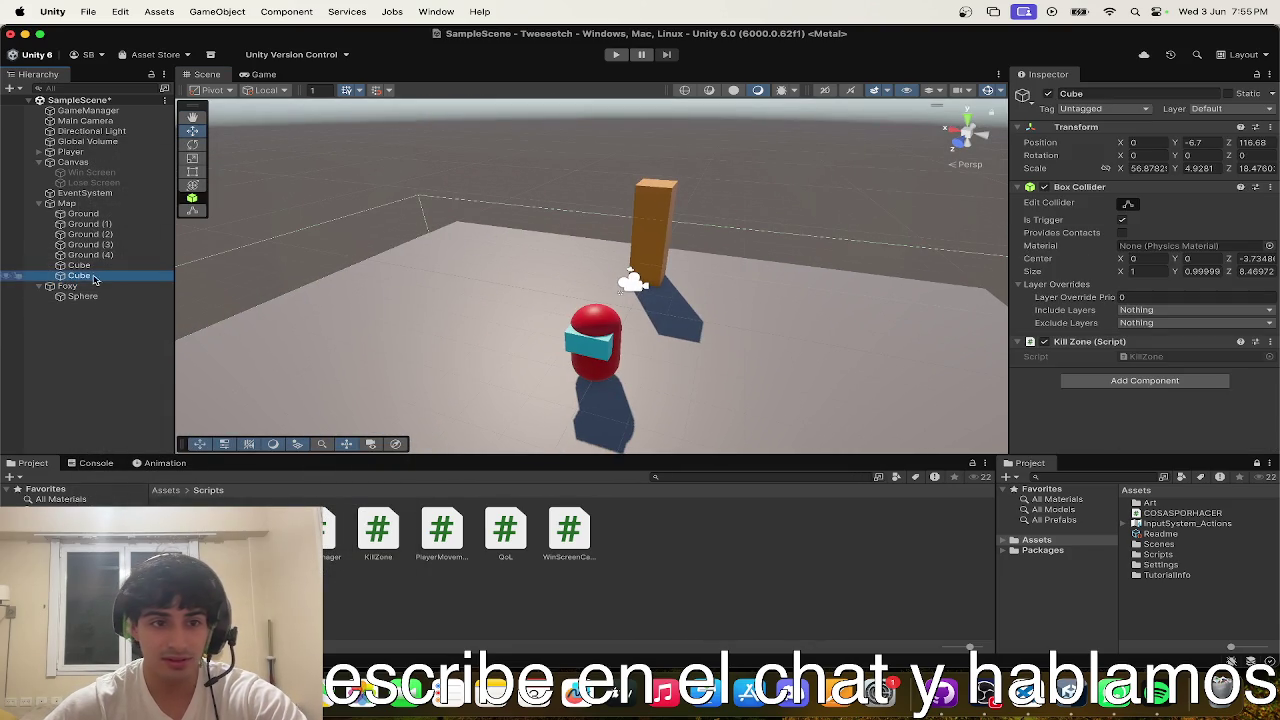
click(82, 296)
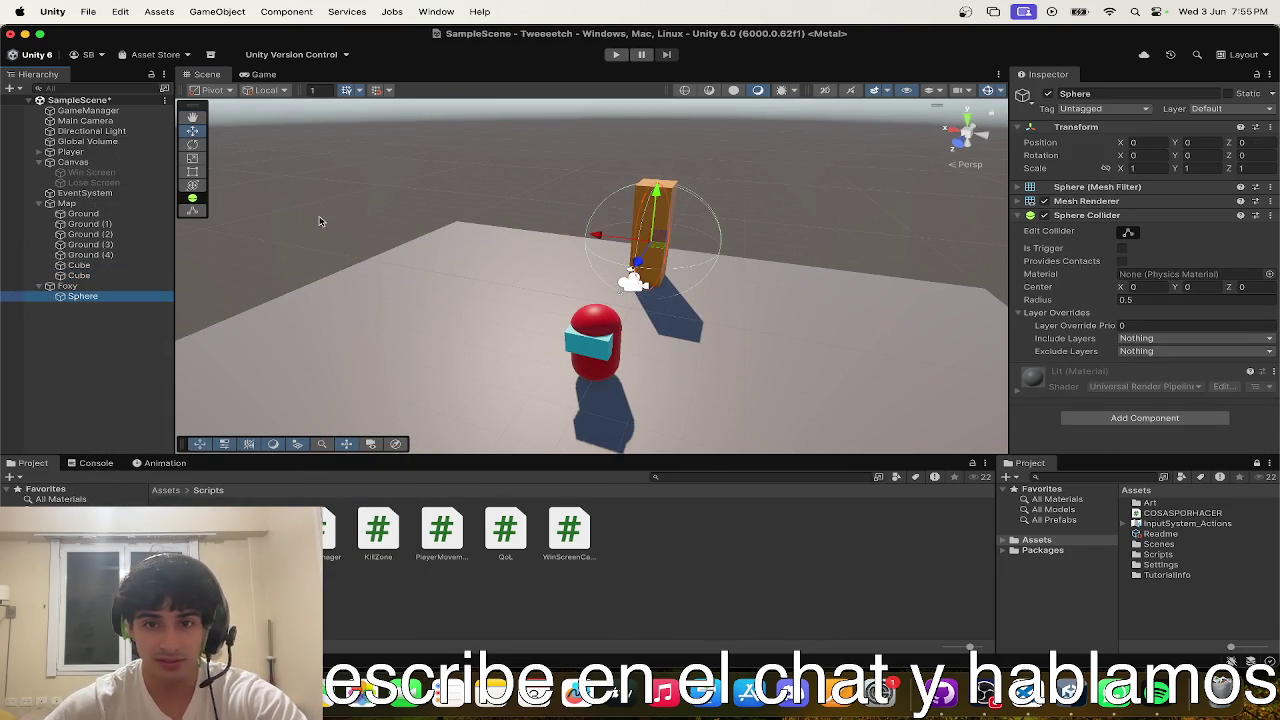
- Move the sphere to the block's base and scale it to about 1.5 times
mouse_move(657, 247)
mouse_down()
mouse_move(681, 244)
mouse_move(680, 275)
mouse_move(500, 255)
mouse_up()
key(t)
scroll(500, 255, down, 6)
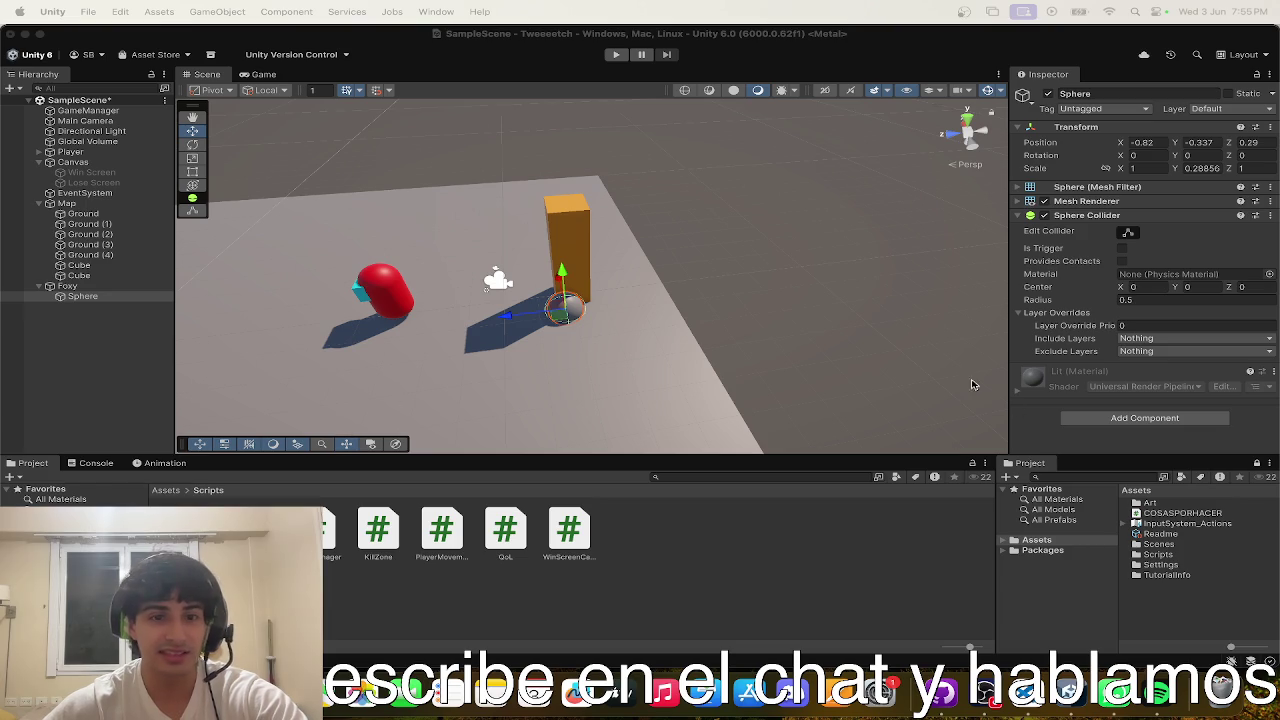
click(694, 306)
scroll(690, 310, up, 3)
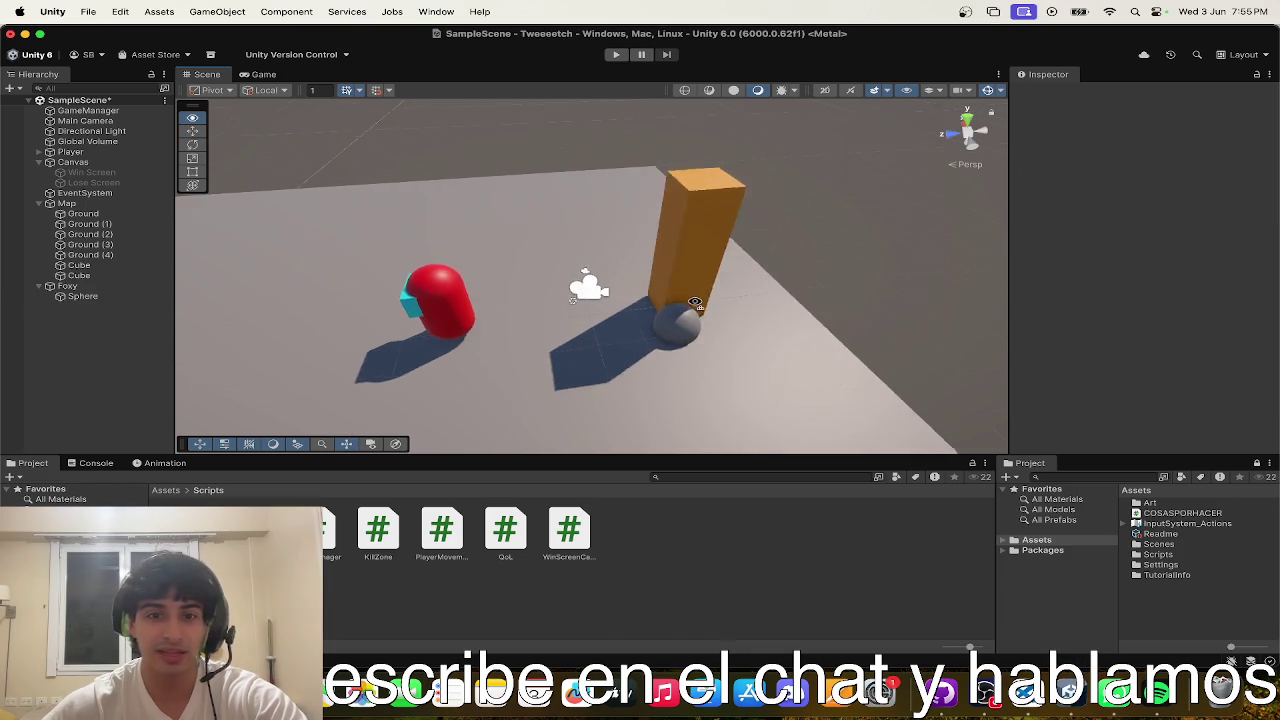
click(661, 340)
drag(651, 337, 700, 322)
key(f)
drag(962, 391, 700, 318)
- Duplicate the sphere as a second foot and give both spheres the M_Foxy material
key(super+d)
mouse_move(635, 283)
mouse_down()
mouse_move(429, 263)
mouse_move(450, 258)
mouse_up()
scroll(450, 258, down, 5)
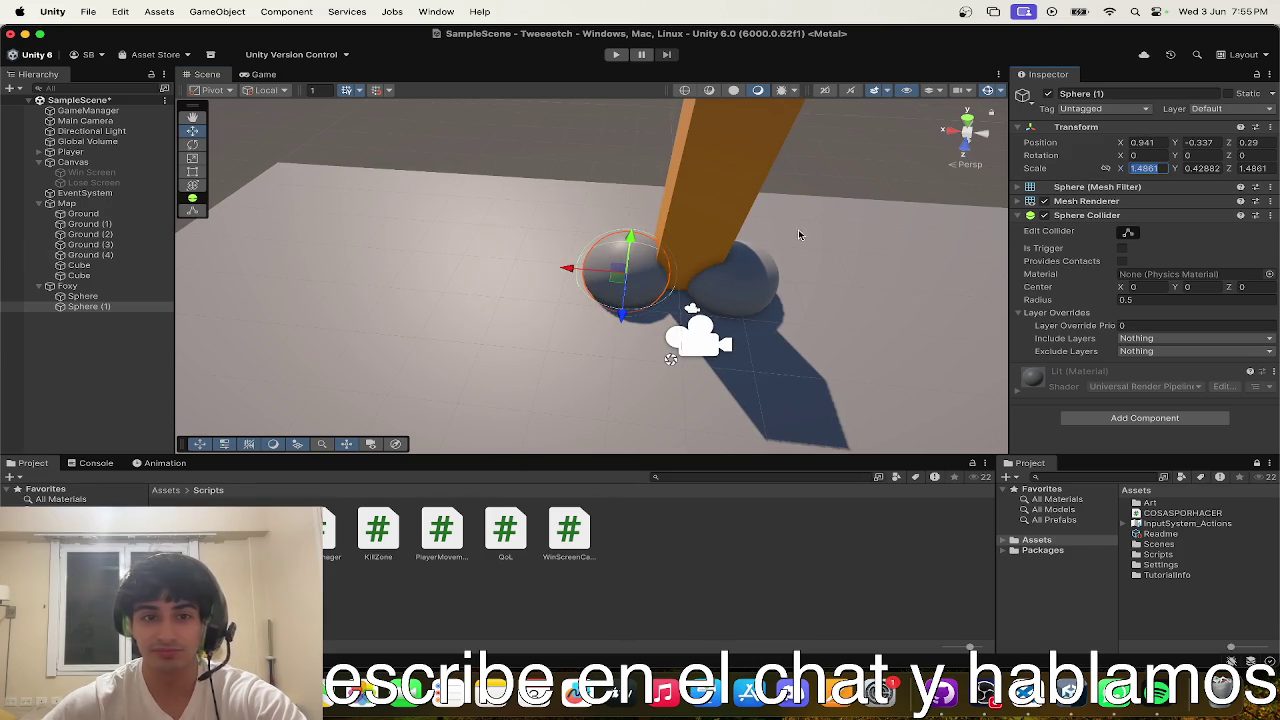
shift+click(83, 298)
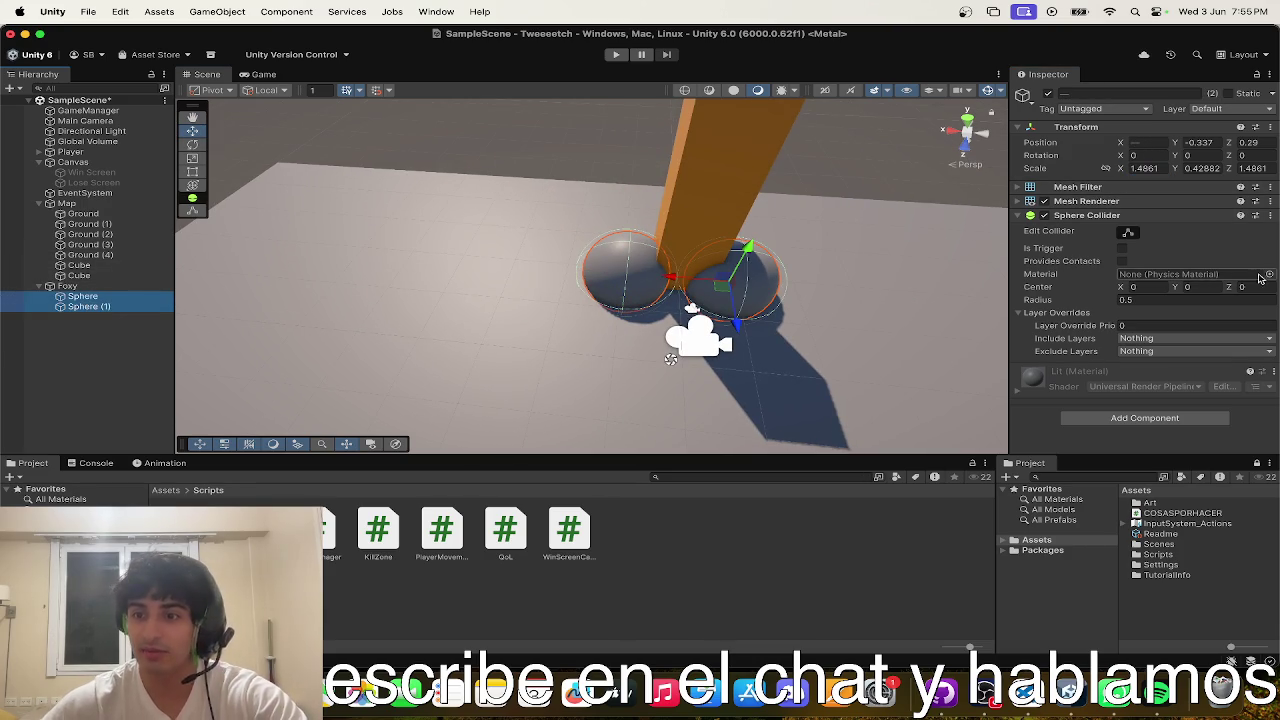
click(1198, 202)
click(1195, 217)
click(1254, 232)
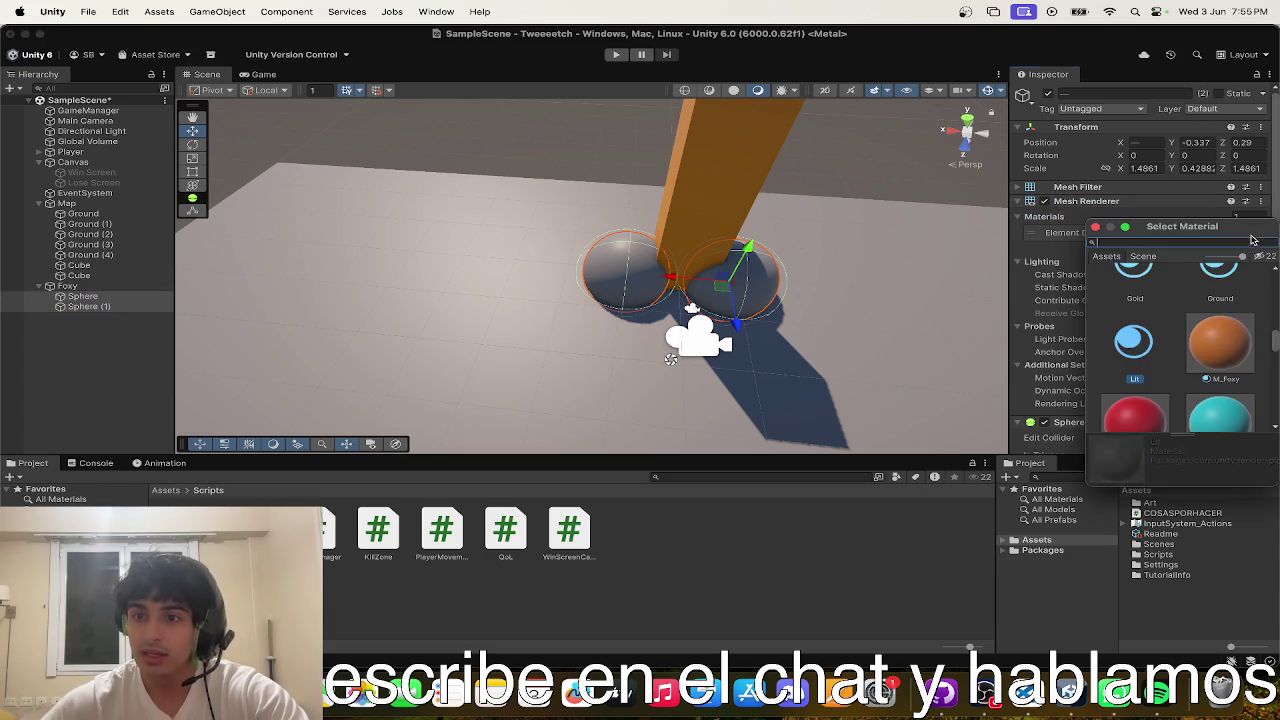
double_click(1141, 343)
drag(800, 250, 690, 263)
click(500, 213)
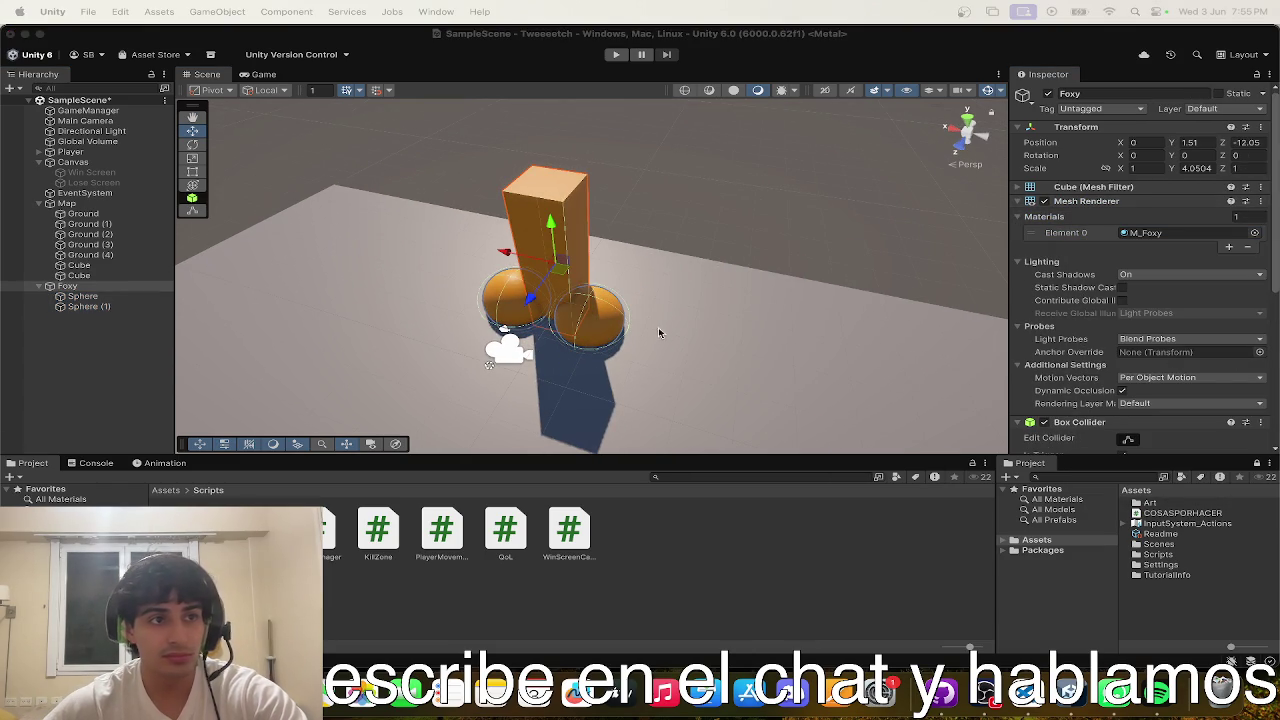
- Duplicate a foot sphere and move the copy, Sphere (2), onto the top of the block
click(720, 400)
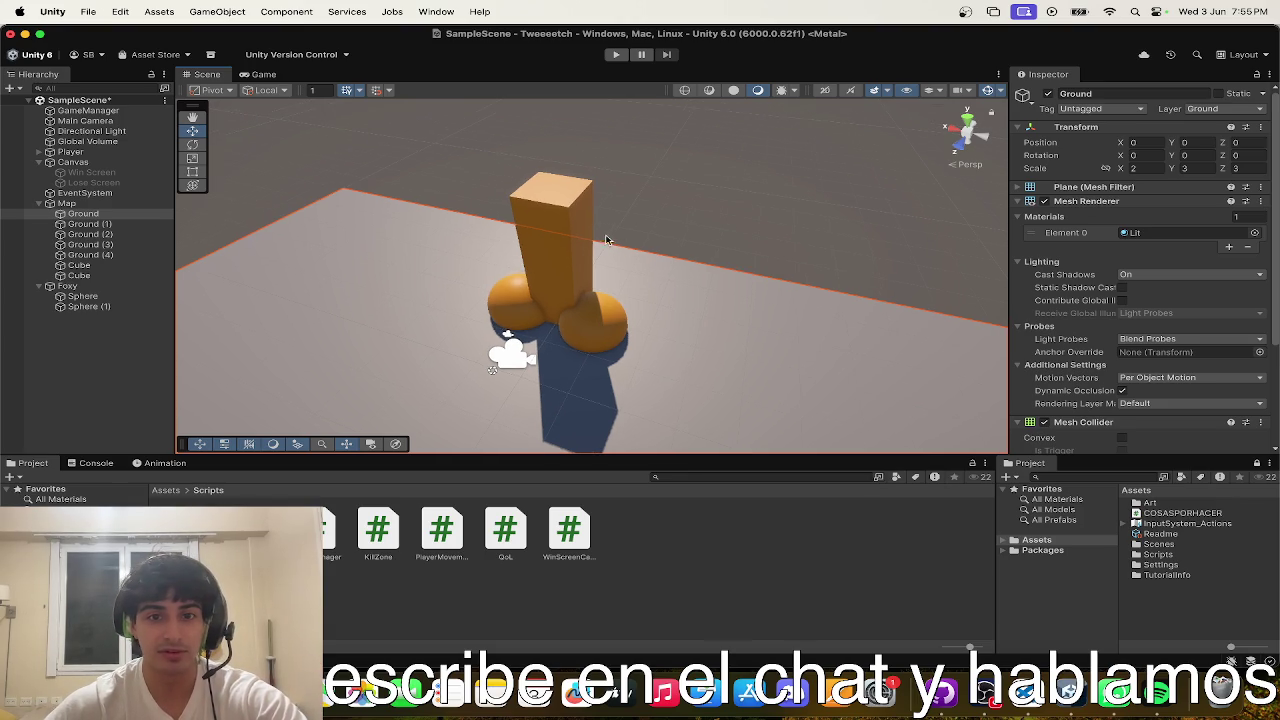
click(526, 223)
click(82, 297)
key(super+d)
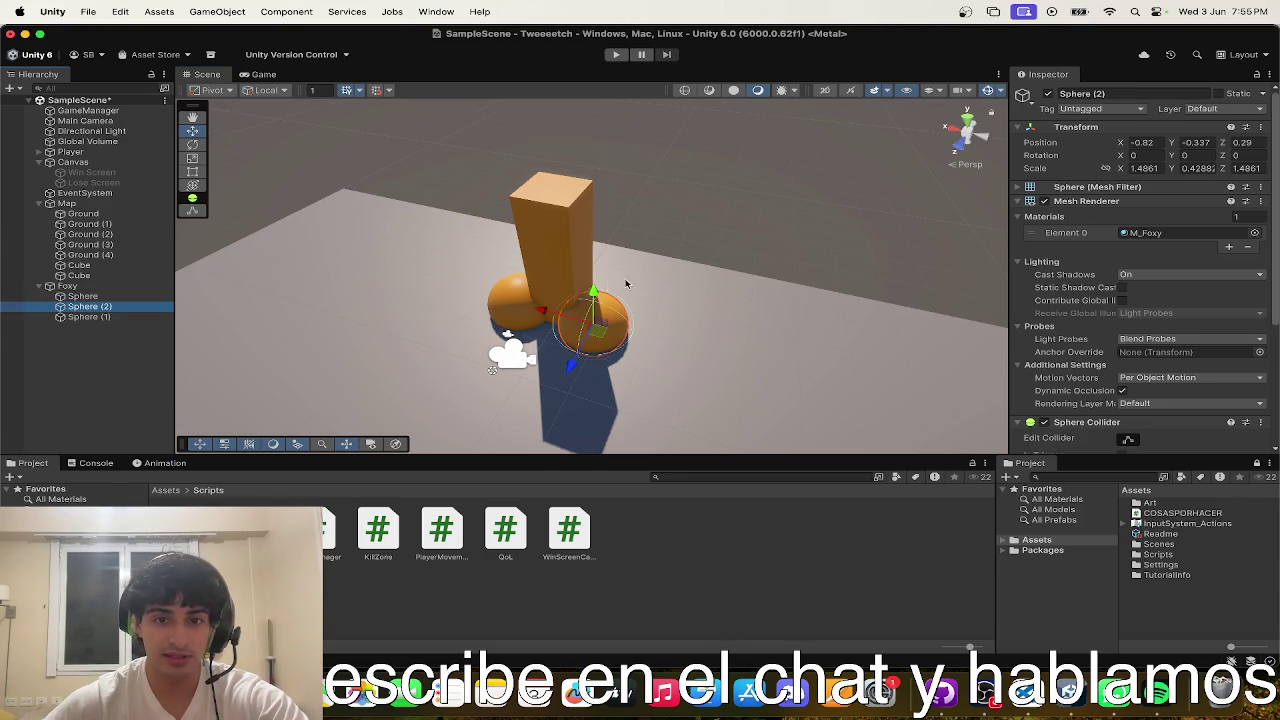
mouse_move(594, 336)
mouse_down()
mouse_move(522, 335)
mouse_move(566, 158)
mouse_move(548, 195)
mouse_move(567, 205)
mouse_up()
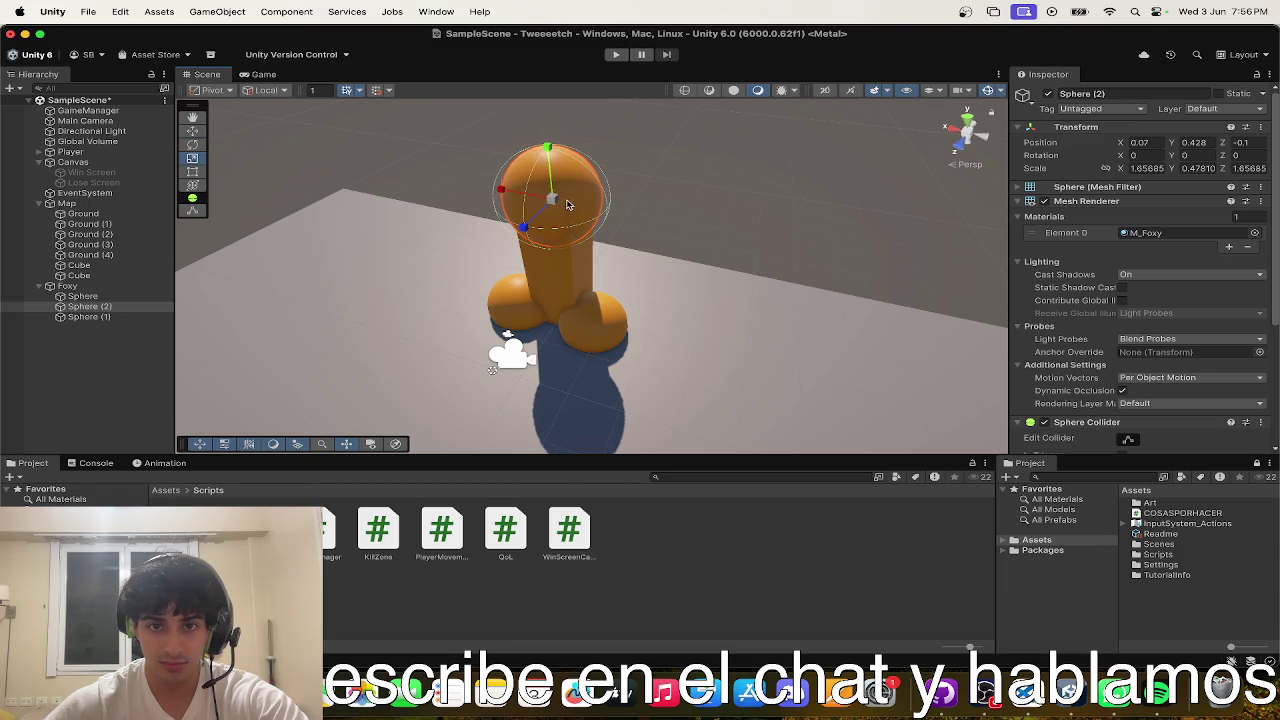
- Check the top sphere's material, then open the Art folder from Assets
click(1254, 232)
key(Escape)
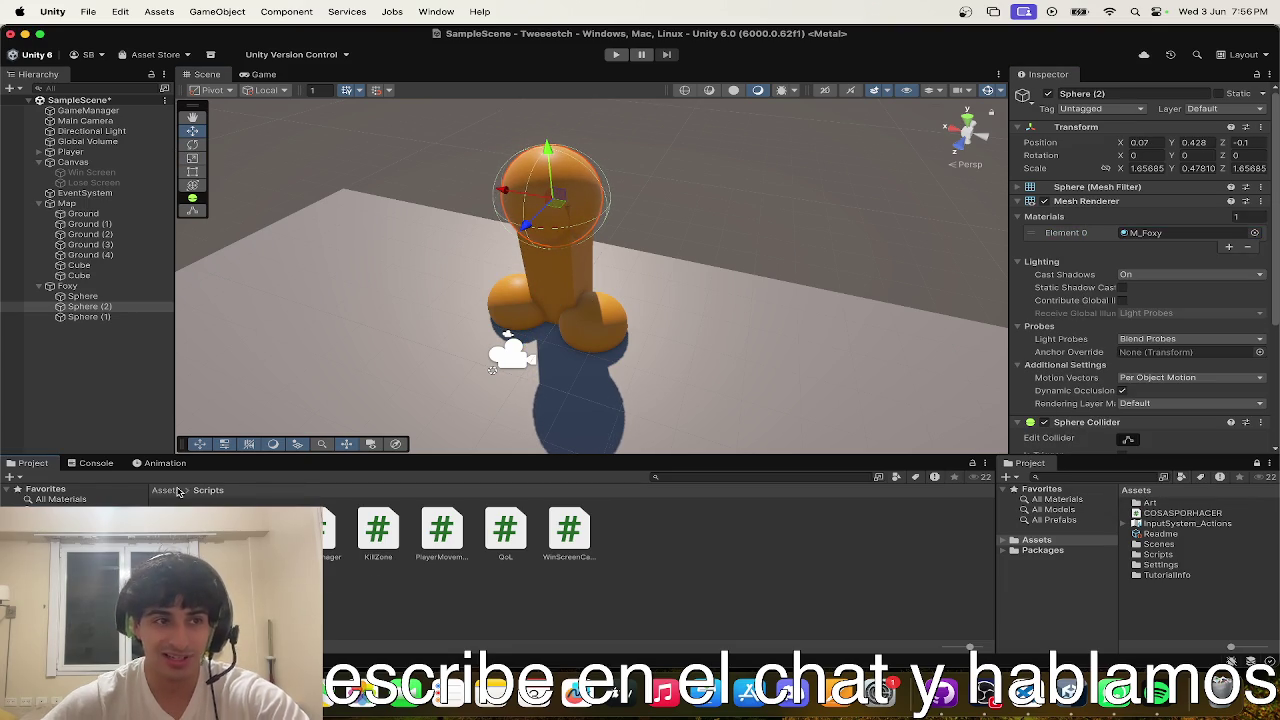
click(176, 490)
double_click(186, 528)
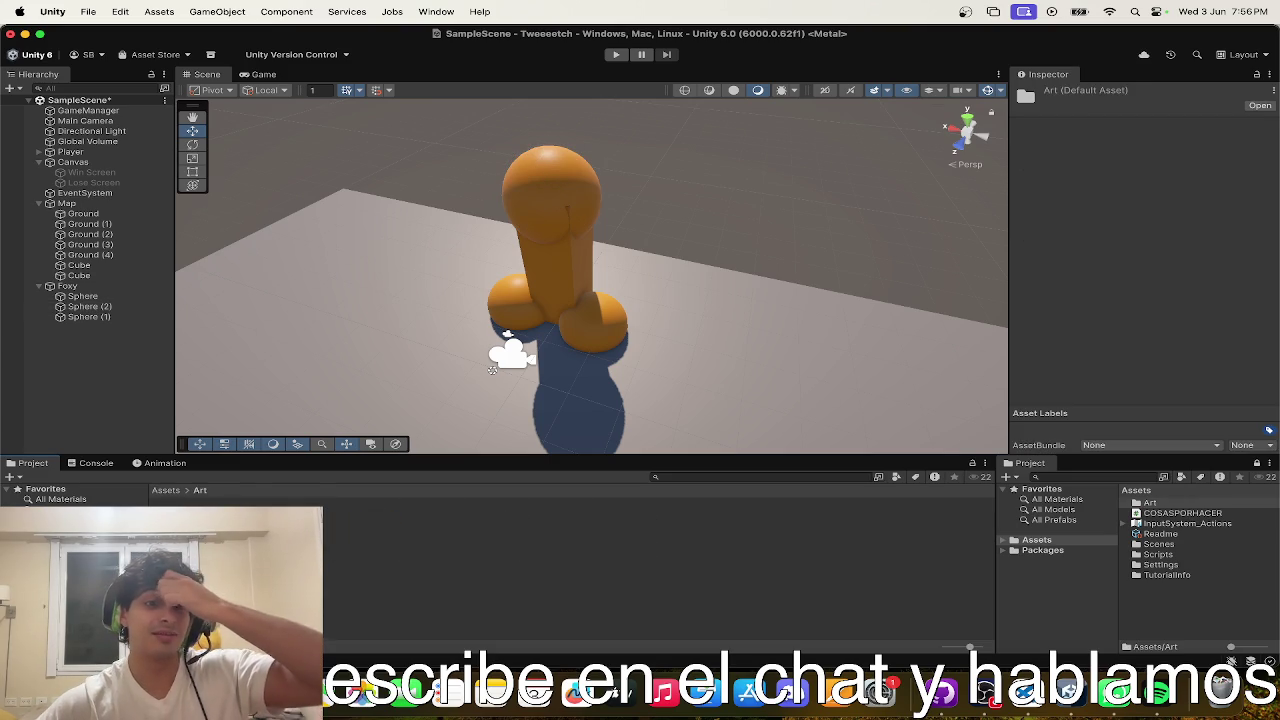
- Create a new material named M_puntitaFoxy in the Materials folder
double_click(186, 528)
right_click(442, 556)
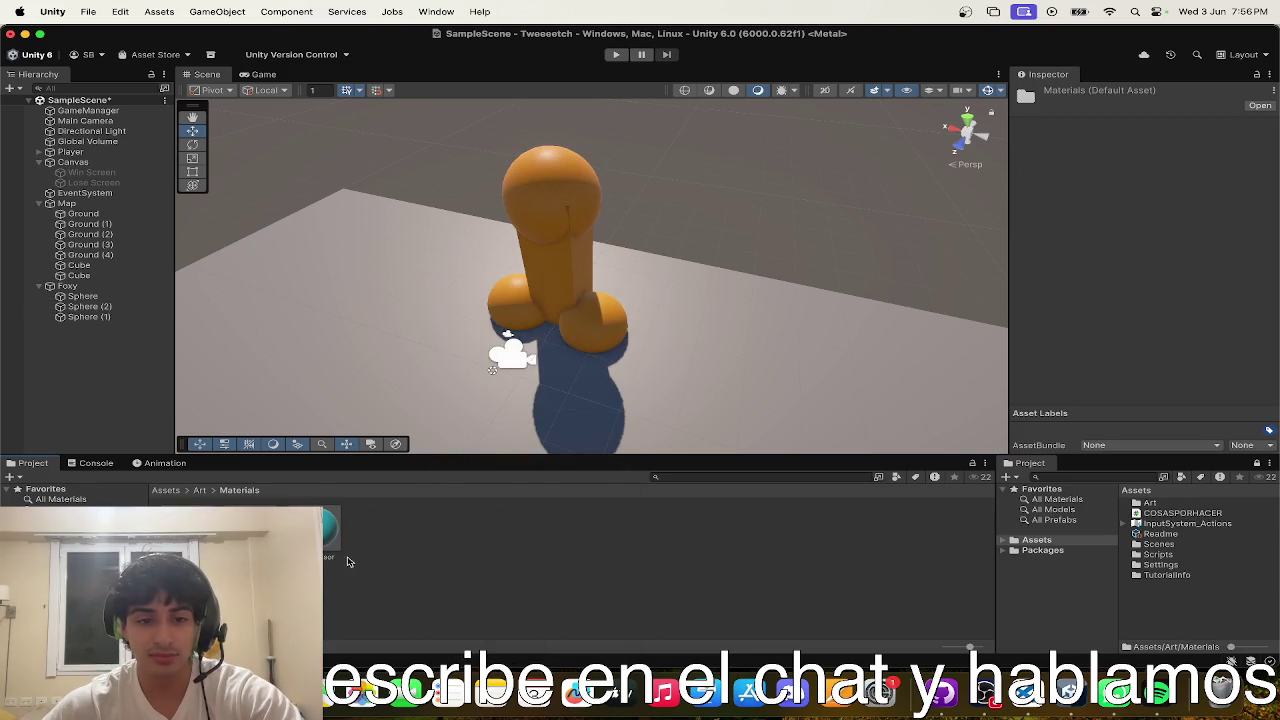
right_click(442, 562)
mouse_move(530, 288)
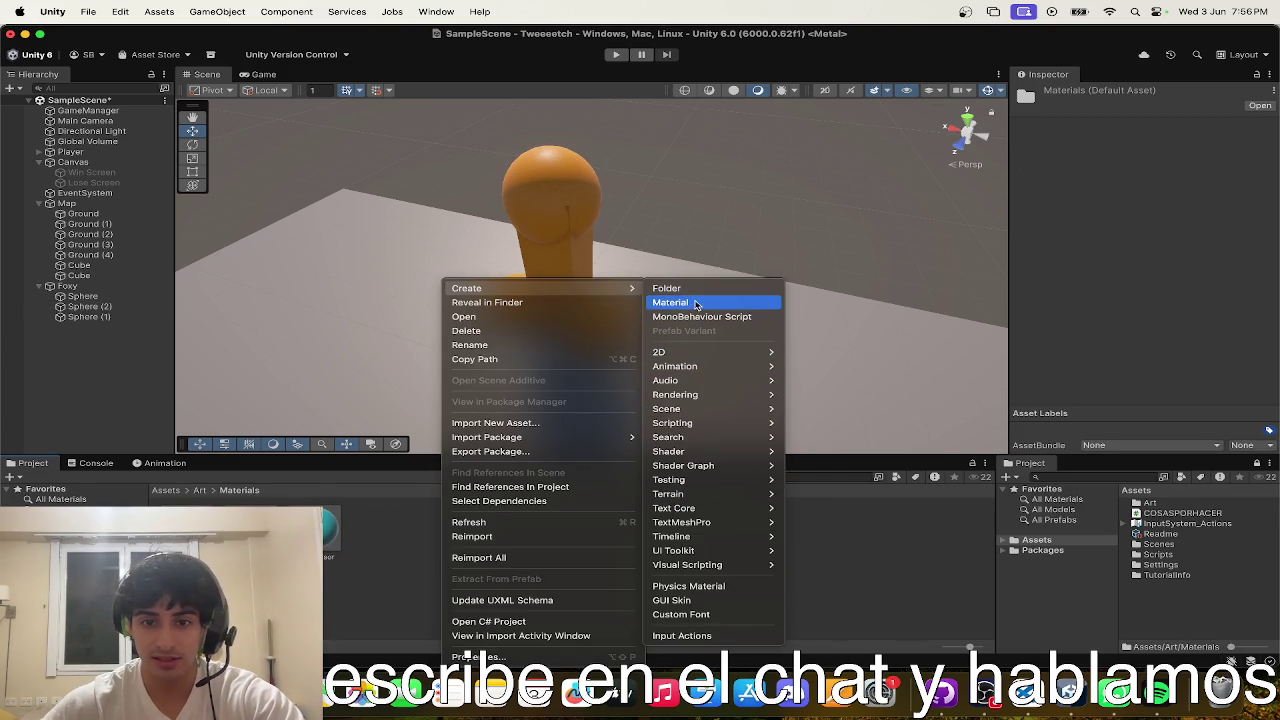
click(695, 307)
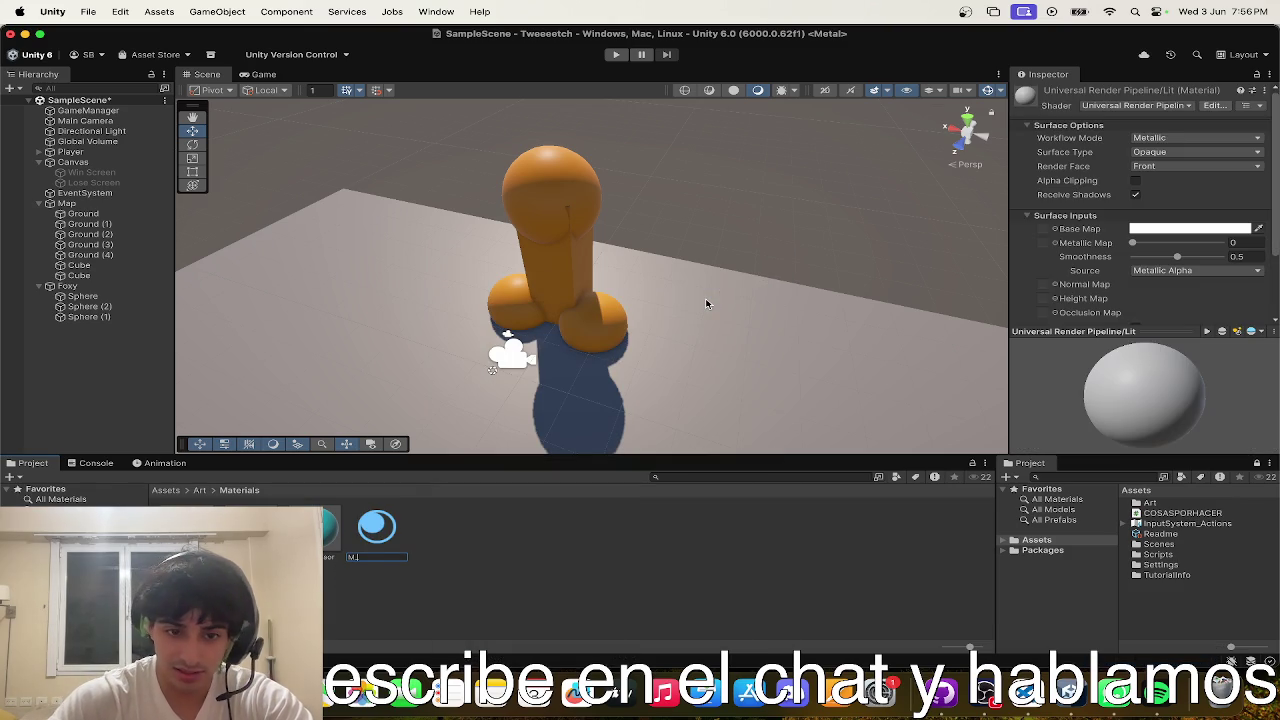
text(M_puntitaFox)
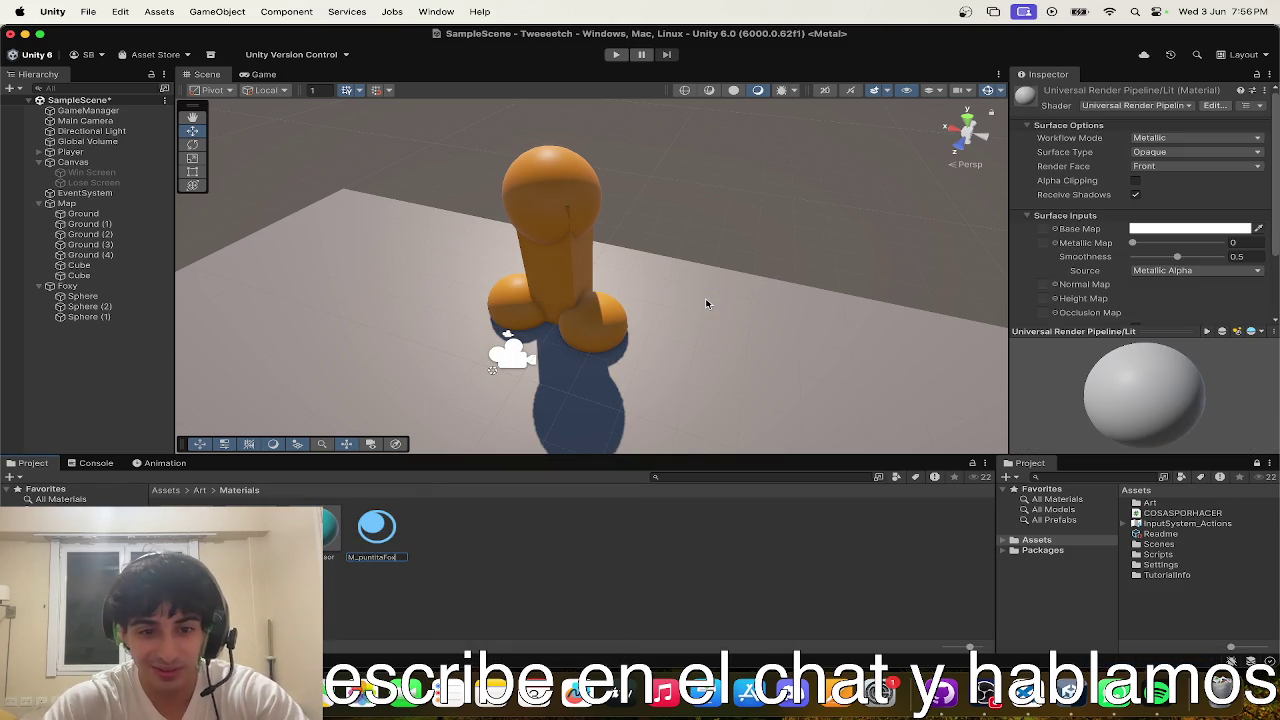
text(y)
key(Return)
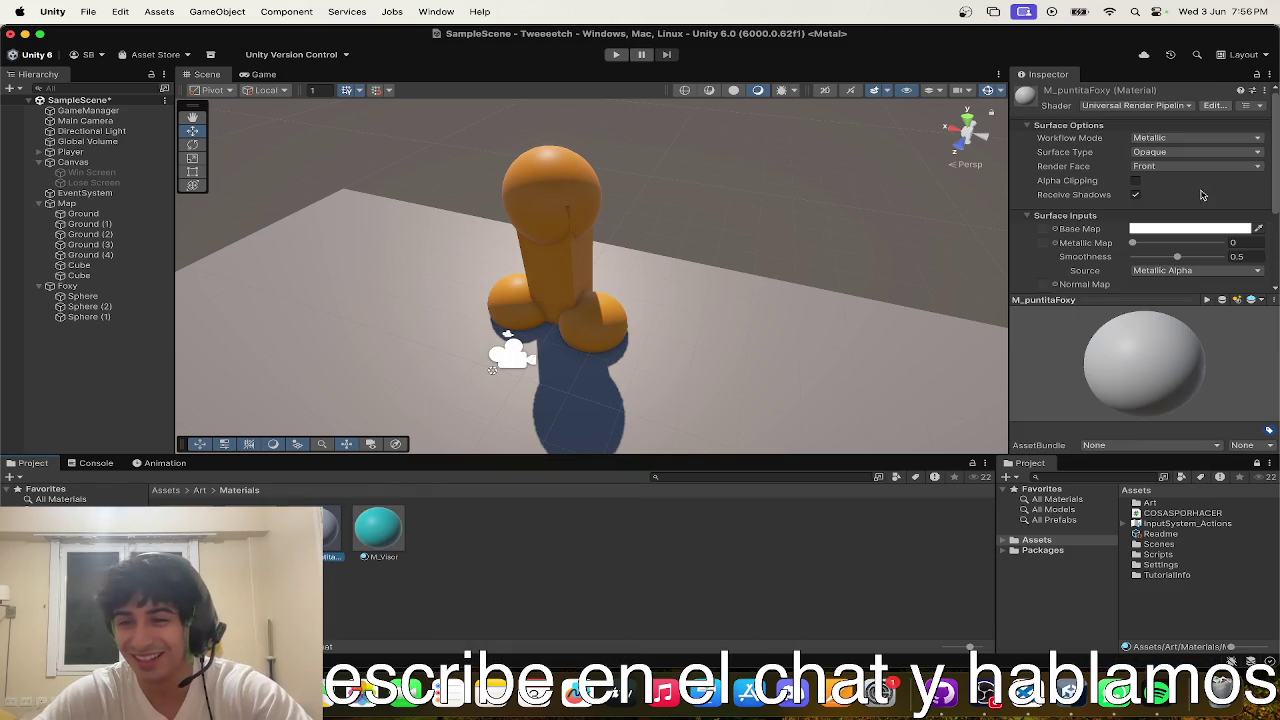
- Set M_puntitaFoxy's Base Map colour to pink
click(1173, 228)
click(1242, 381)
drag(1224, 314, 1173, 257)
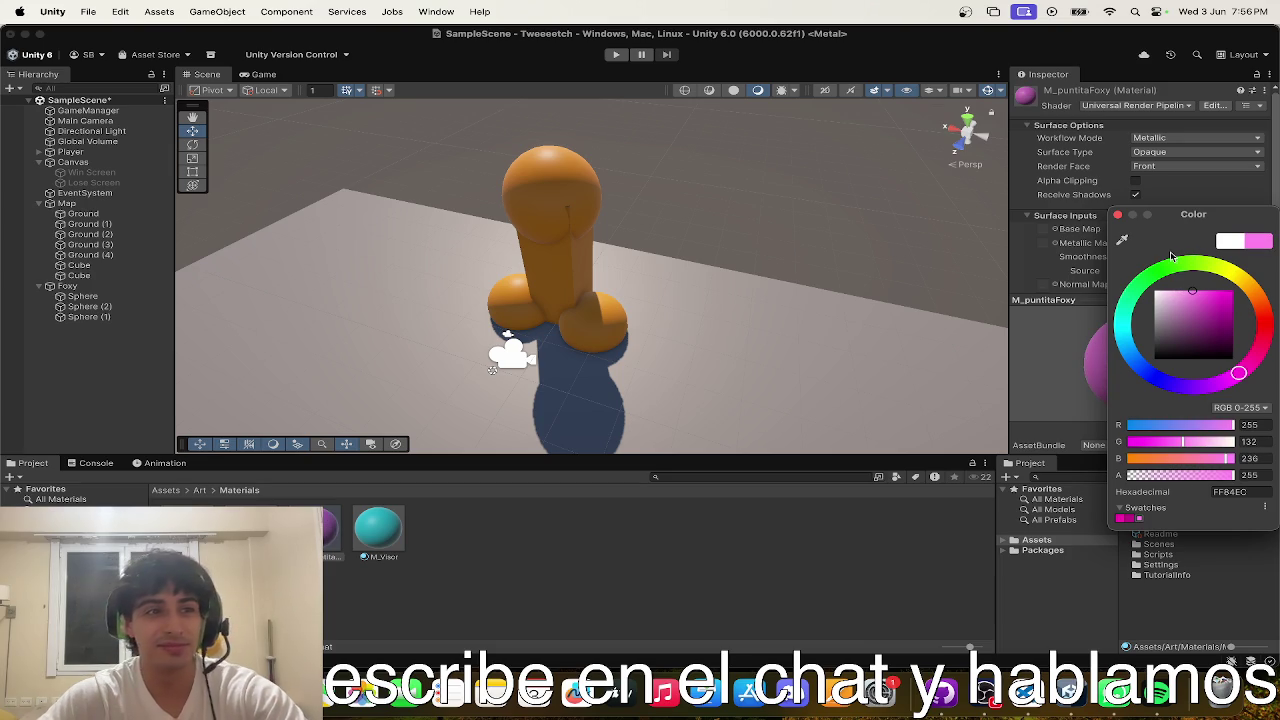
key(Return)
- Apply M_puntitaFoxy to the top sphere, nudge it slightly, and start a play test
drag(330, 528, 398, 397)
mouse_move(545, 163)
mouse_down()
mouse_move(434, 117)
mouse_move(443, 126)
mouse_up()
click(489, 174)
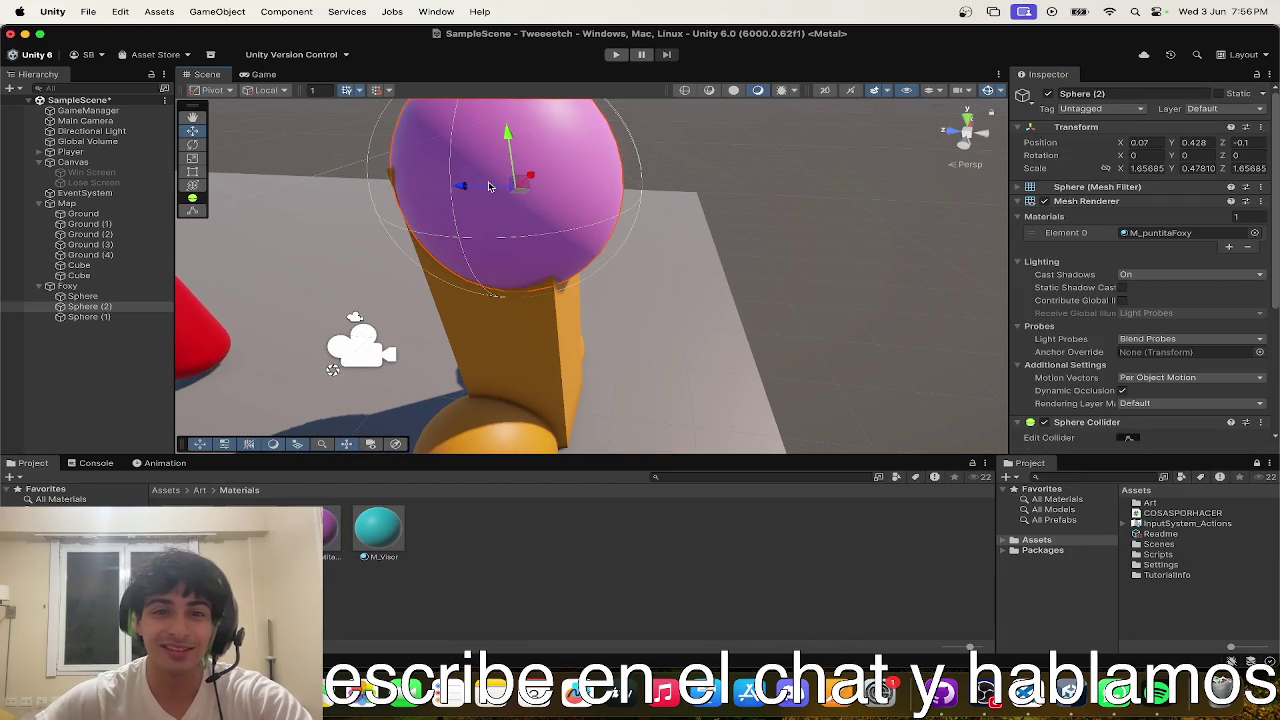
mouse_move(470, 186)
mouse_down()
mouse_move(457, 186)
mouse_move(674, 171)
mouse_move(520, 120)
mouse_move(467, 53)
mouse_move(893, 290)
mouse_up()
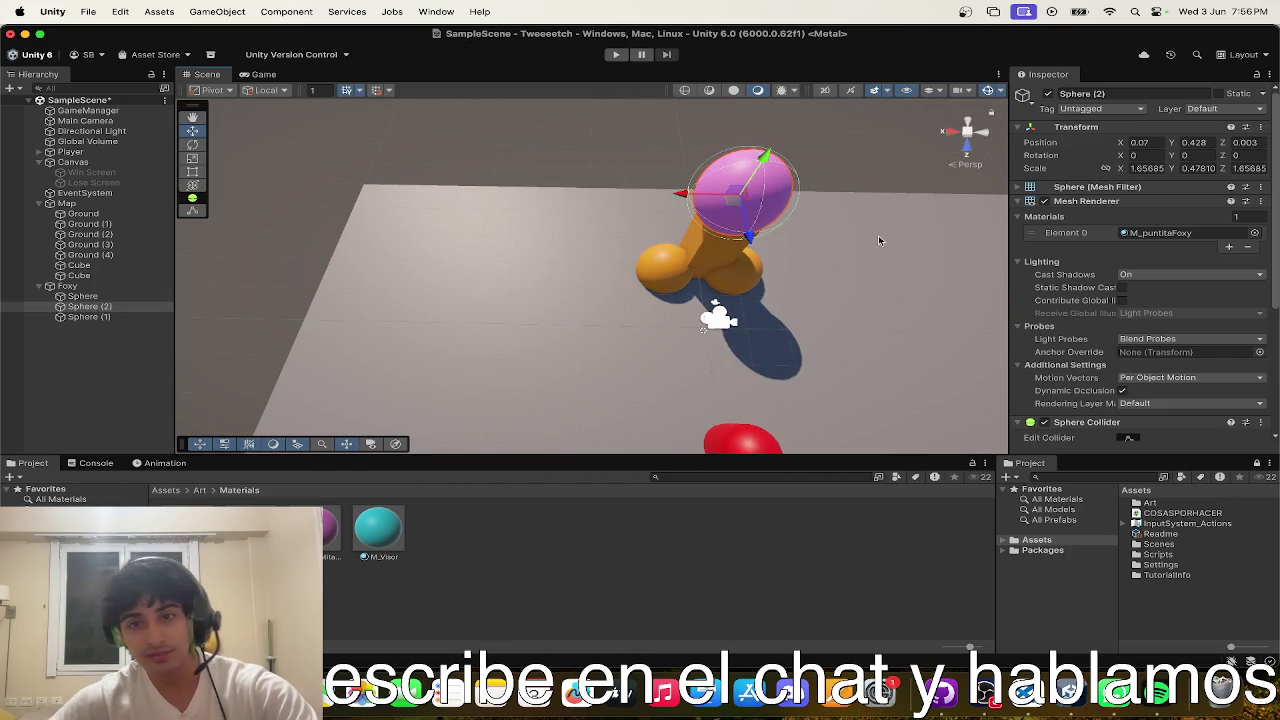
click(853, 147)
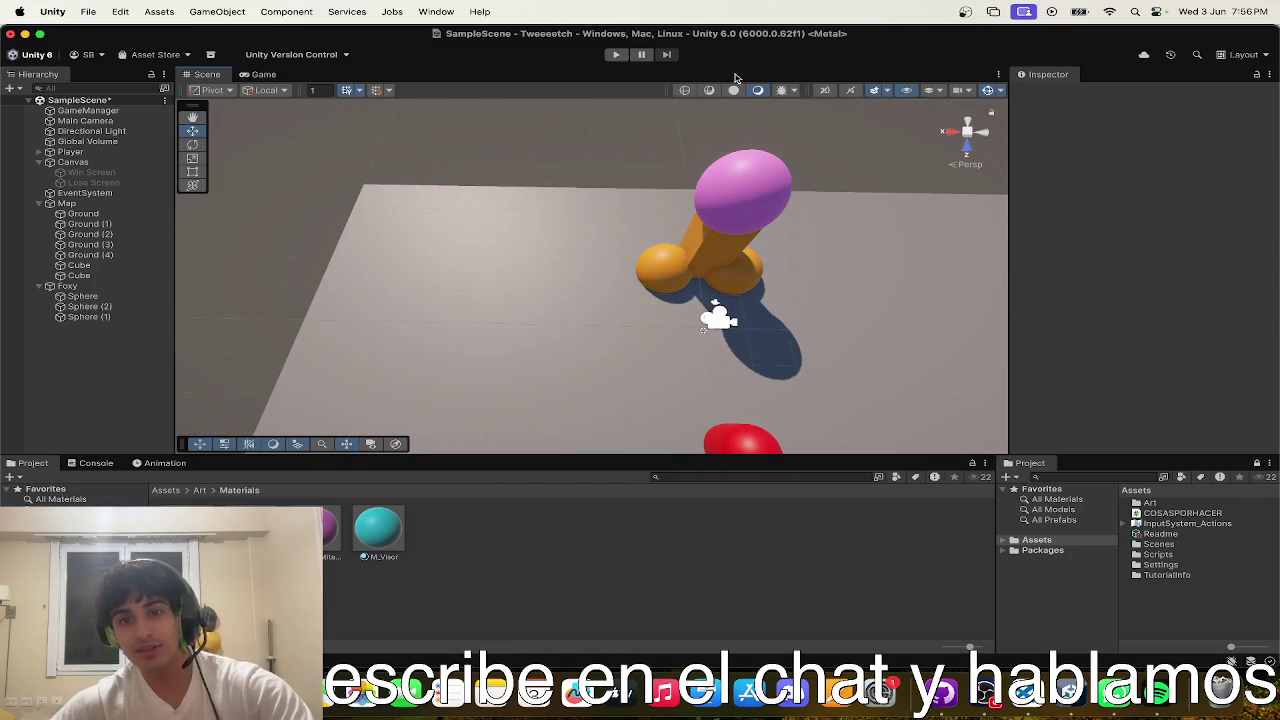
click(617, 55)
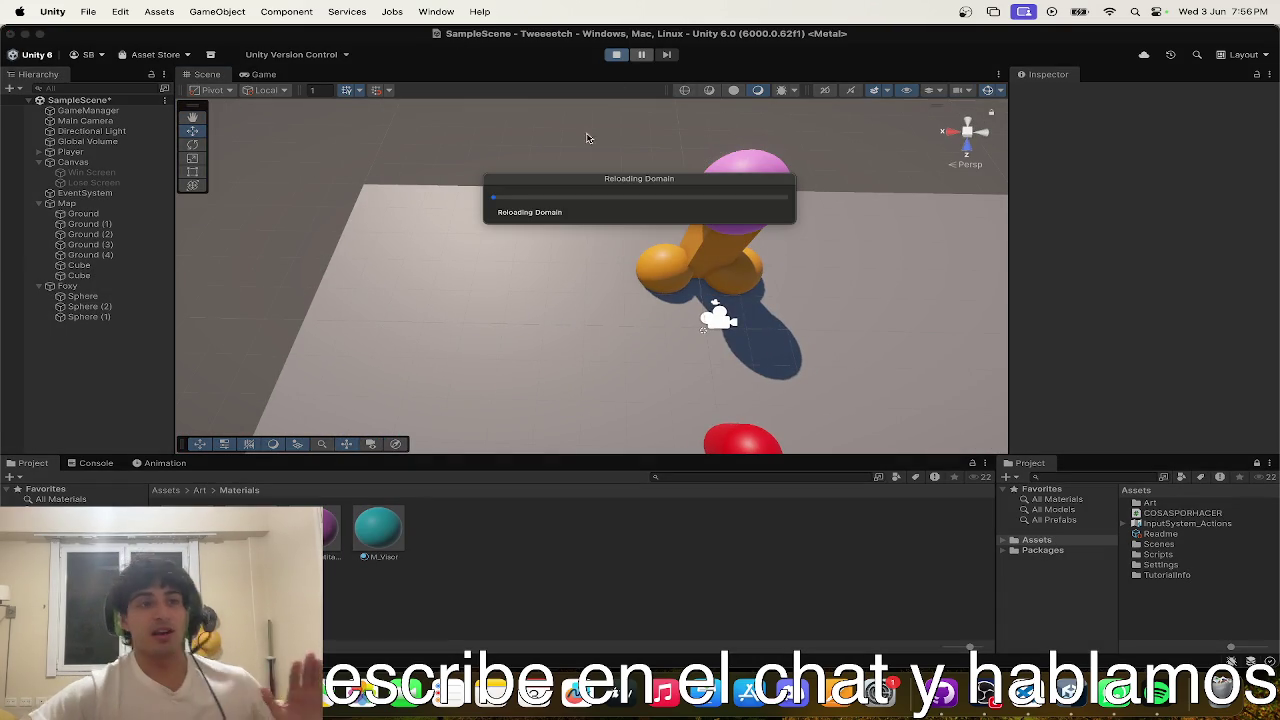
click(490, 335)
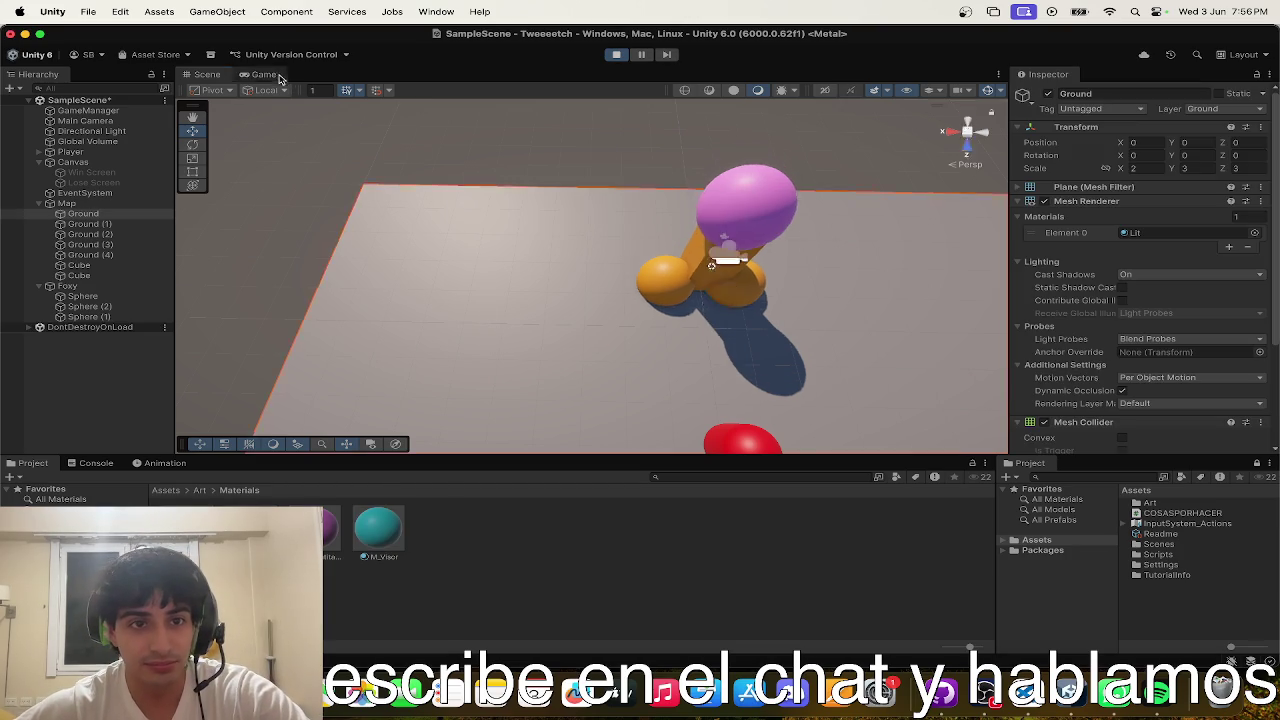
click(280, 76)
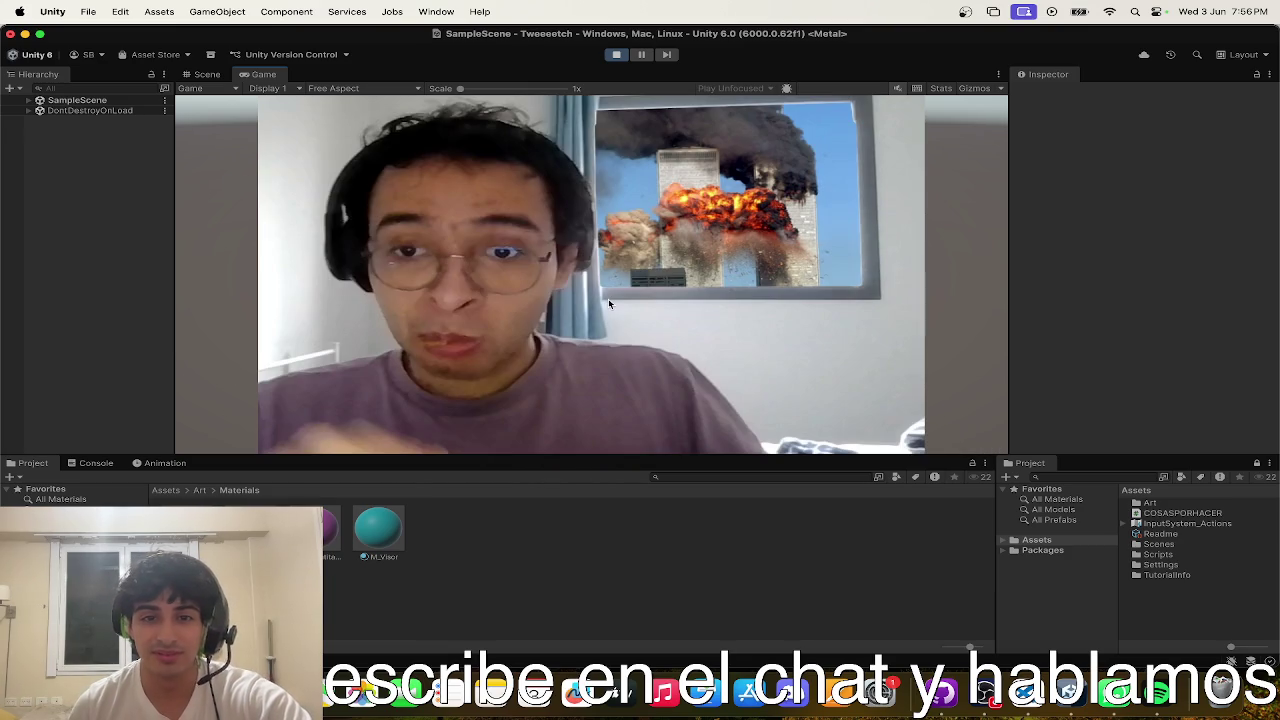
key(super+p)
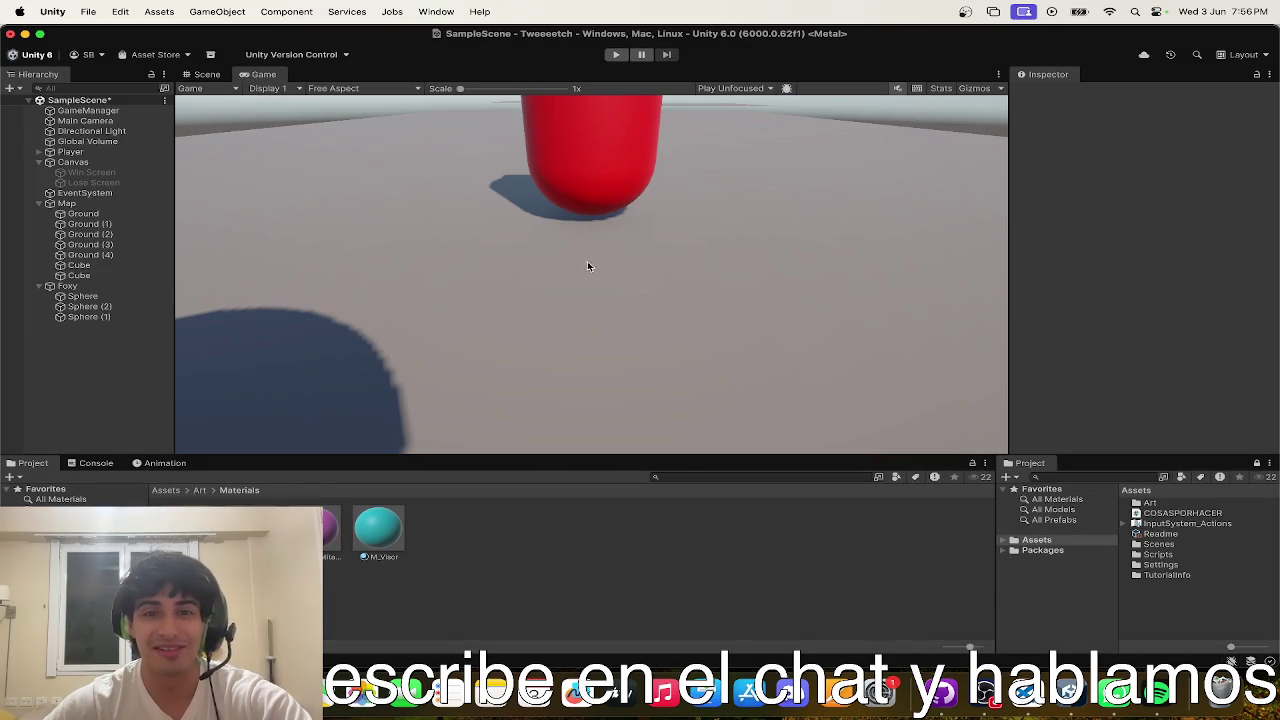
scroll(236, 272, up, 5)
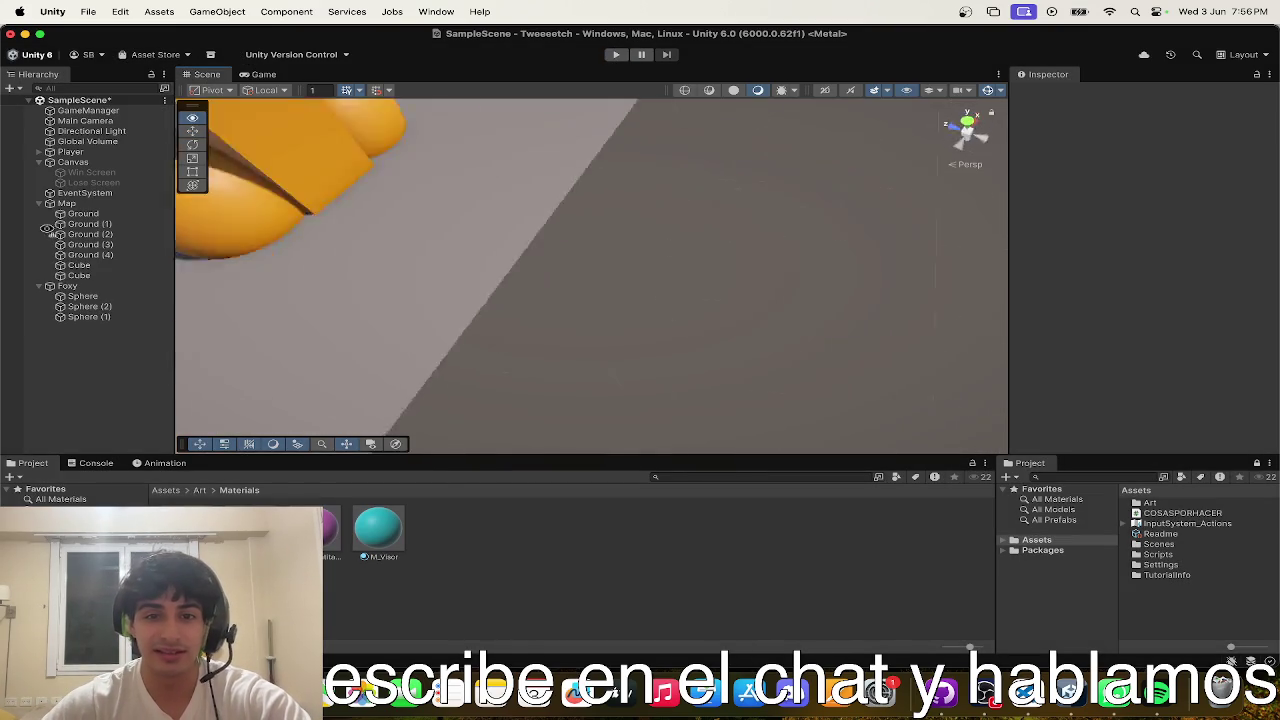
click(565, 170)
shift+click(490, 245)
- Shift the selected Foxy parts and nudge the pink head with the move tool
shift+click(615, 205)
key(f)
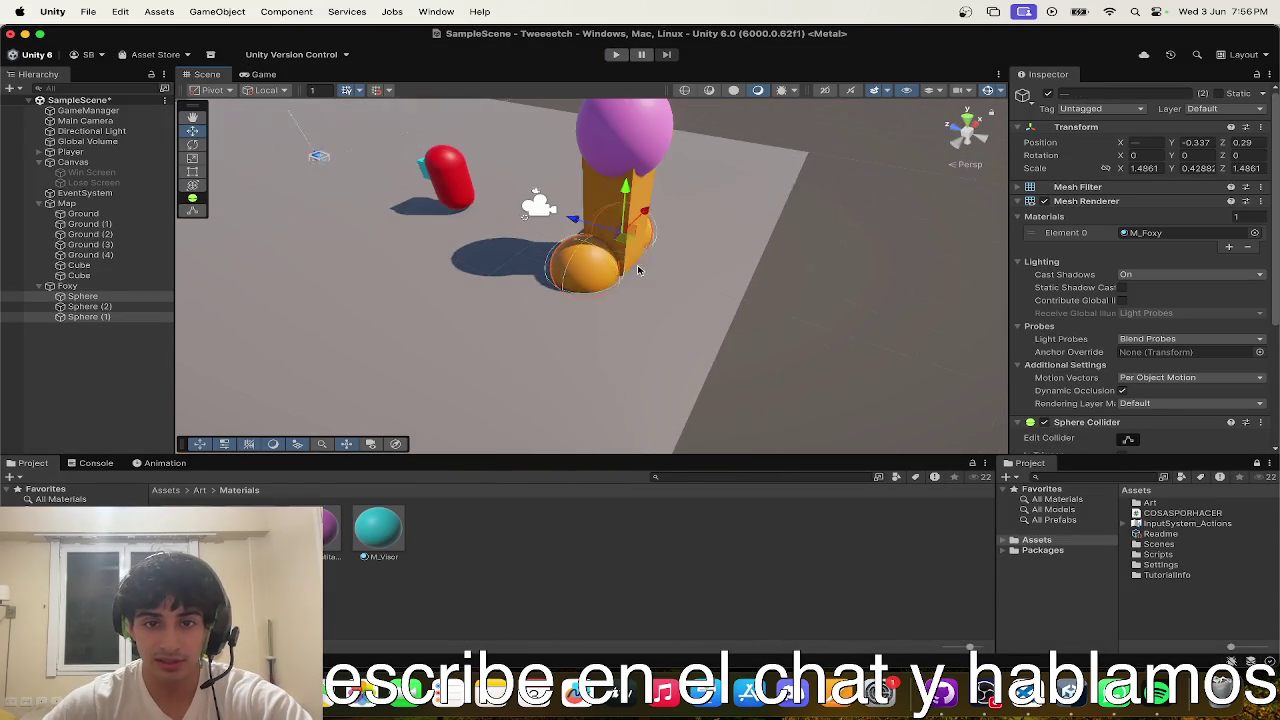
mouse_move(638, 241)
mouse_down()
mouse_move(652, 240)
mouse_move(519, 225)
mouse_move(538, 210)
mouse_up()
click(519, 225)
key(w)
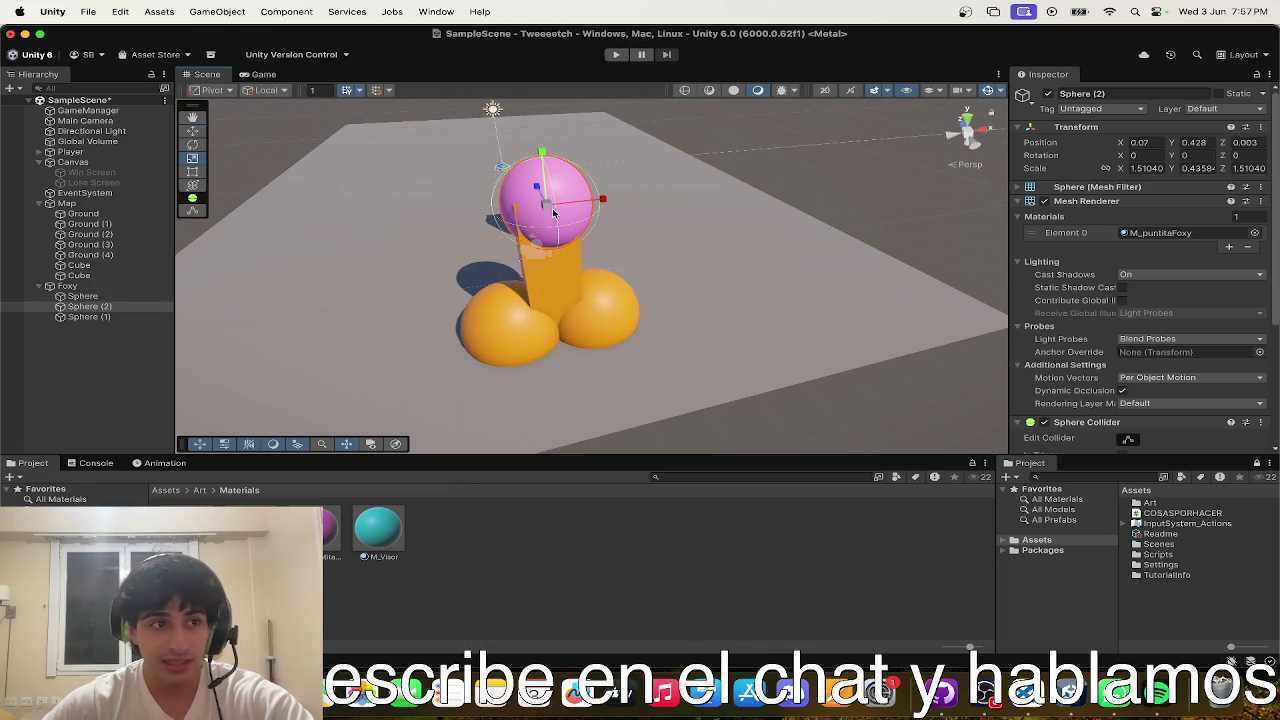
scroll(588, 205, up, 3)
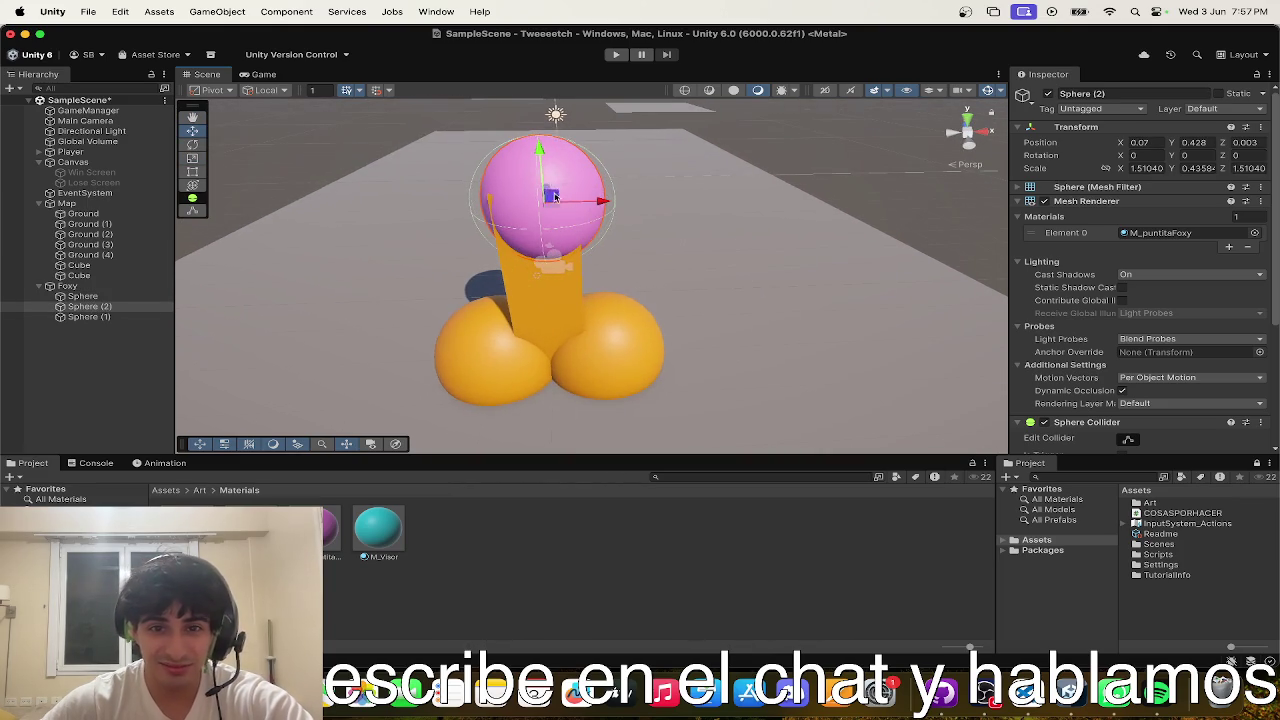
drag(597, 215, 600, 200)
- Set the pink head's Position to X 0 and Y 0.5
scroll(650, 250, up, 5)
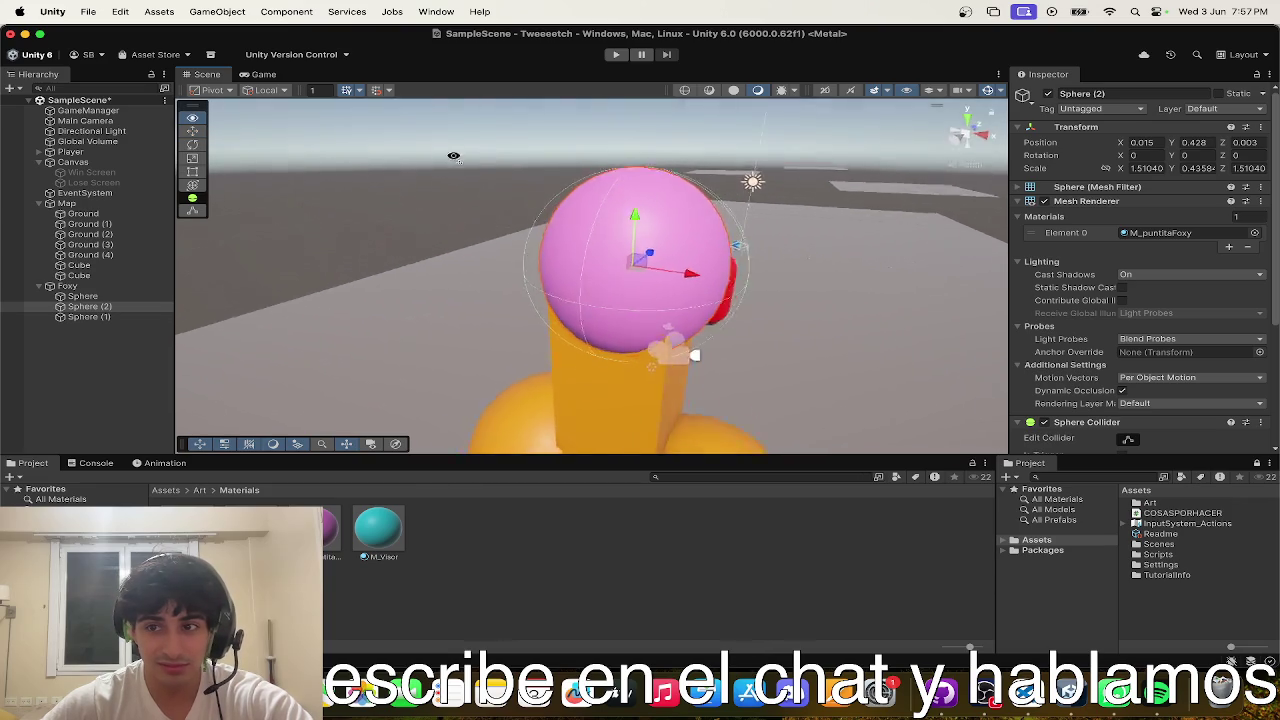
text(0)
key(Return)
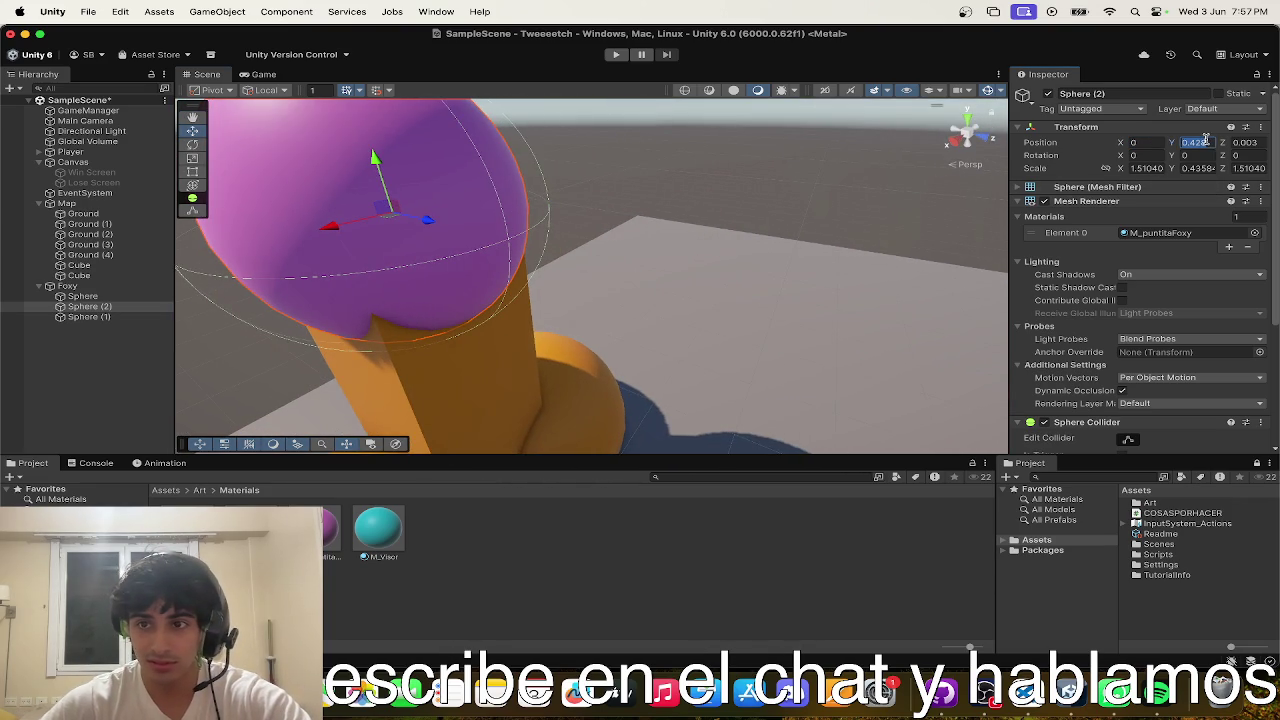
text(0.4)
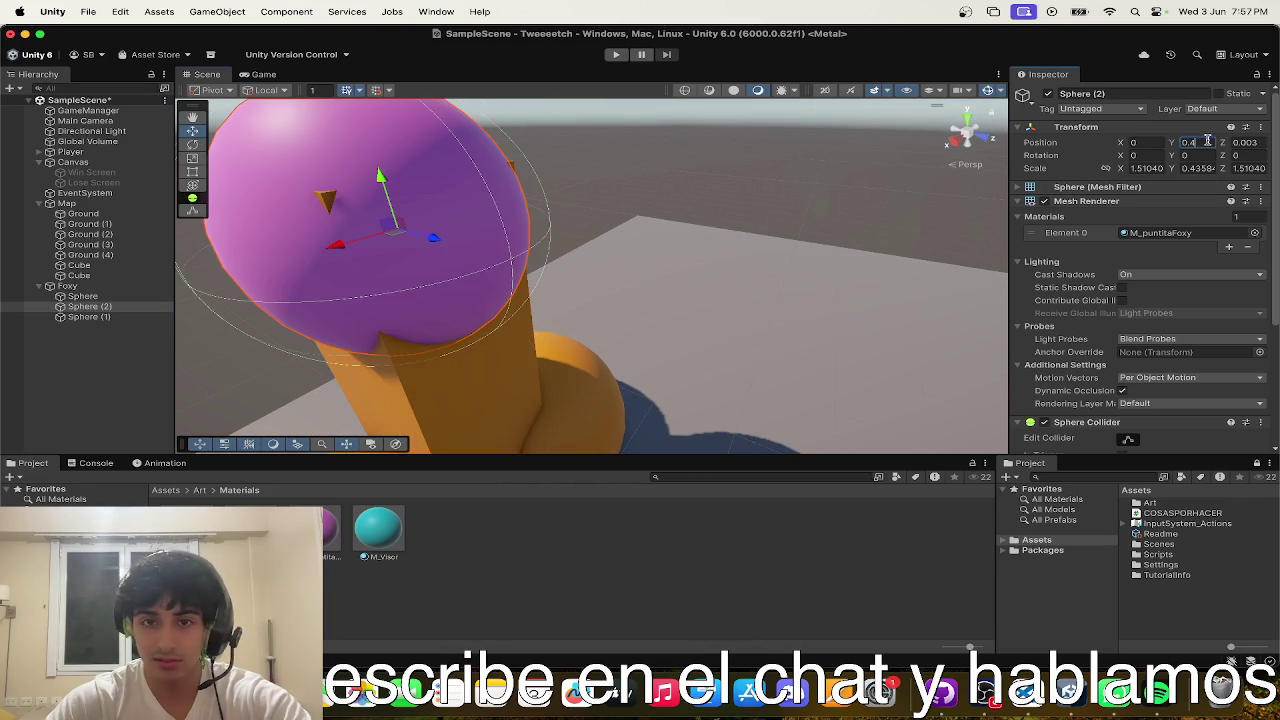
key(BackSpace)
text(5)
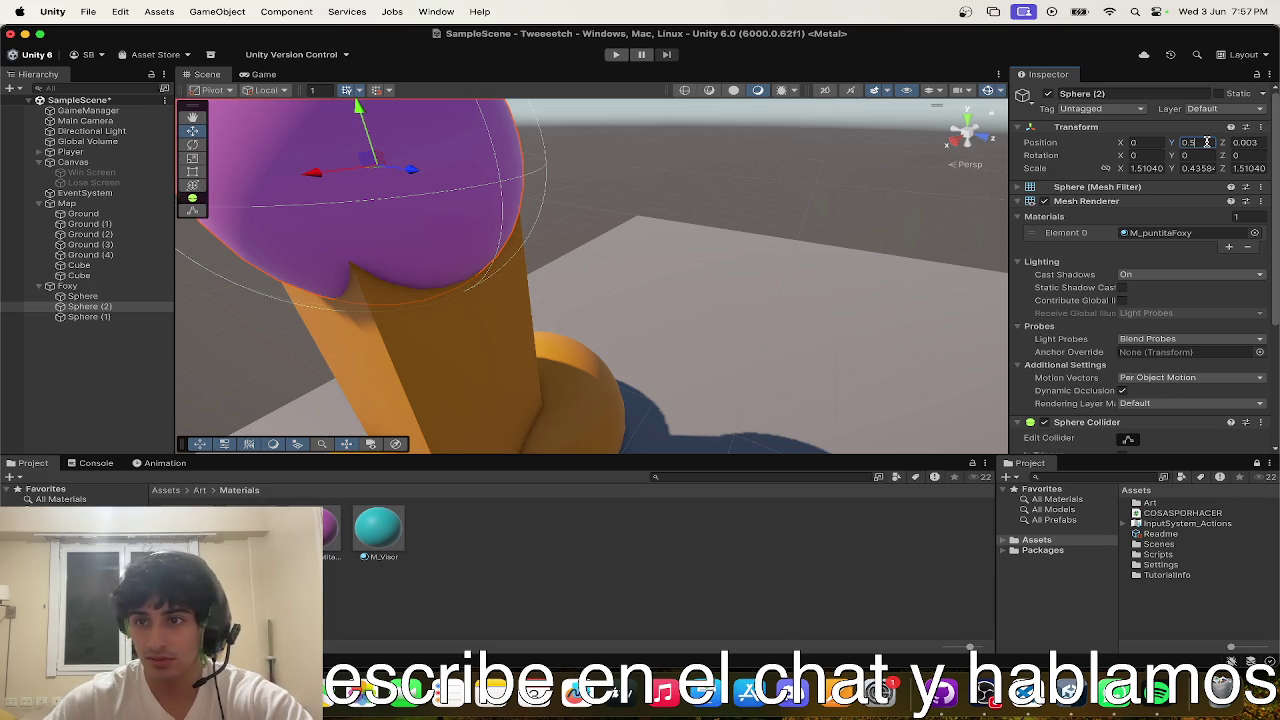
key(Return)
- Save the scene with Cmd+S and start a test run
key(f)
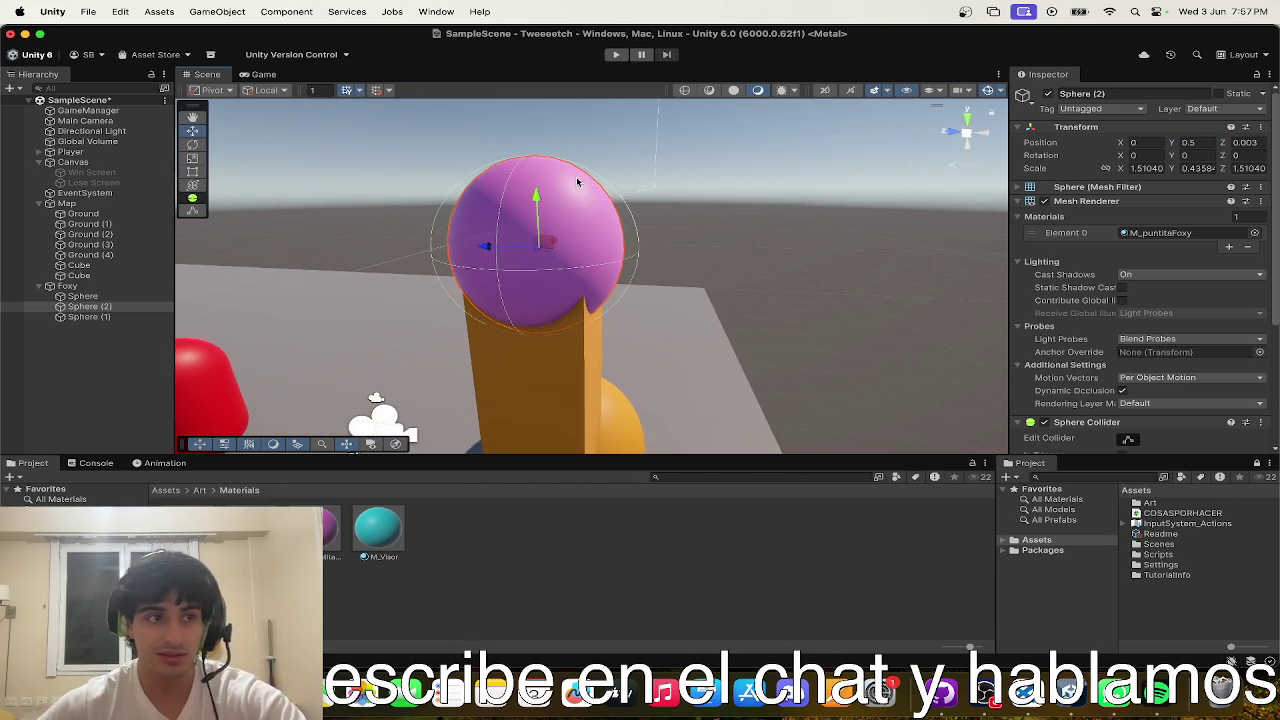
scroll(657, 216, down, 5)
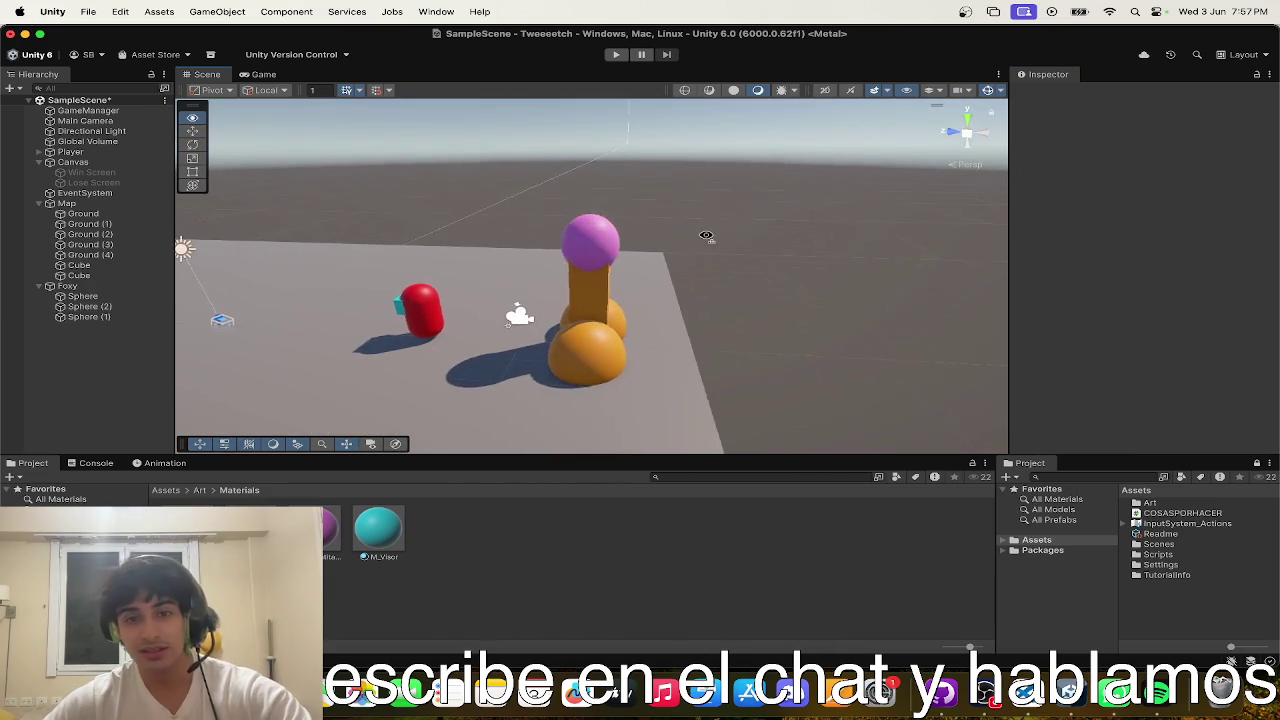
scroll(657, 216, up, 5)
mouse_move(700, 250)
mouse_down()
mouse_move(880, 263)
mouse_move(690, 259)
mouse_up()
scroll(880, 263, down, 5)
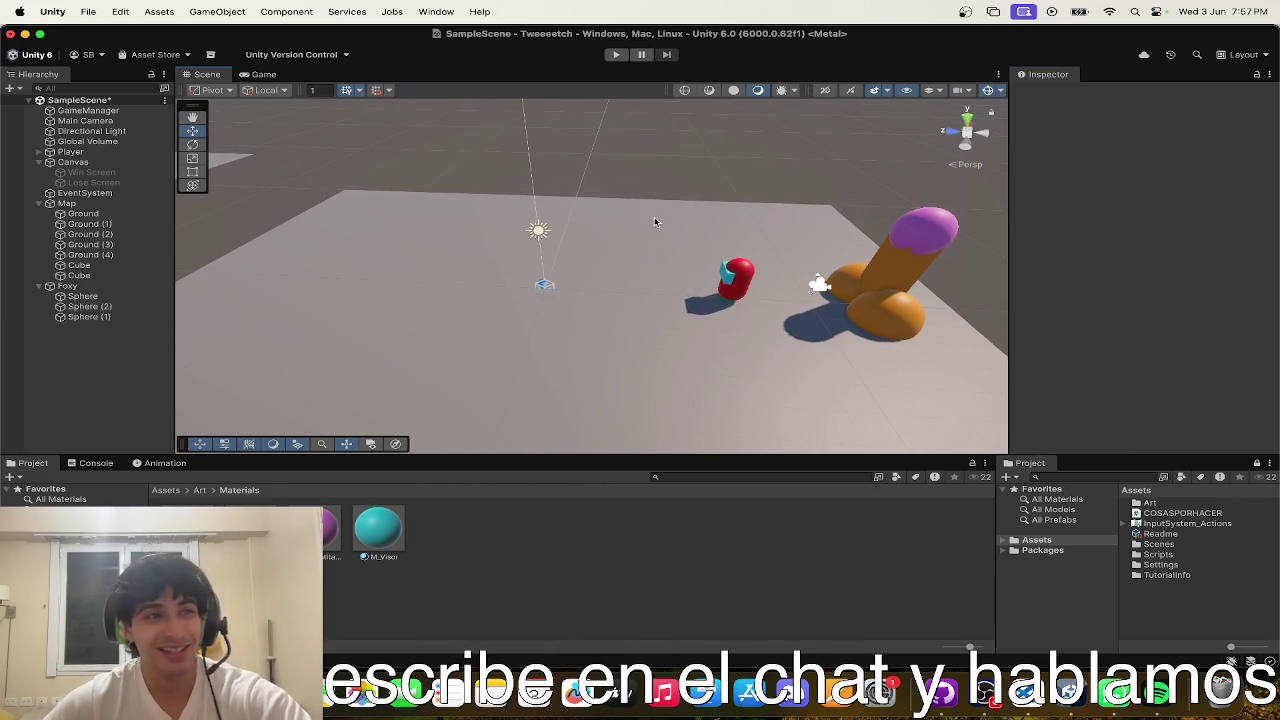
key(super+s)
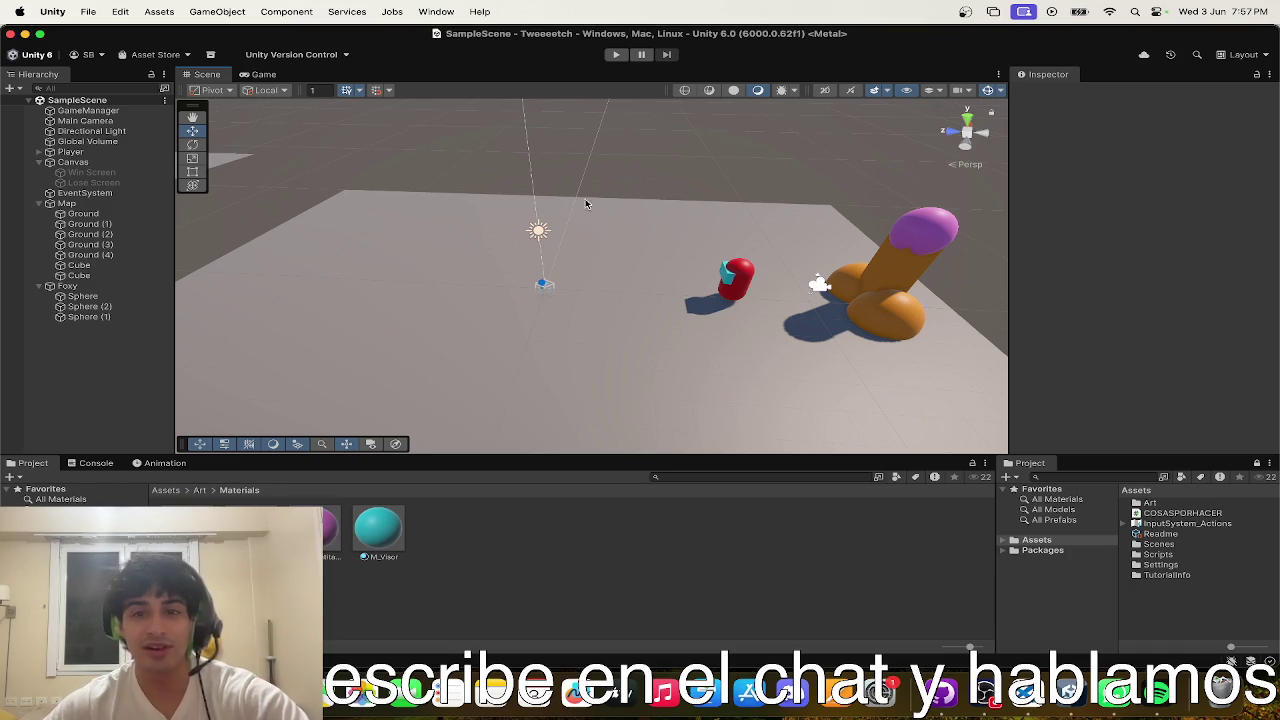
scroll(512, 170, down, 3)
click(616, 54)
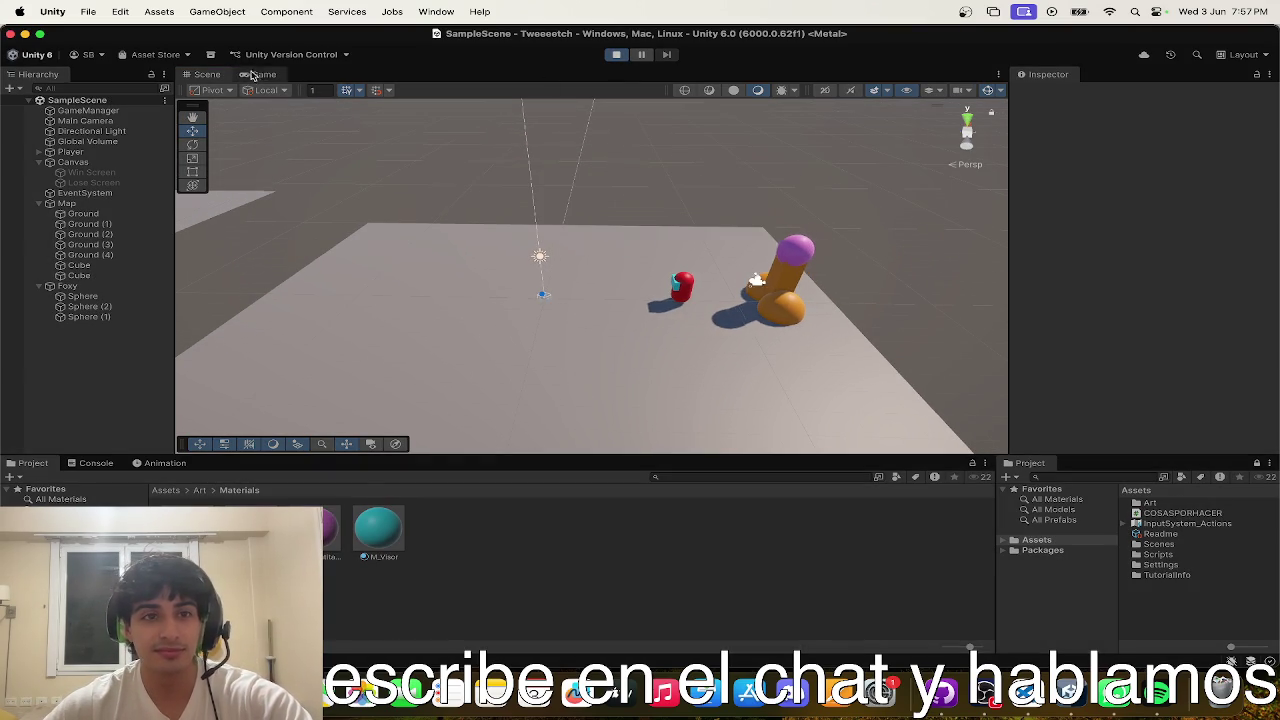
- Run the player along the platforms with W until Foxy catches it, then show all windows
key(w)
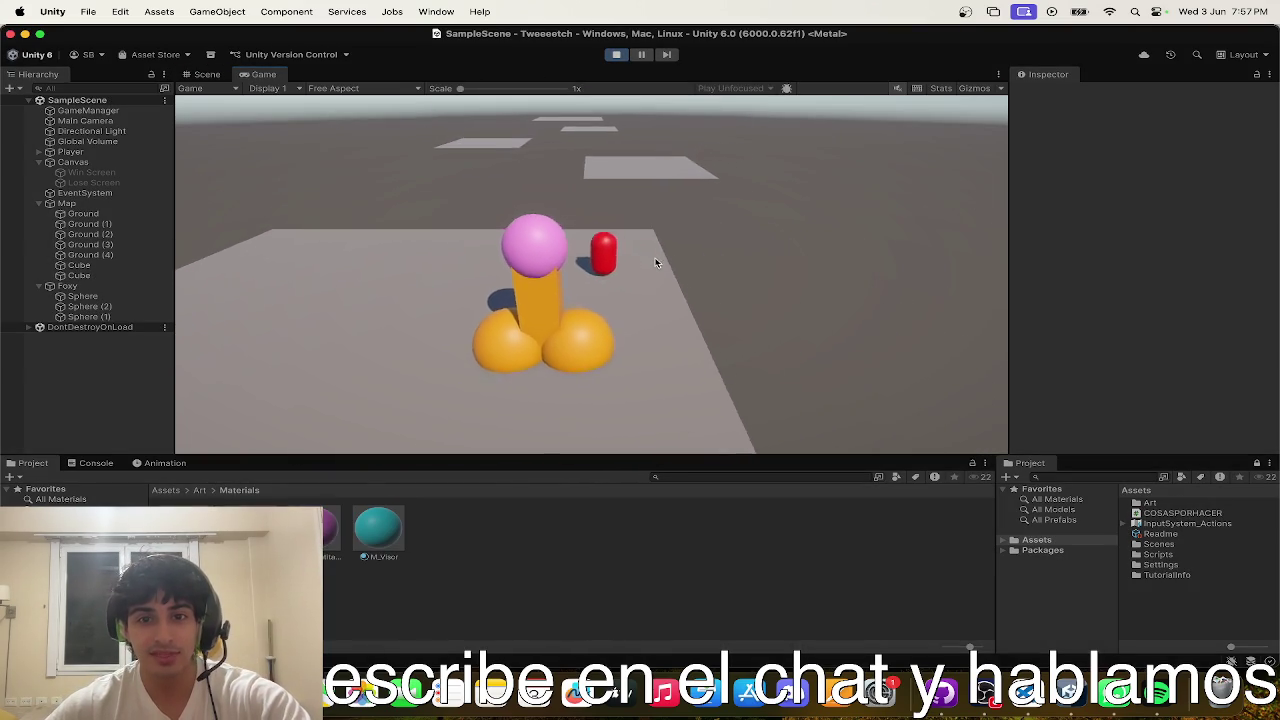
key(w)
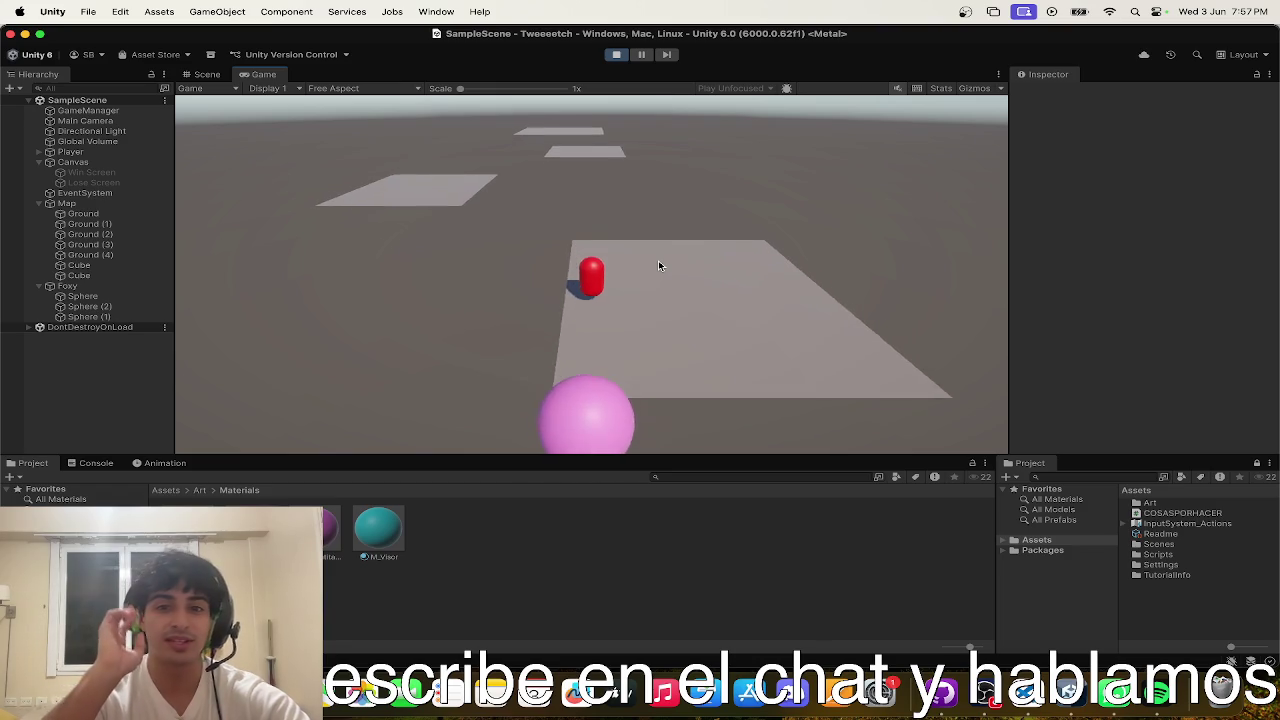
key(w)
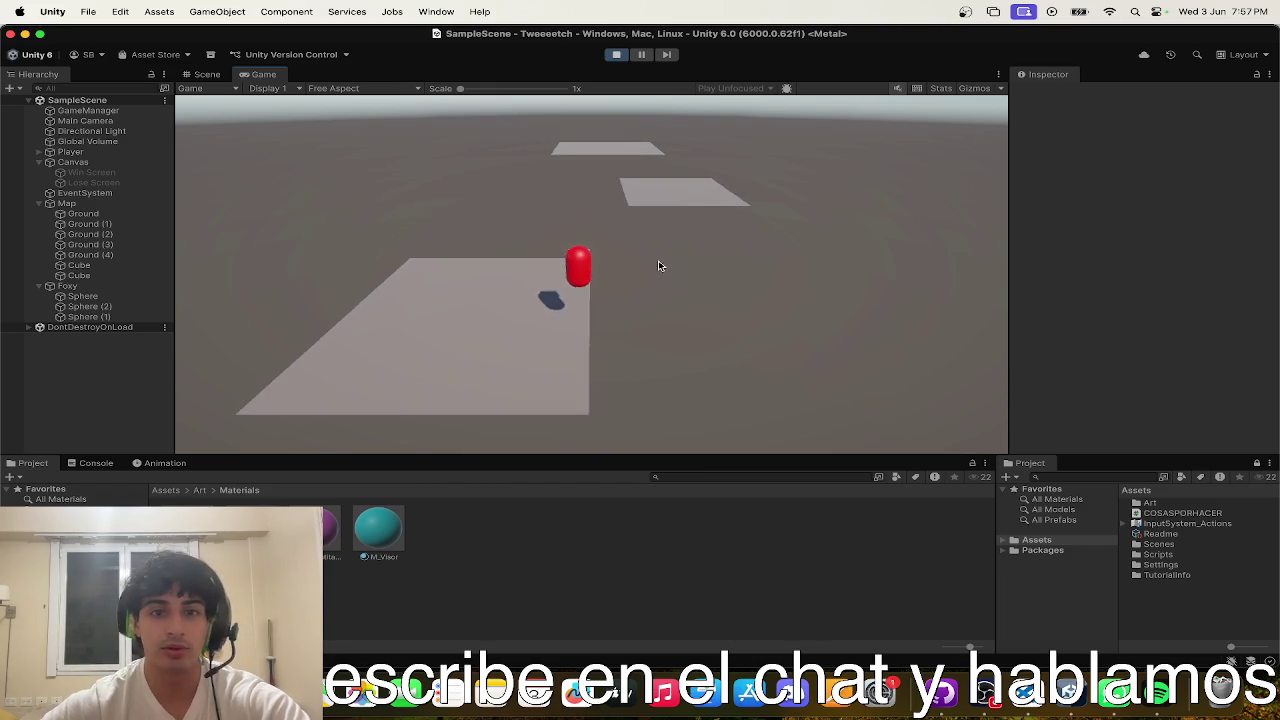
key(w)
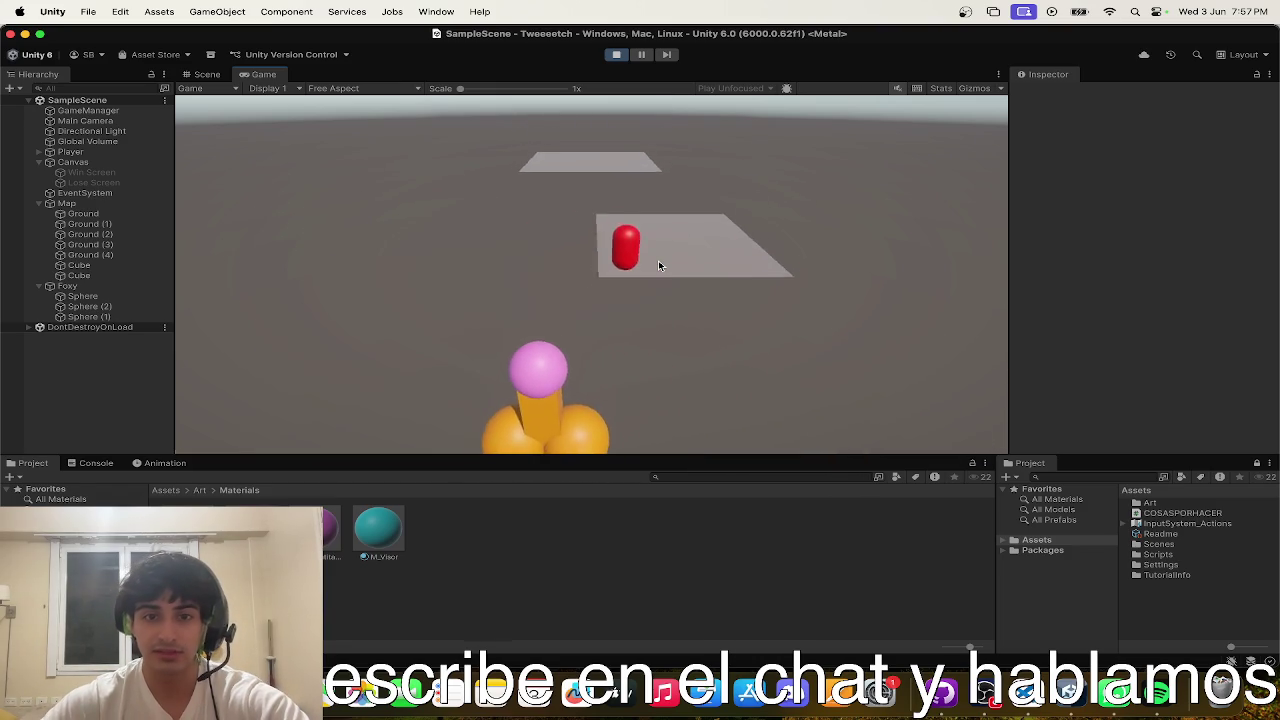
key(w)
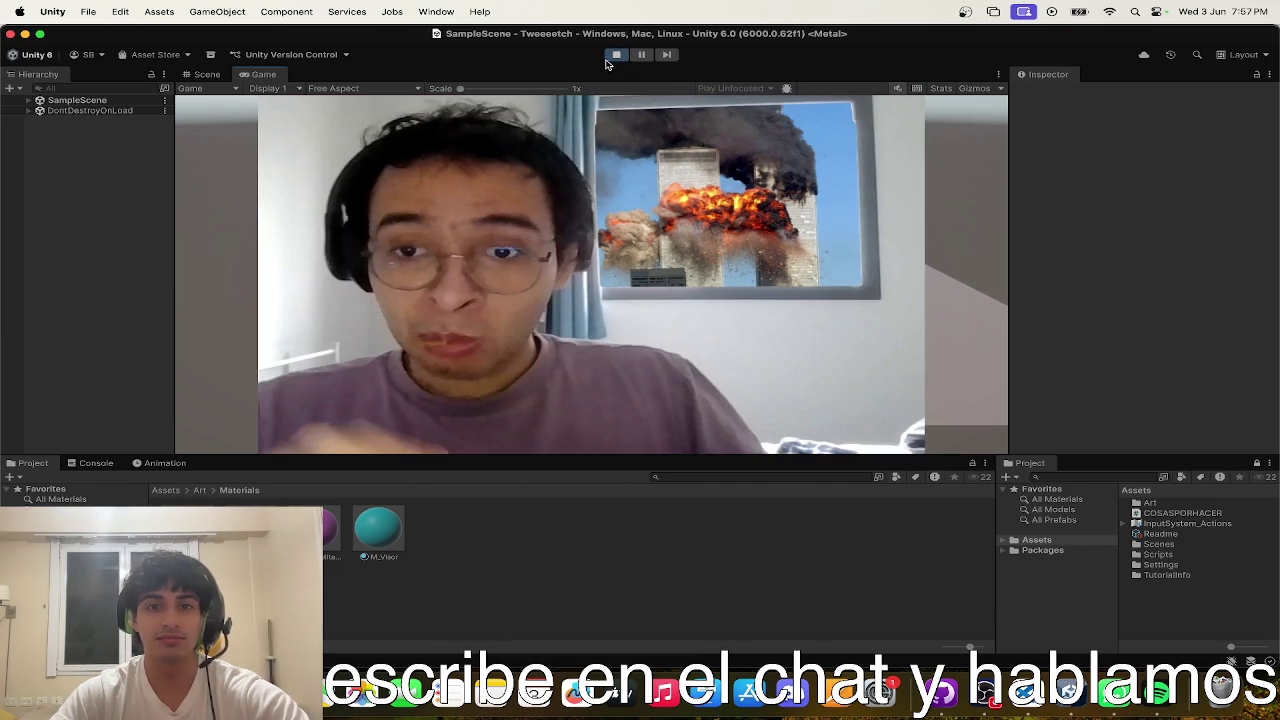
key(ctrl+Up)
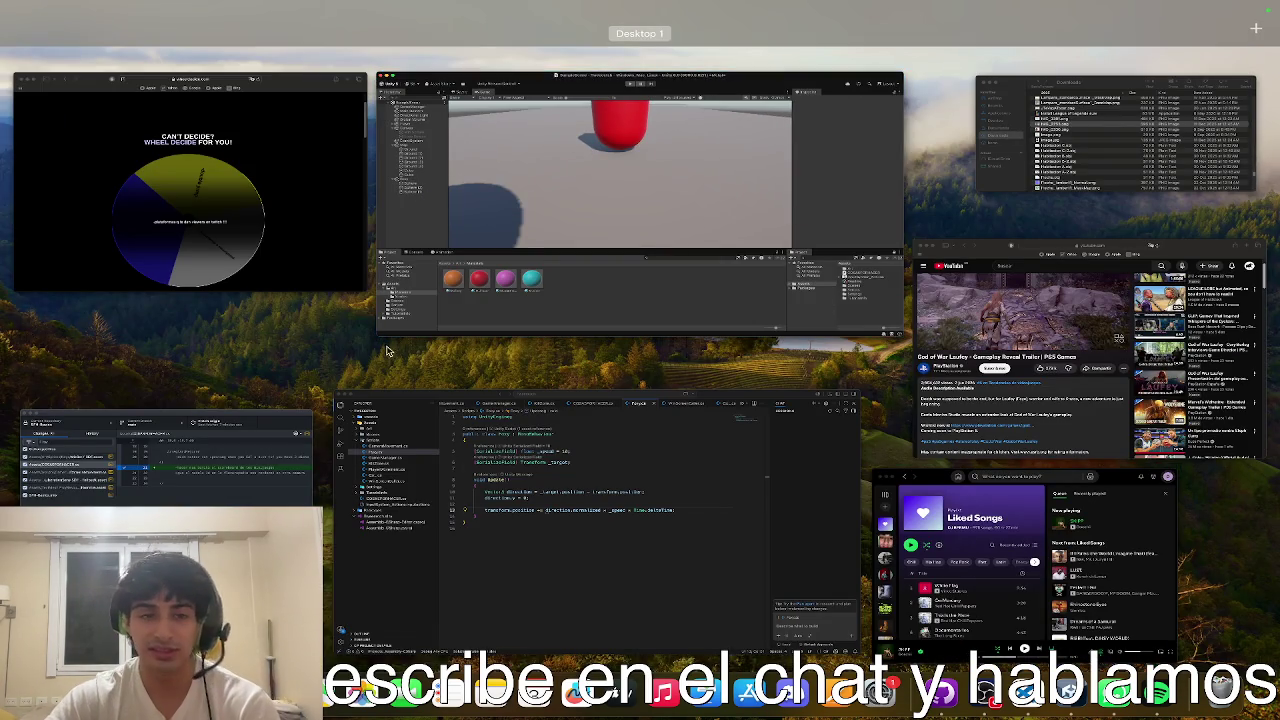
- Review the Wheel Builder choices in Wheel Decide, then bring the Foxy.cs editor forward
click(333, 255)
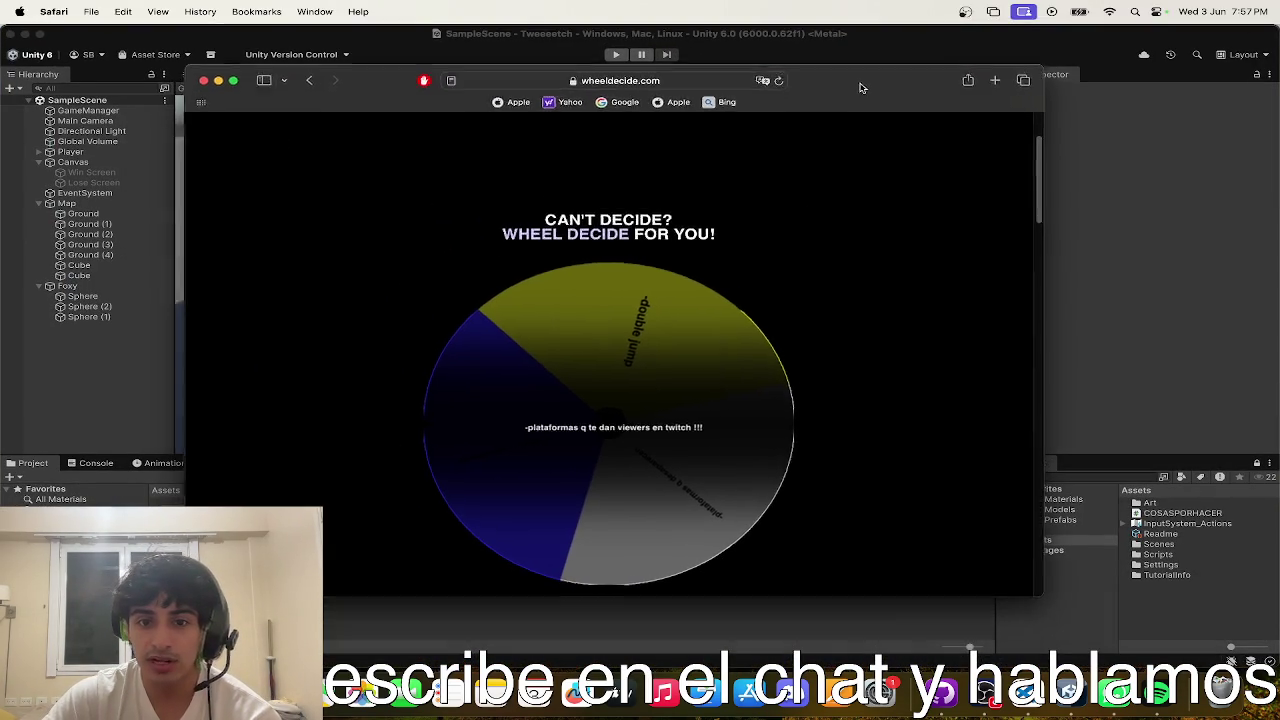
scroll(834, 283, down, 6)
scroll(834, 283, down, 3)
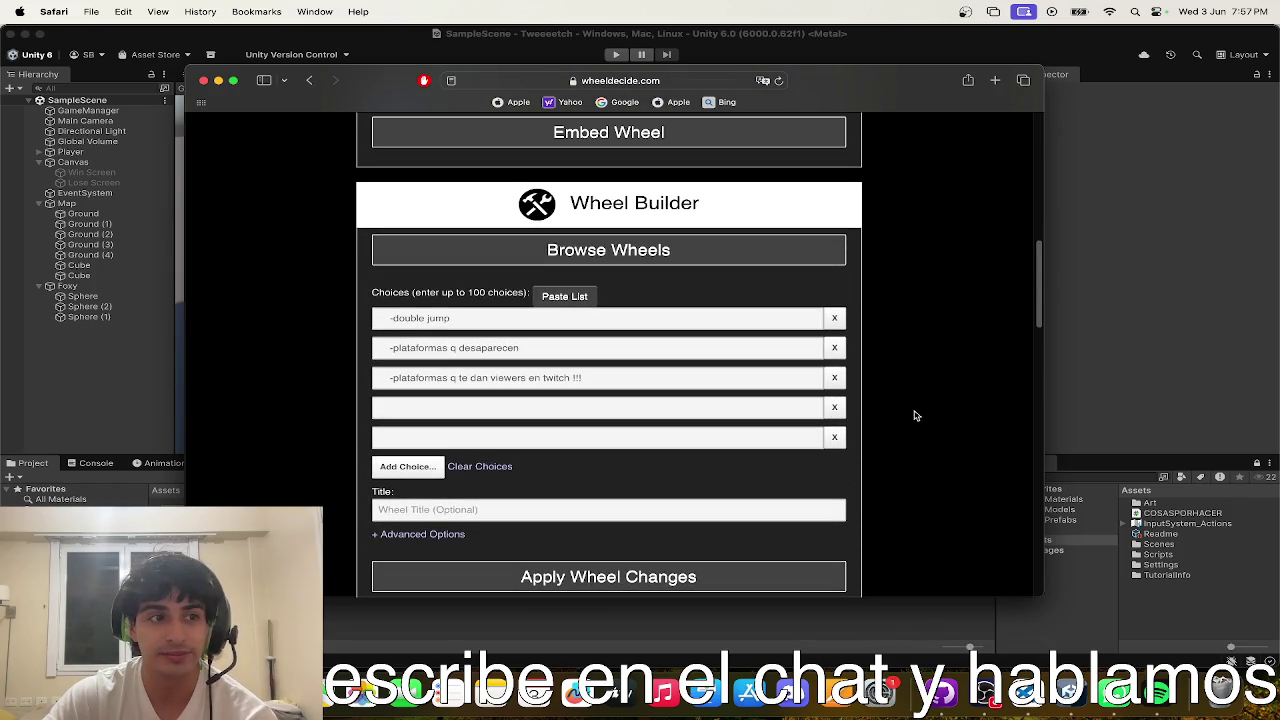
key(ctrl+Up)
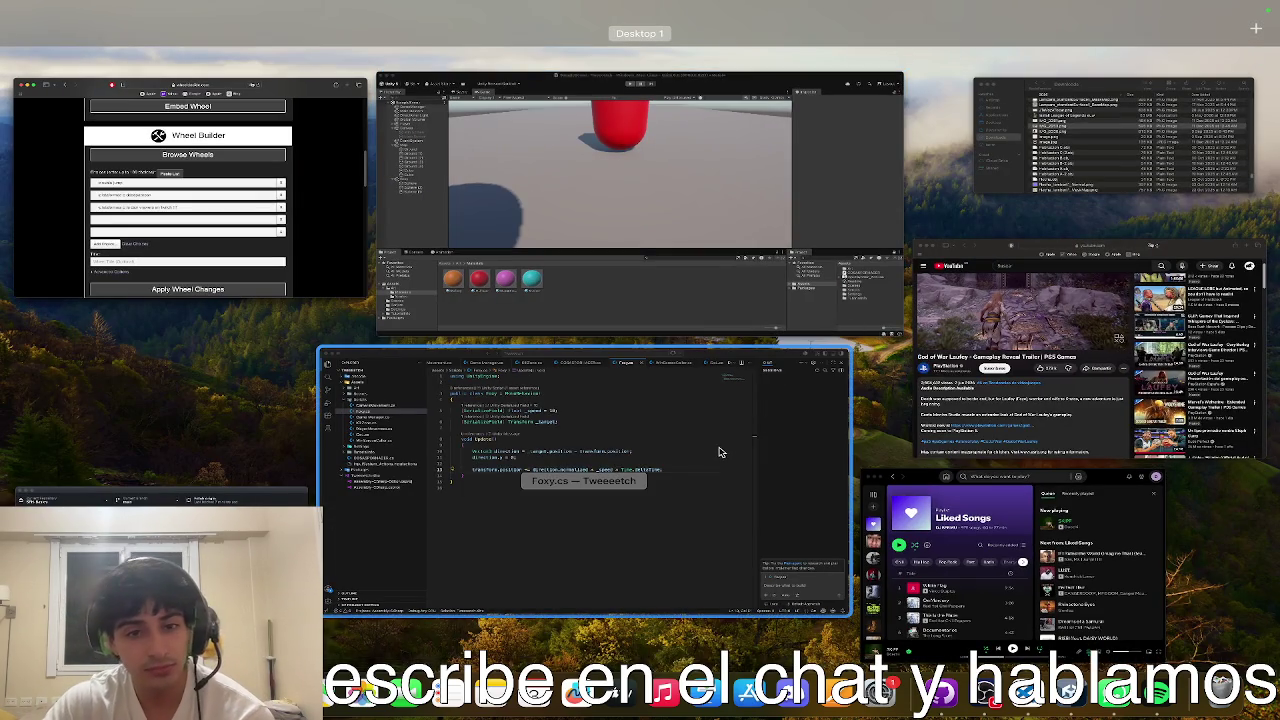
click(718, 452)
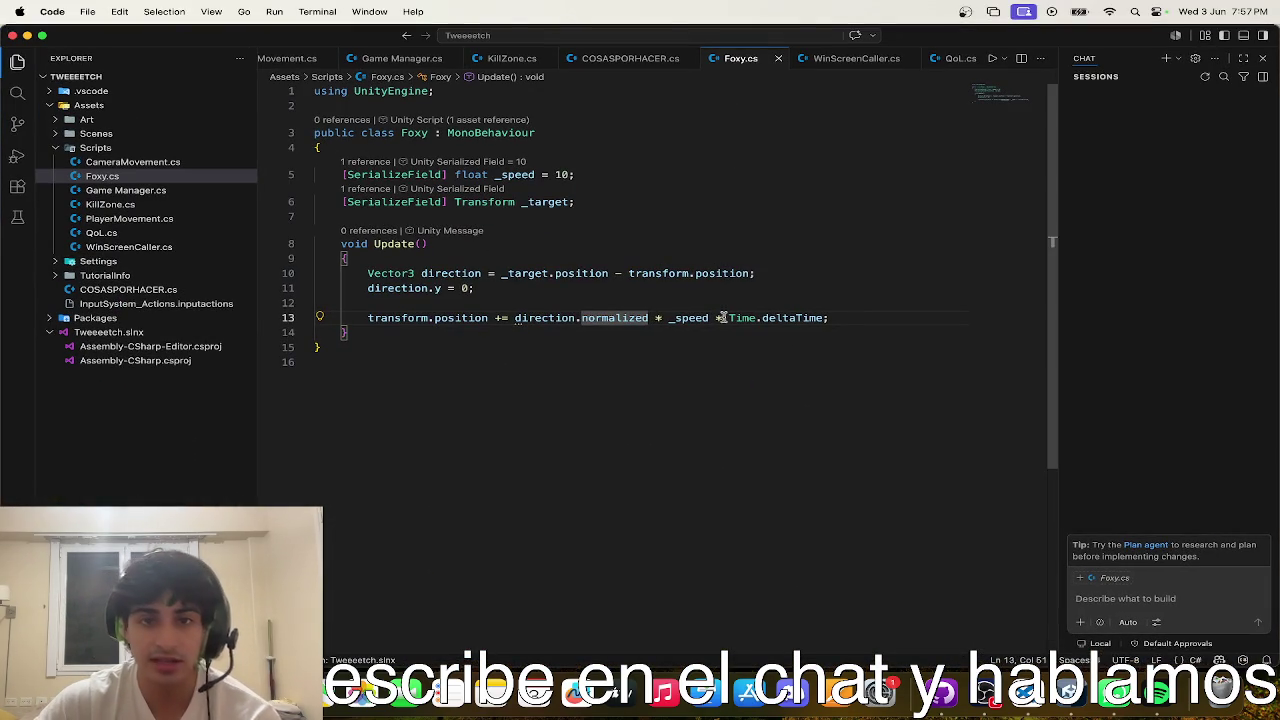
- Add a [SerializeField] float _startDelay = 2f field on line 7
click(548, 216)
key(Return)
key(Return)
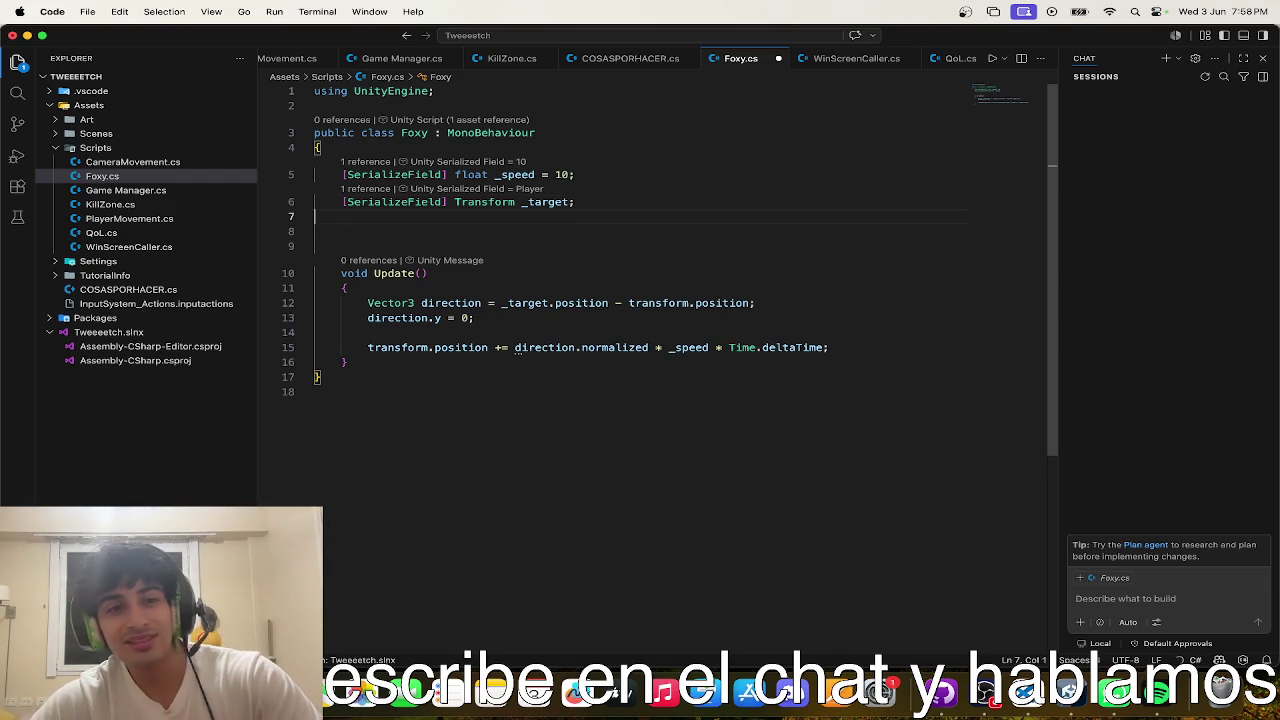
key(BackSpace)
click(316, 216)
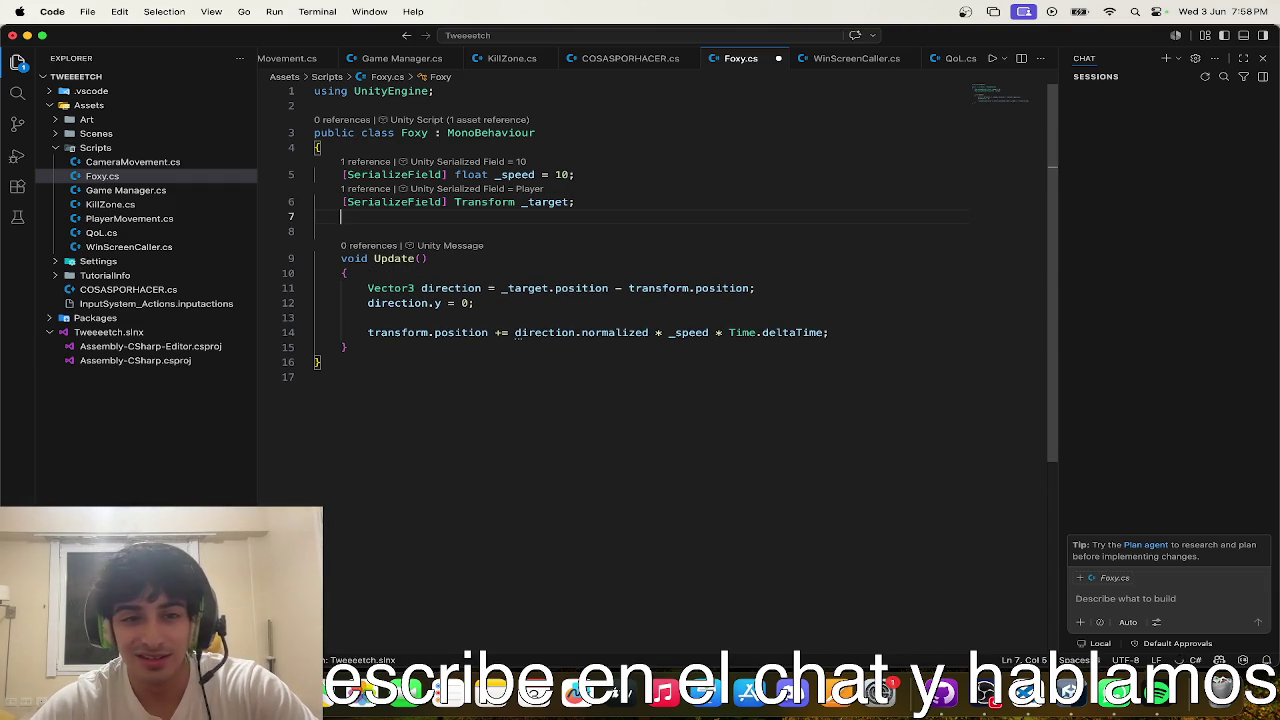
text([Ser)
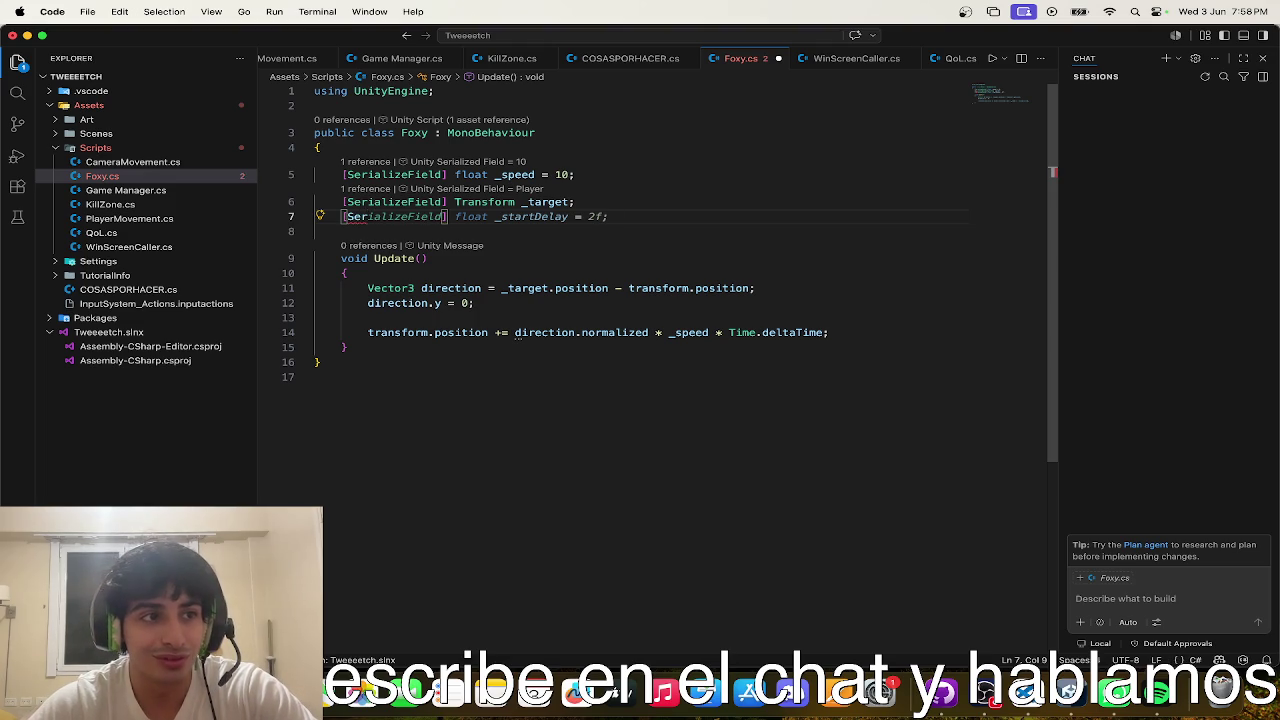
key(Tab)
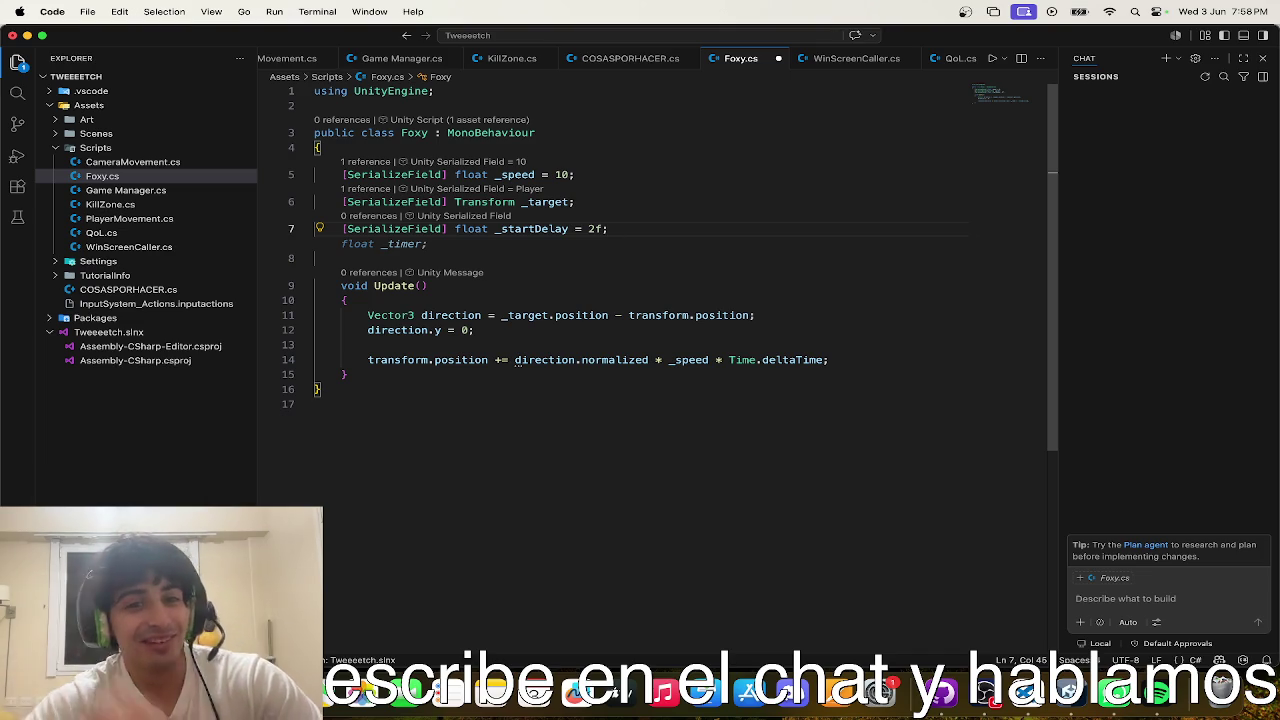
click(626, 240)
click(630, 231)
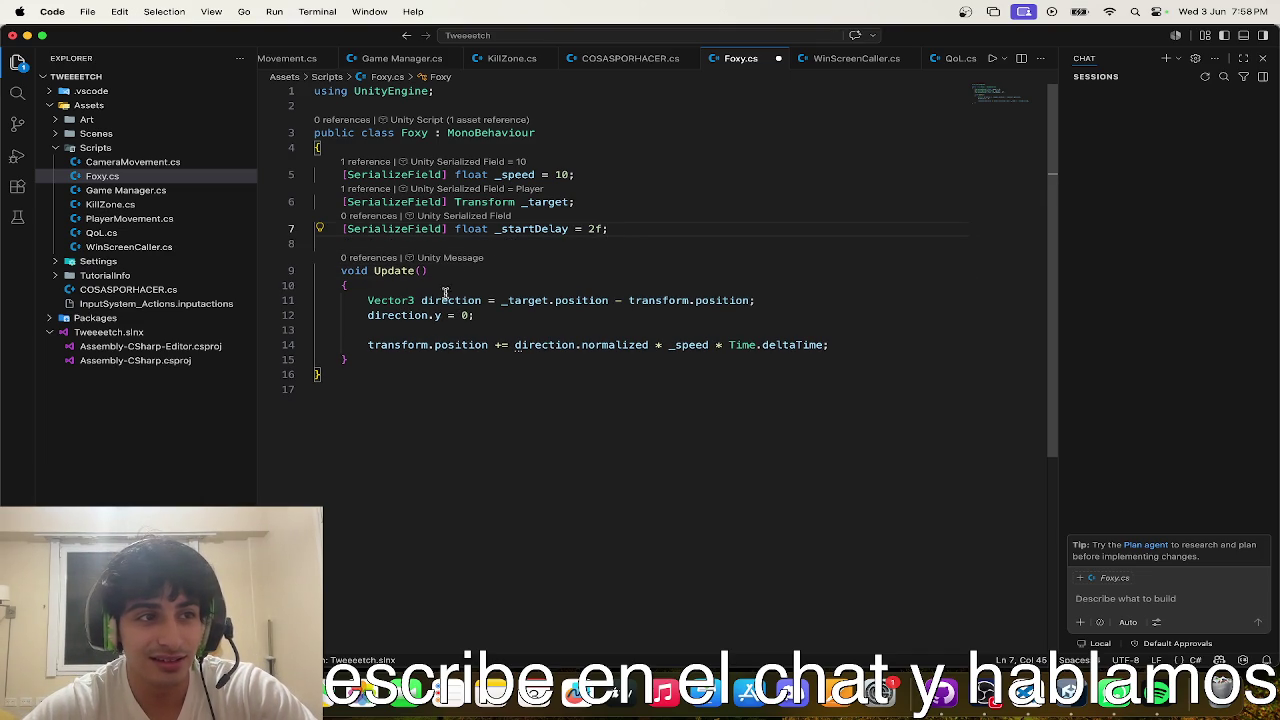
- Add a Start() method calling Invoke(nameof(Activate), _startDelay) after Update
click(411, 359)
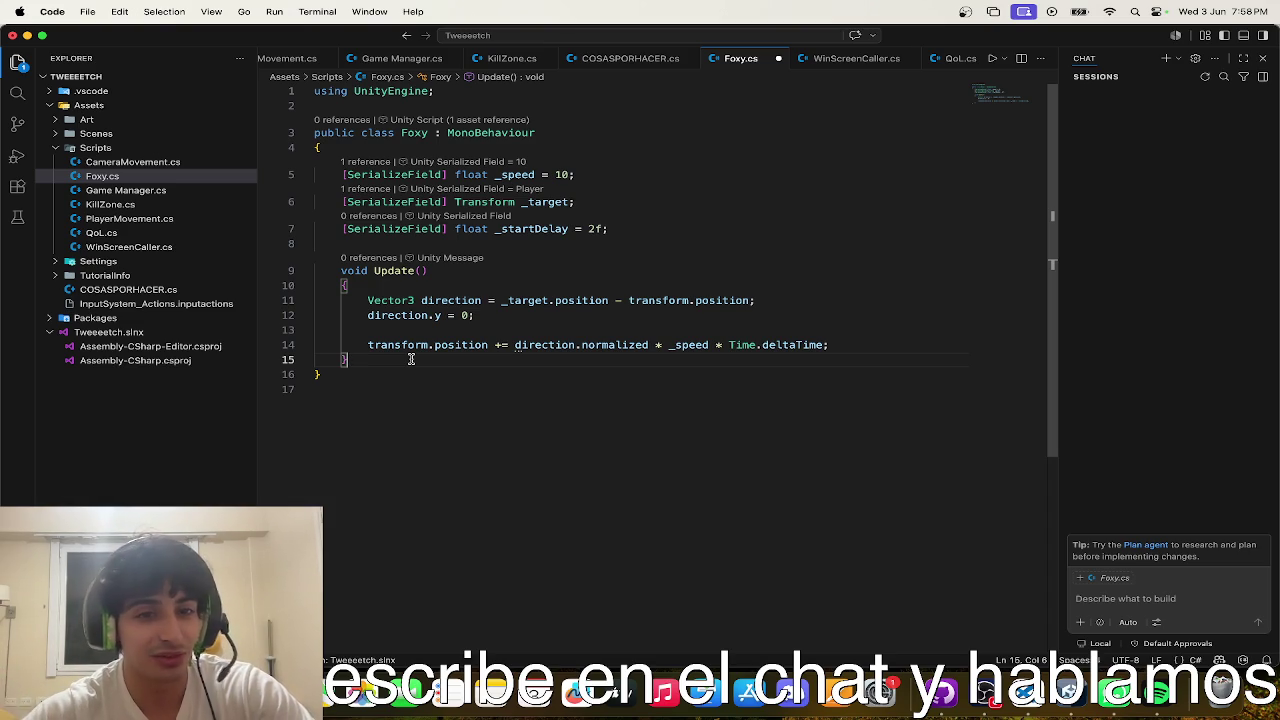
key(Return)
key(Return)
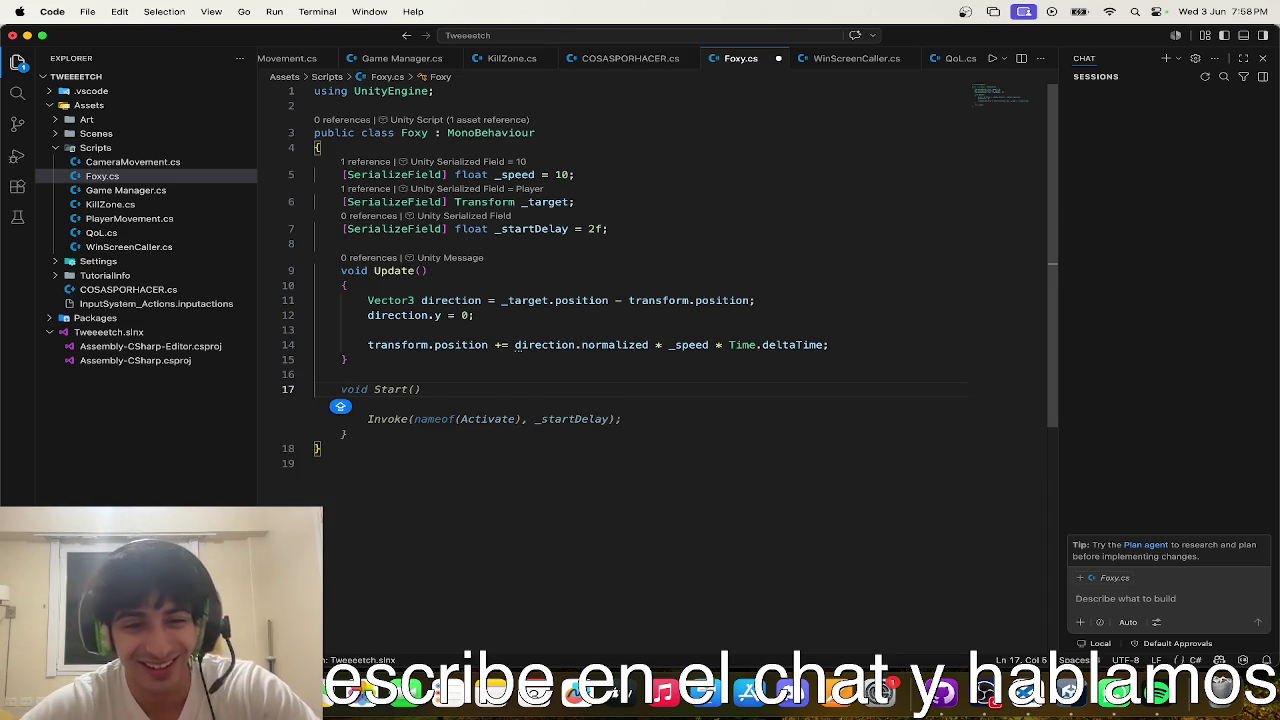
key(Tab)
mouse_move(499, 431)
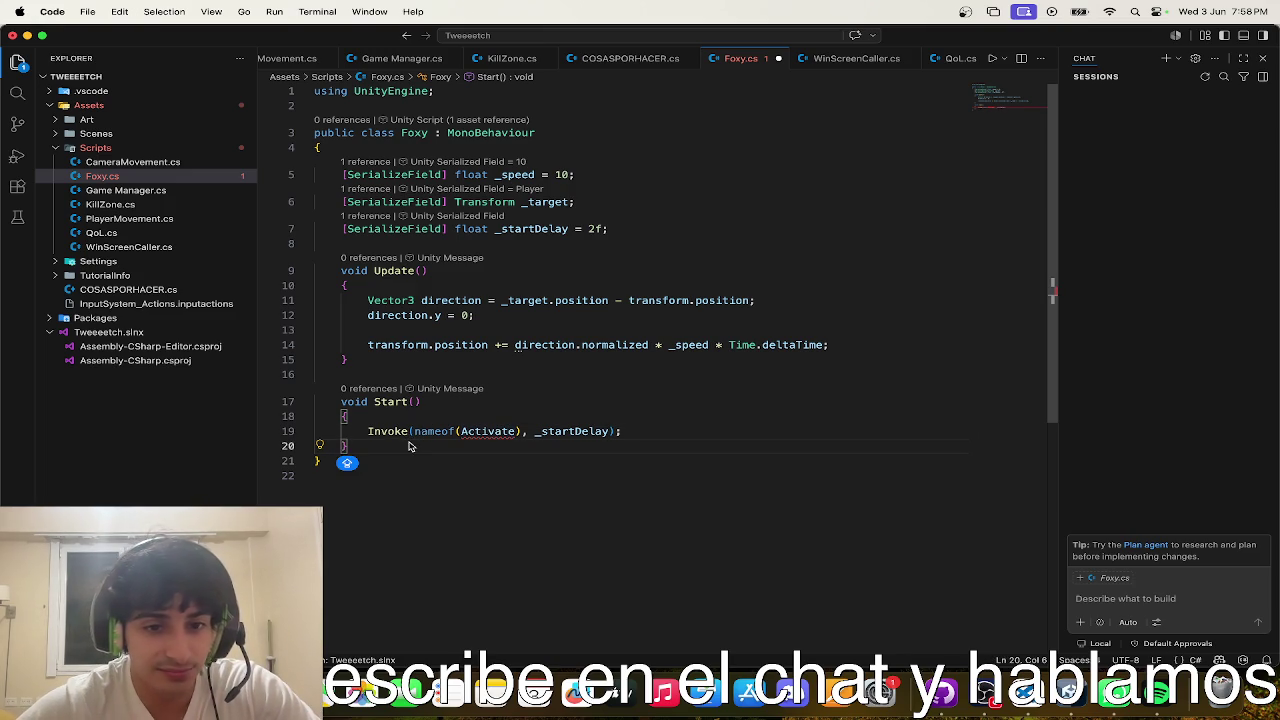
click(623, 229)
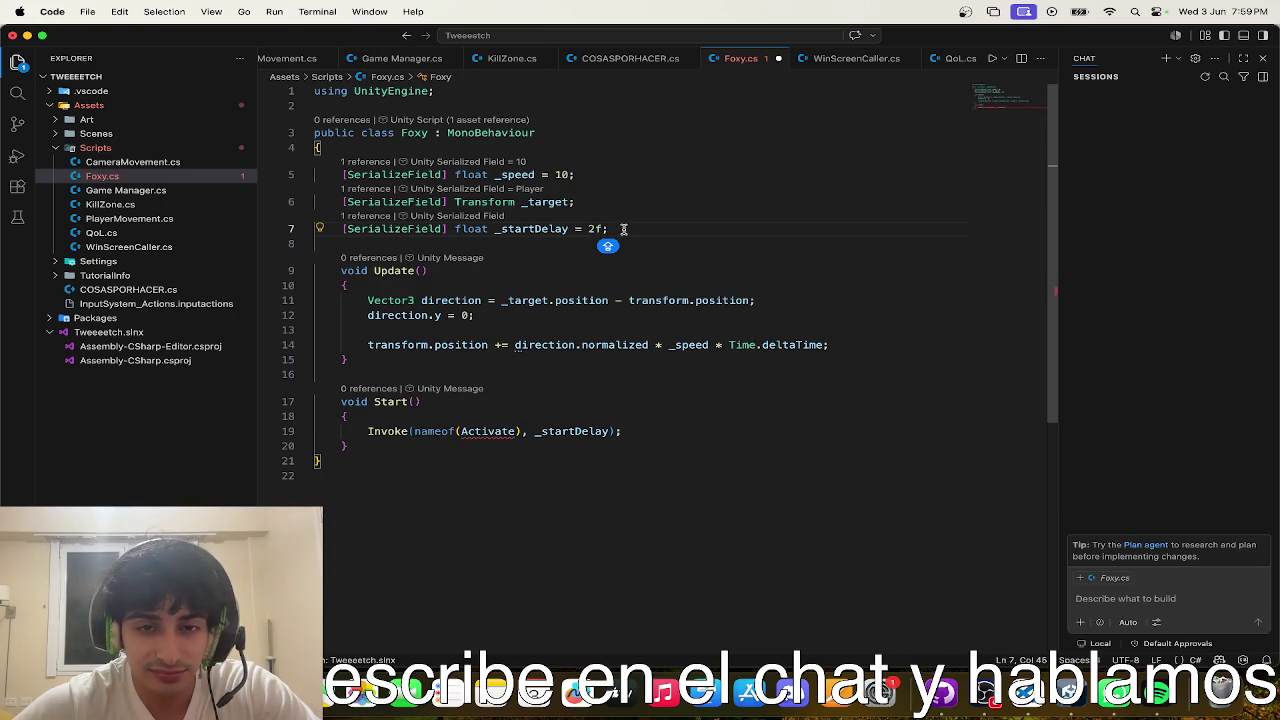
double_click(534, 229)
- Replace the float _startDelay field with bool _isActive = false in Foxy.cs
key(BackSpace)
key(BackSpace)
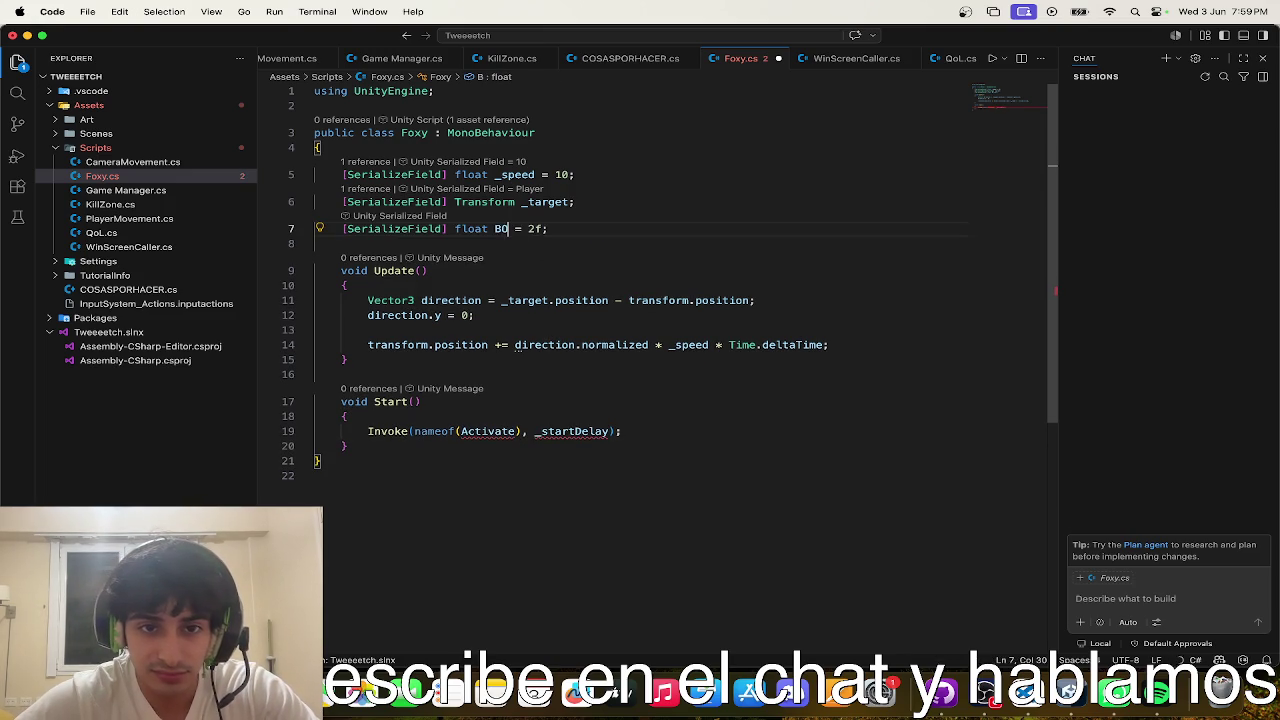
key(BackSpace)
key(BackSpace)
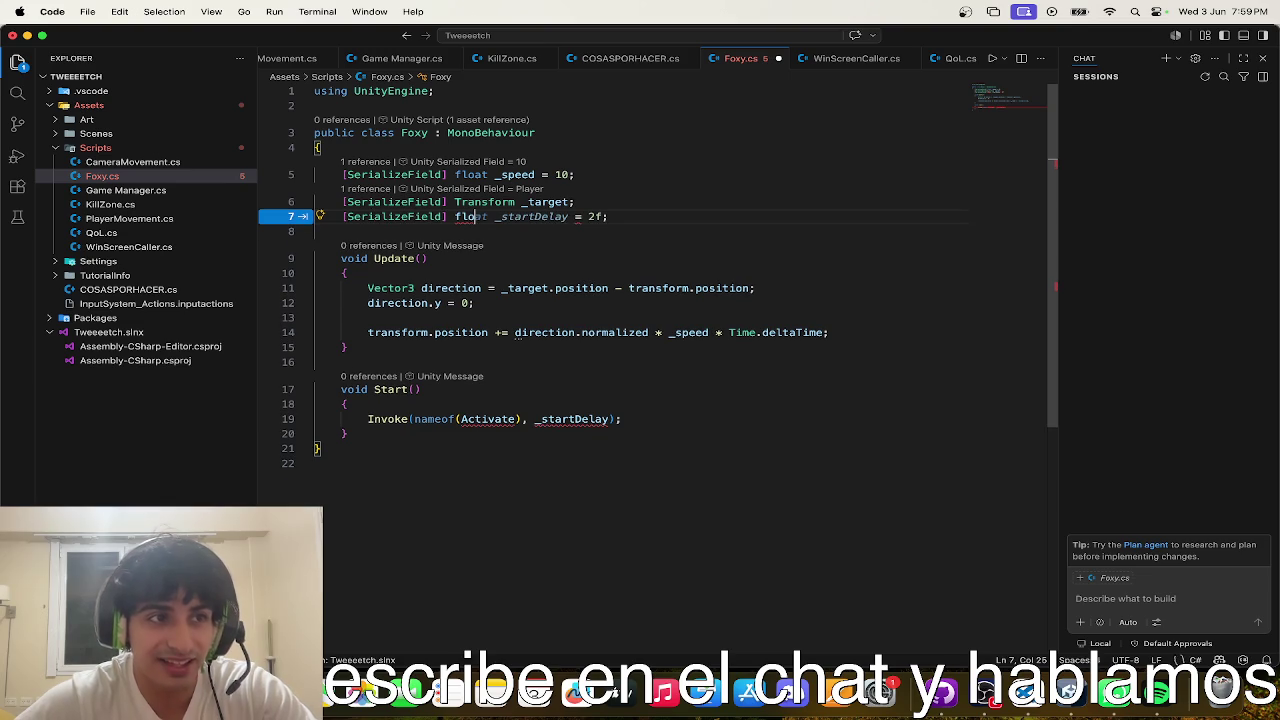
key(BackSpace)
key(BackSpace)
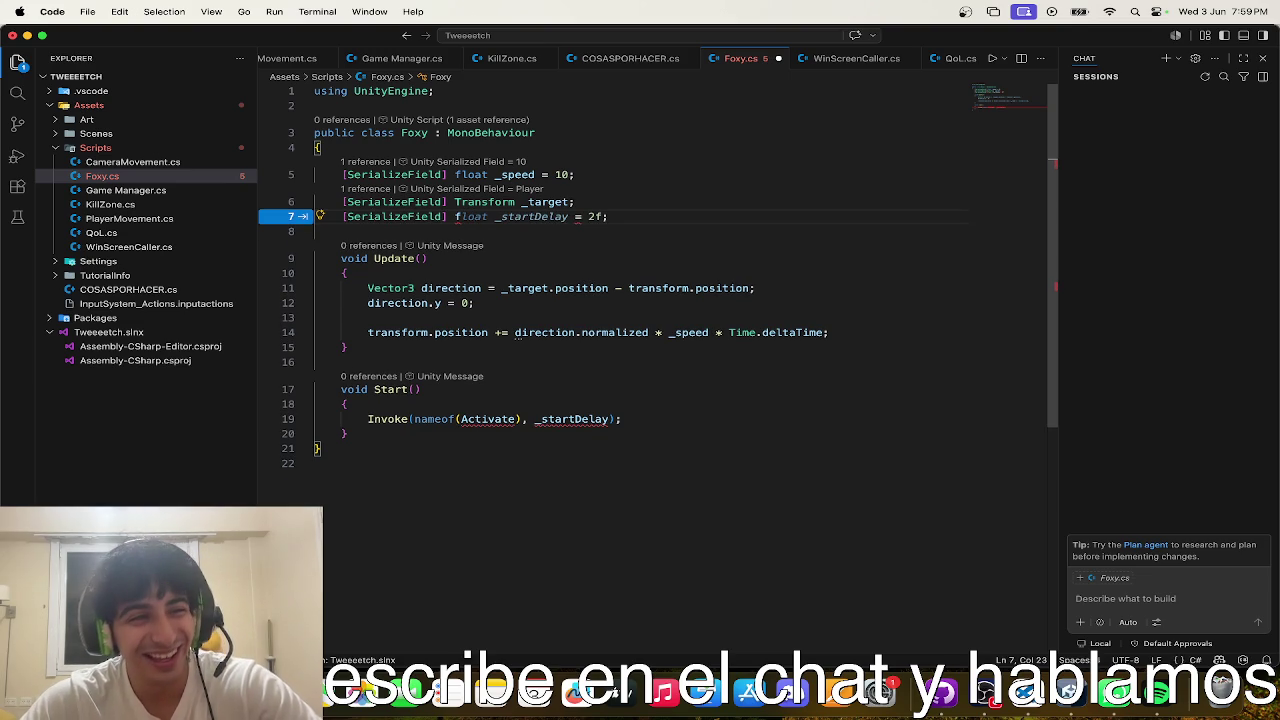
key(BackSpace)
text(bool)
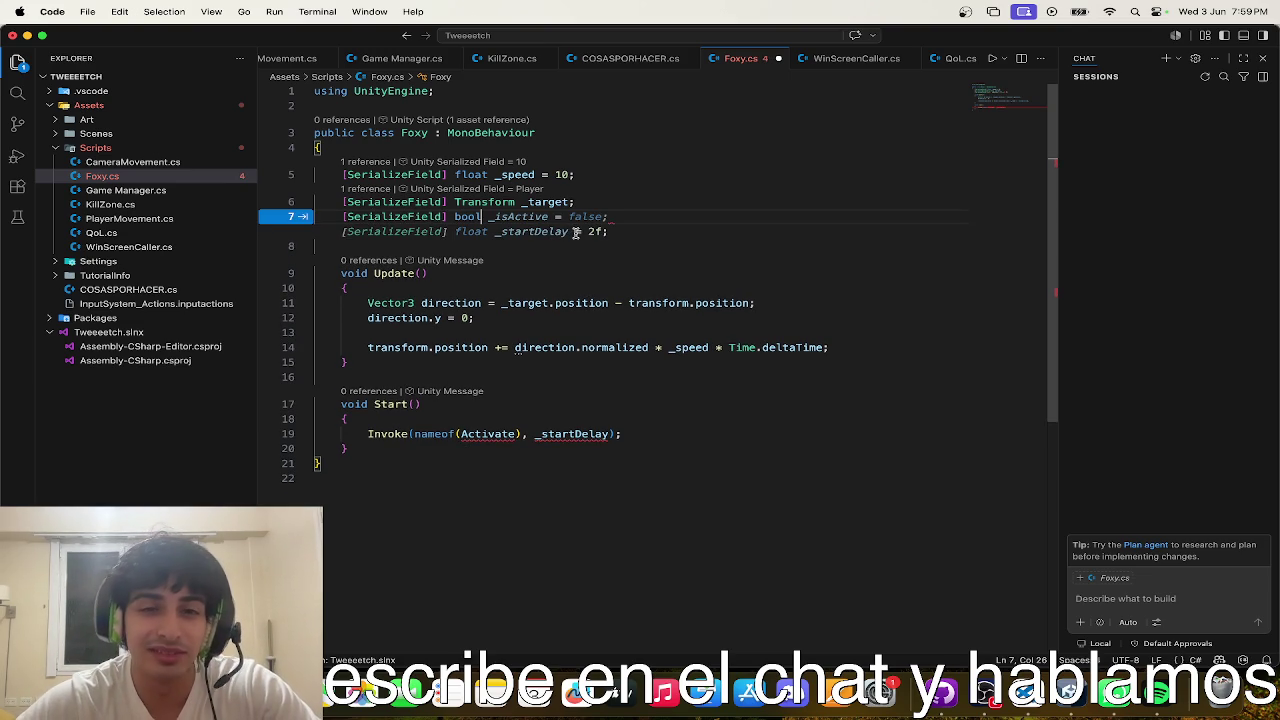
key(Tab)
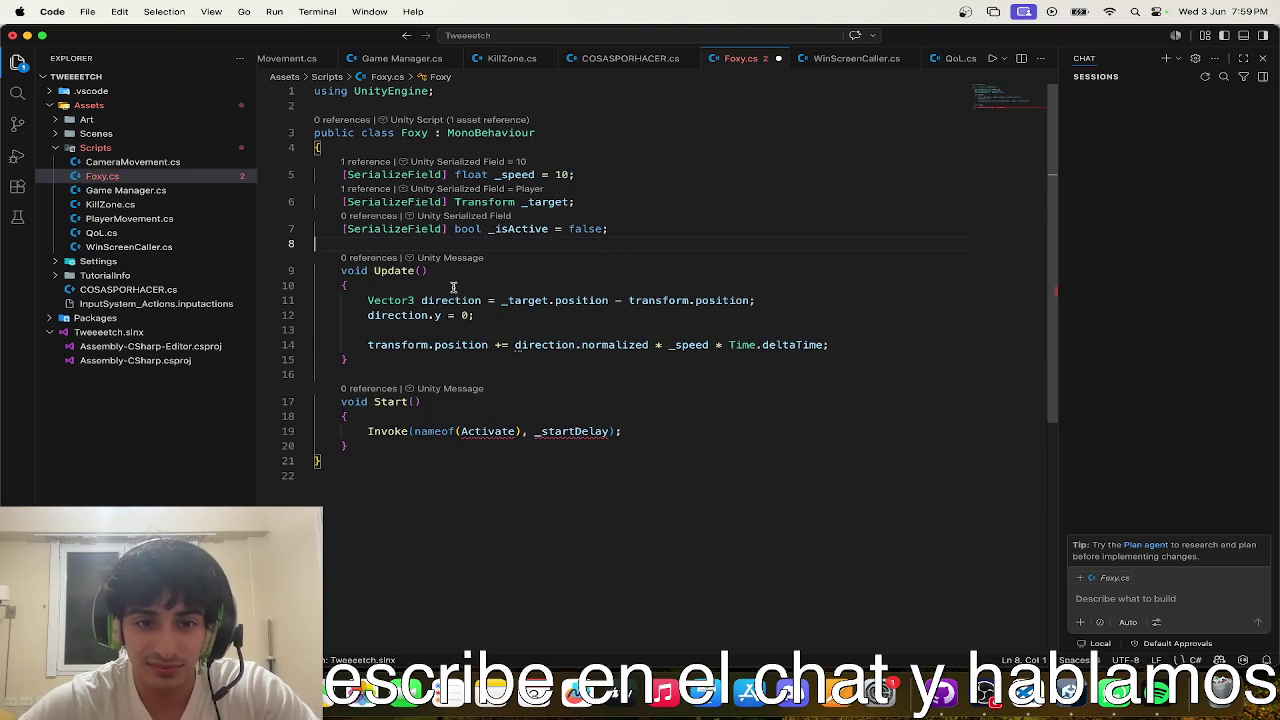
- Add if (!_isActive) return; at the top of Update() and save Foxy.cs
click(347, 286)
key(Return)
key(Return)
key(Up)
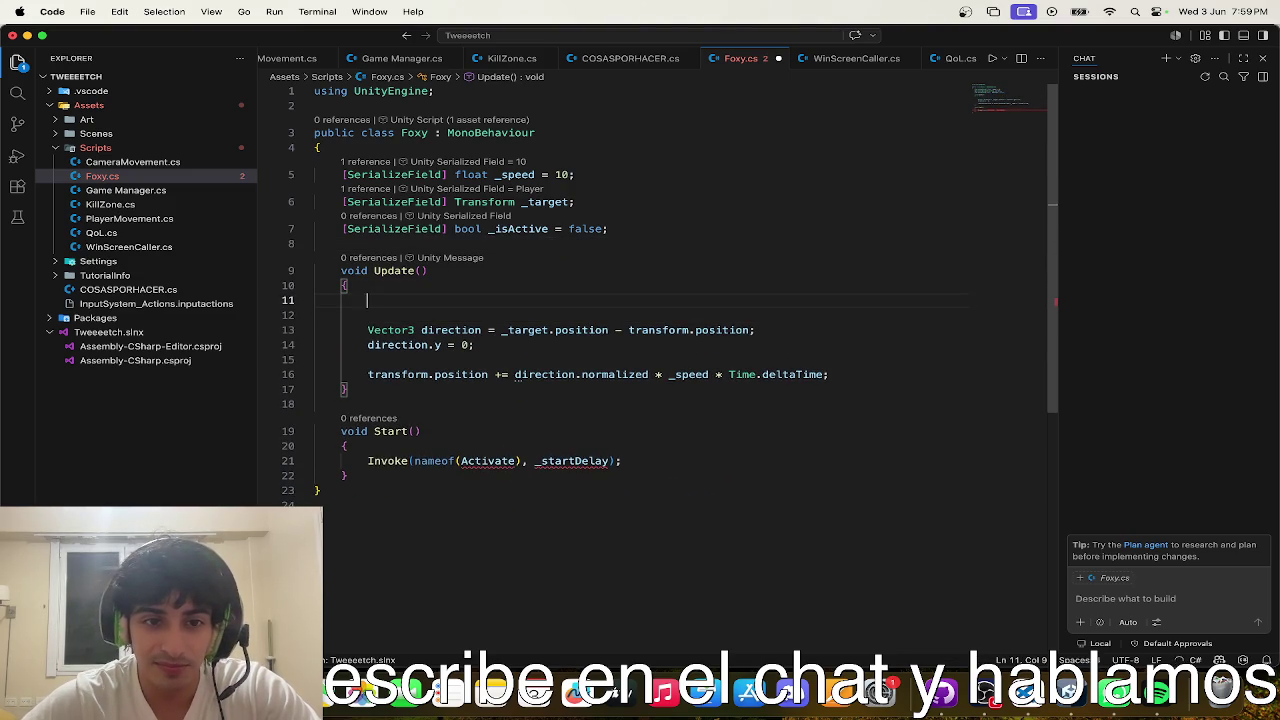
key(Tab)
key(cmd+s)
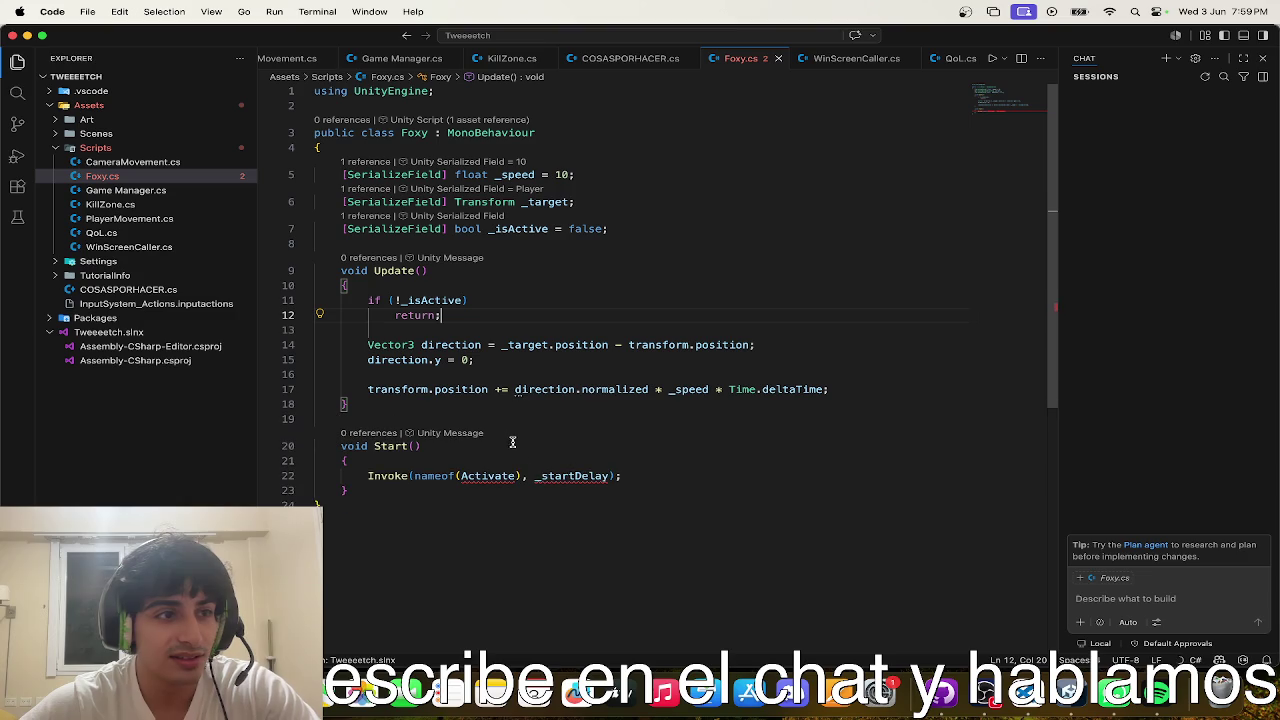
- Delete the old Invoke(Activate, _startDelay) line from Start()
mouse_move(535, 470)
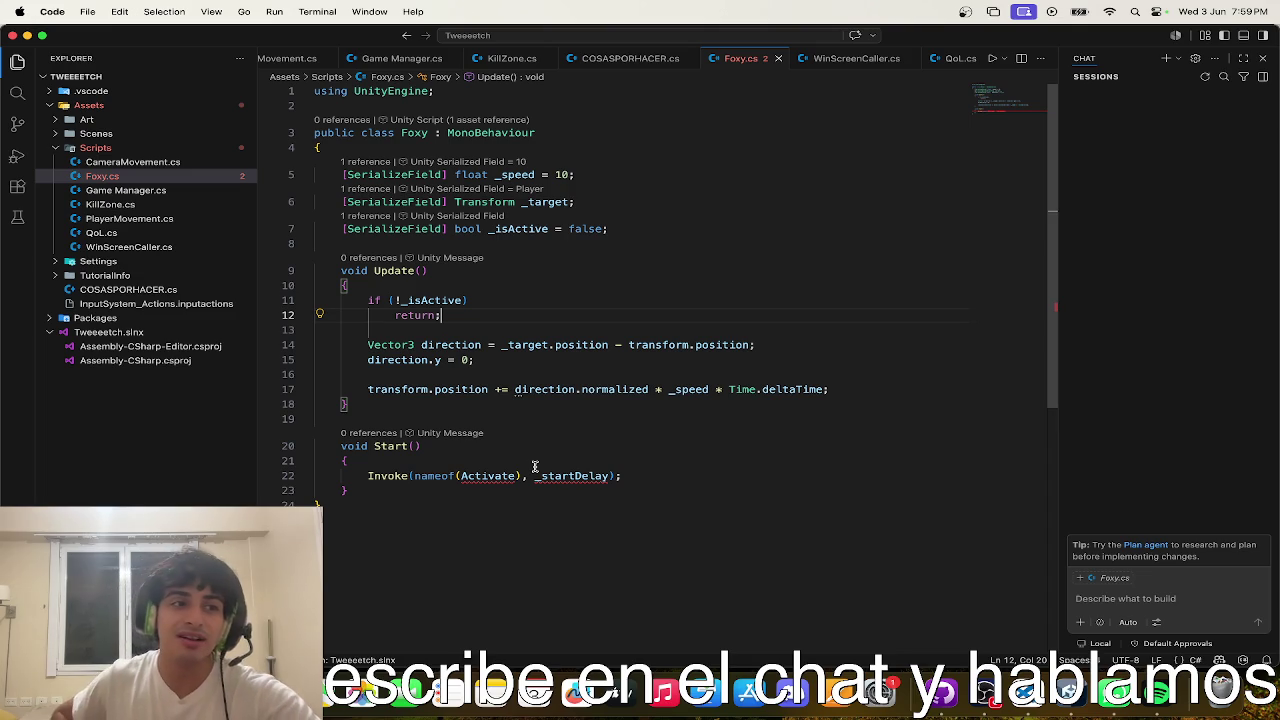
click(642, 477)
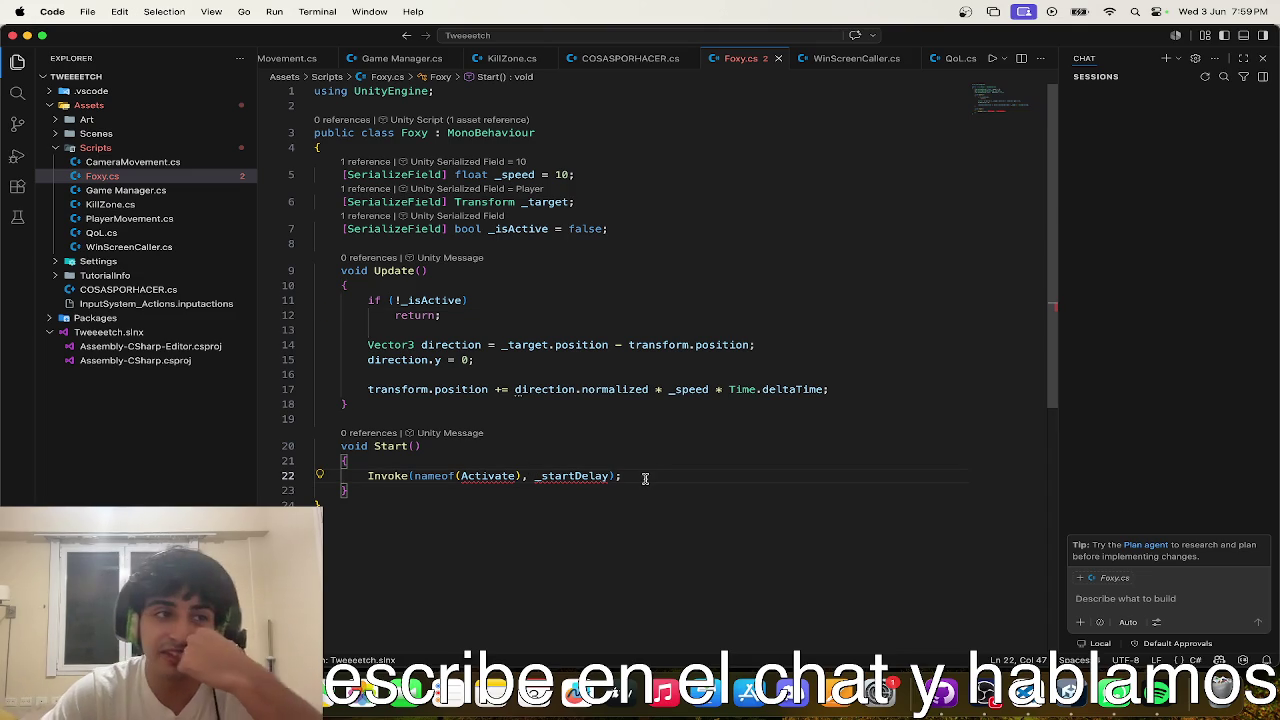
drag(643, 479, 462, 472)
click(665, 490)
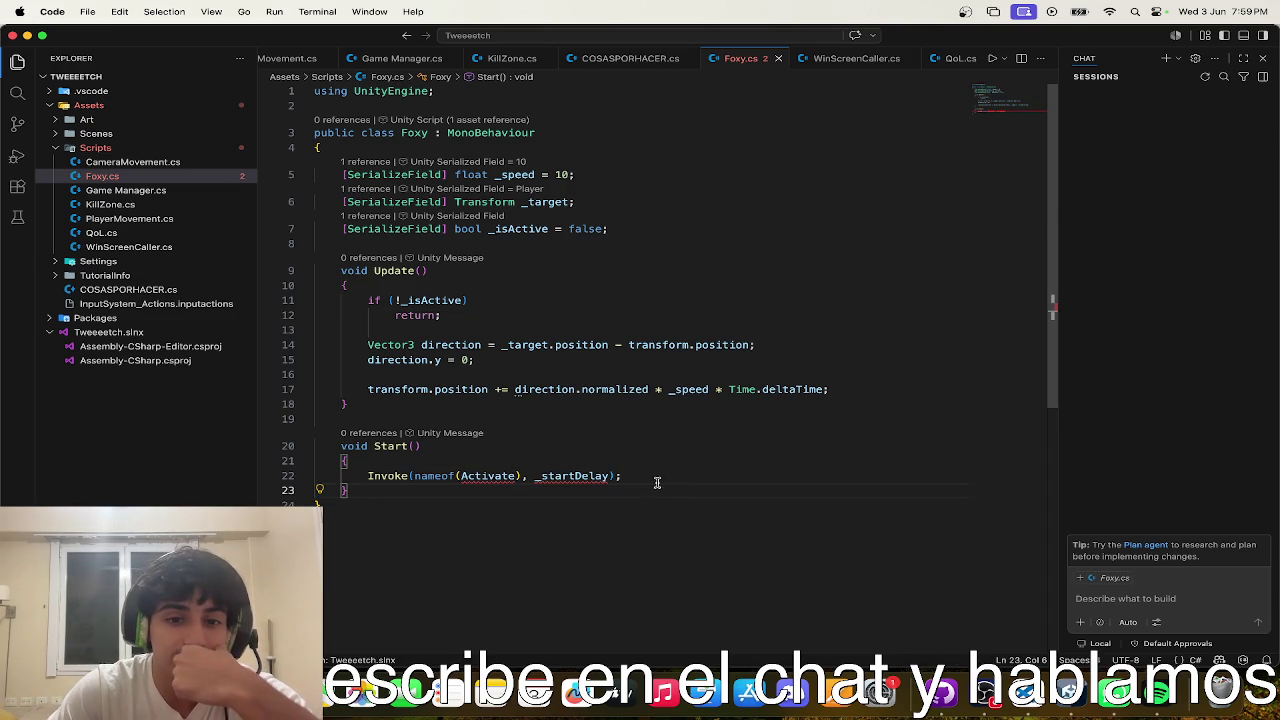
drag(655, 477, 337, 480)
key(BackSpace)
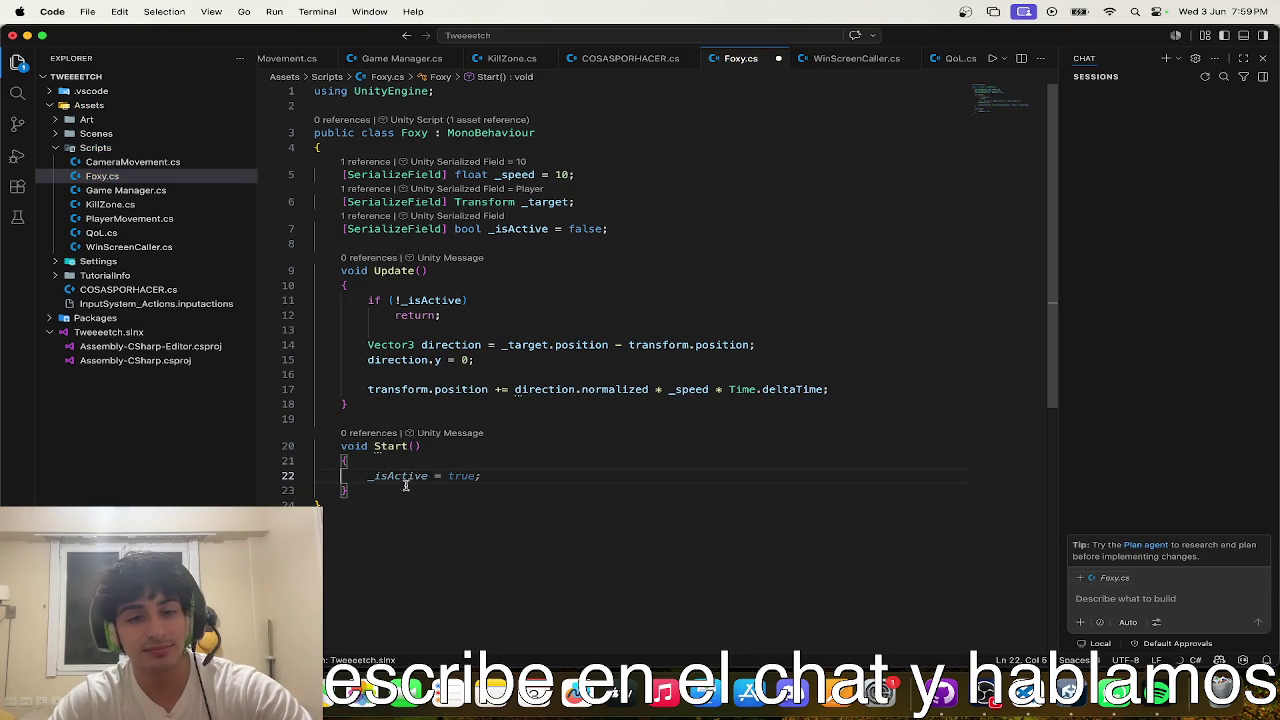
click(346, 492)
- Write a new SetStart() method below Start() that sets _isActive to true
click(344, 519)
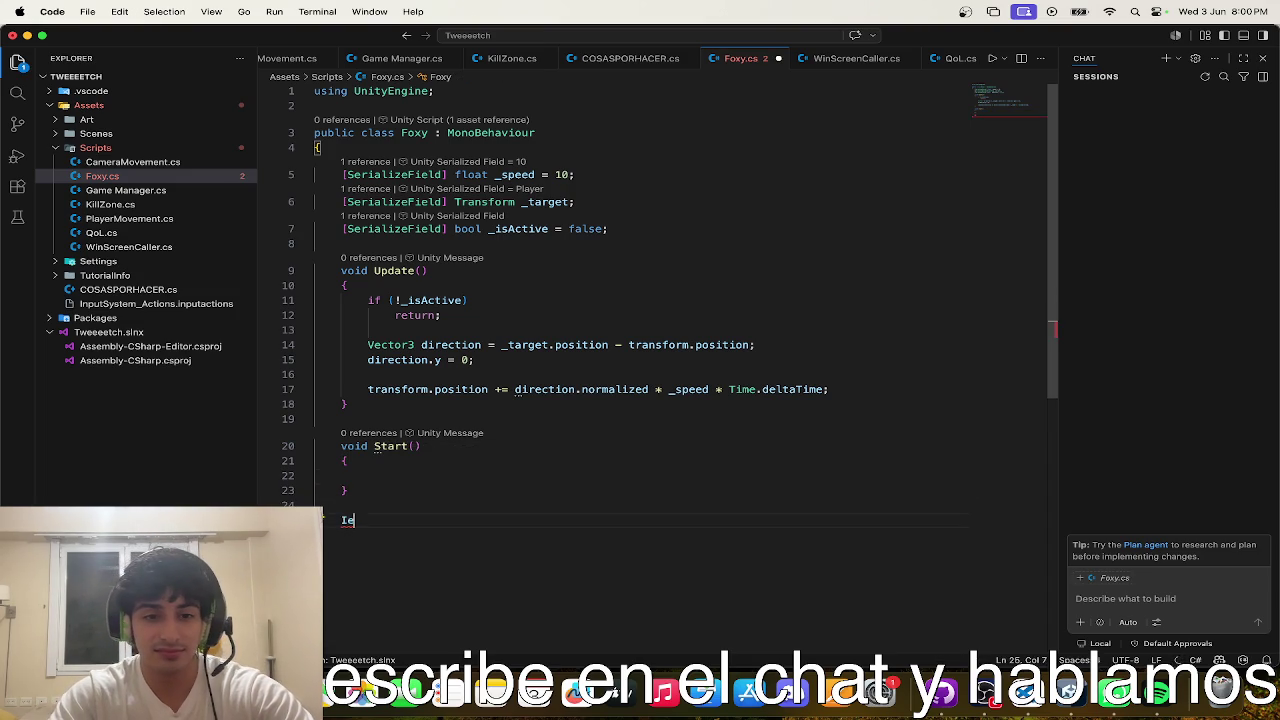
text(void )
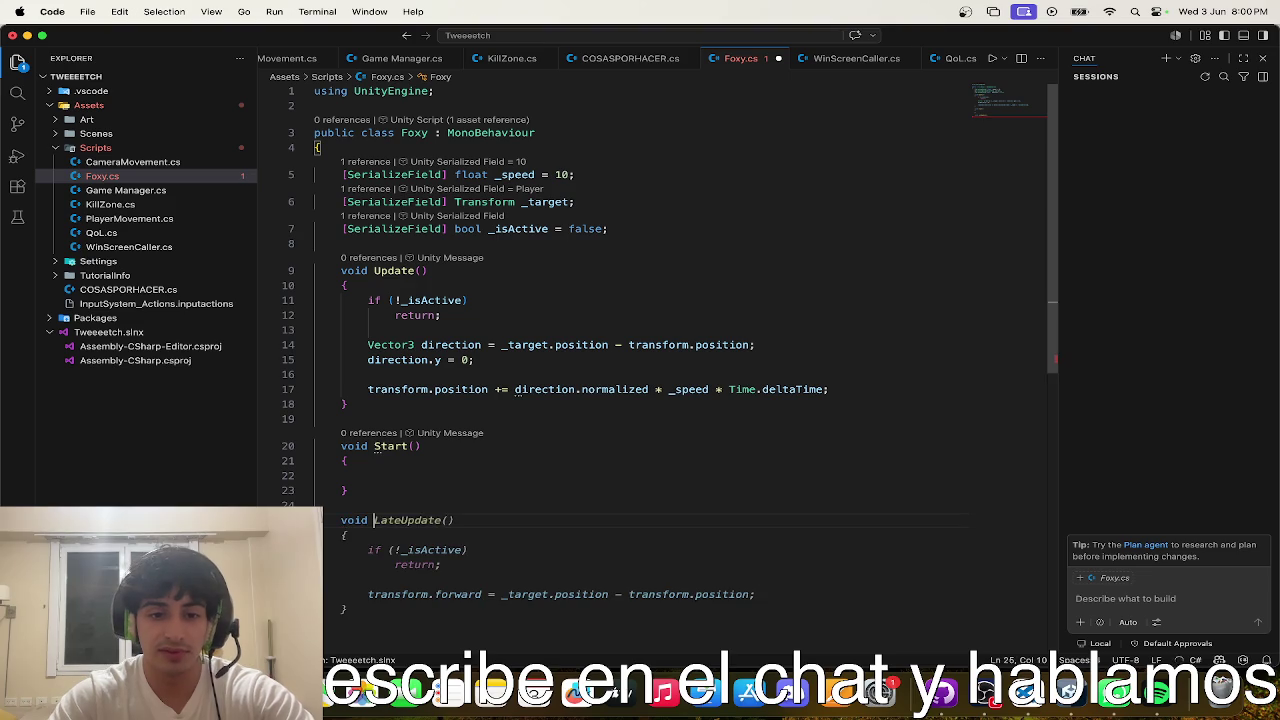
text(Set)
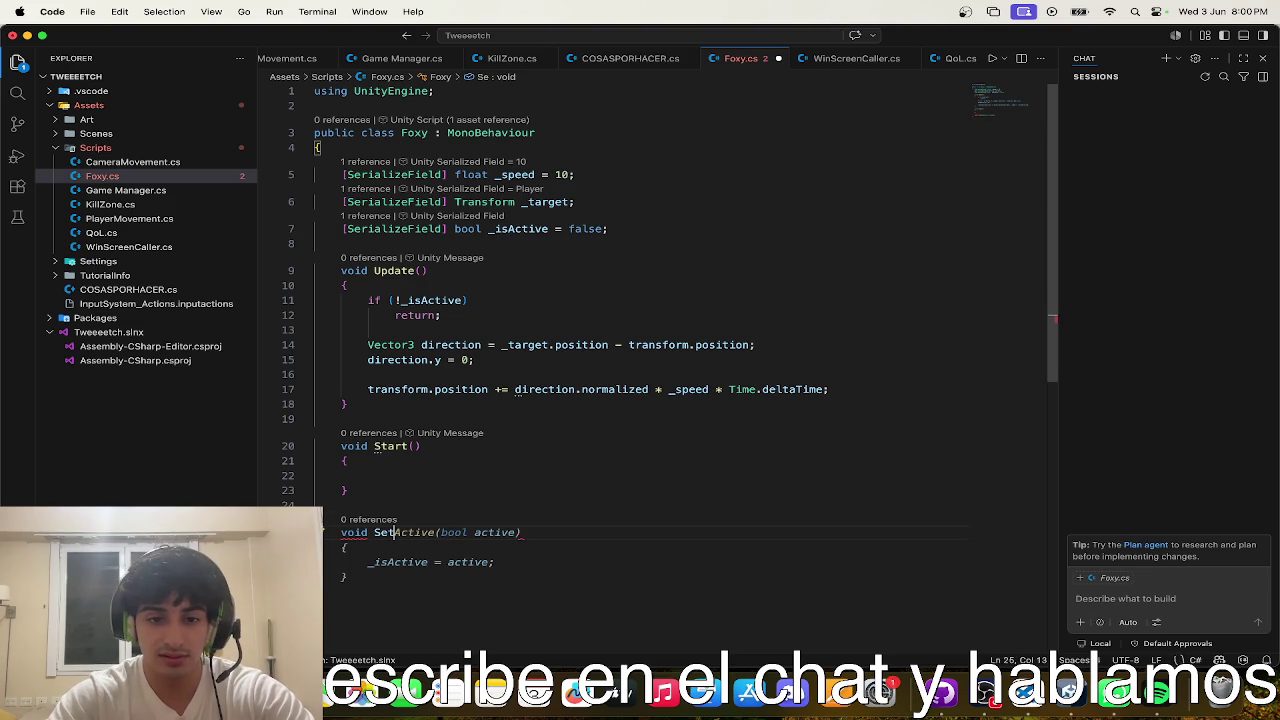
text(Start()
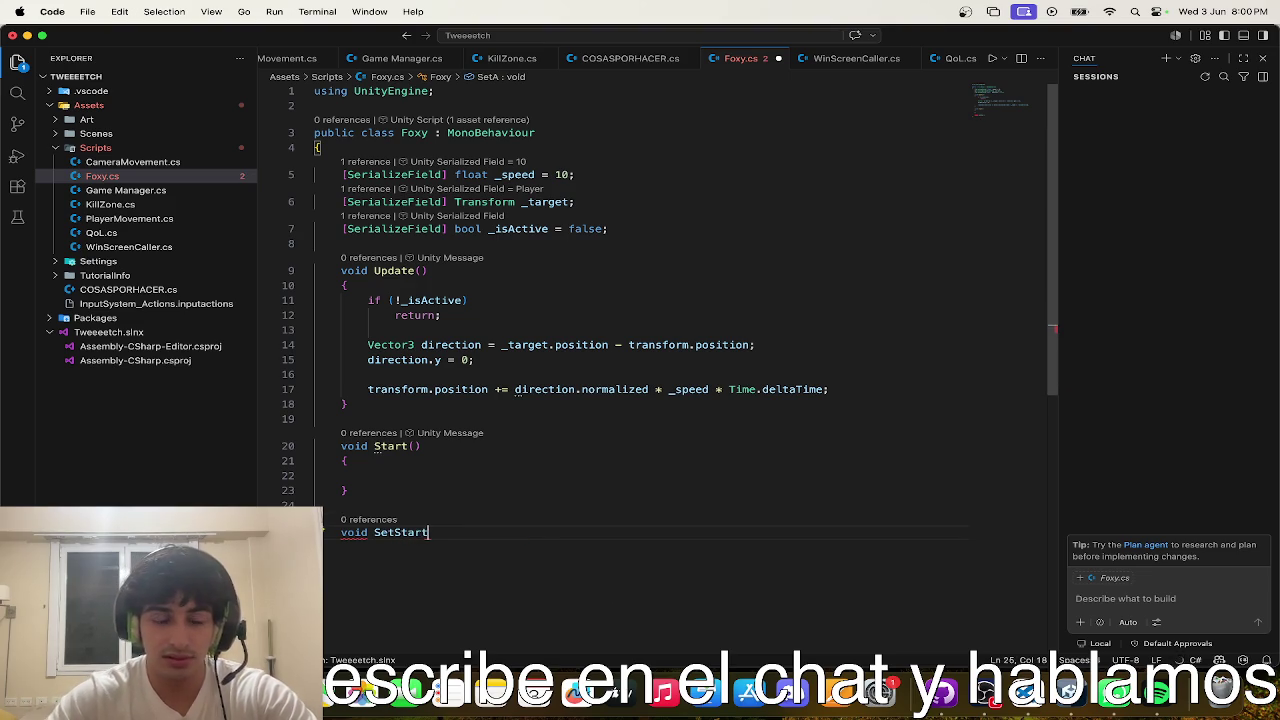
key(Escape)
key(Return)
text({)
key(Return)
key(Tab)
- Add Invoke(nameof(SetStart), 2f) inside Start()
click(394, 477)
text(In)
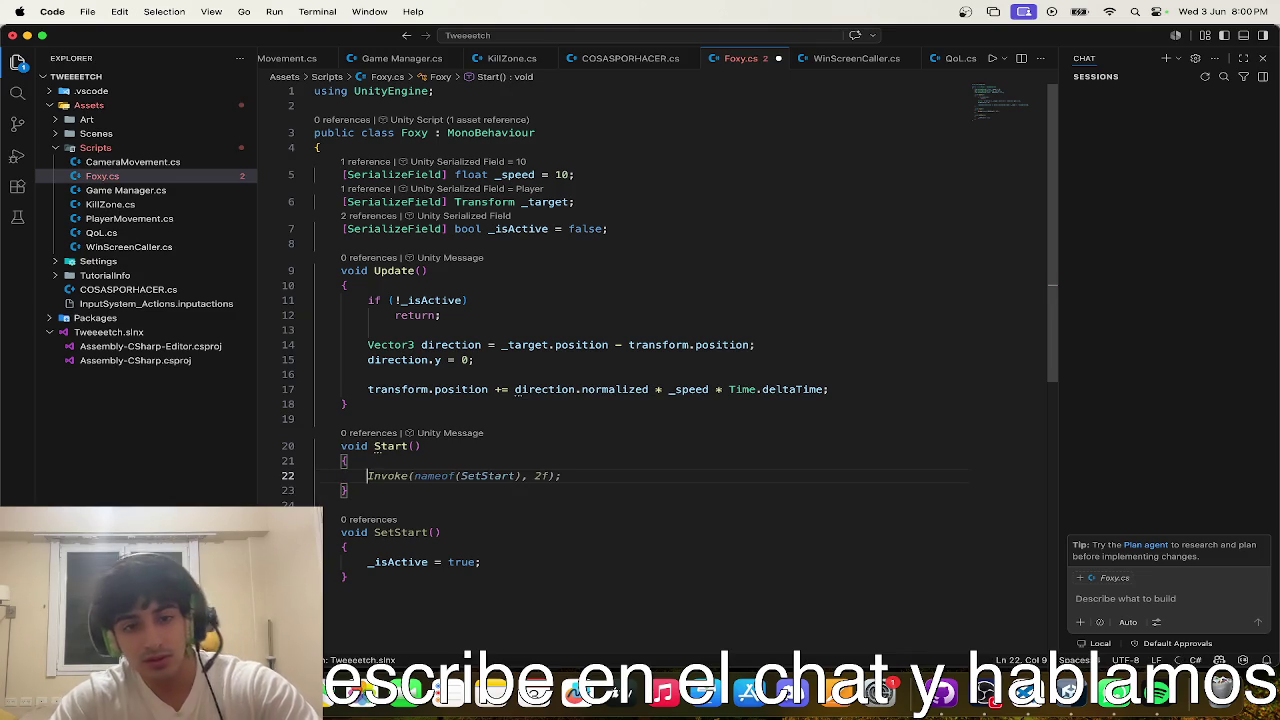
key(Tab)
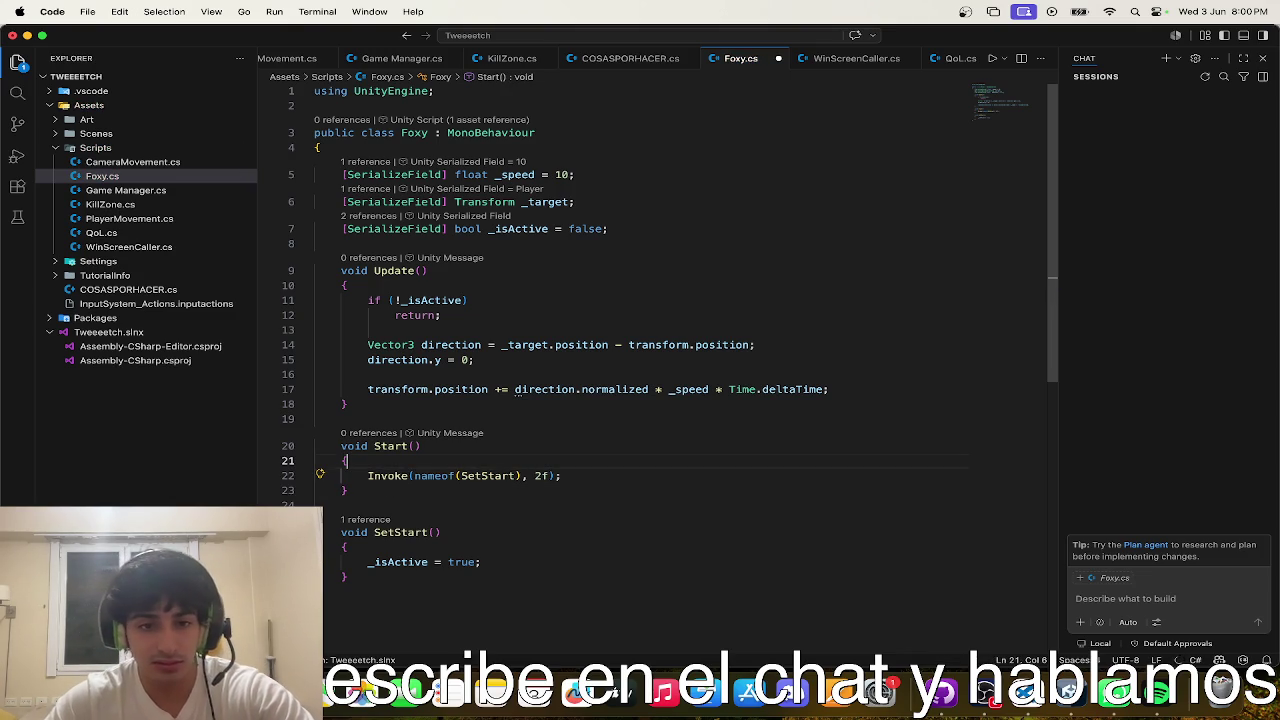
key(Up)
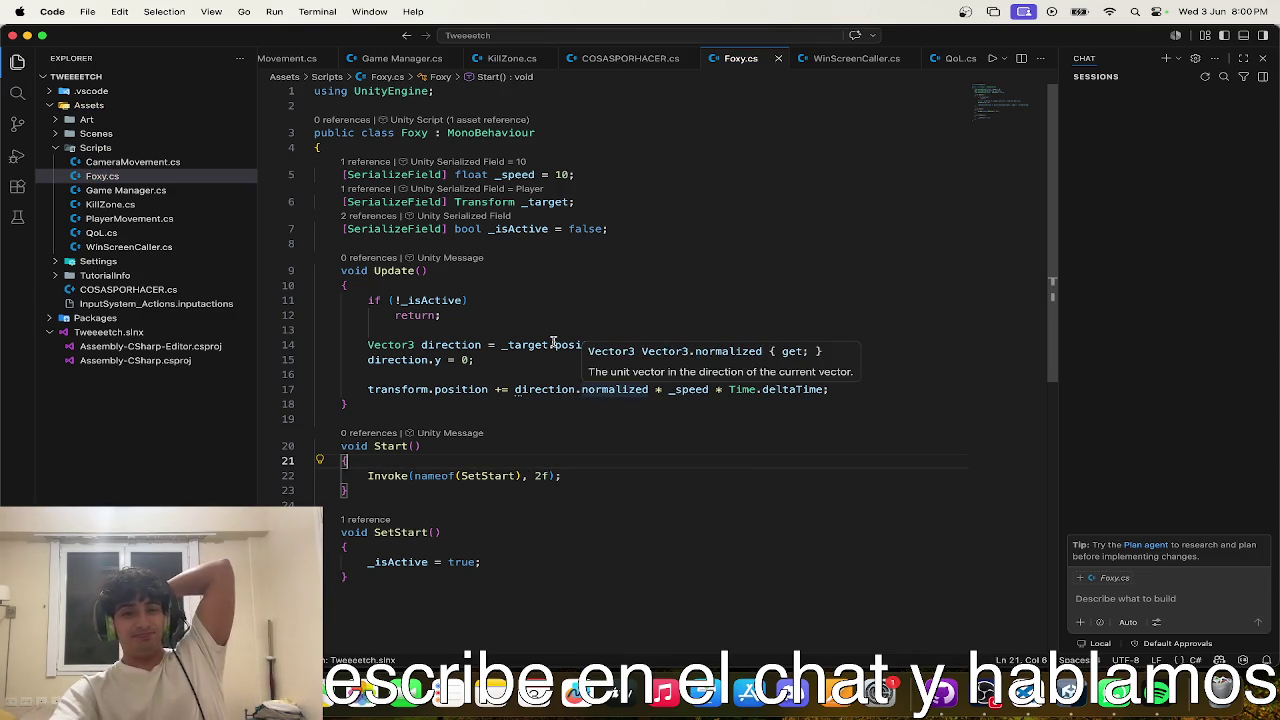
key(ctrl+Up)
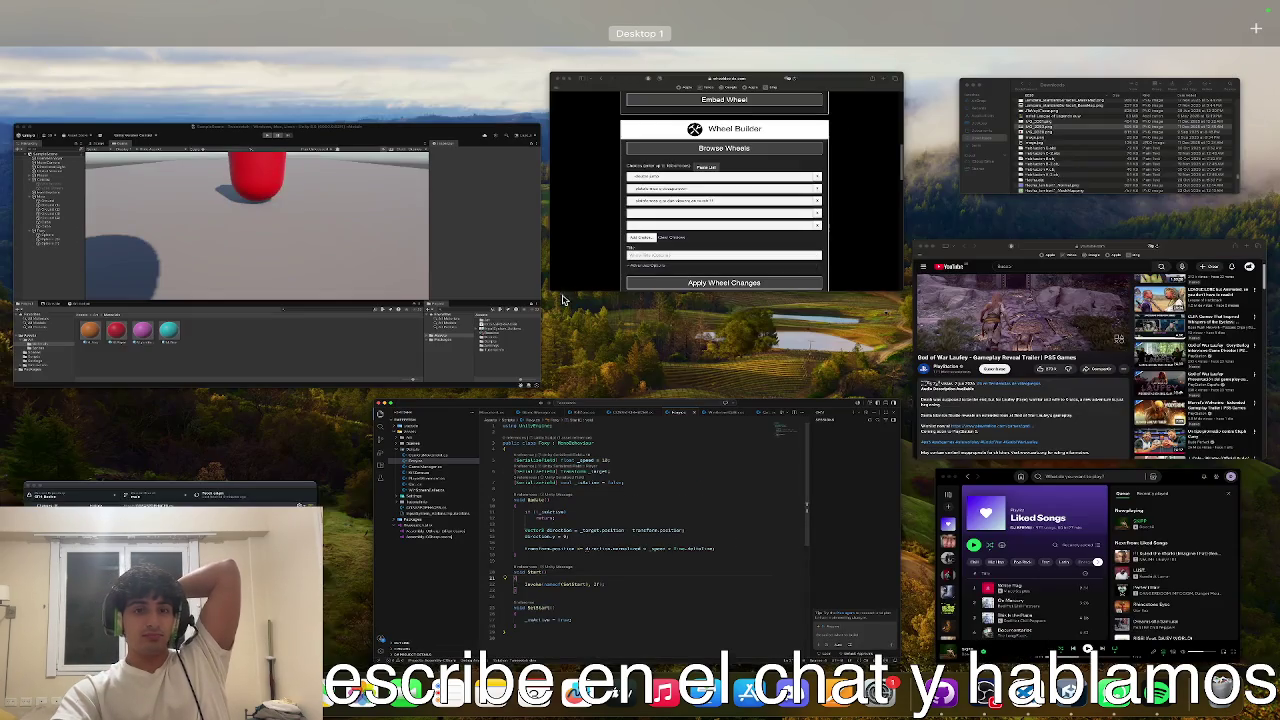
- Inspect Foxy in Unity's Scene view, then bring the Wheel Decide browser window forward
click(410, 370)
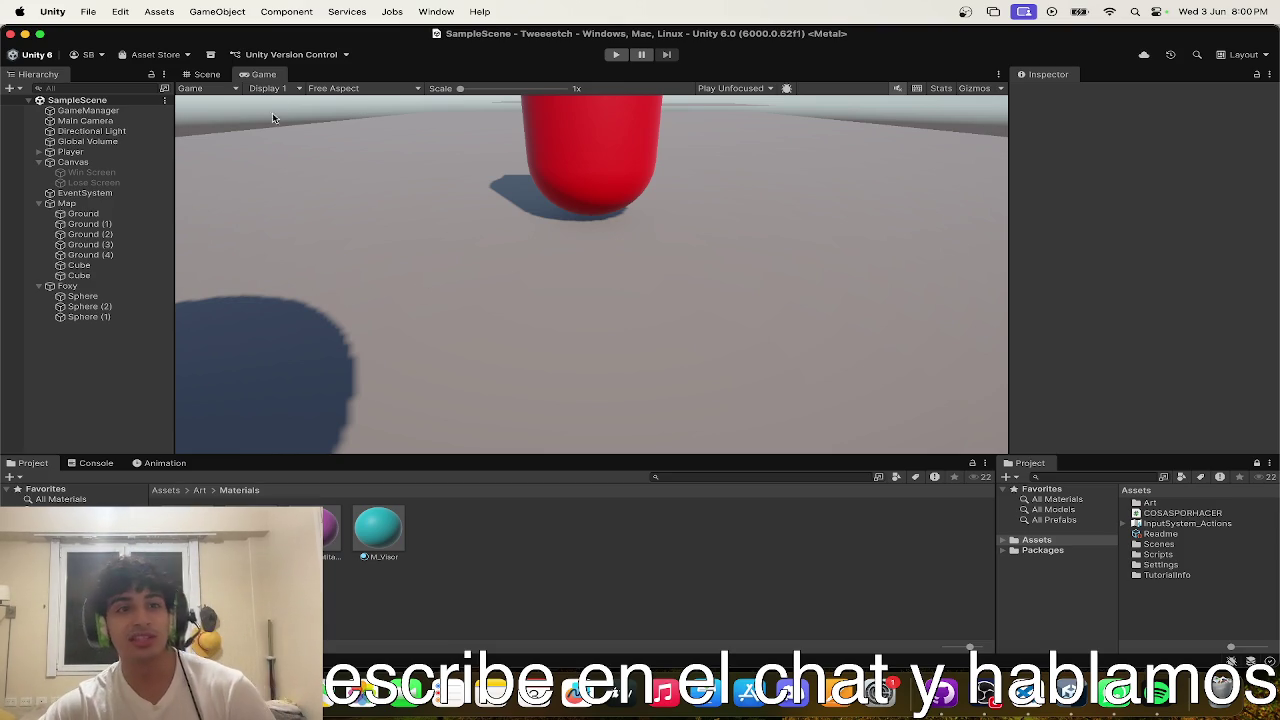
click(210, 75)
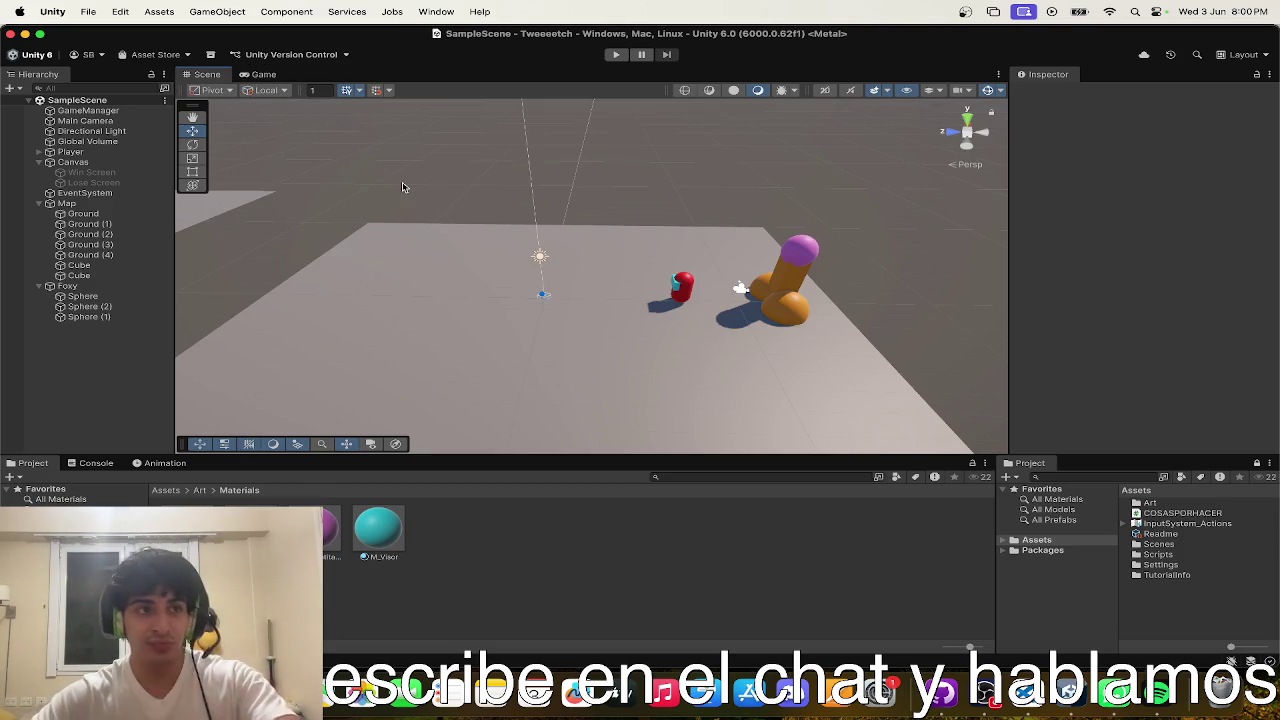
key(ctrl+Up)
click(150, 190)
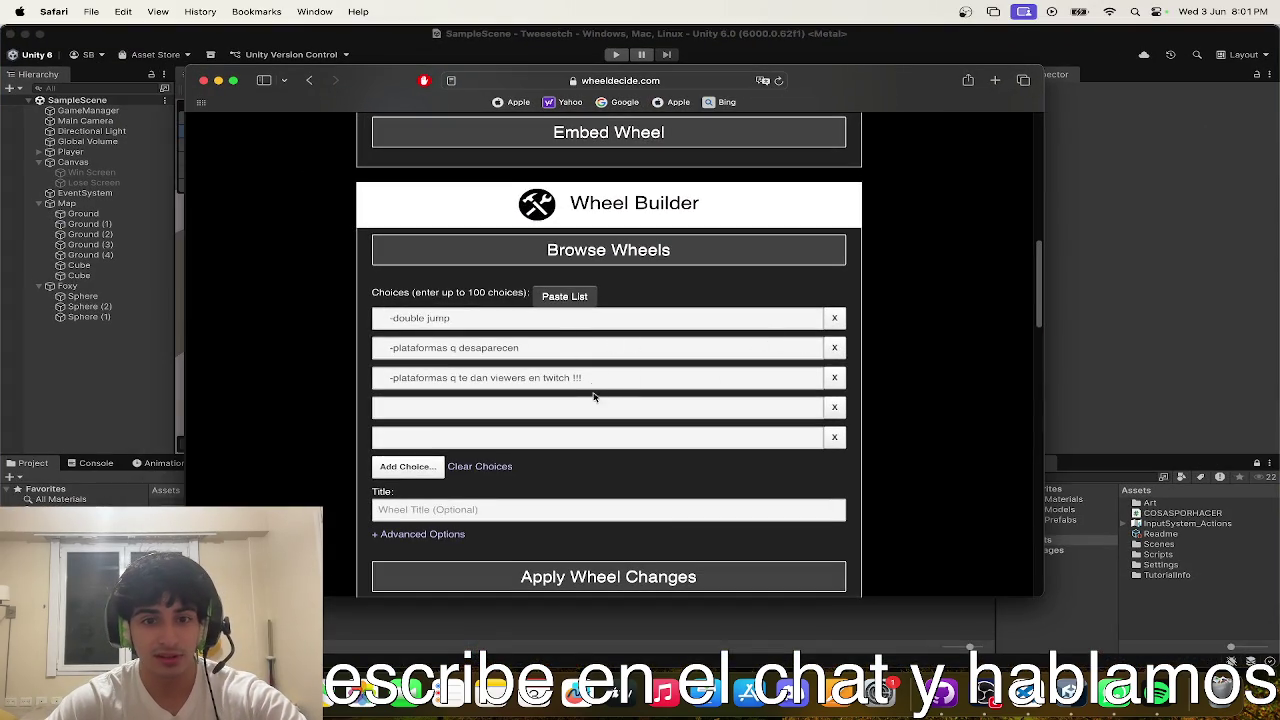
- Replace the old wheel choices with 'al jugador le dan los melones' and 'en el INVENTARIO', removing the empty row
click(834, 317)
click(834, 317)
click(834, 317)
click(666, 349)
text(al jugador l)
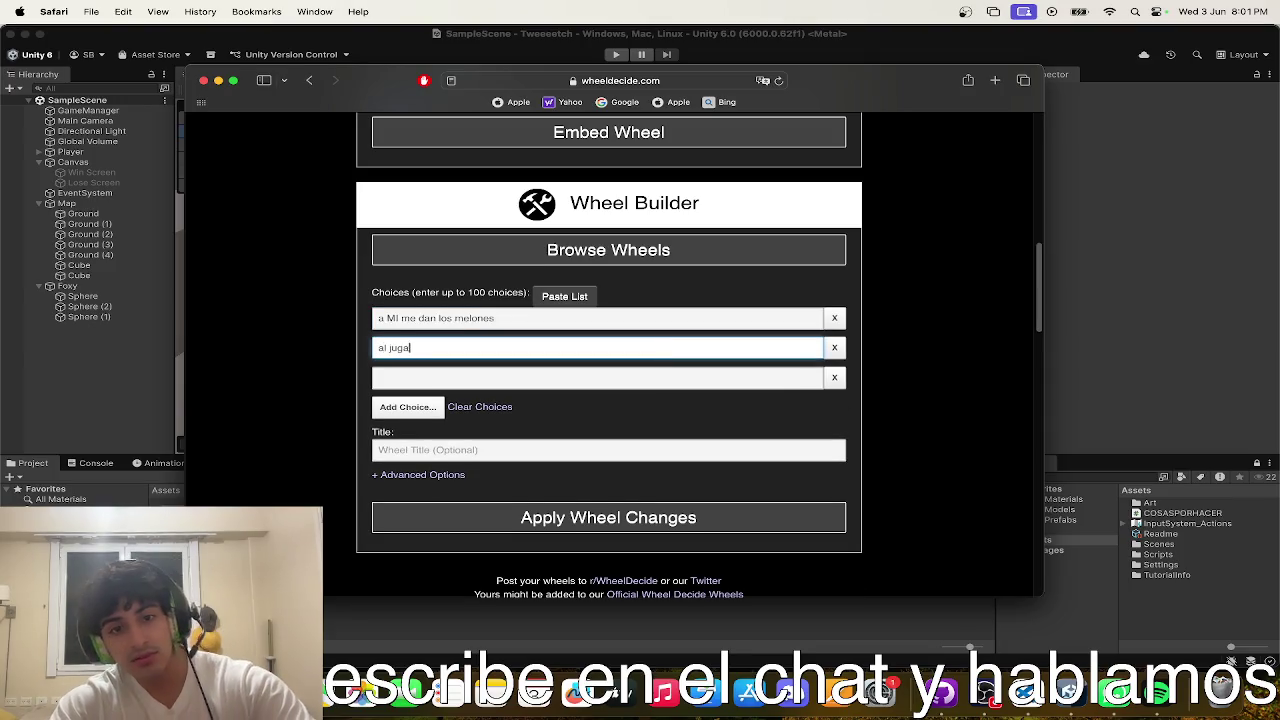
text(e d)
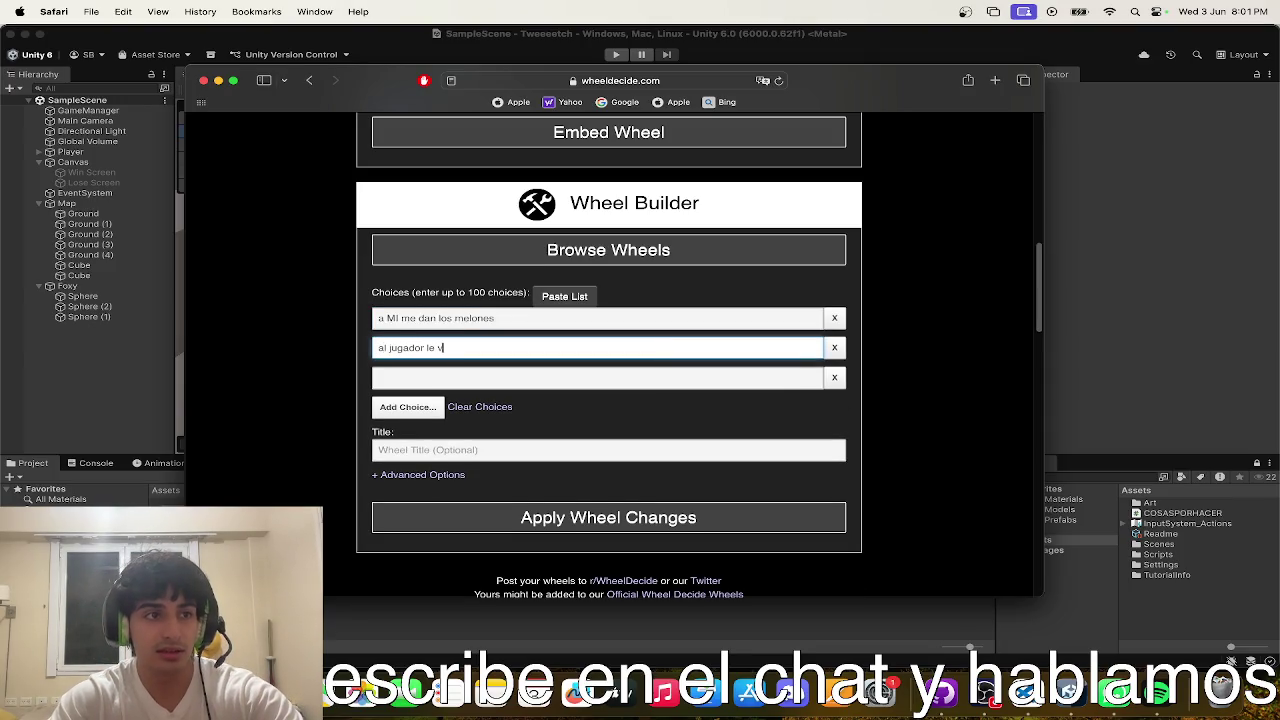
text(an los melones)
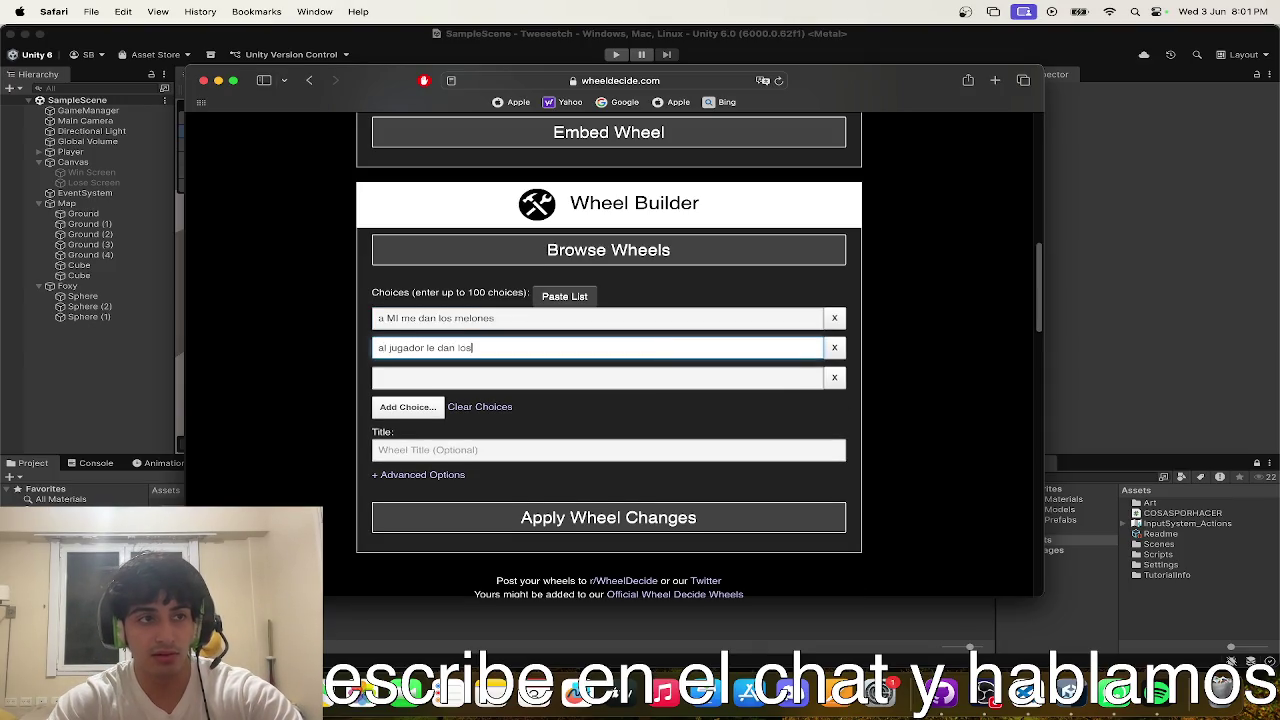
click(663, 374)
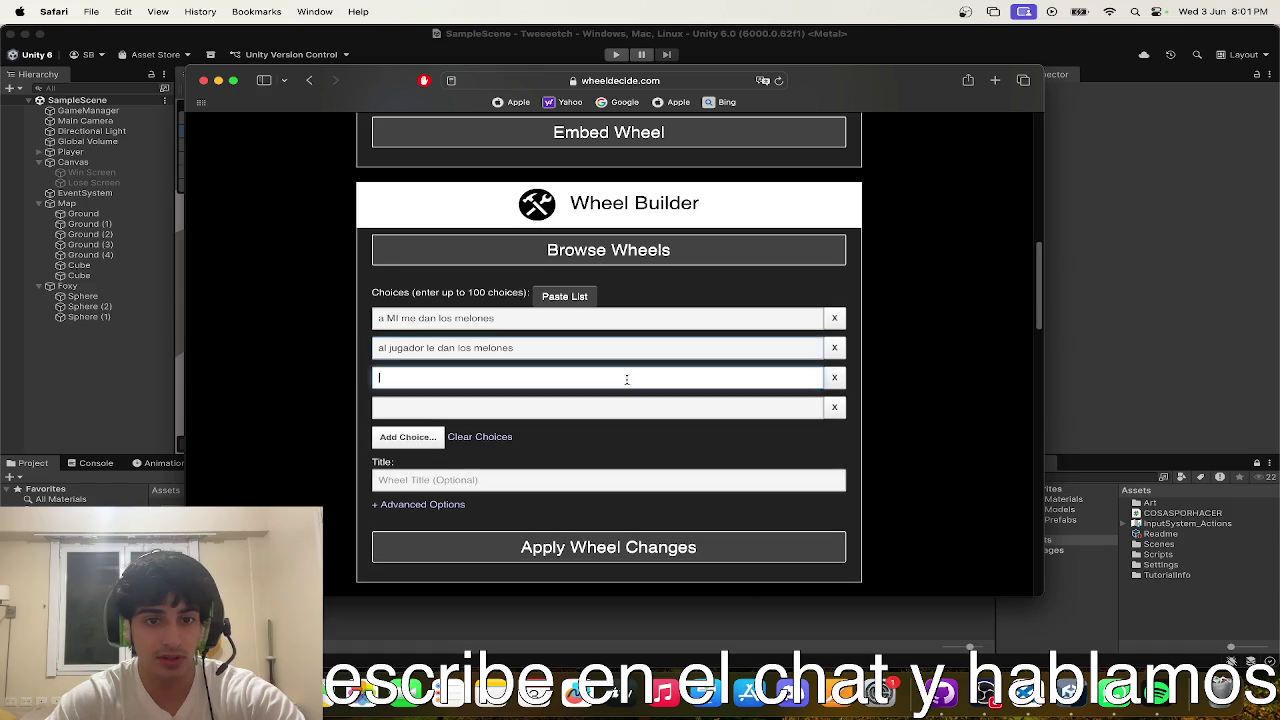
text(en el INVENTARIO)
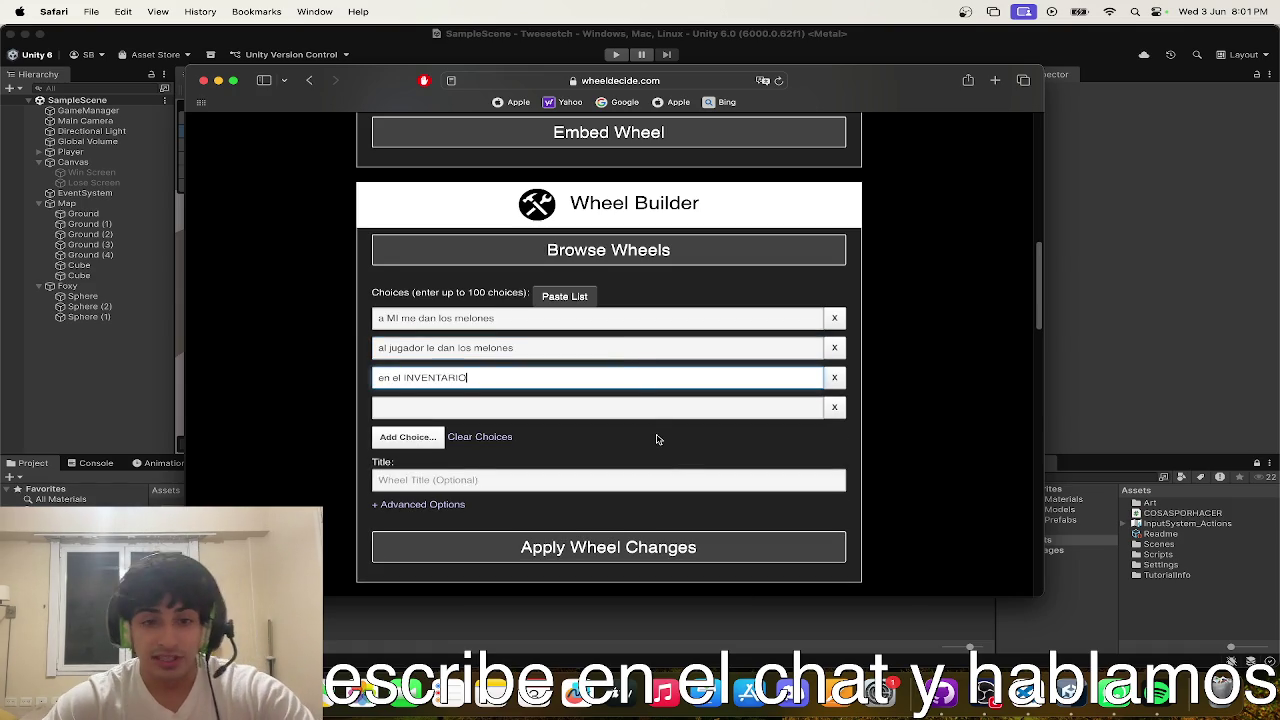
click(836, 406)
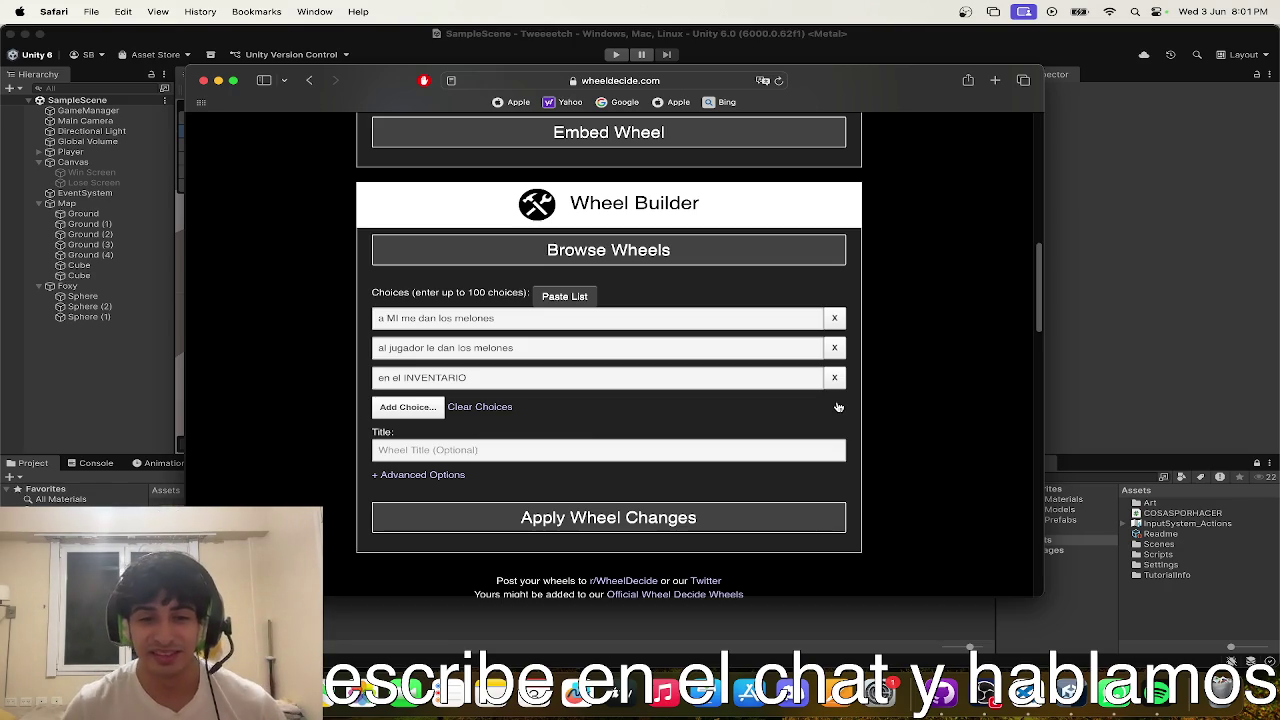
- Apply the wheel changes and spin the wheel
click(740, 515)
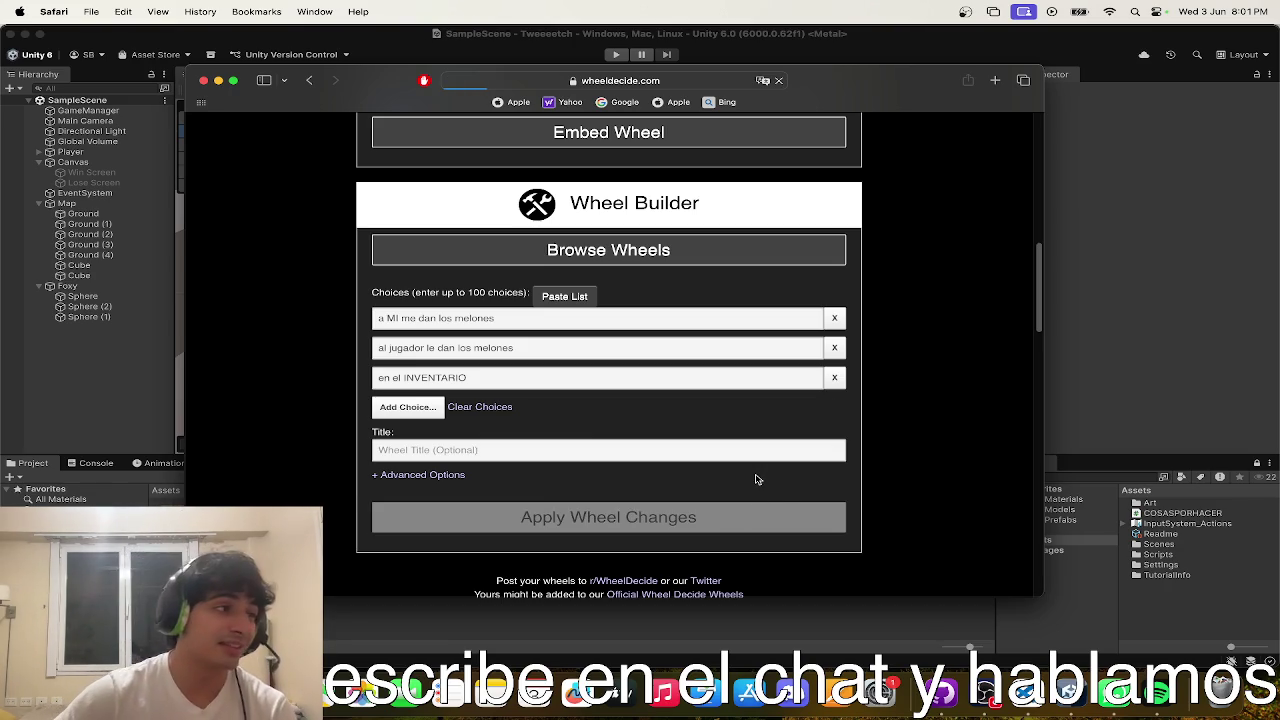
click(548, 449)
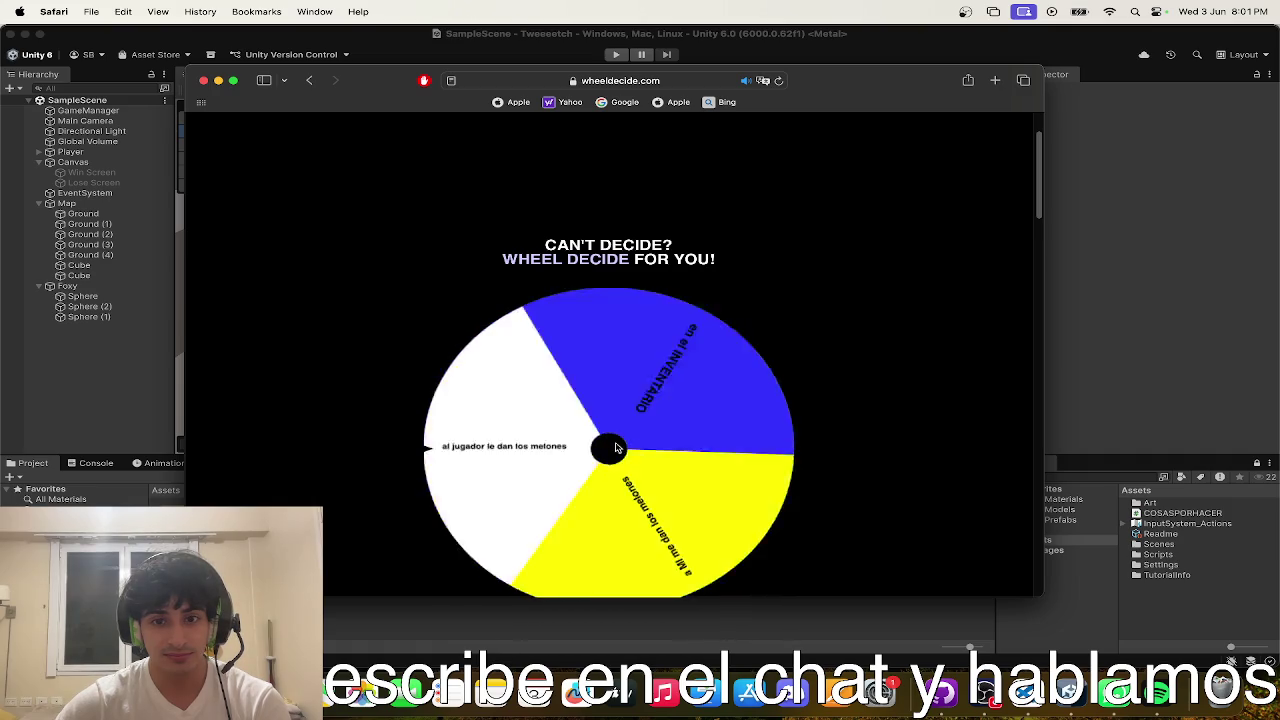
click(617, 446)
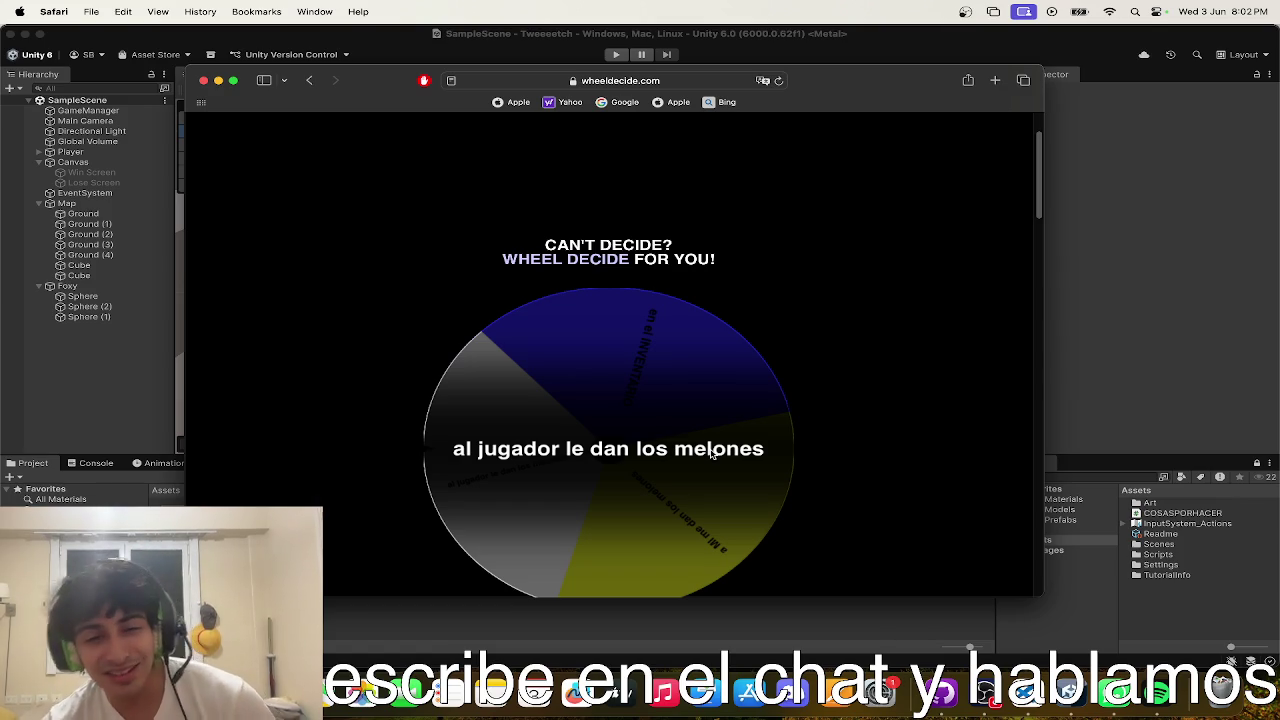
- Dismiss the 'al jugador le dan los melones' spin result
click(709, 485)
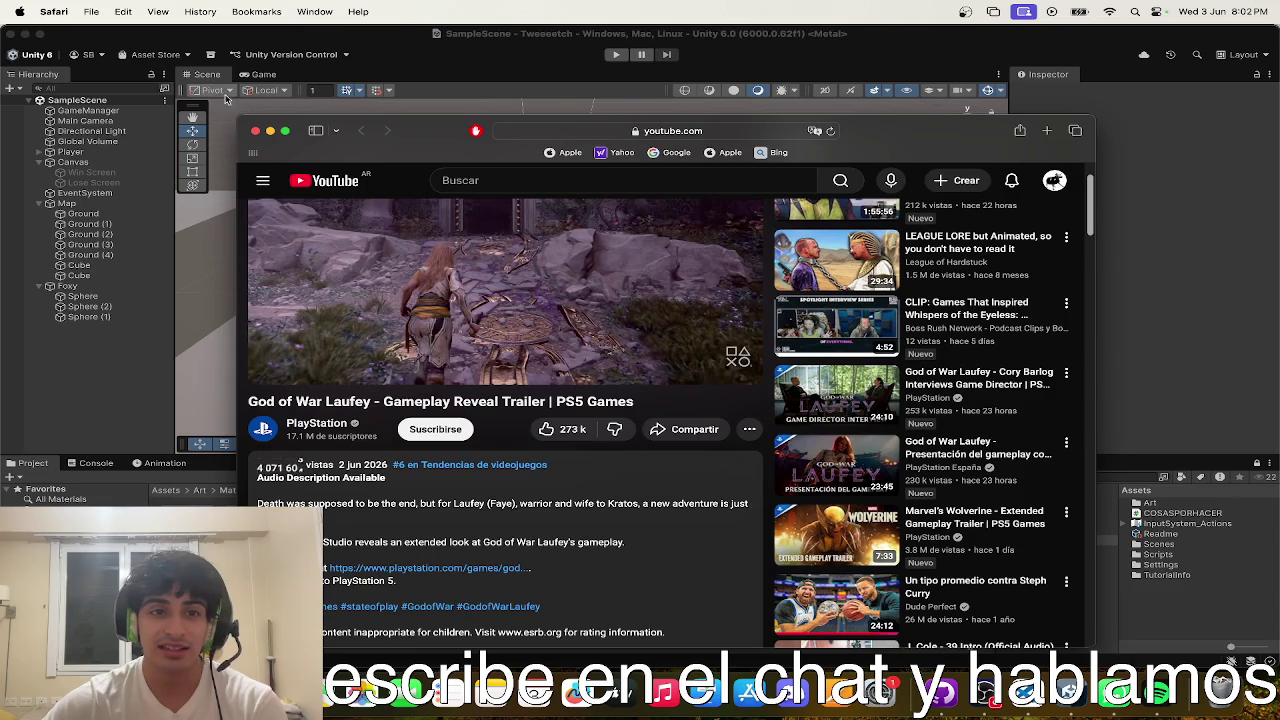
- Review the _isActive check and movement code in Foxy.cs Update() in VS Code
click(1150, 370)
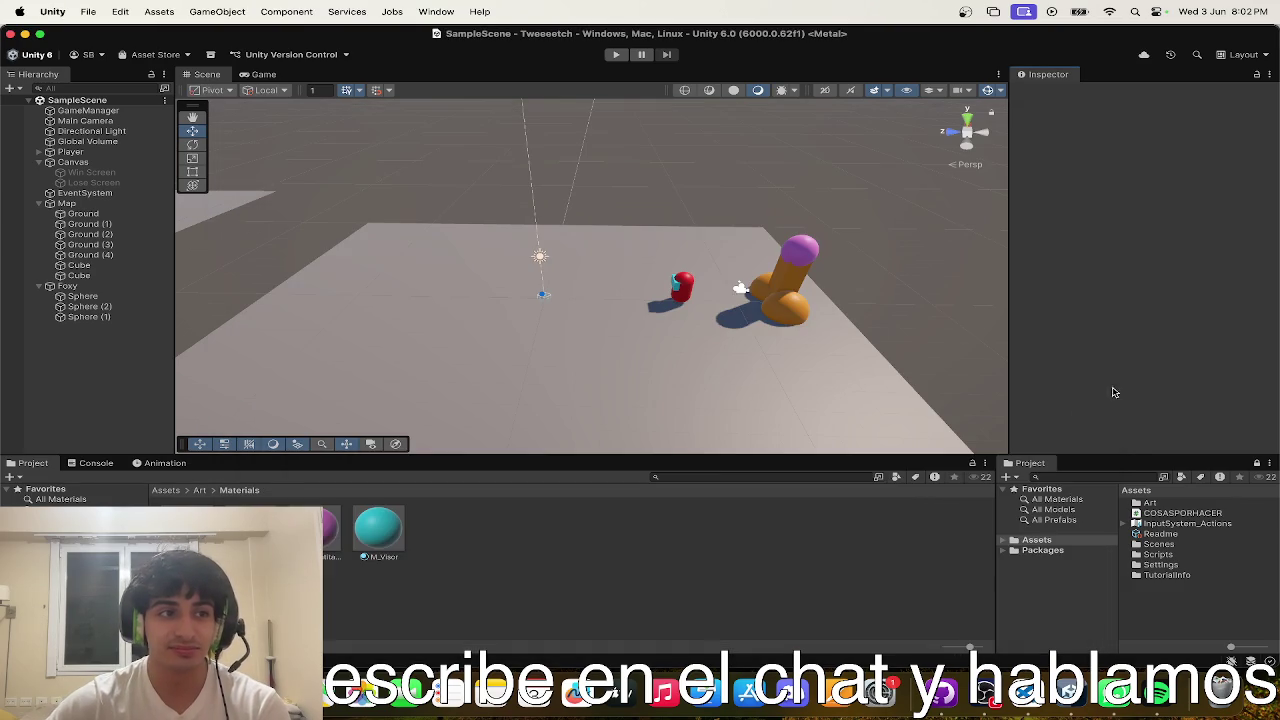
key(ctrl+Up)
click(829, 486)
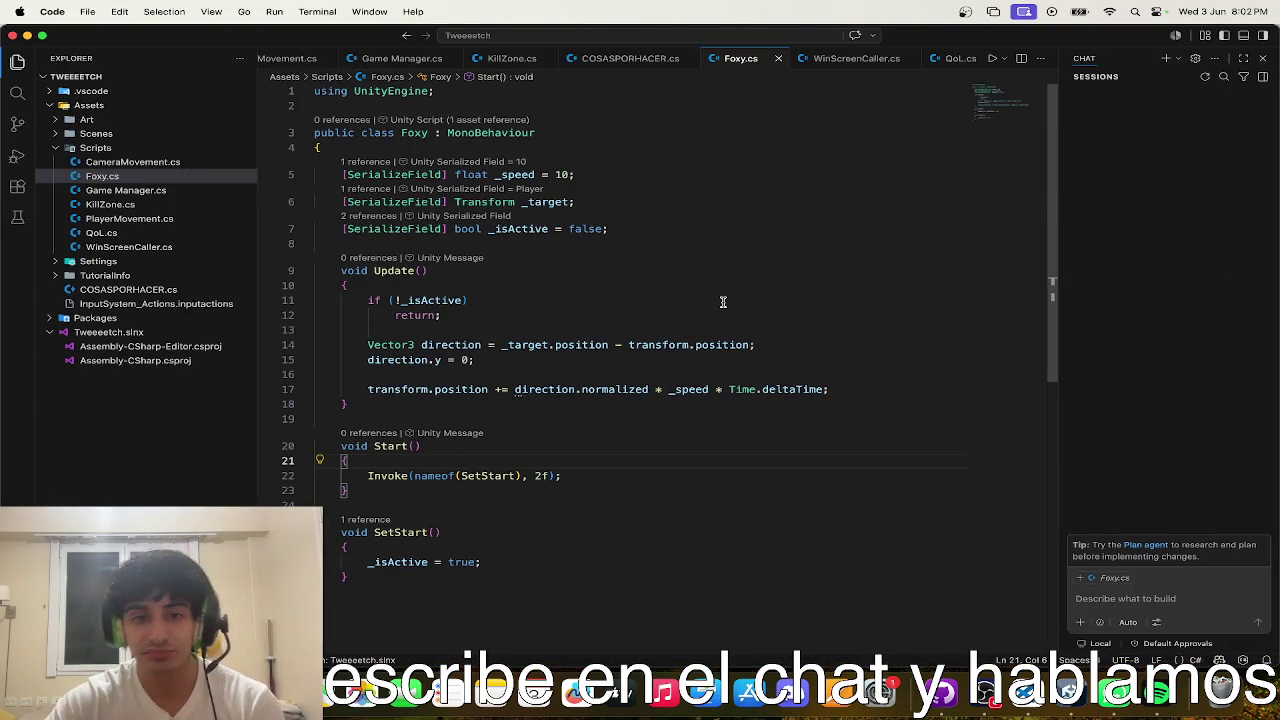
click(723, 302)
click(646, 334)
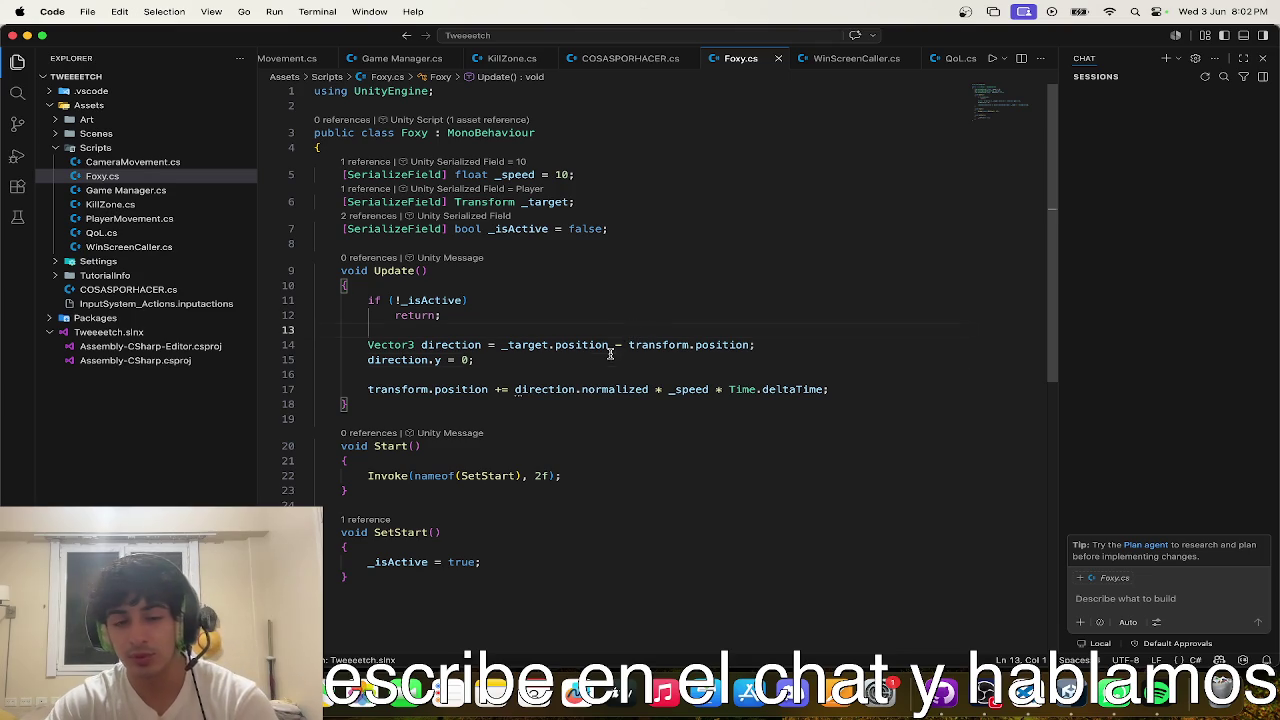
click(579, 368)
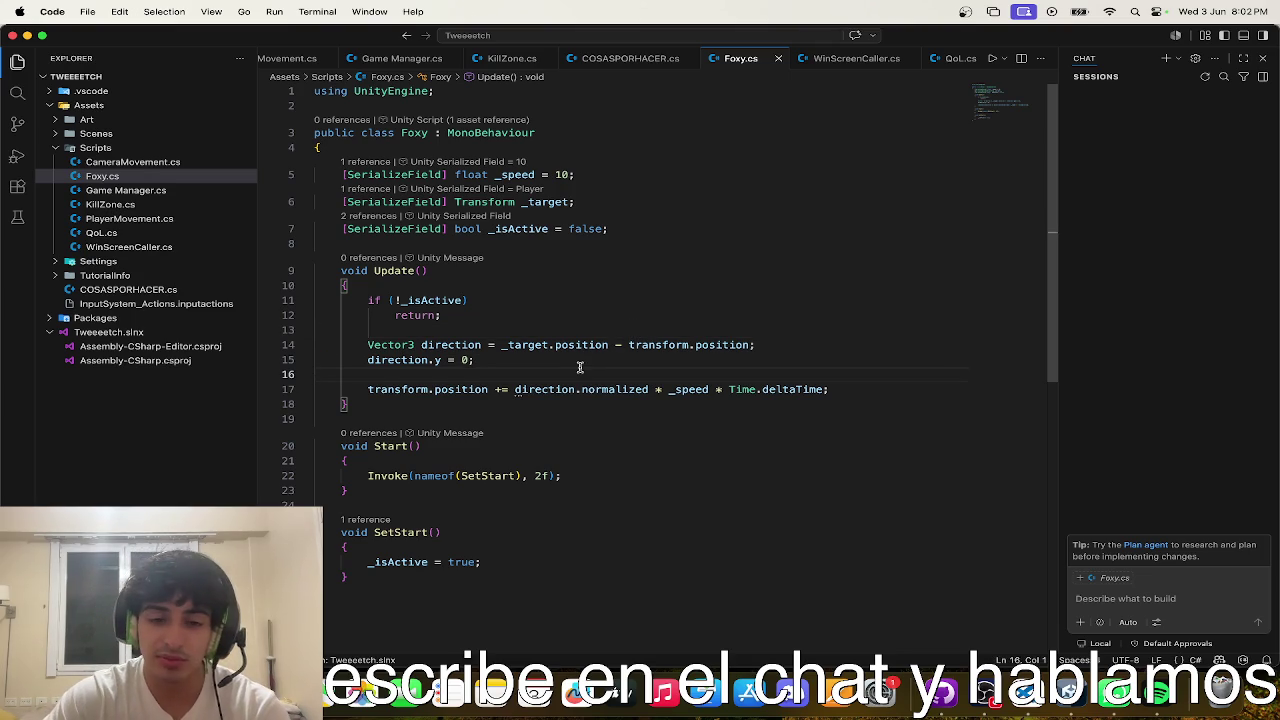
- Hide Spotify and bring the Unity editor back to the front
key(ctrl+Up)
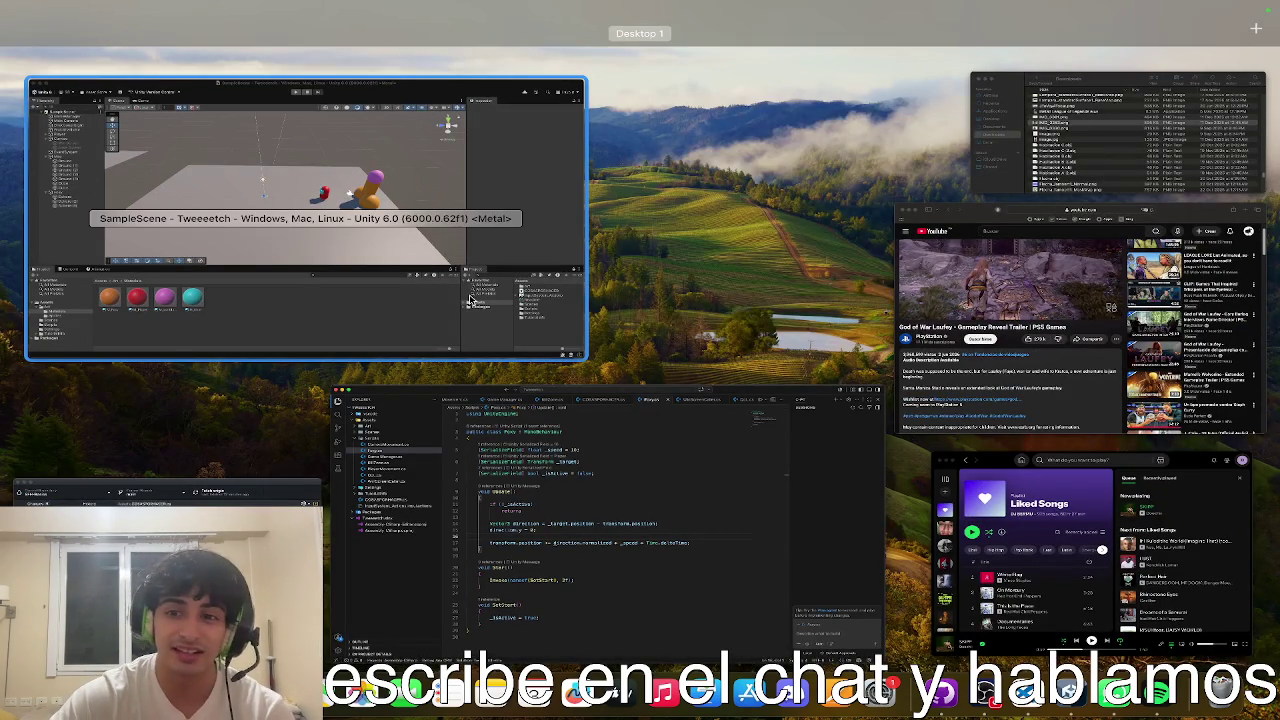
click(992, 500)
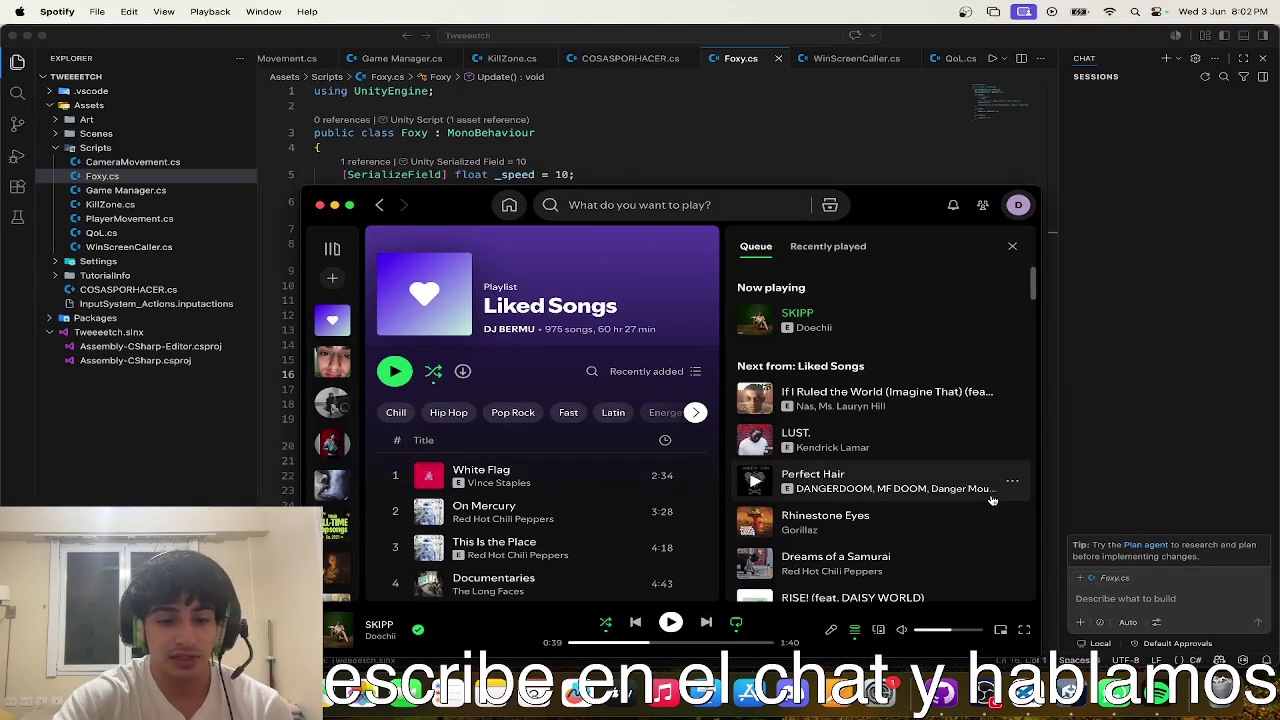
key(super+h)
key(ctrl+Up)
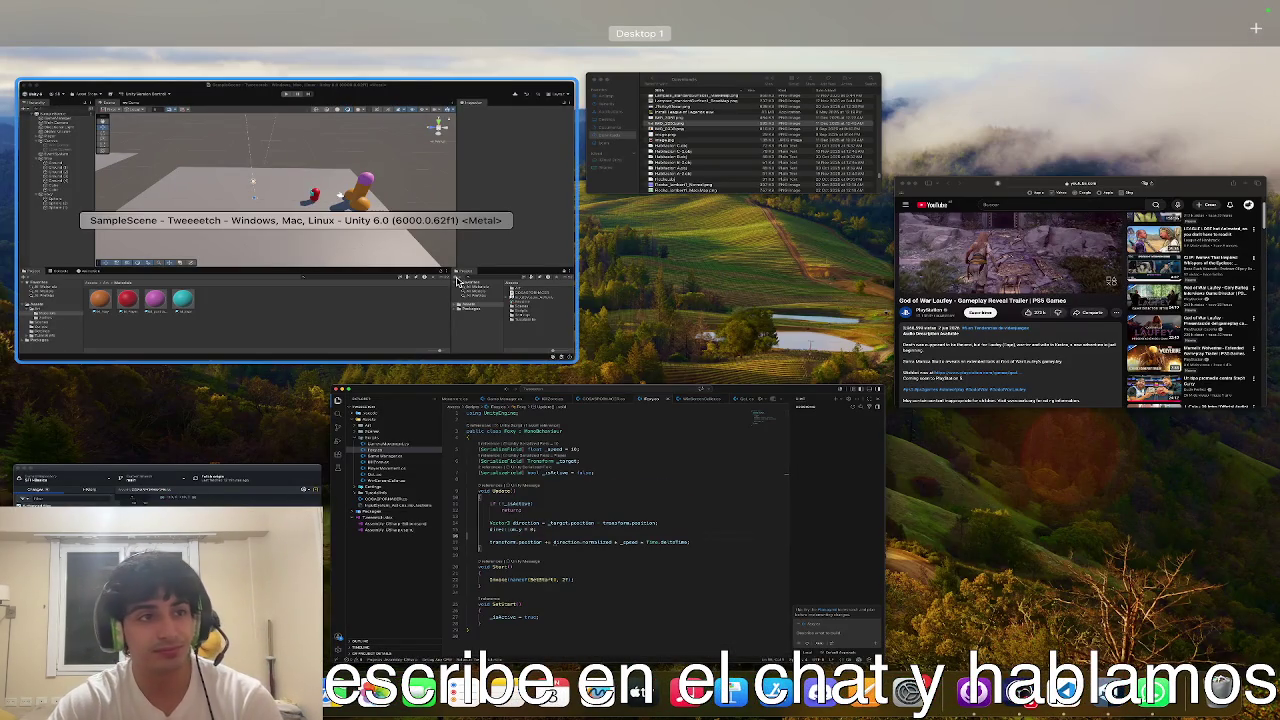
click(490, 324)
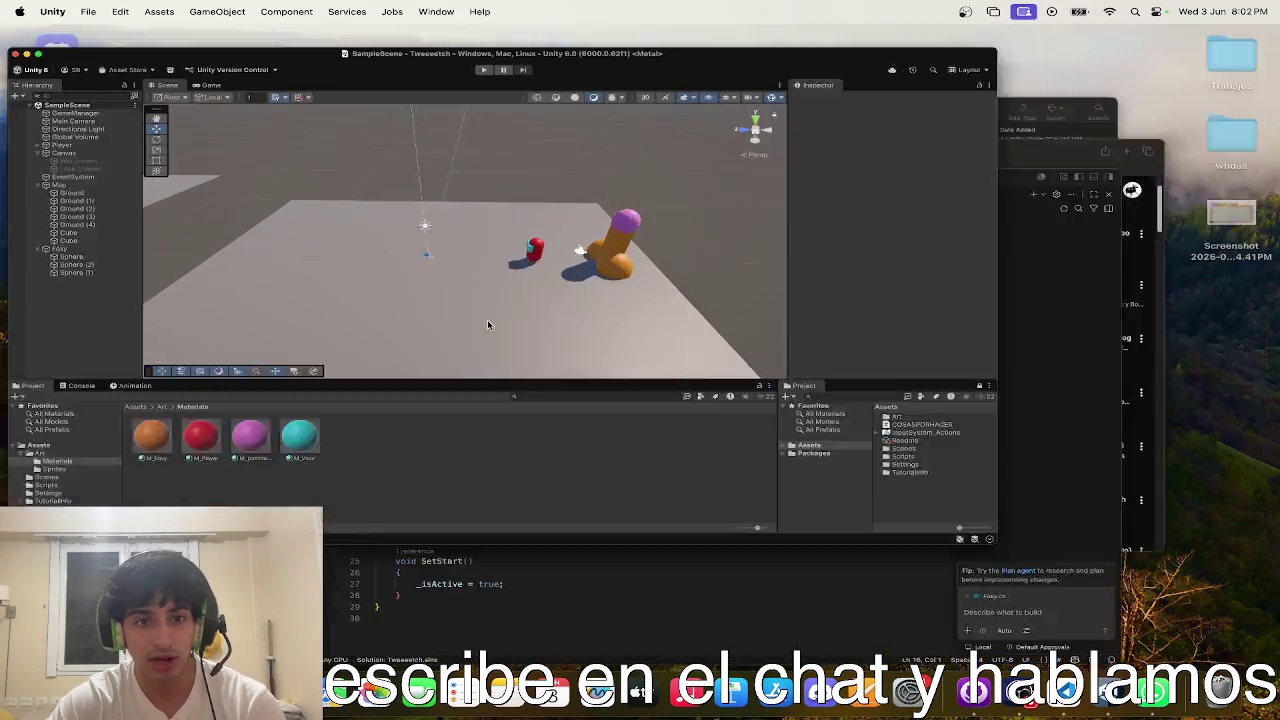
- Play-test the scene moving with W and S until Foxy catches the player, then stop and return to Scene view
click(617, 55)
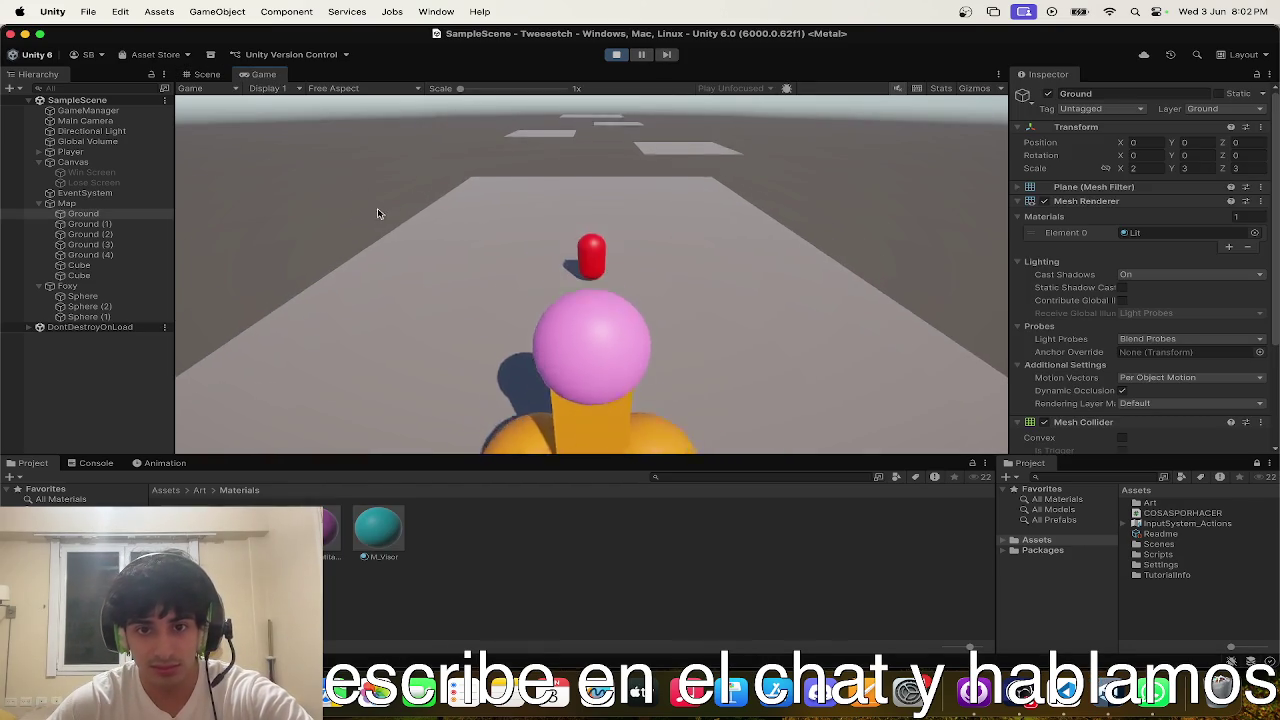
key(w)
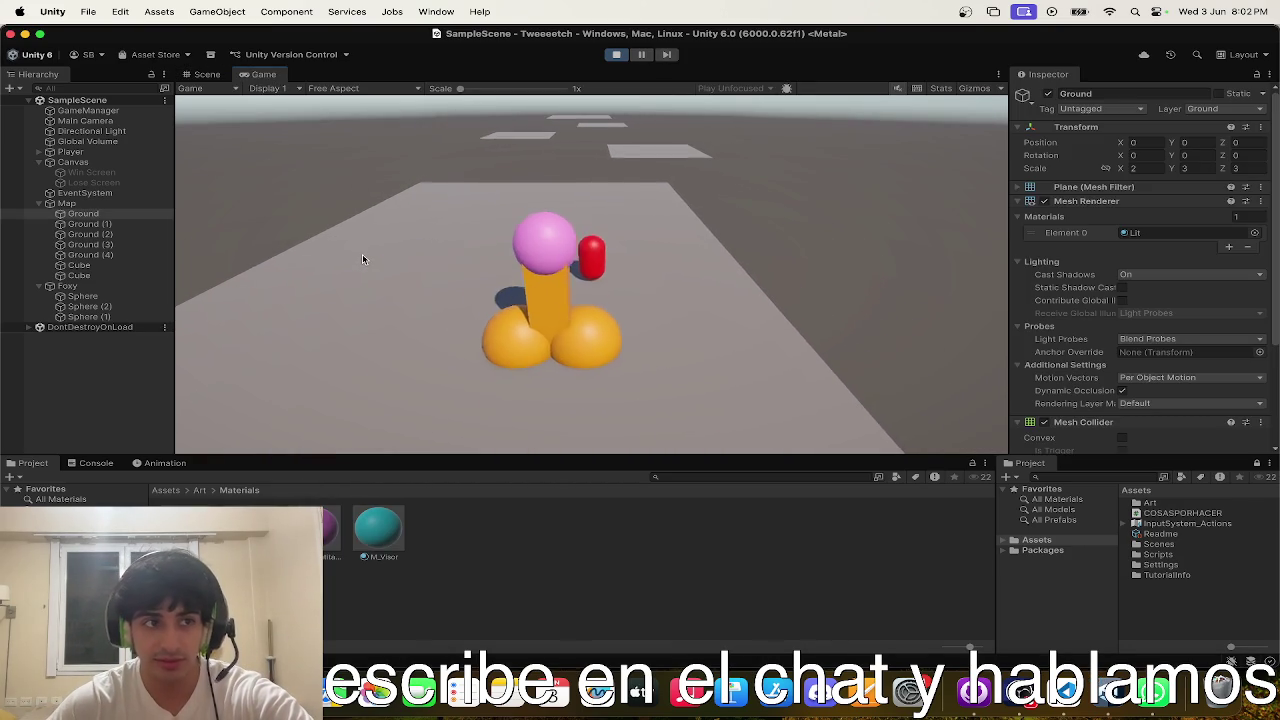
key(s)
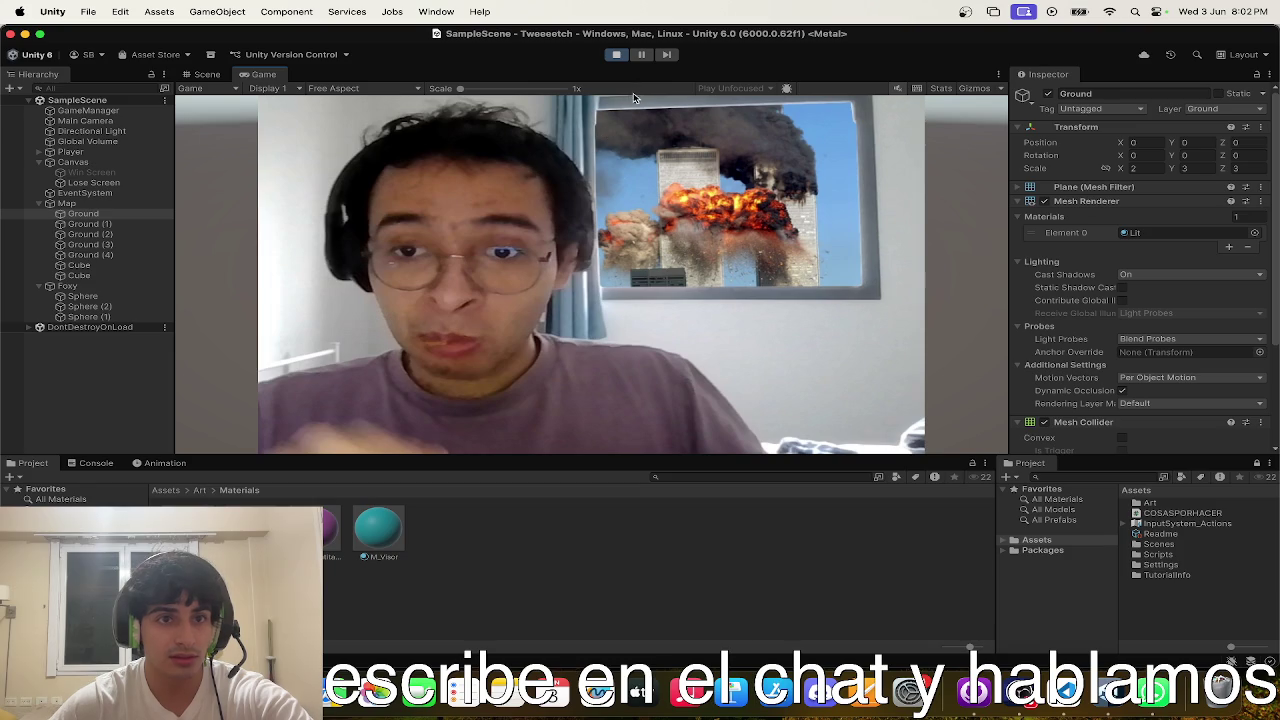
click(618, 55)
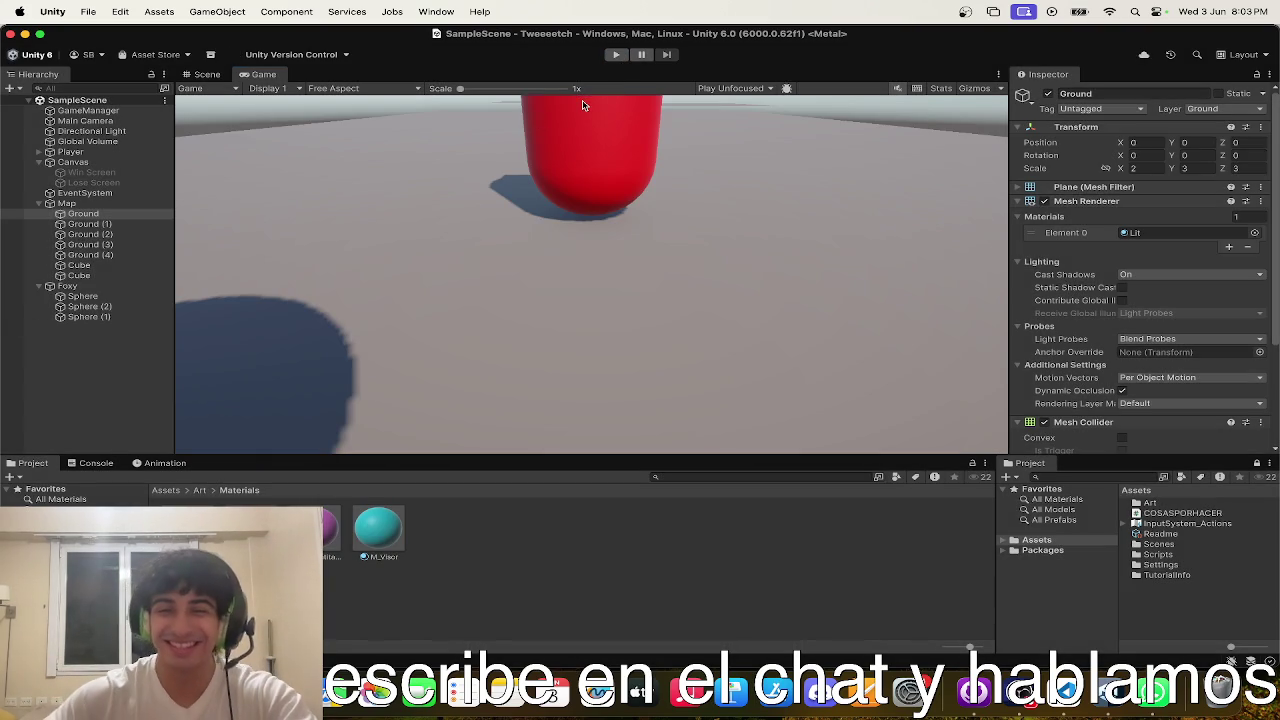
click(207, 74)
- Set the Rect Transform width of Win Screen and Lose Screen to 2000, keeping height 1150
key(f)
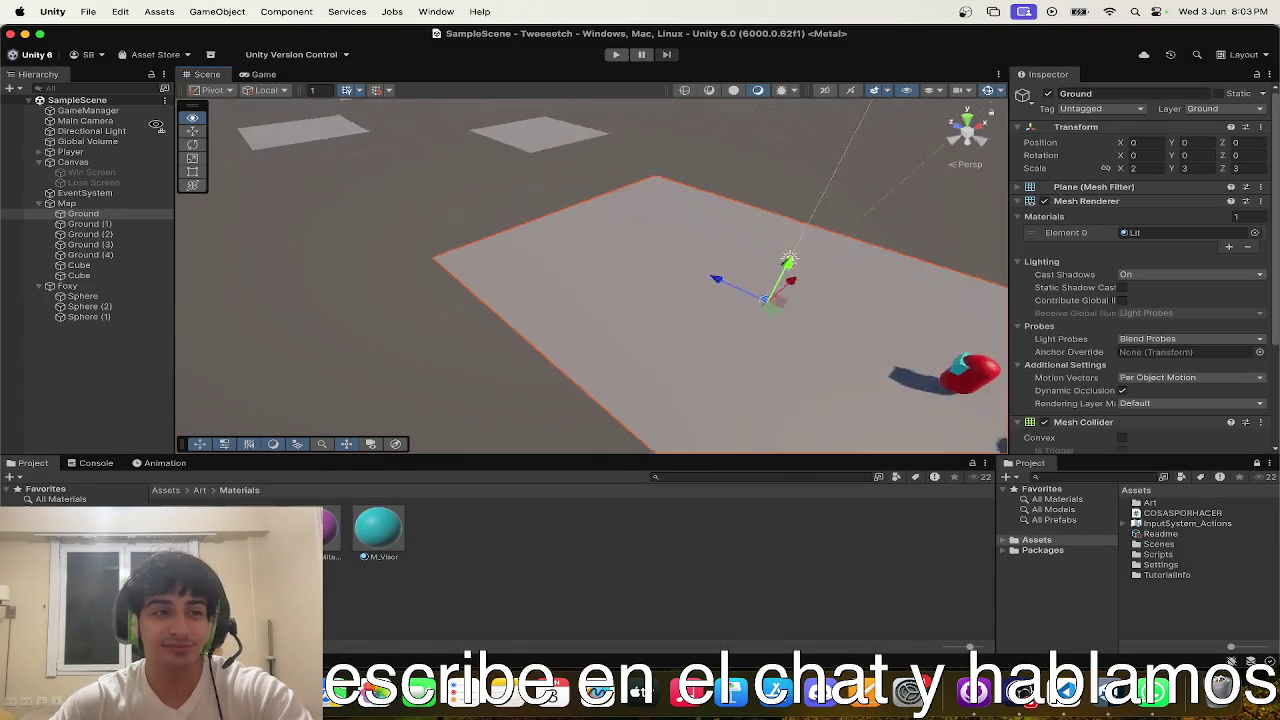
click(91, 172)
shift+click(93, 183)
click(1135, 178)
text(2000)
key(Tab)
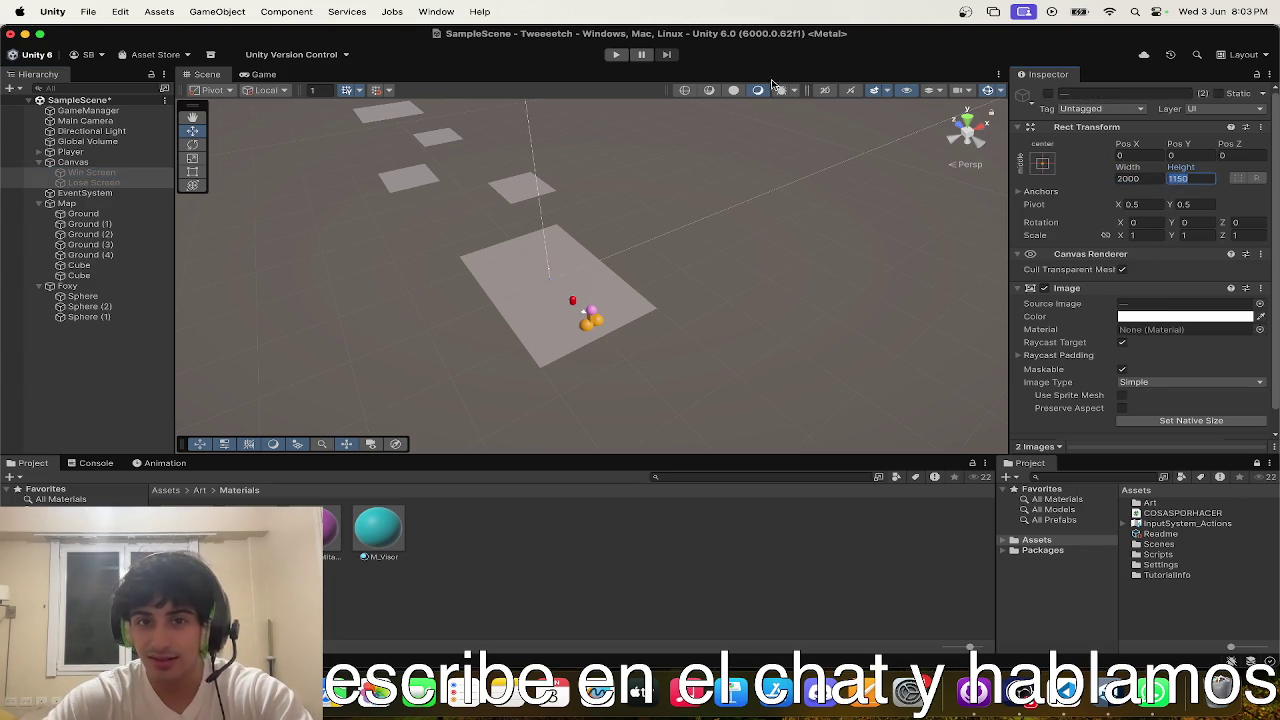
key(ctrl+Up)
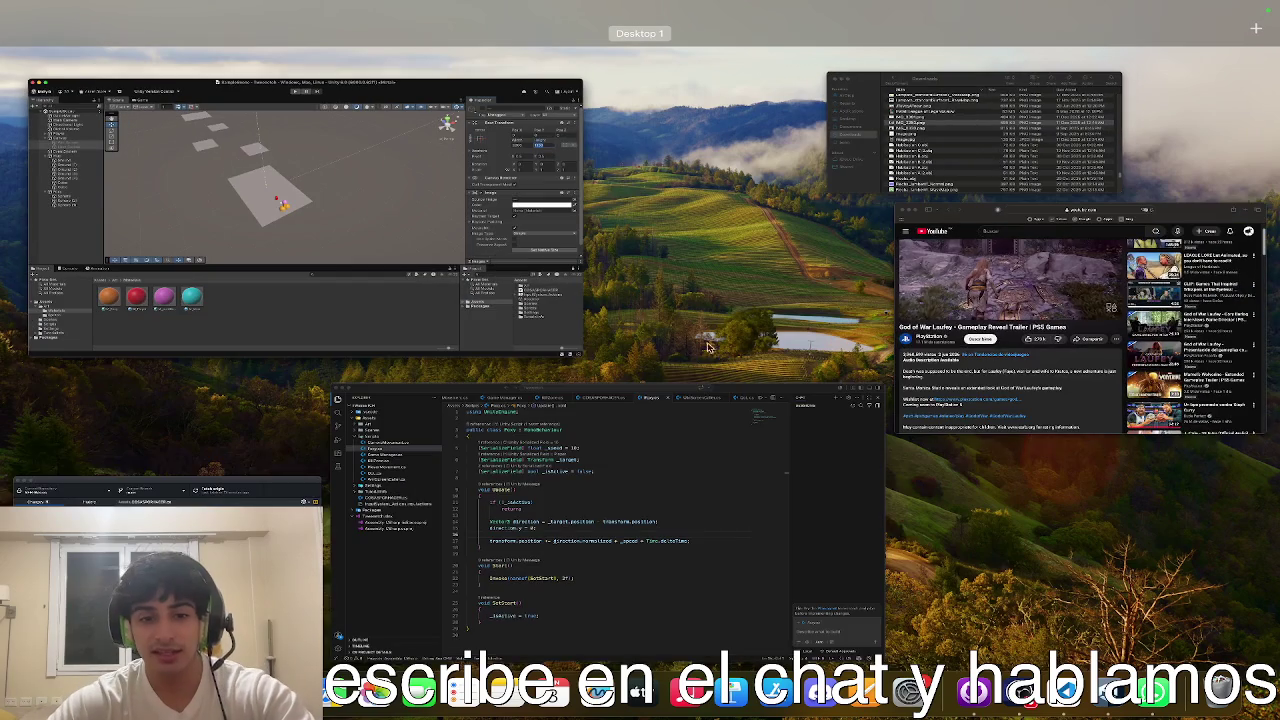
click(456, 150)
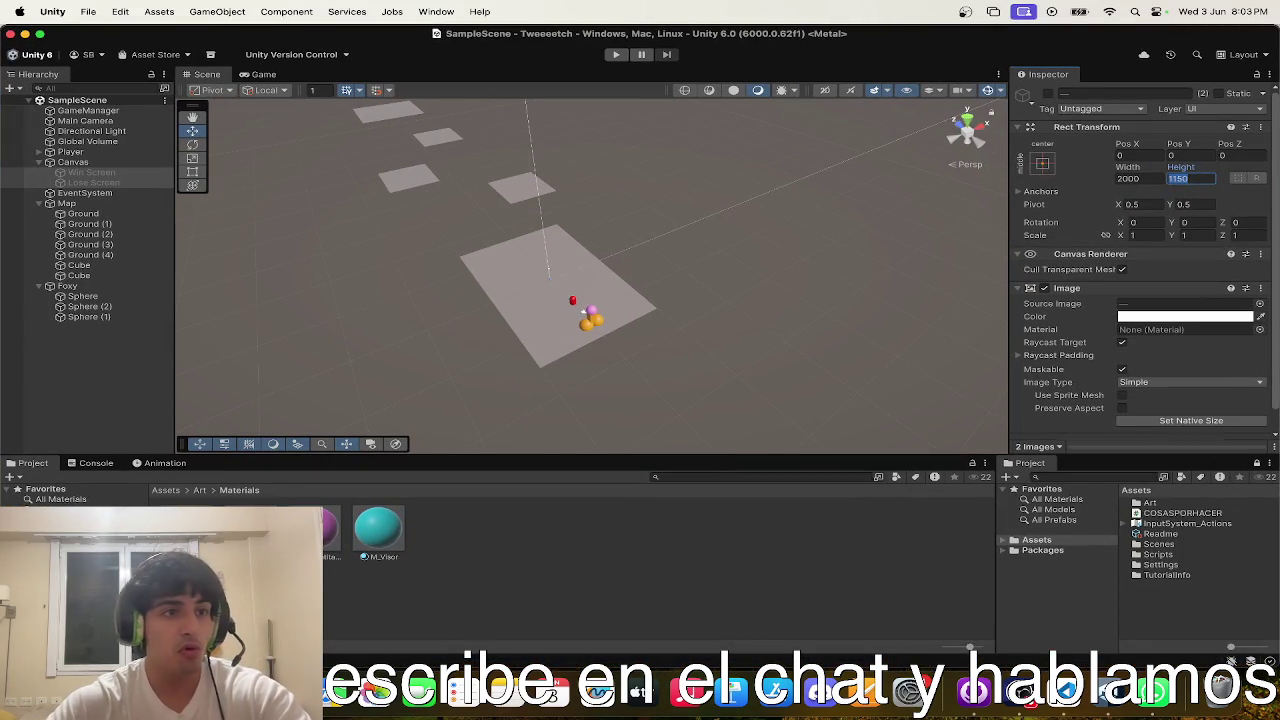
key(ctrl+Up)
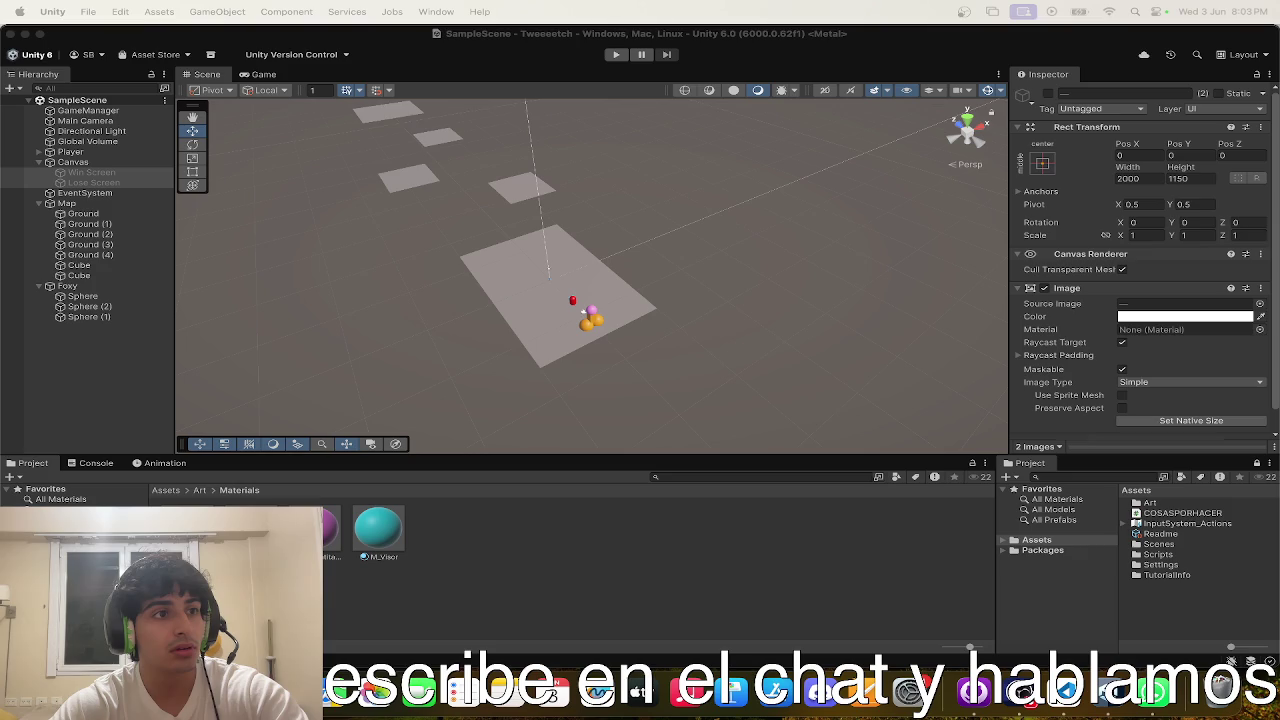
key(ctrl+Up)
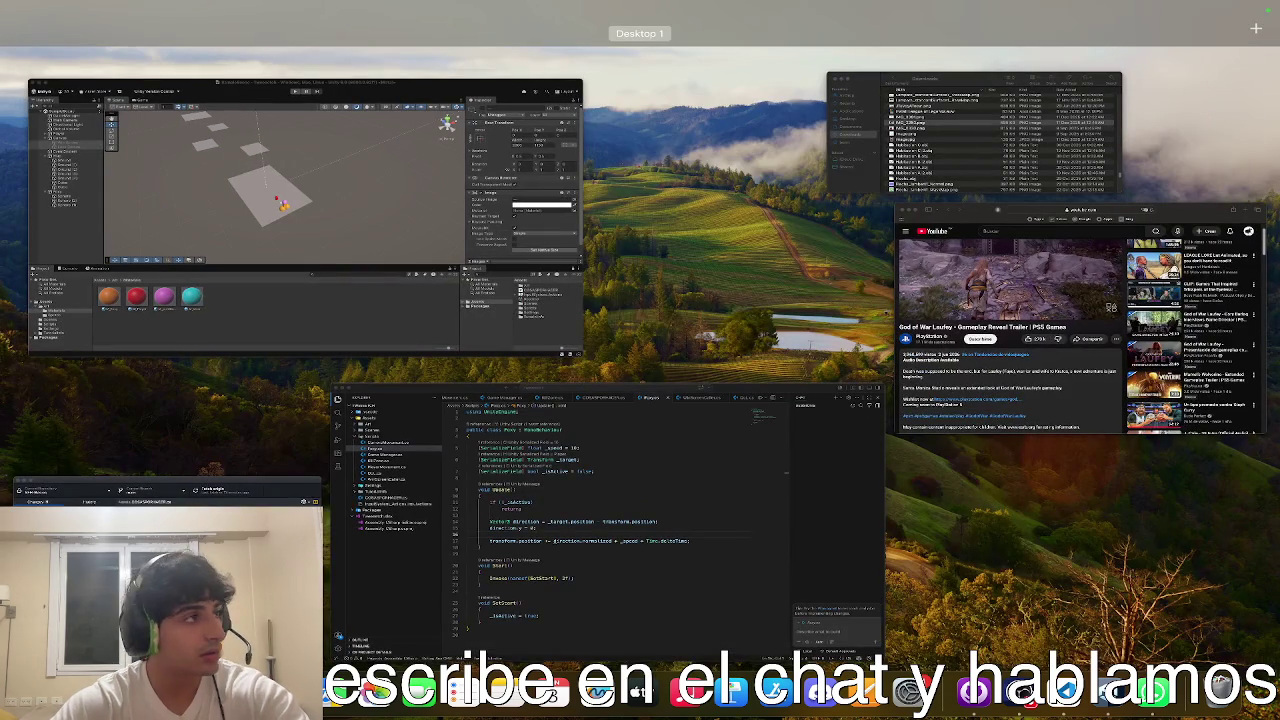
- Google 'how to do polls twitch' in a new Safari tab
click(979, 303)
key(super+t)
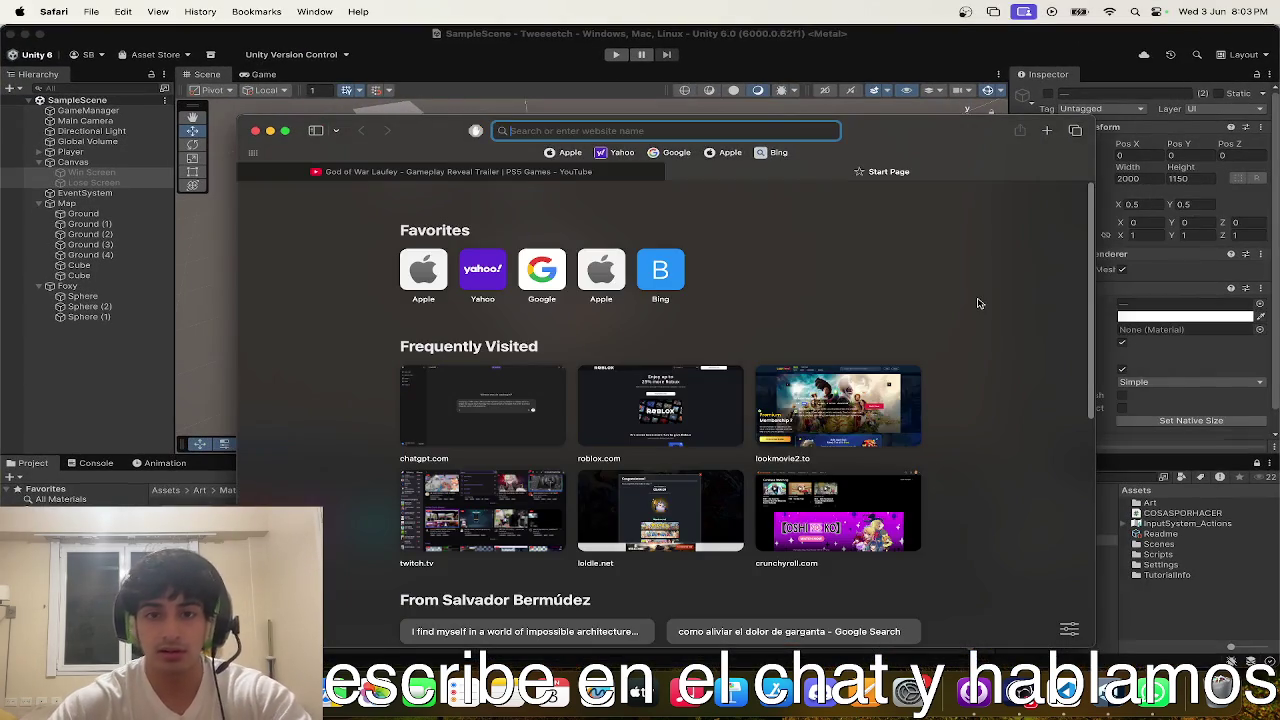
text(how to do po)
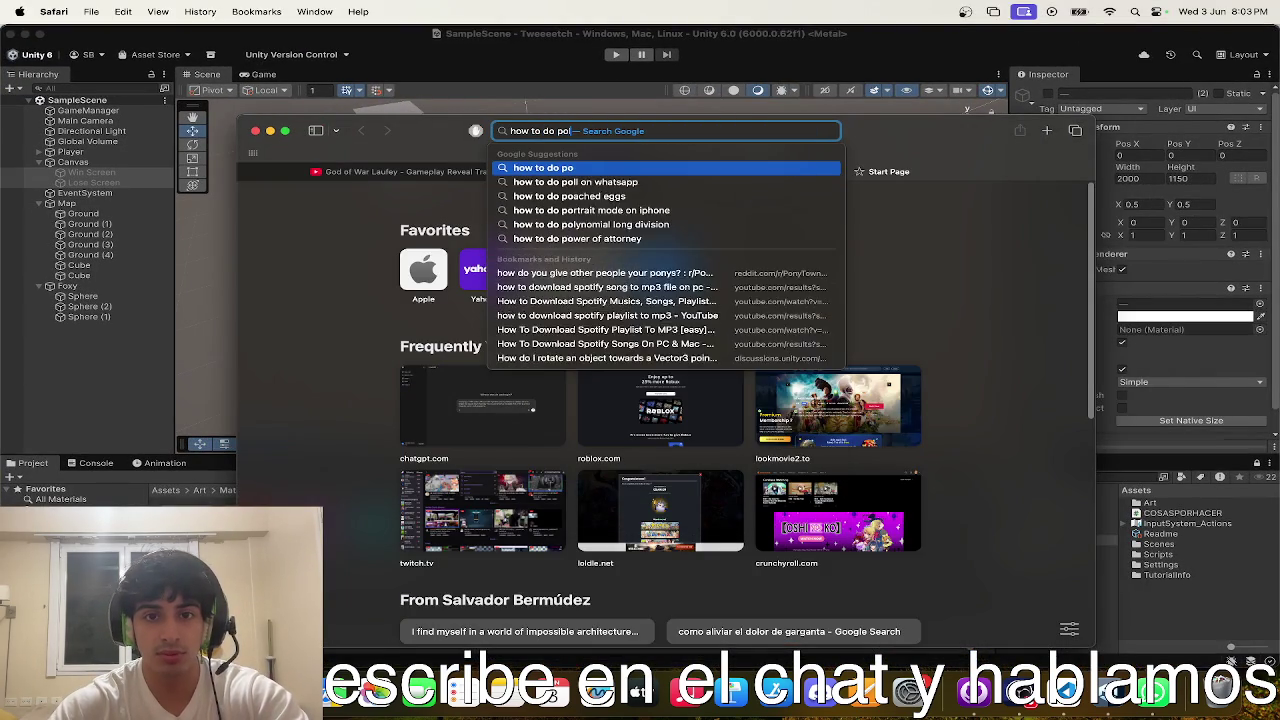
text(lls twitch)
key(Return)
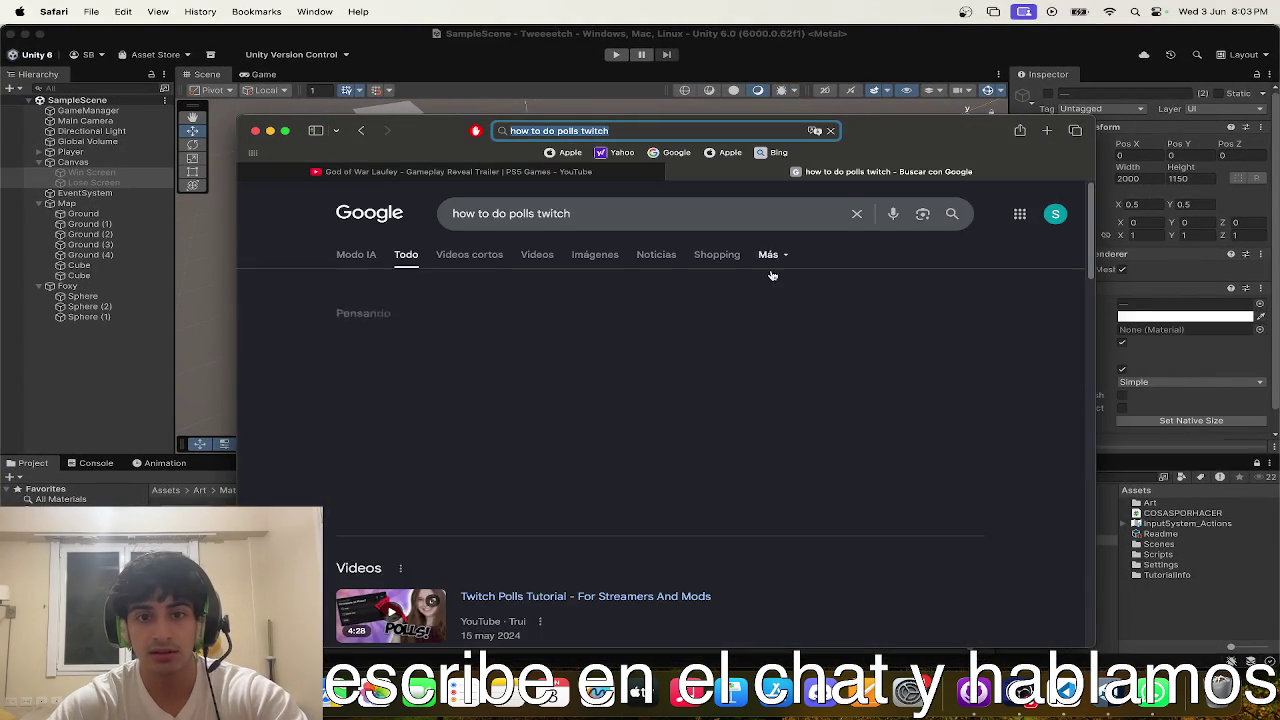
scroll(770, 275, down, 1)
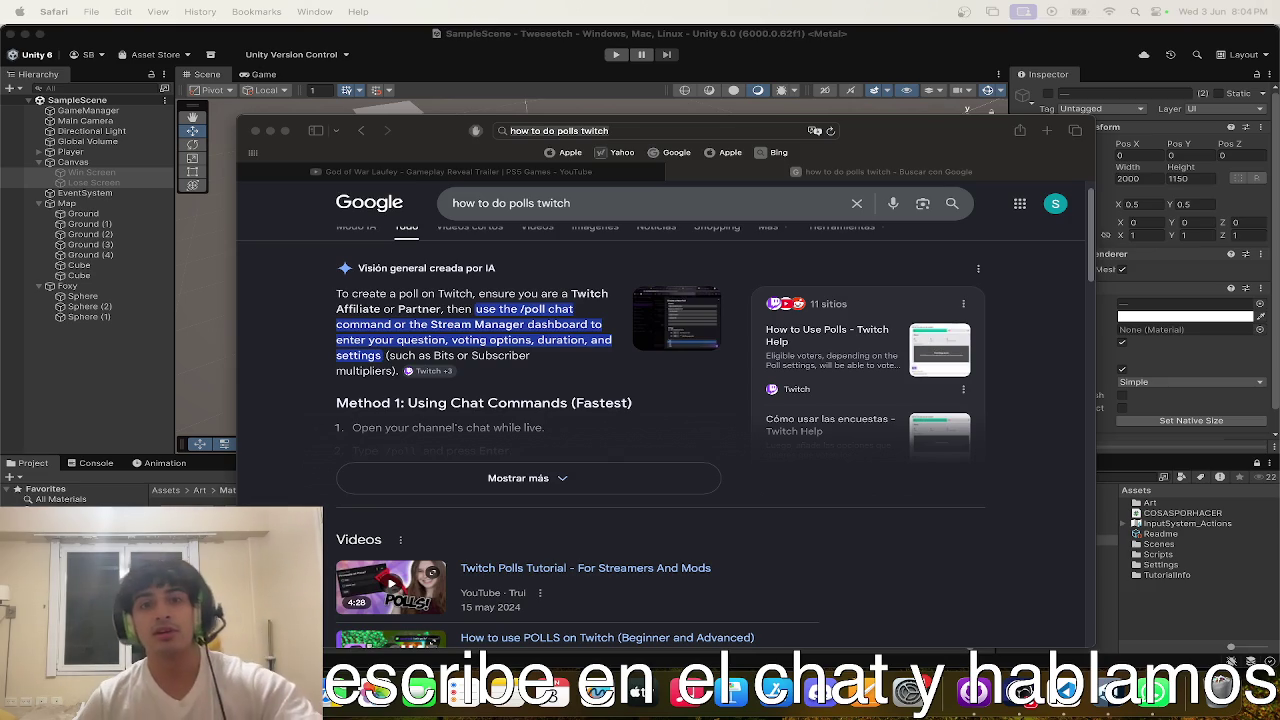
- Expand the AI overview with 'Mostrar más' and read through the poll-creation methods
click(610, 217)
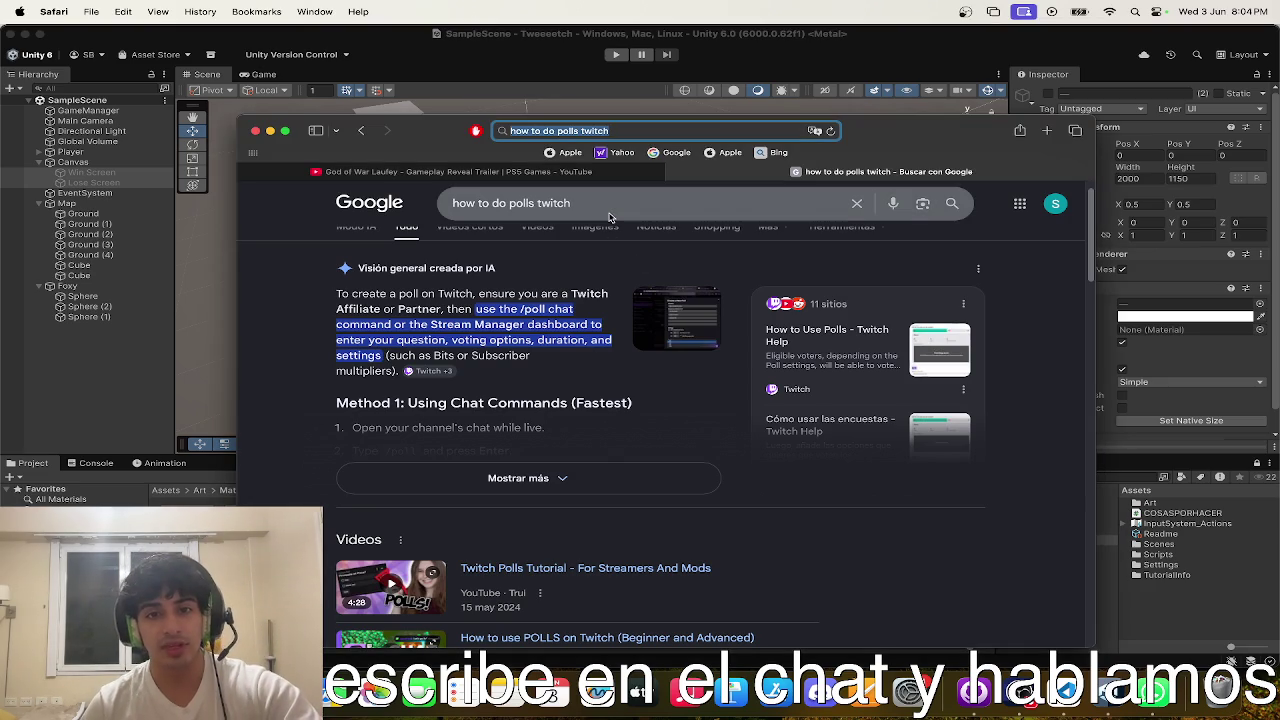
scroll(600, 212, up, 1)
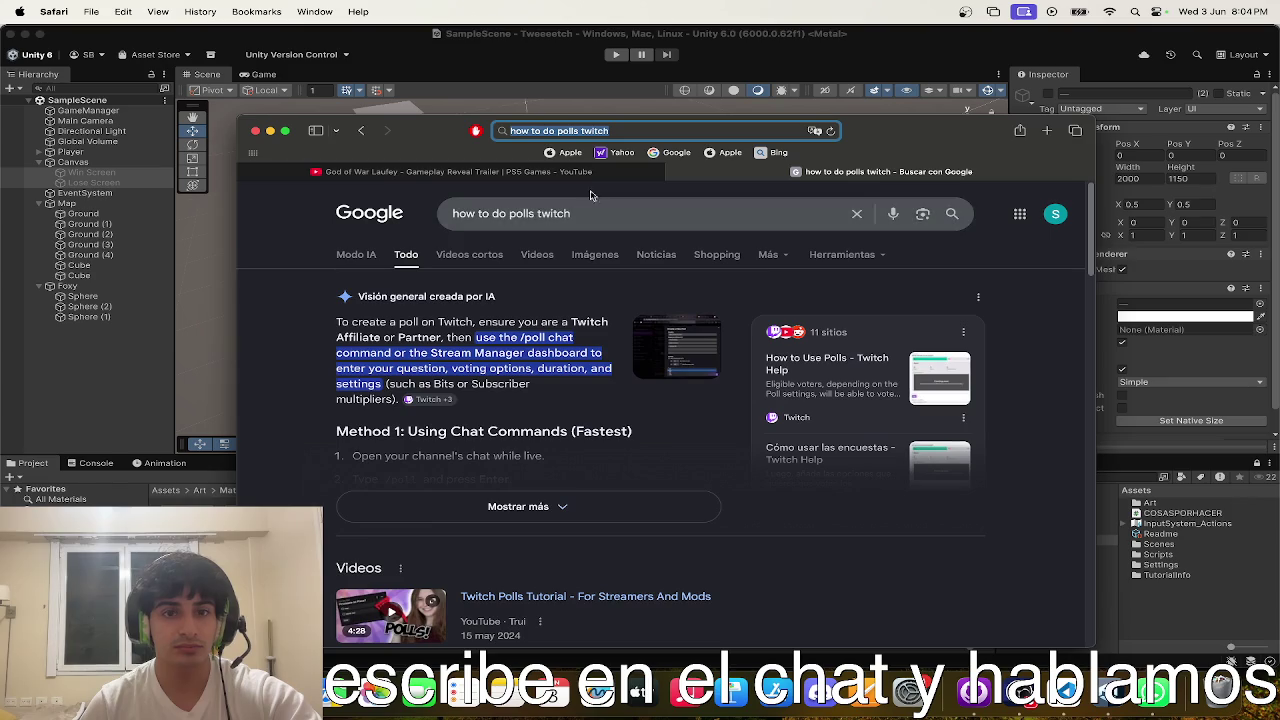
click(572, 506)
scroll(568, 434, down, 1)
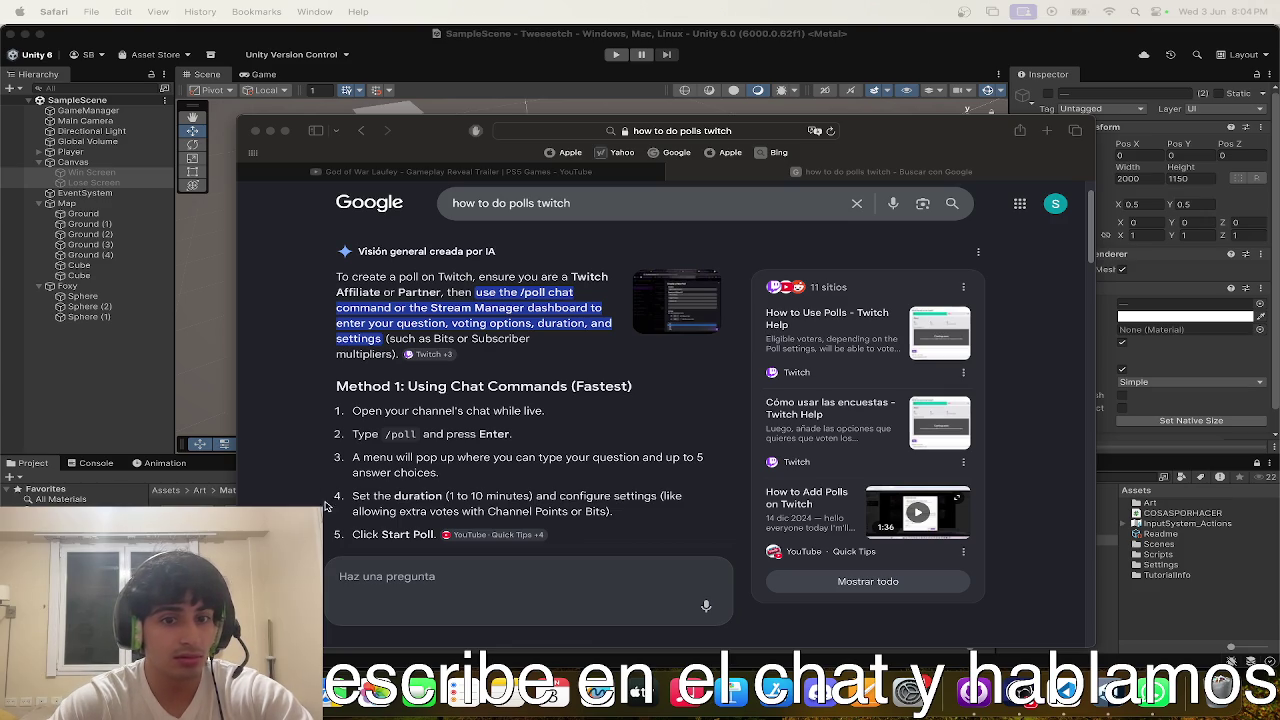
scroll(476, 442, down, 3)
scroll(476, 442, down, 1)
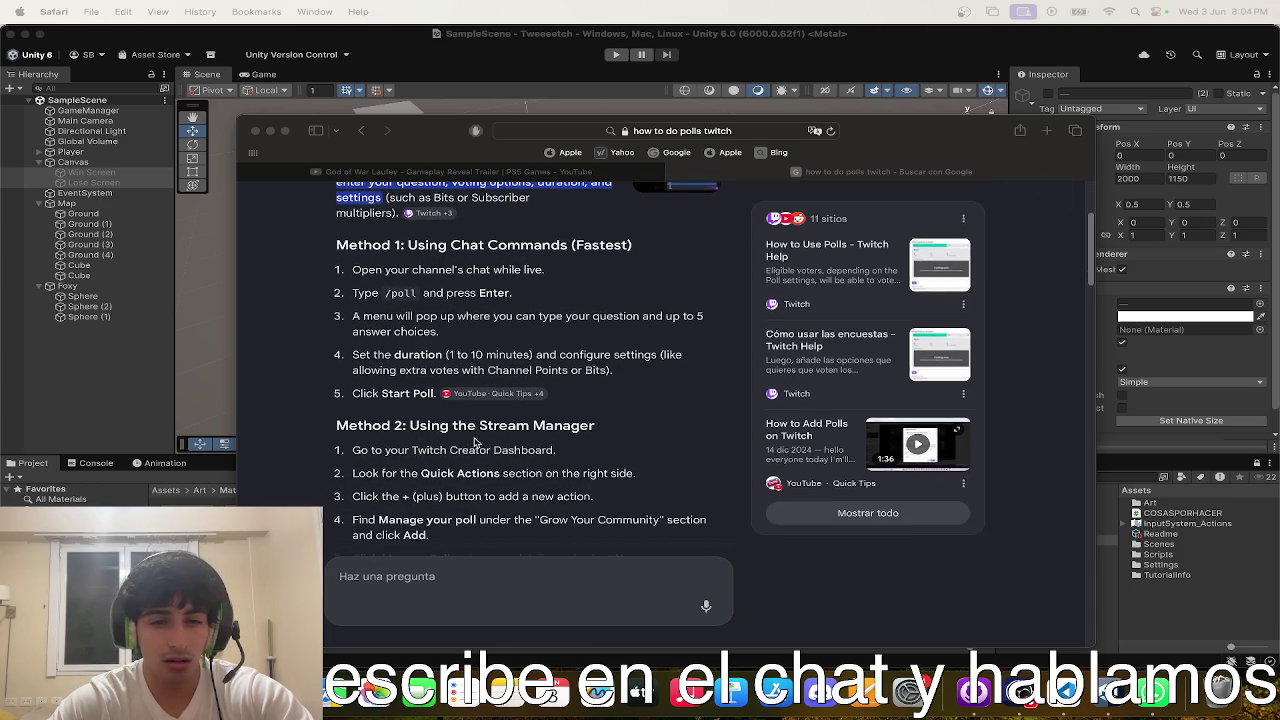
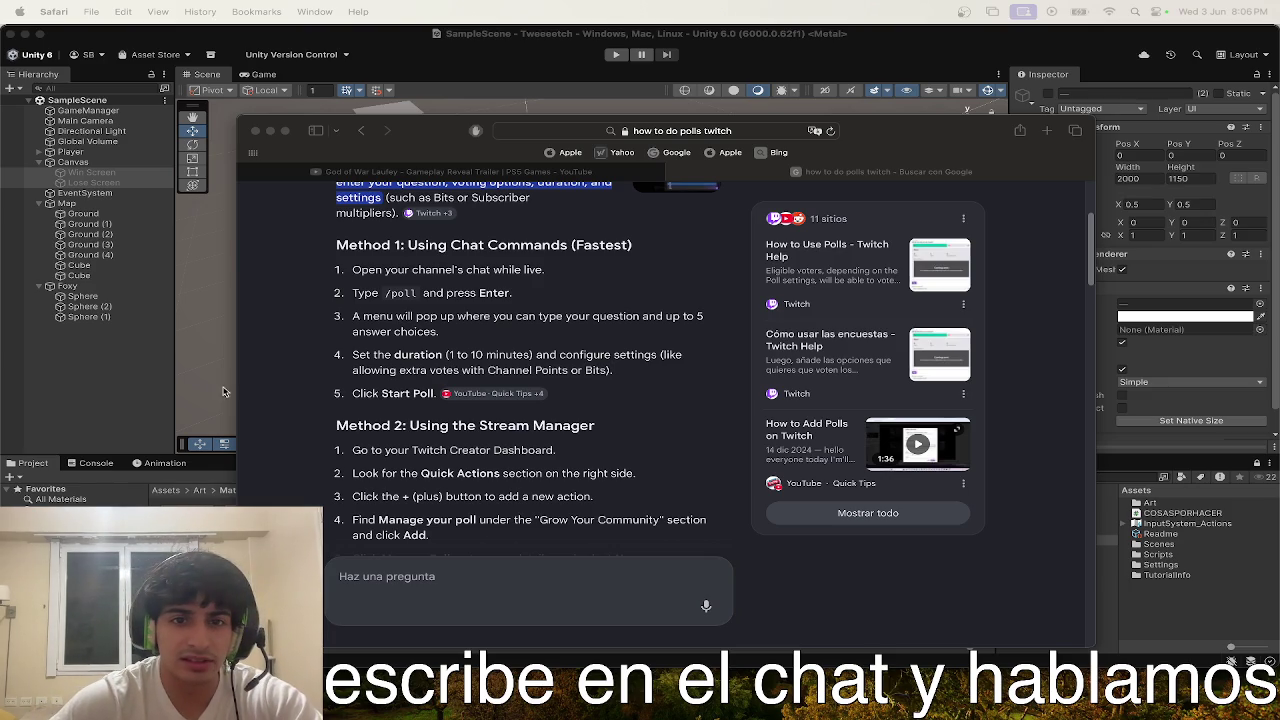
- Close the Twitch polls Google results tab in Safari and bring the Unity editor forward
scroll(378, 312, up, 5)
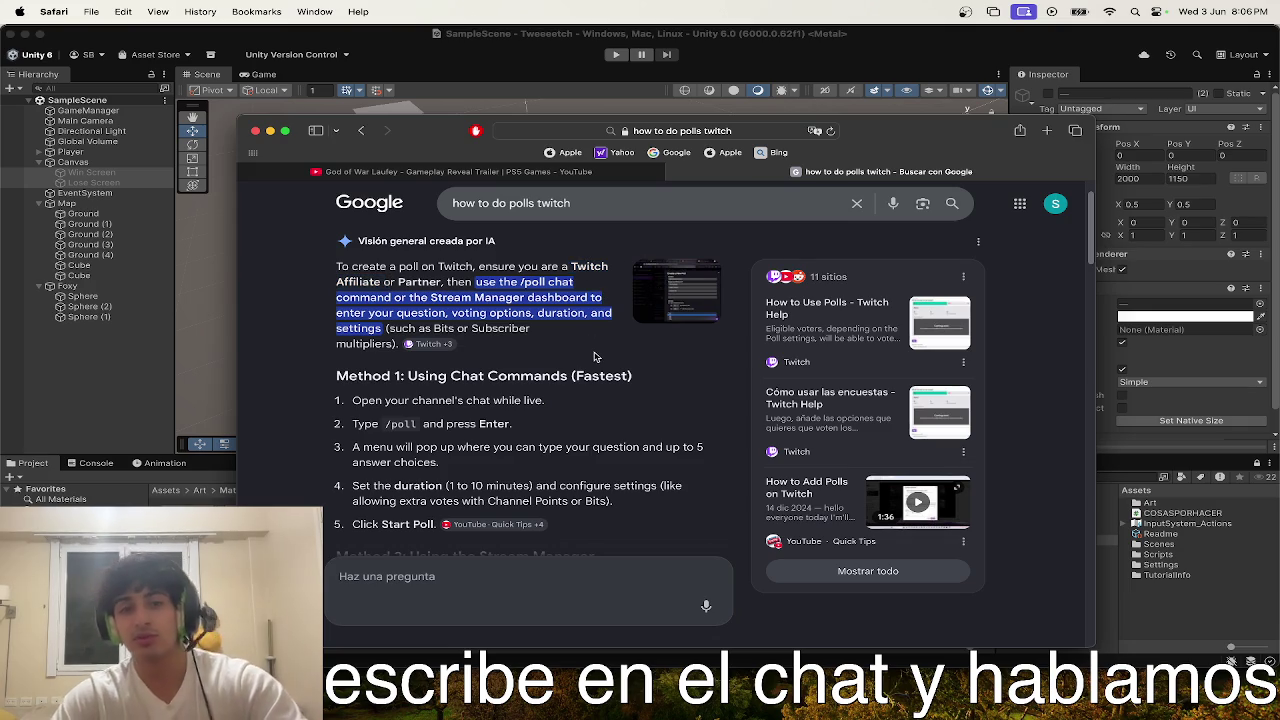
key(super+w)
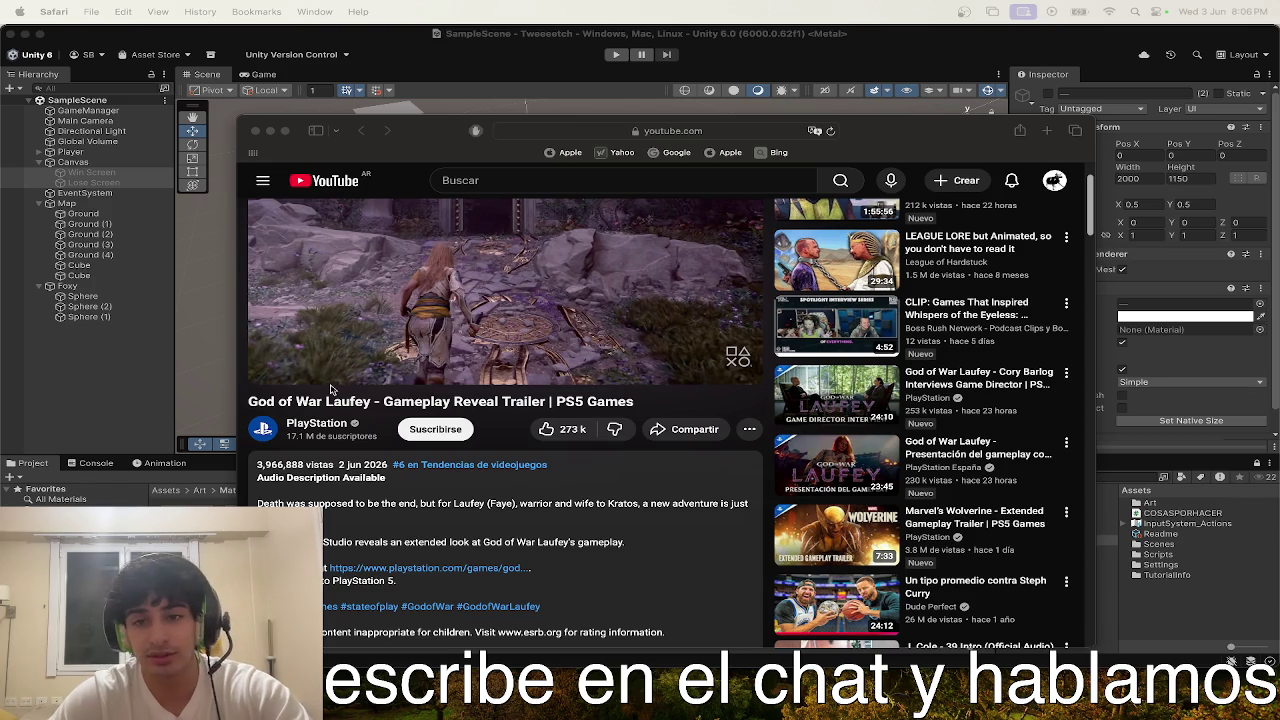
click(858, 132)
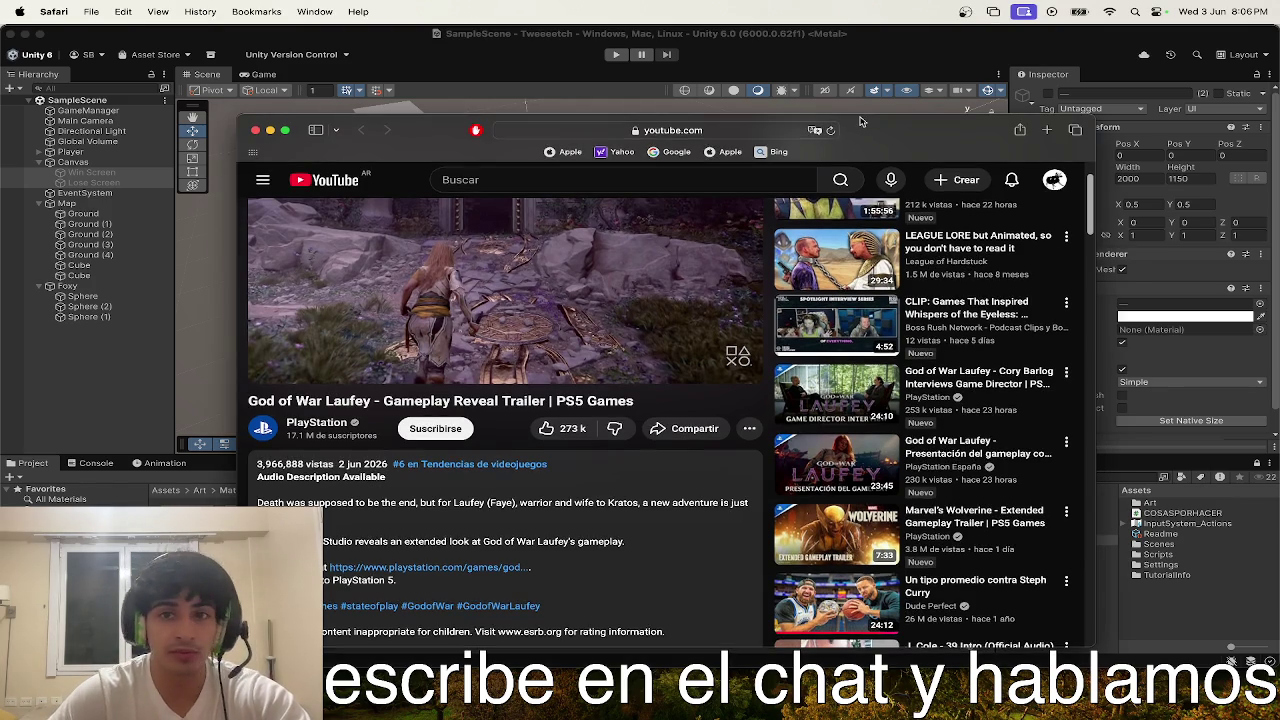
click(895, 101)
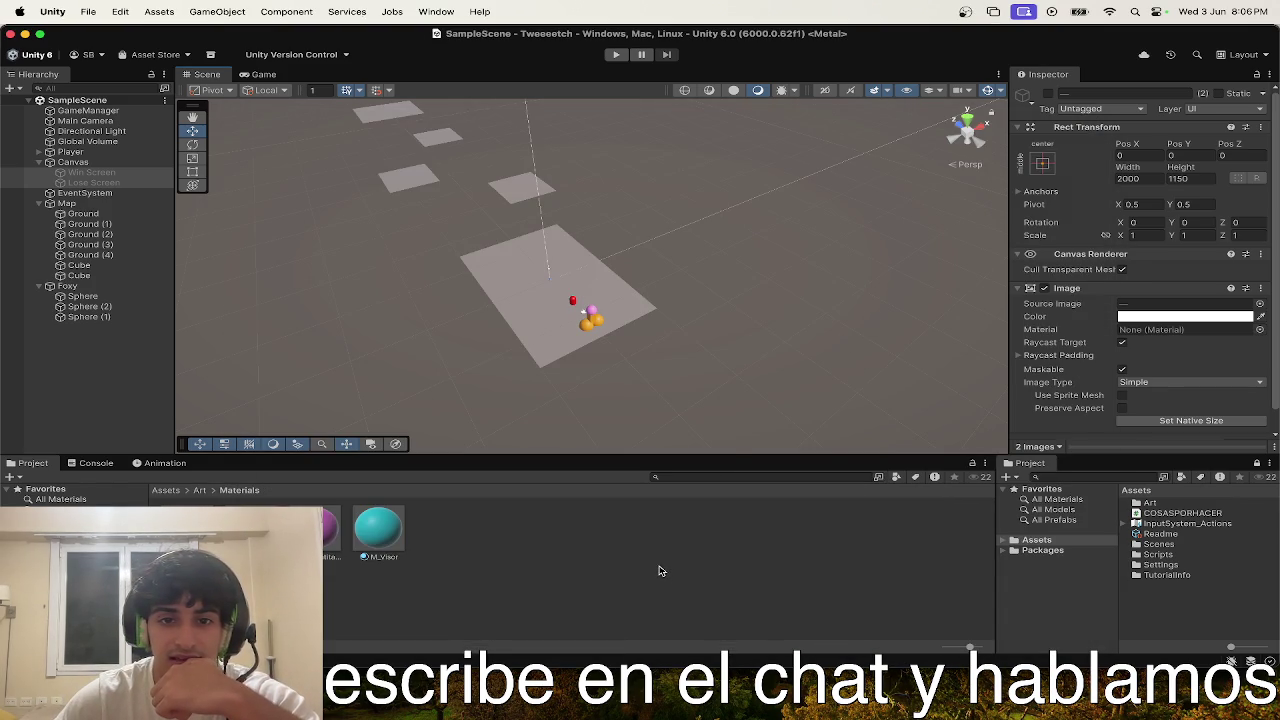
- Create an empty child of Player named Melones
click(477, 320)
mouse_move(477, 320)
mouse_down()
mouse_move(697, 343)
mouse_move(1109, 311)
mouse_move(1253, 221)
mouse_move(820, 320)
mouse_up()
click(90, 152)
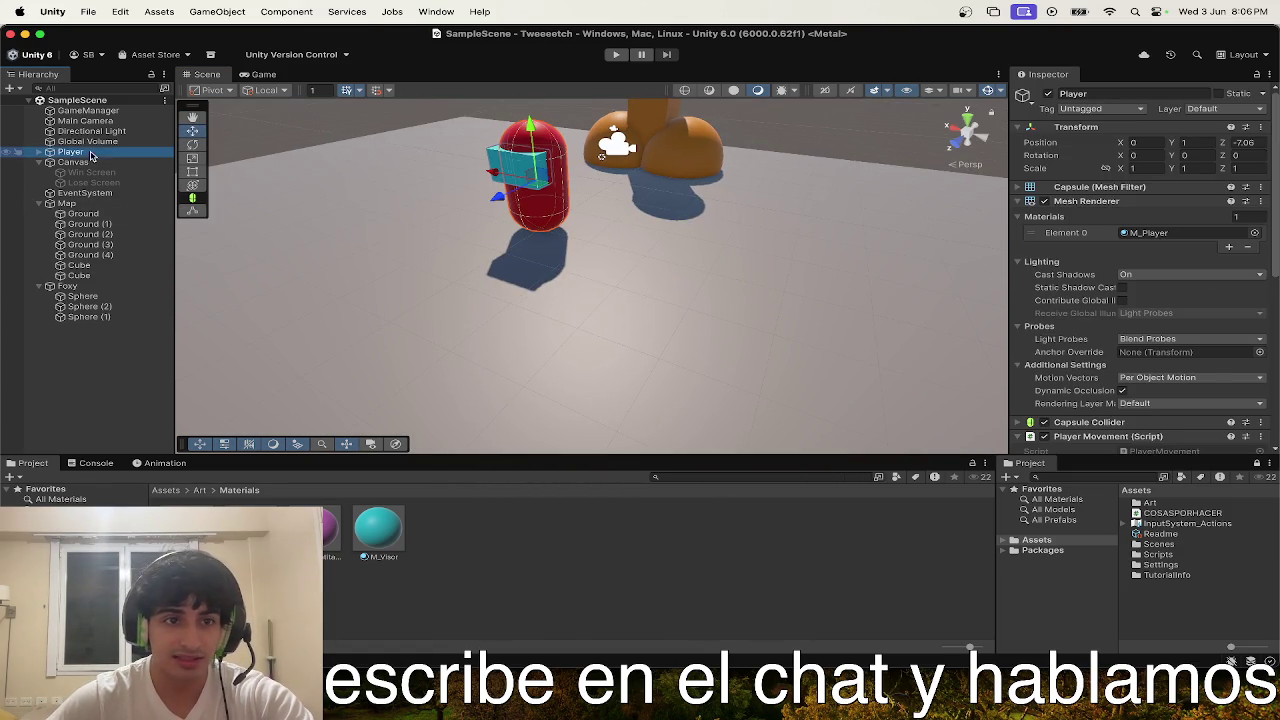
right_click(50, 153)
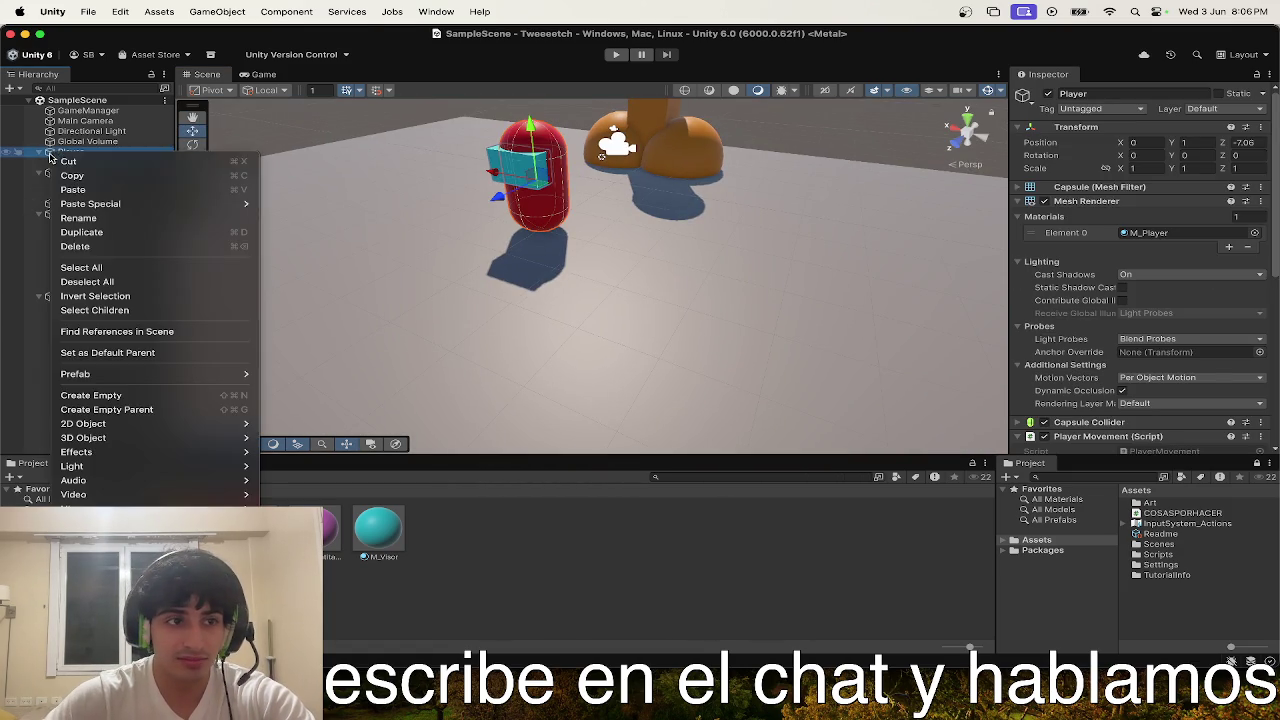
click(77, 395)
text(Melone)
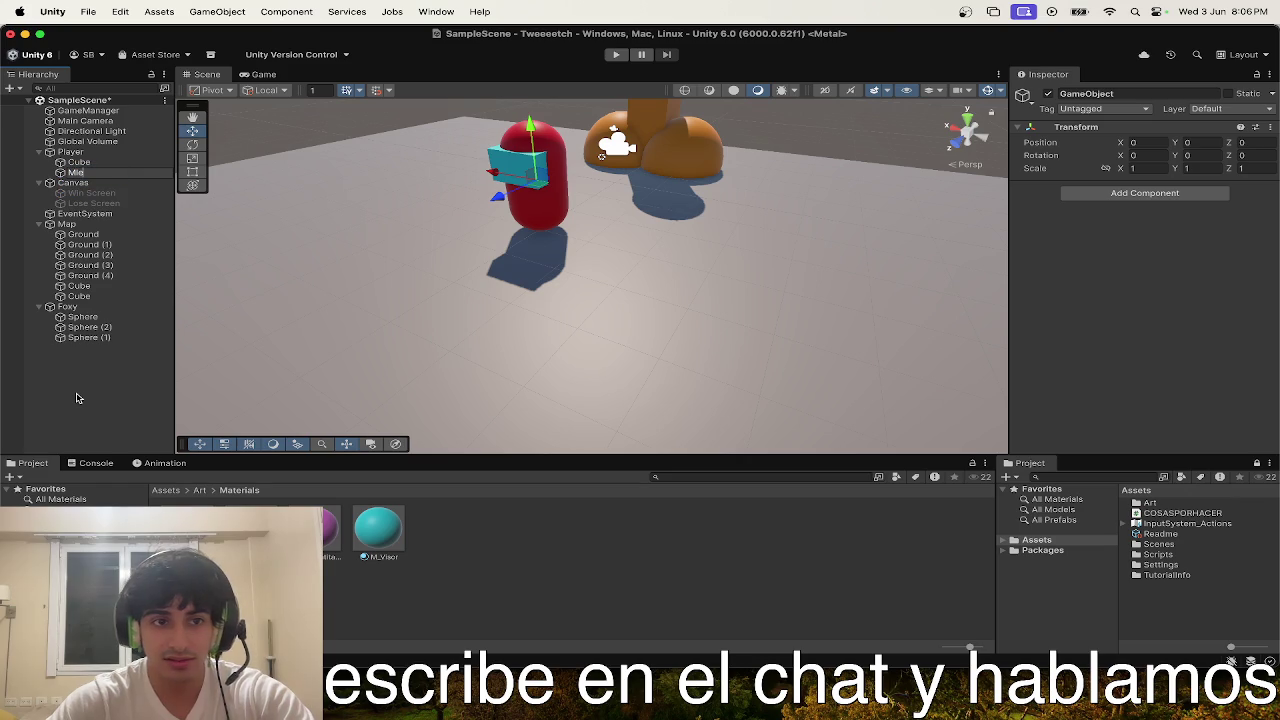
text(s)
key(Return)
- Add a 3D Sphere as a child of Melones
mouse_move(641, 264)
mouse_down()
mouse_move(519, 281)
mouse_move(882, 249)
mouse_up()
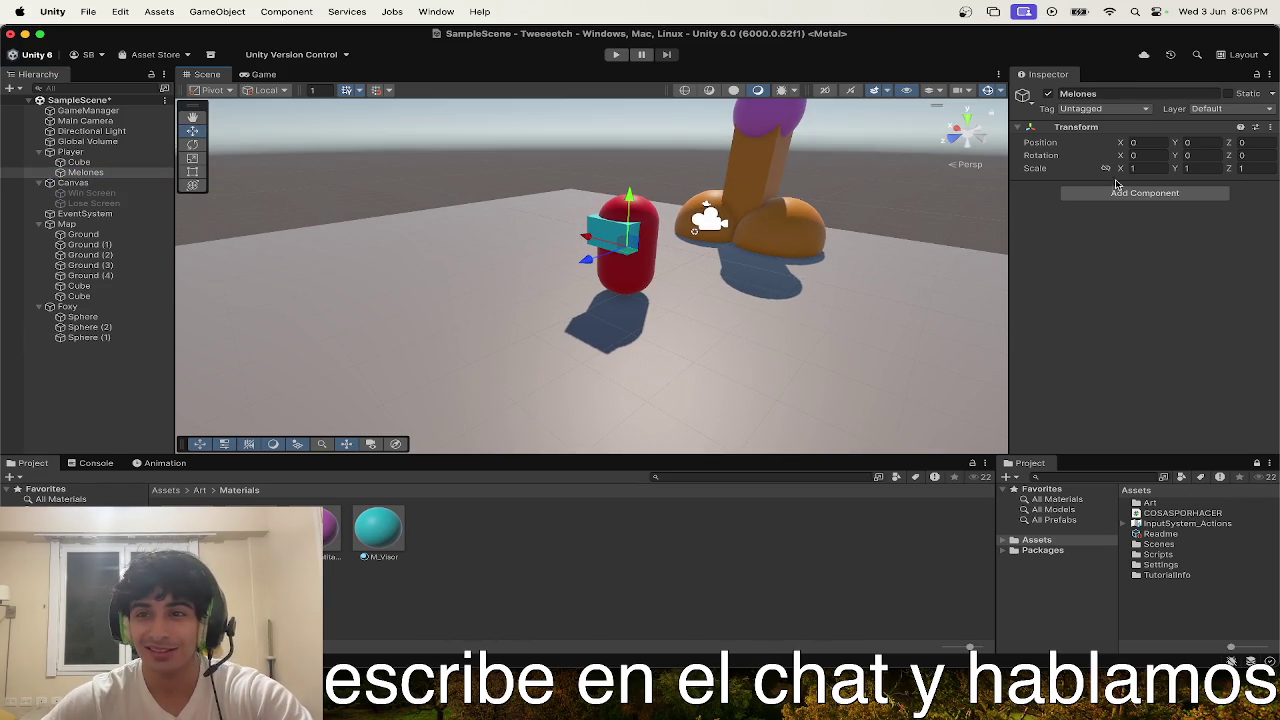
click(1145, 193)
click(75, 183)
right_click(90, 178)
click(74, 176)
right_click(76, 172)
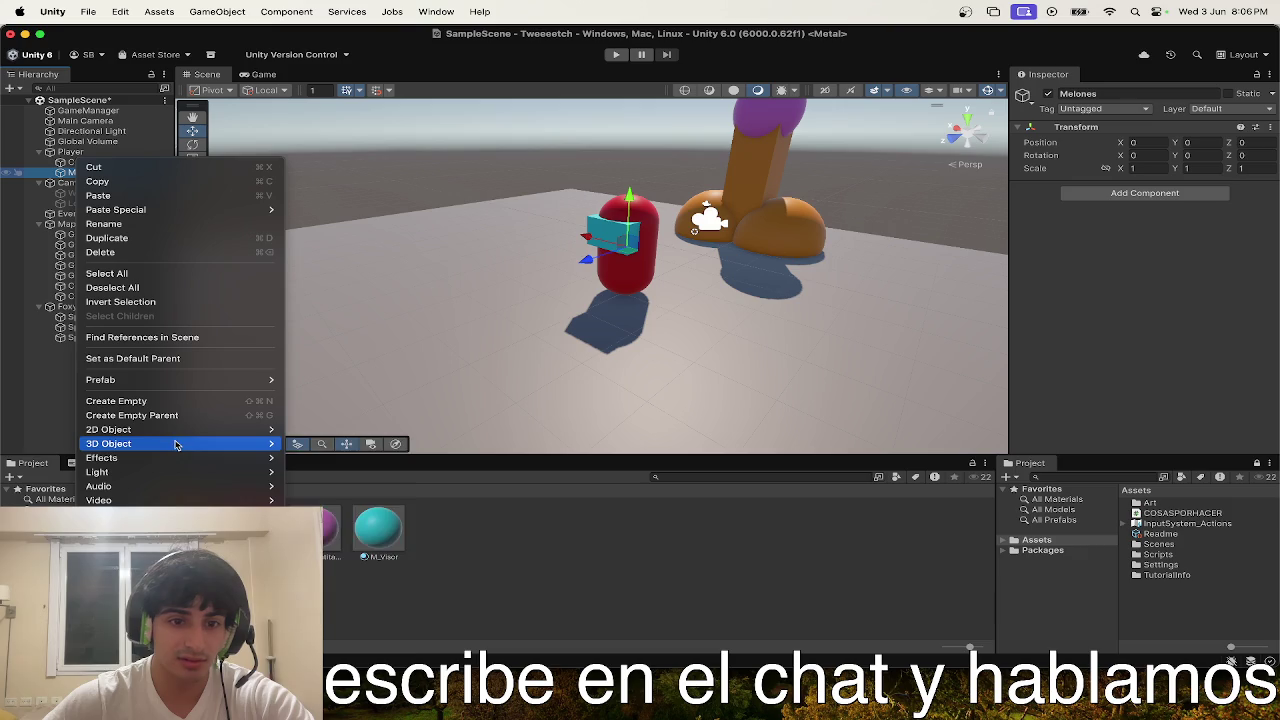
mouse_move(177, 445)
click(313, 458)
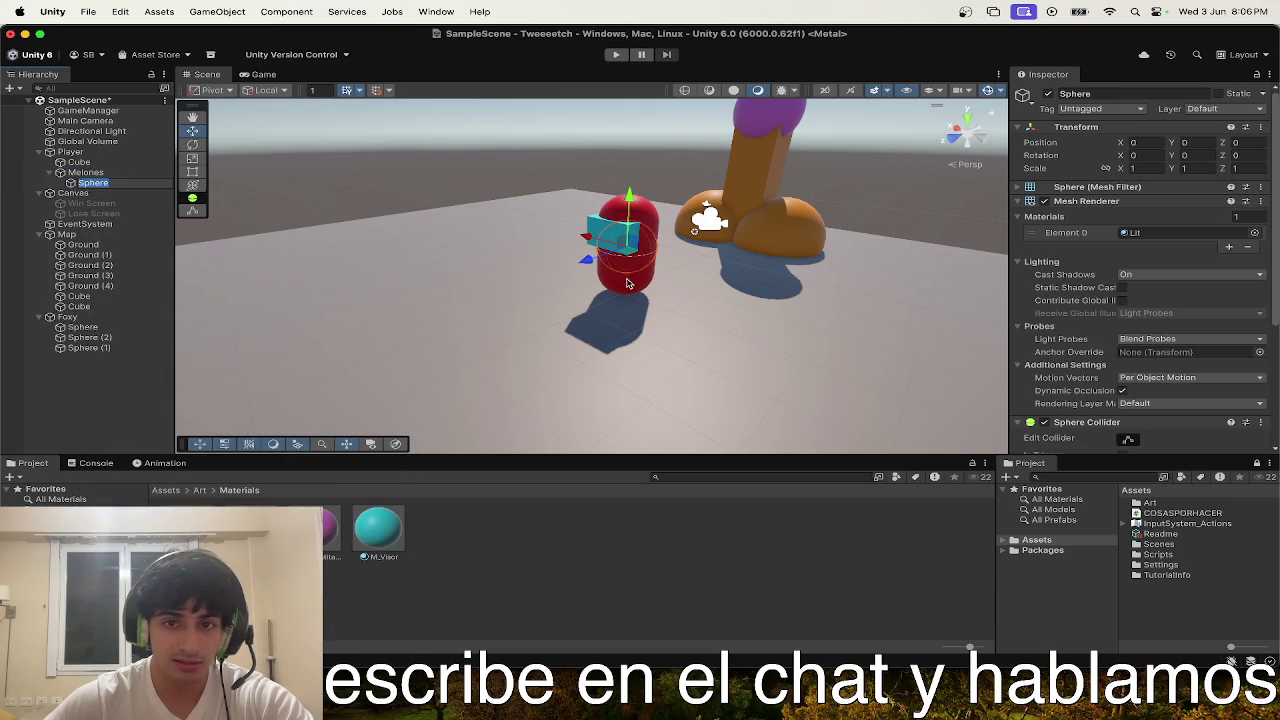
- Move the sphere out of the player capsule and set its X position to -0.3
key(f)
mouse_move(618, 212)
mouse_down()
mouse_move(602, 238)
mouse_move(640, 234)
mouse_up()
drag(641, 176, 622, 220)
mouse_move(622, 220)
mouse_down()
mouse_move(678, 240)
mouse_move(811, 229)
mouse_move(766, 224)
mouse_up()
click(1140, 143)
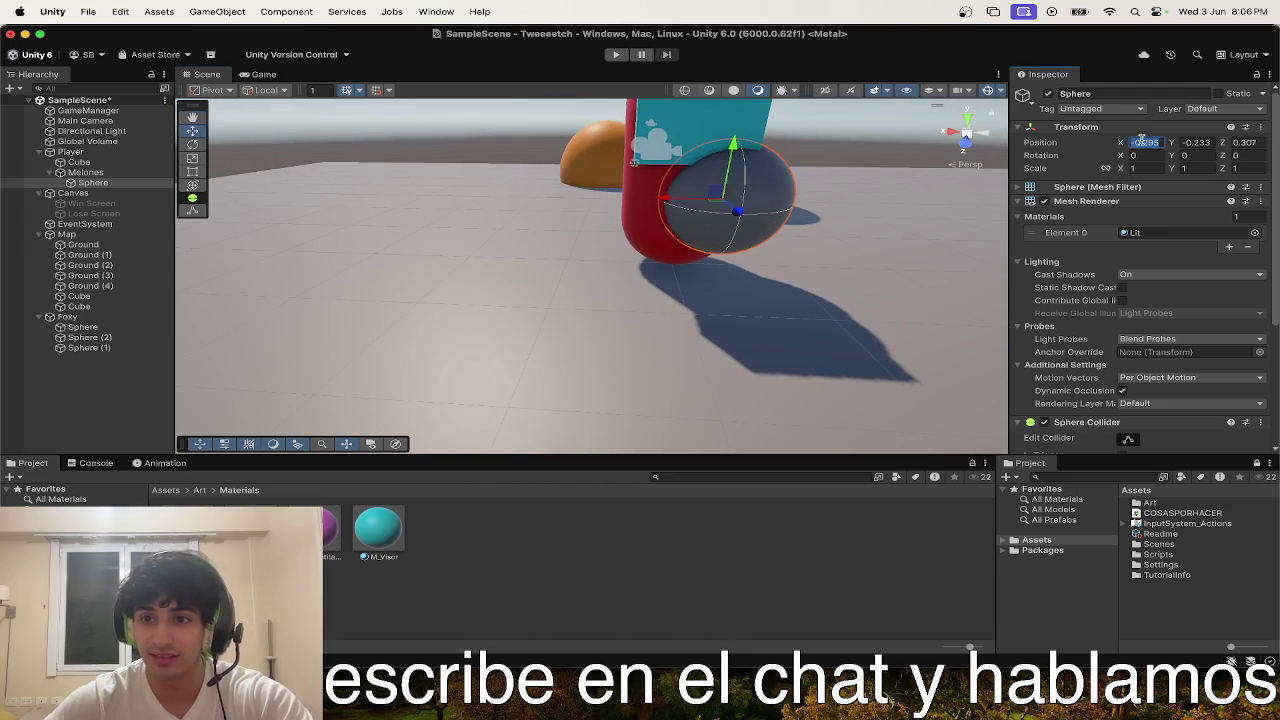
text(-0.2)
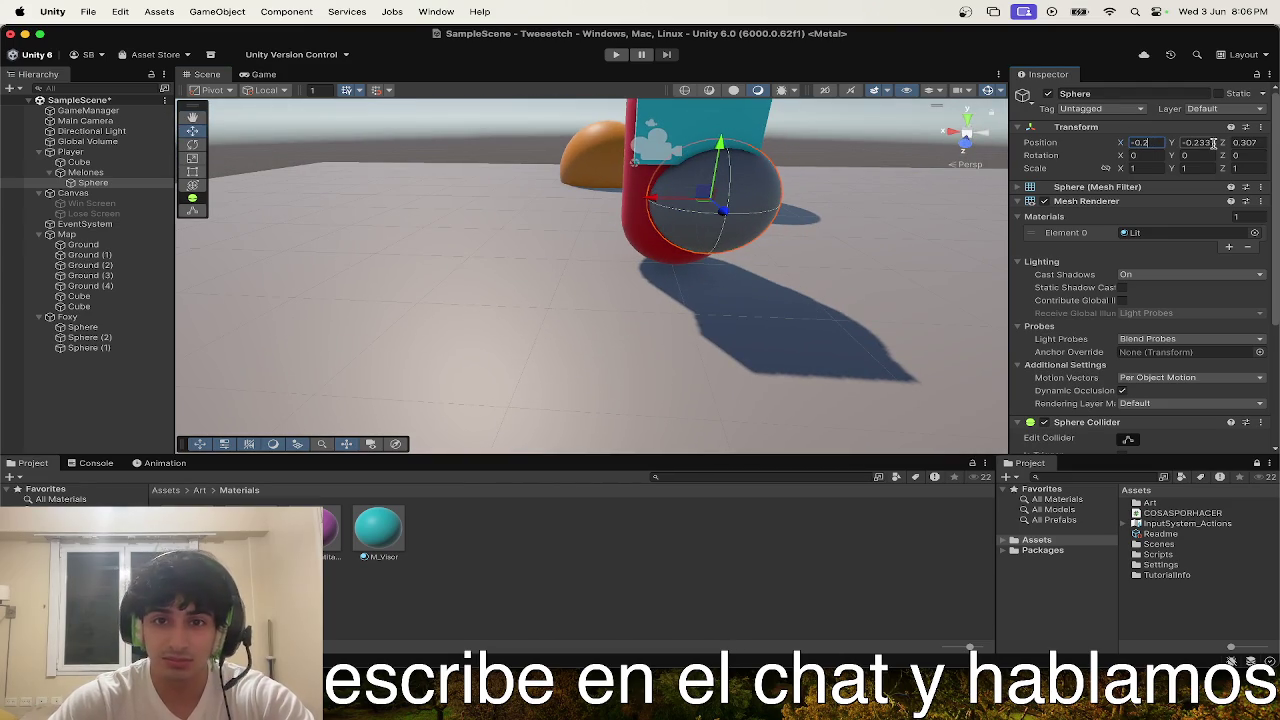
key(BackSpace)
text(3)
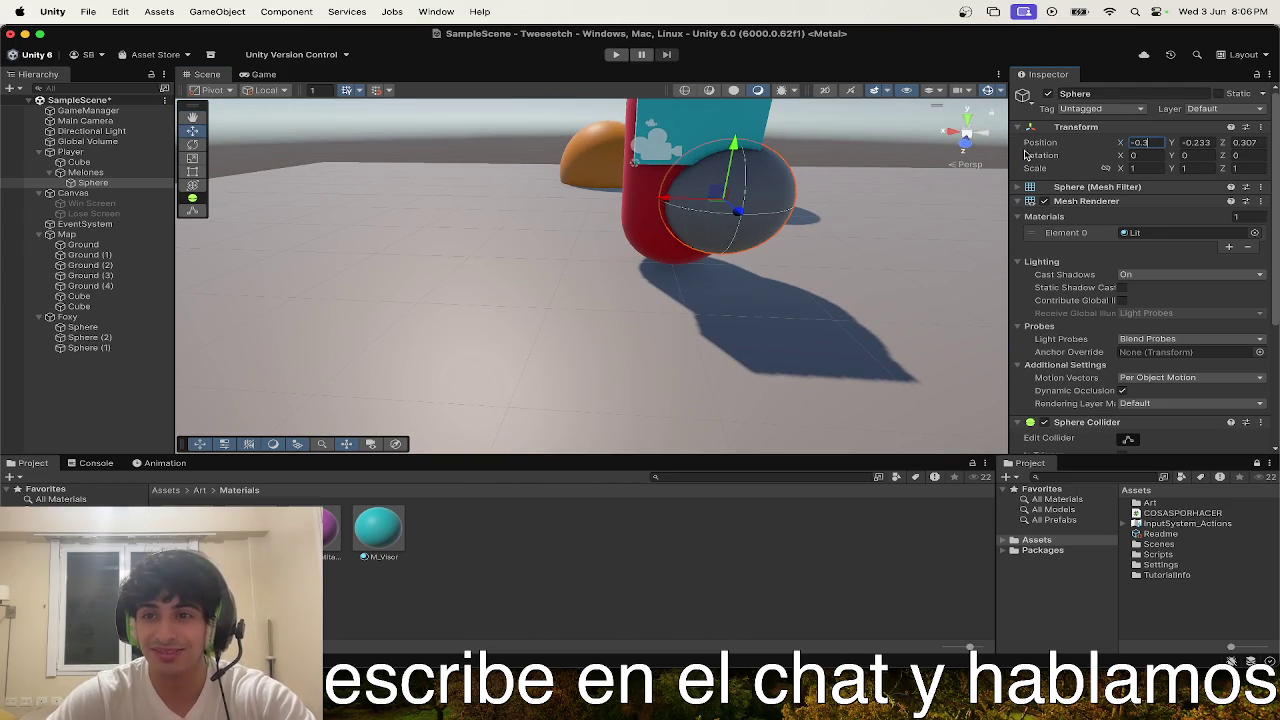
- Try smaller uniform scale values (0.73, 0.6) on the sphere
click(1130, 168)
text(0.76)
key(BackSpace)
text(3)
drag(1131, 168, 1170, 168)
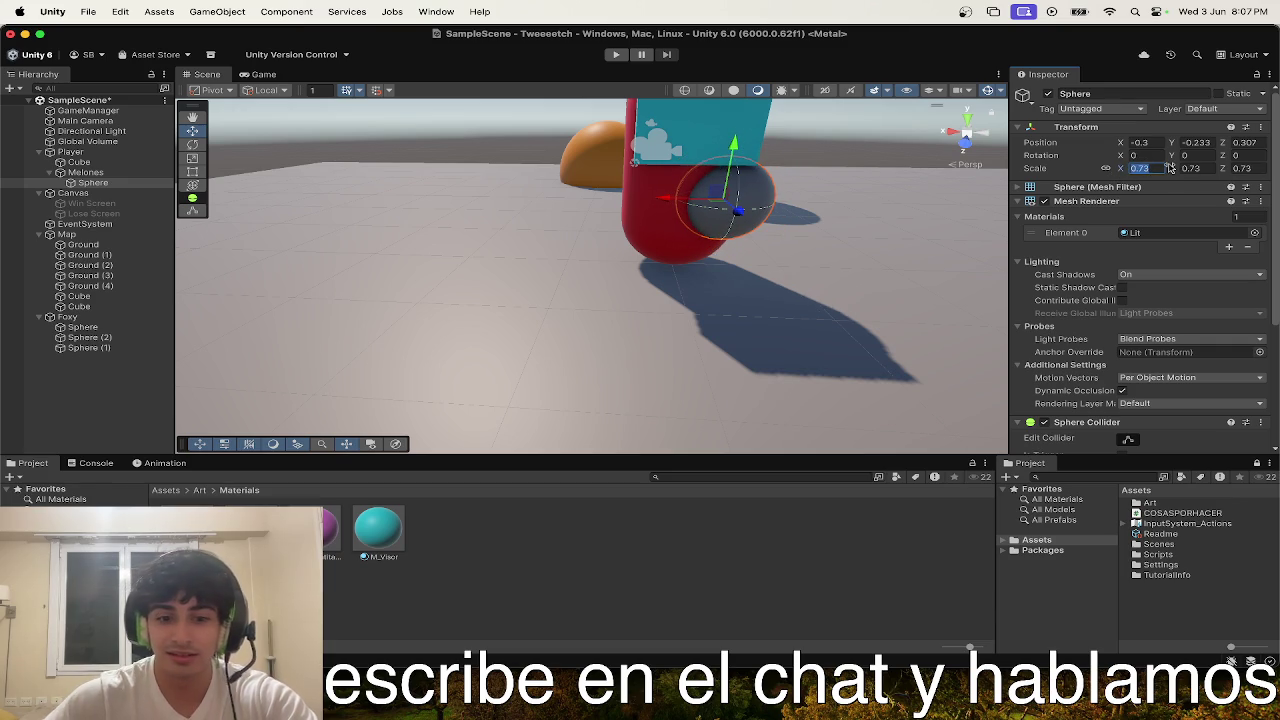
text(0.6)
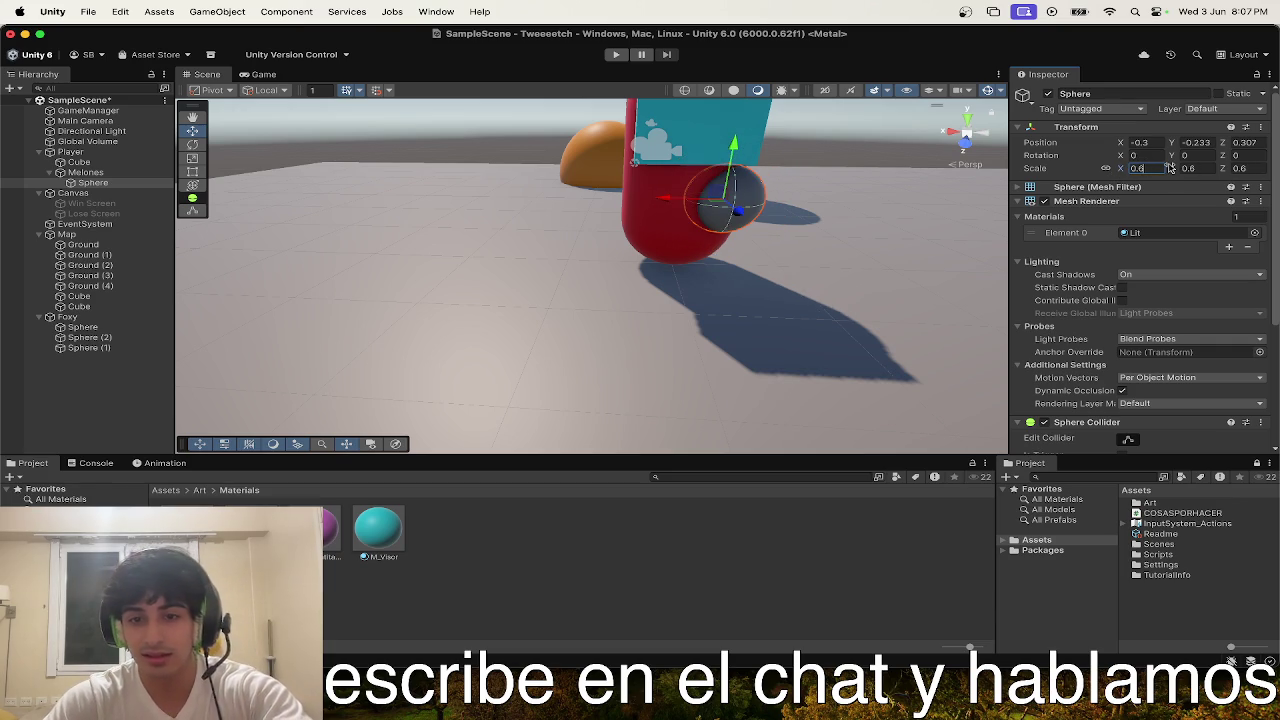
key(BackSpace)
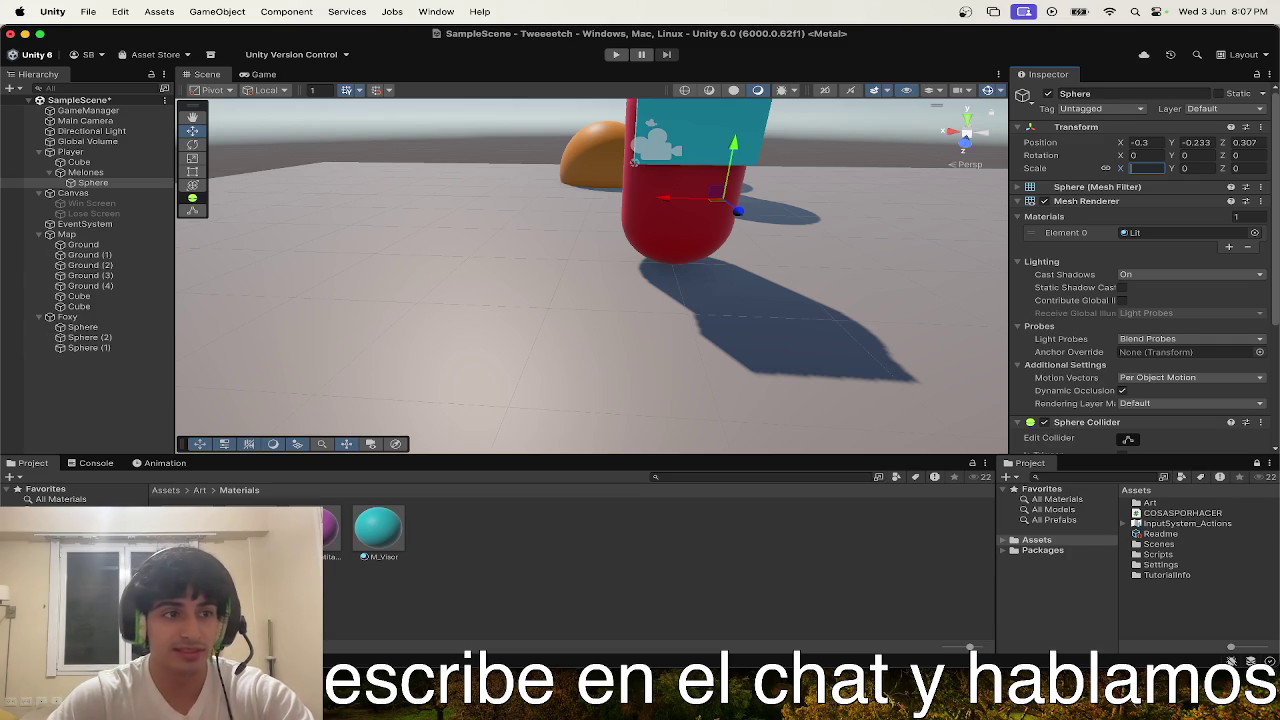
key(Return)
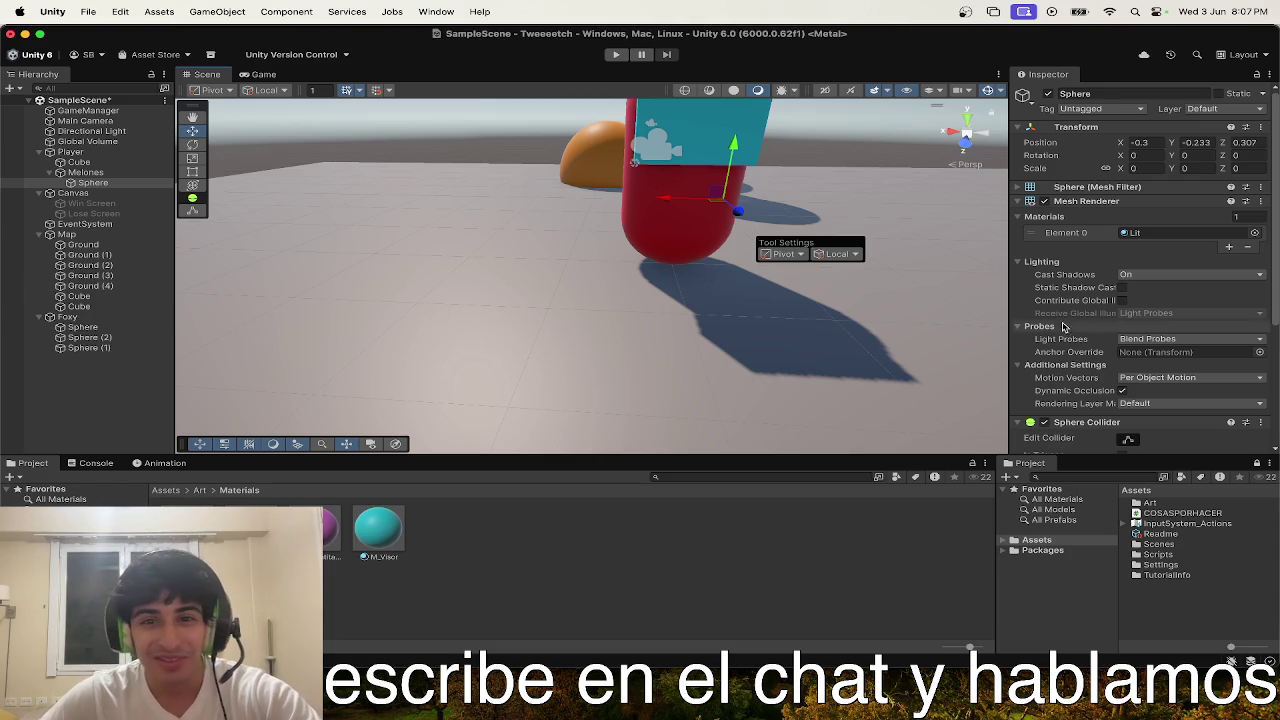
- Reselect the shrunken sphere and set its scale to 4 on every axis
click(757, 275)
double_click(88, 183)
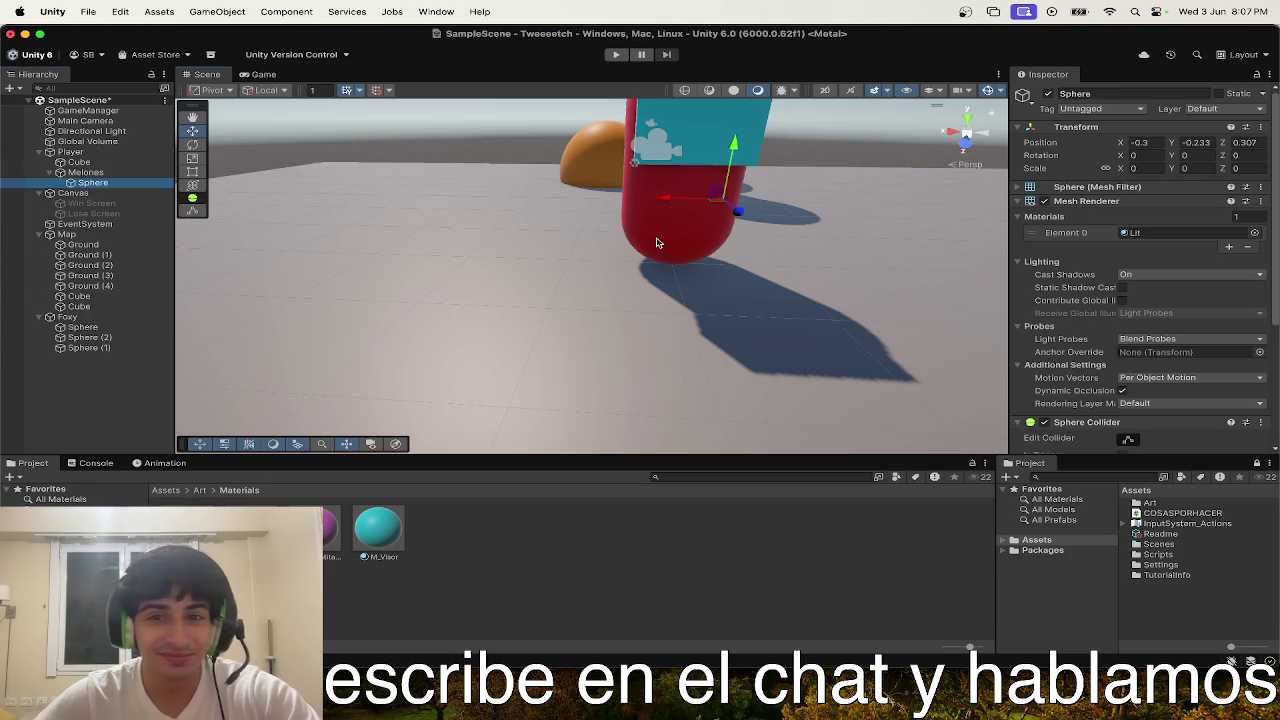
click(1150, 168)
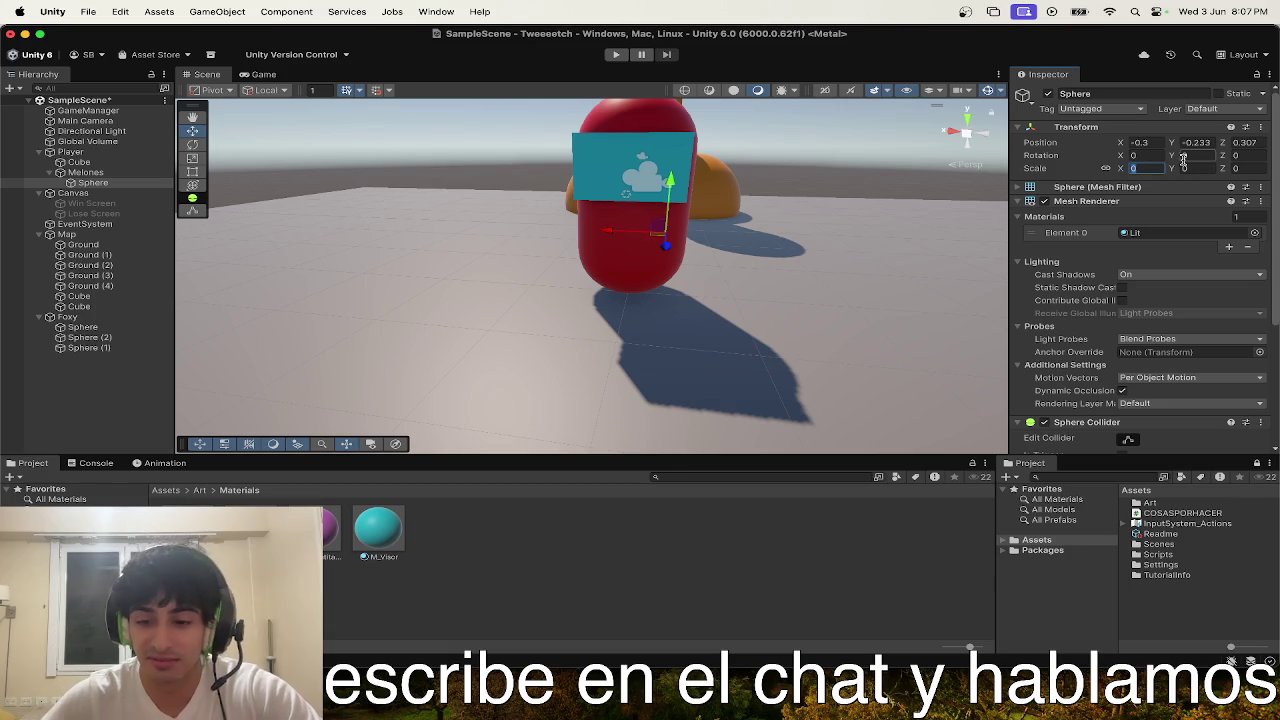
text(0.4)
key(BackSpace)
key(BackSpace)
key(BackSpace)
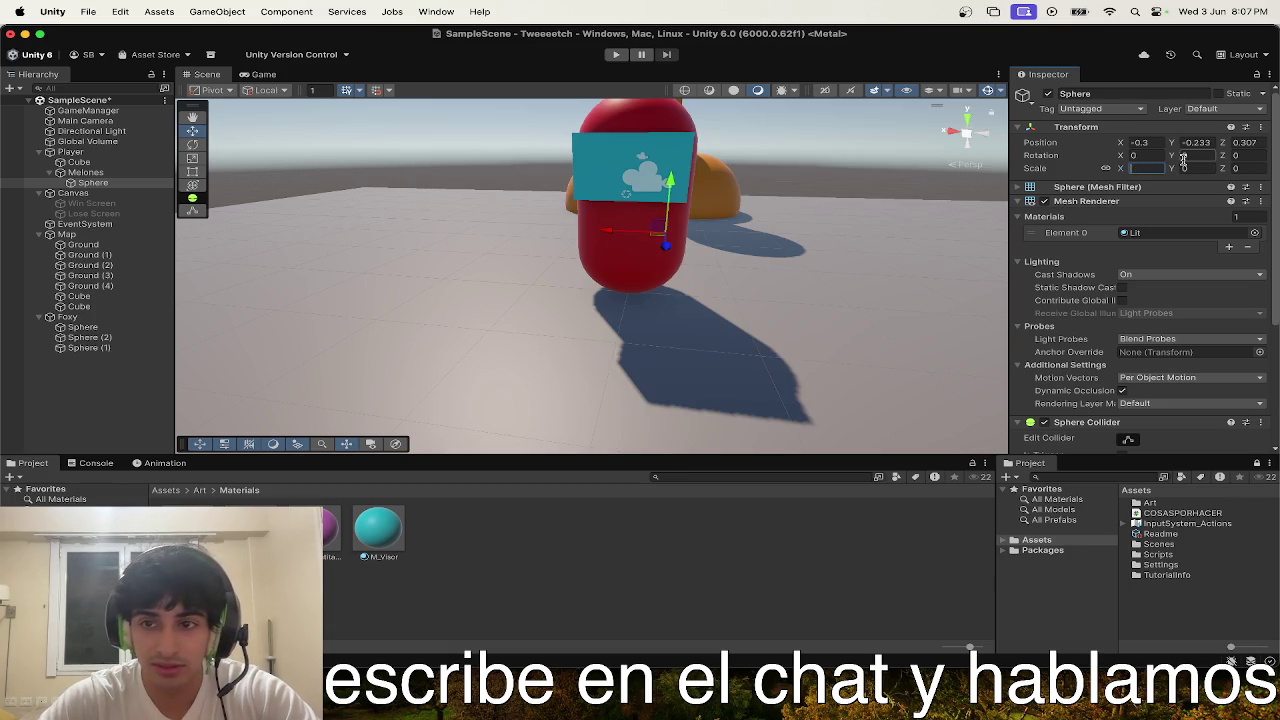
text(4)
key(Return)
key(f)
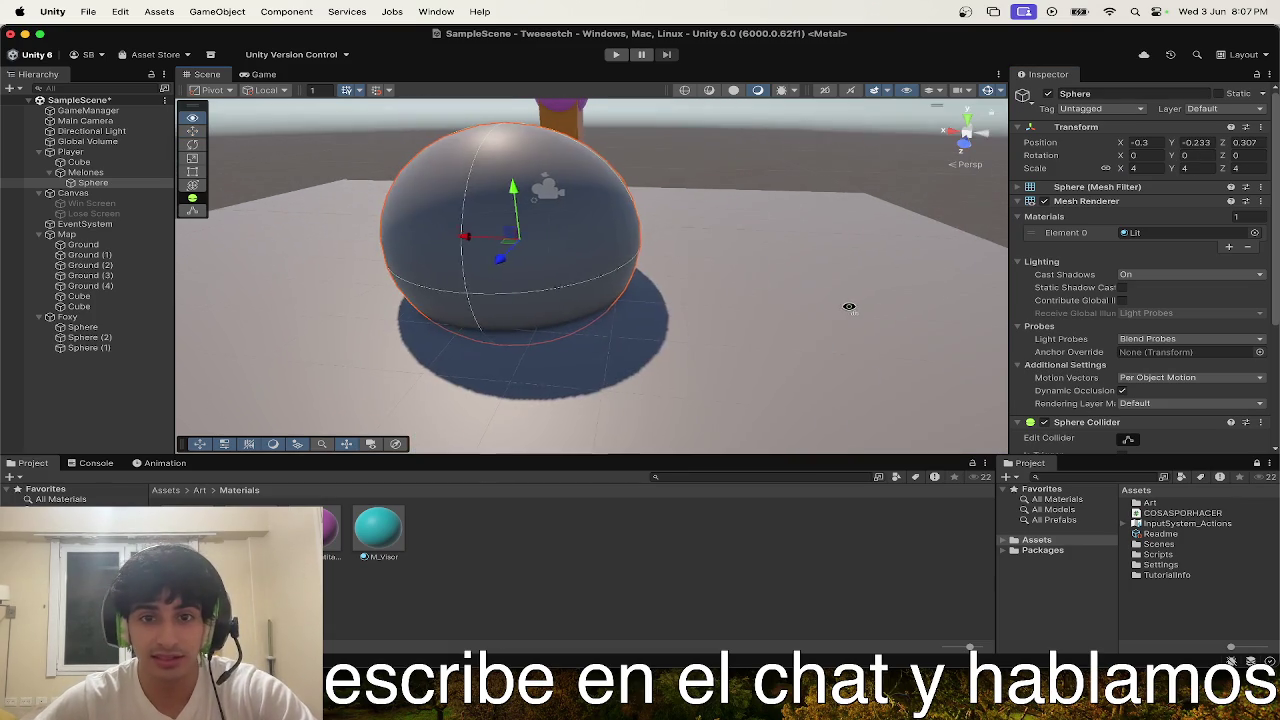
- Duplicate the sphere, shrink both spheres together and center them at X 0
mouse_move(474, 238)
mouse_down()
mouse_move(526, 248)
mouse_move(451, 234)
mouse_move(400, 243)
mouse_move(671, 236)
mouse_move(647, 218)
mouse_up()
key(super+d)
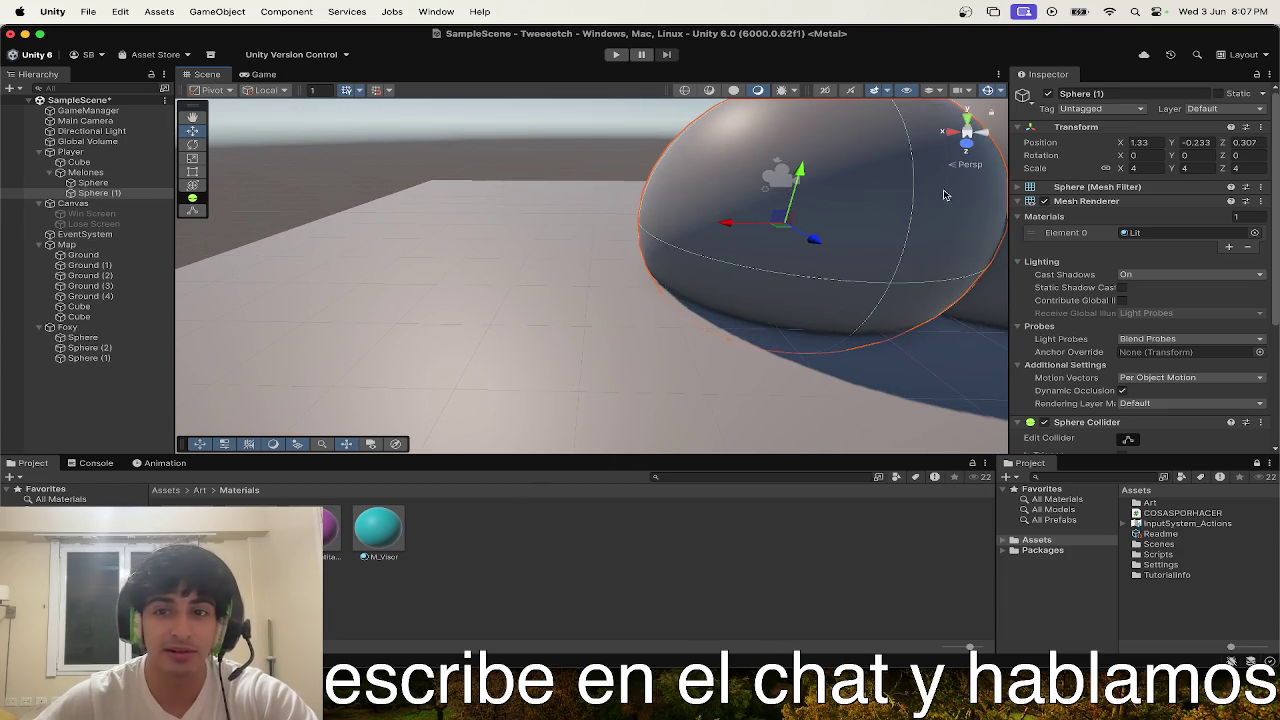
mouse_move(823, 280)
alt+mouse_down()
mouse_move(886, 317)
mouse_move(537, 191)
alt+mouse_up()
click(290, 185)
key(r)
drag(345, 196, 300, 210)
alt+drag(300, 210, 480, 209)
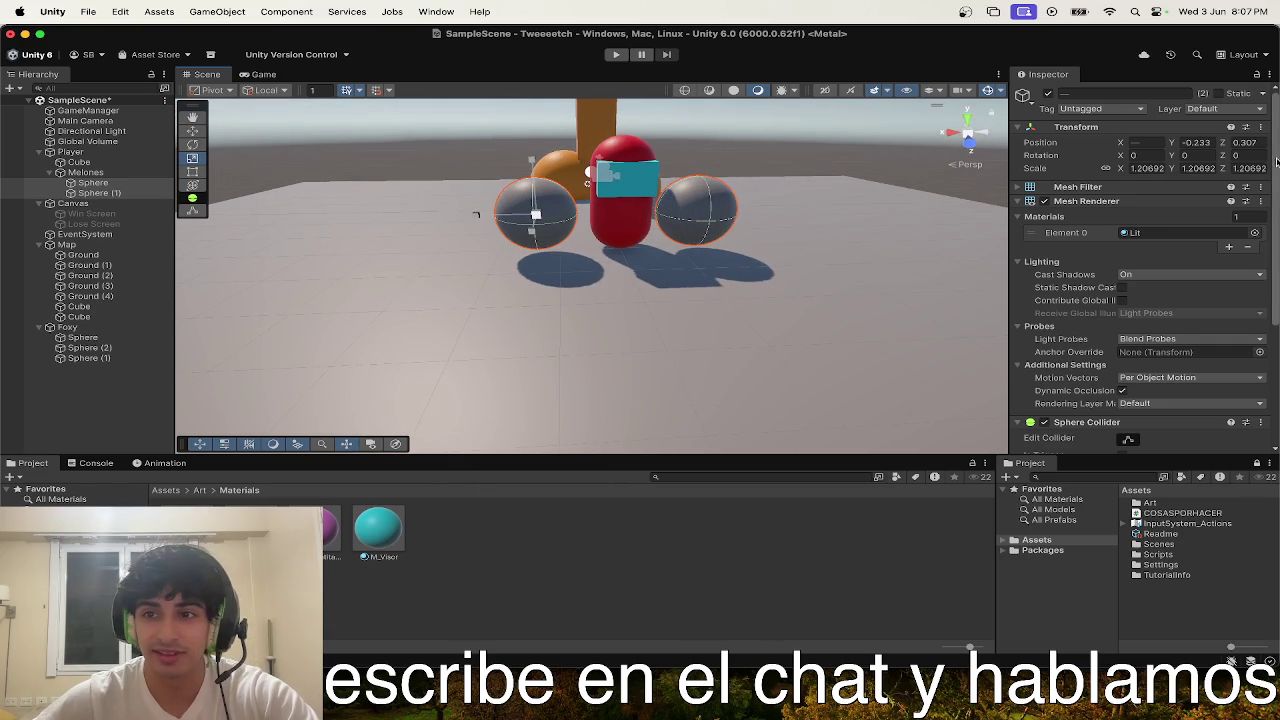
text(0)
key(Return)
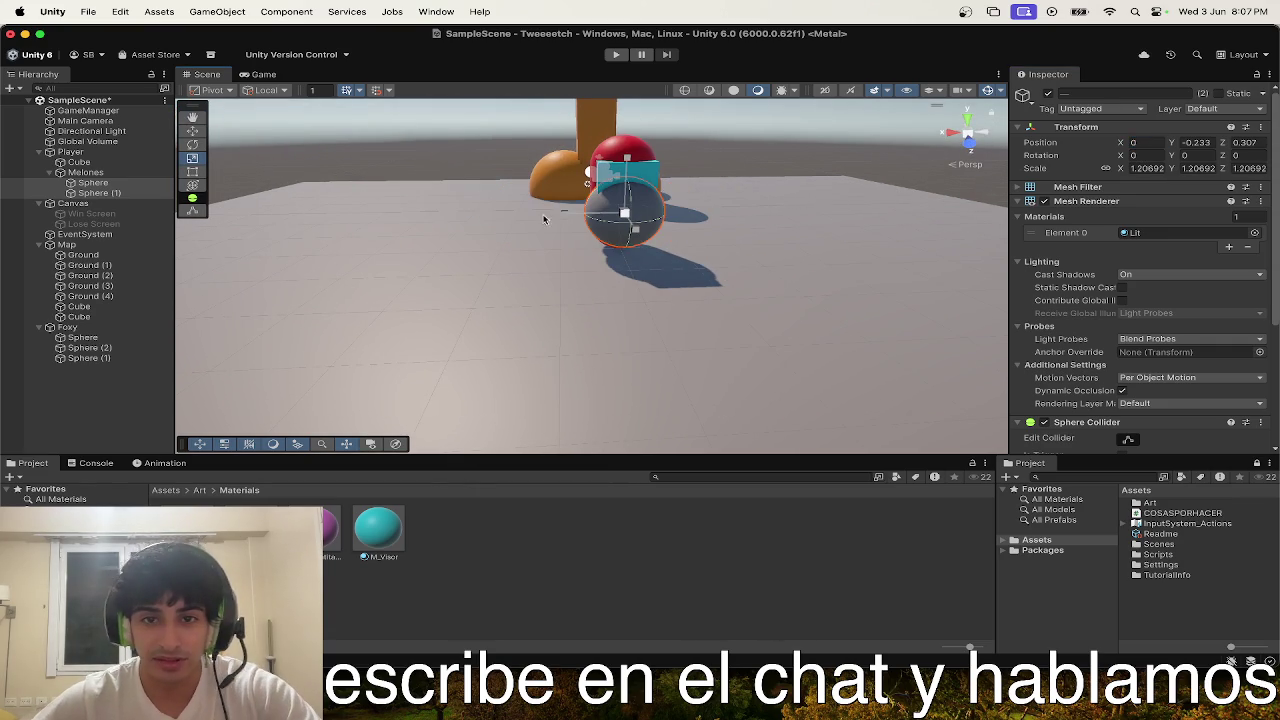
- Set the X positions of Sphere and Sphere (1) to 0.3 and -0.3
click(100, 193)
scroll(782, 217, up, 3)
click(93, 183)
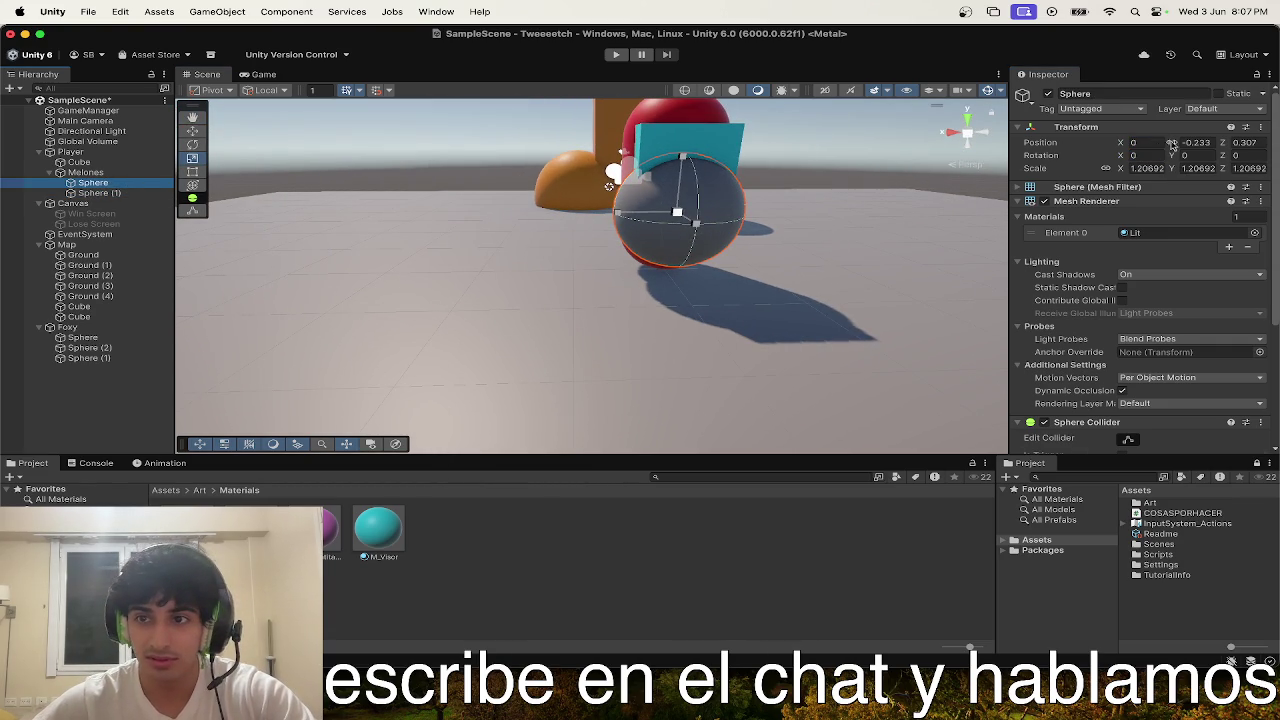
click(1162, 143)
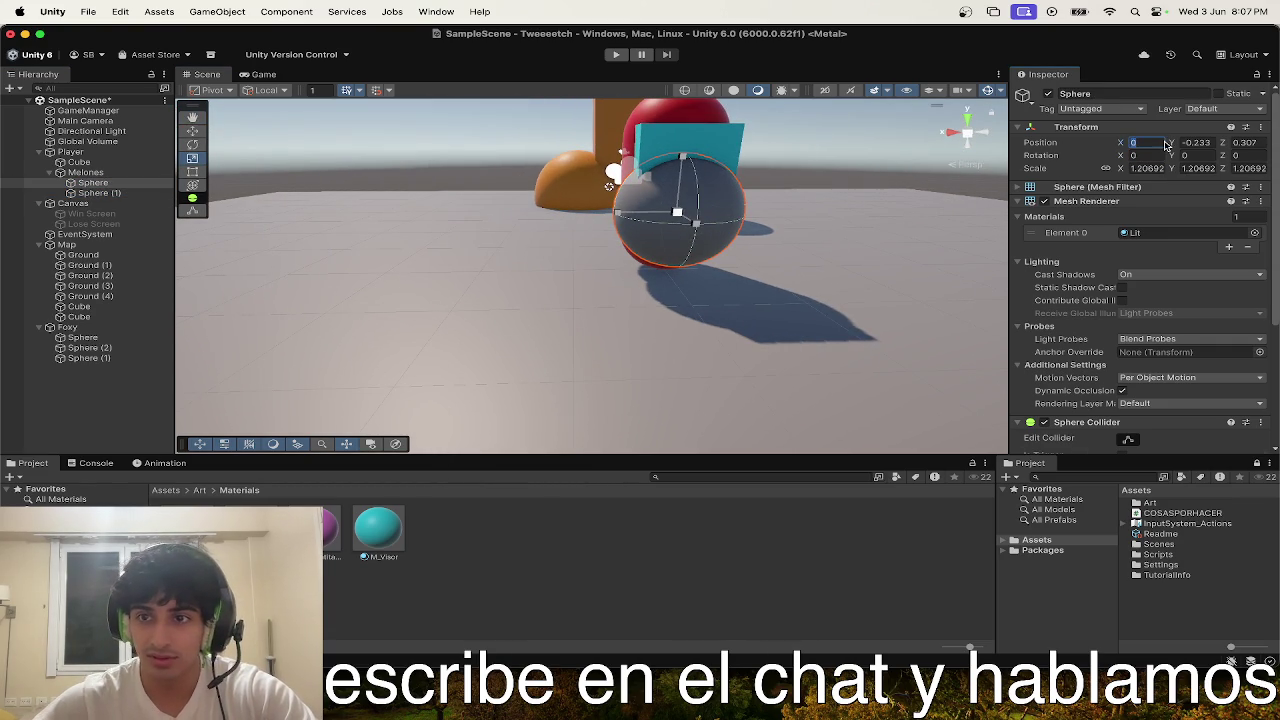
text(0.3)
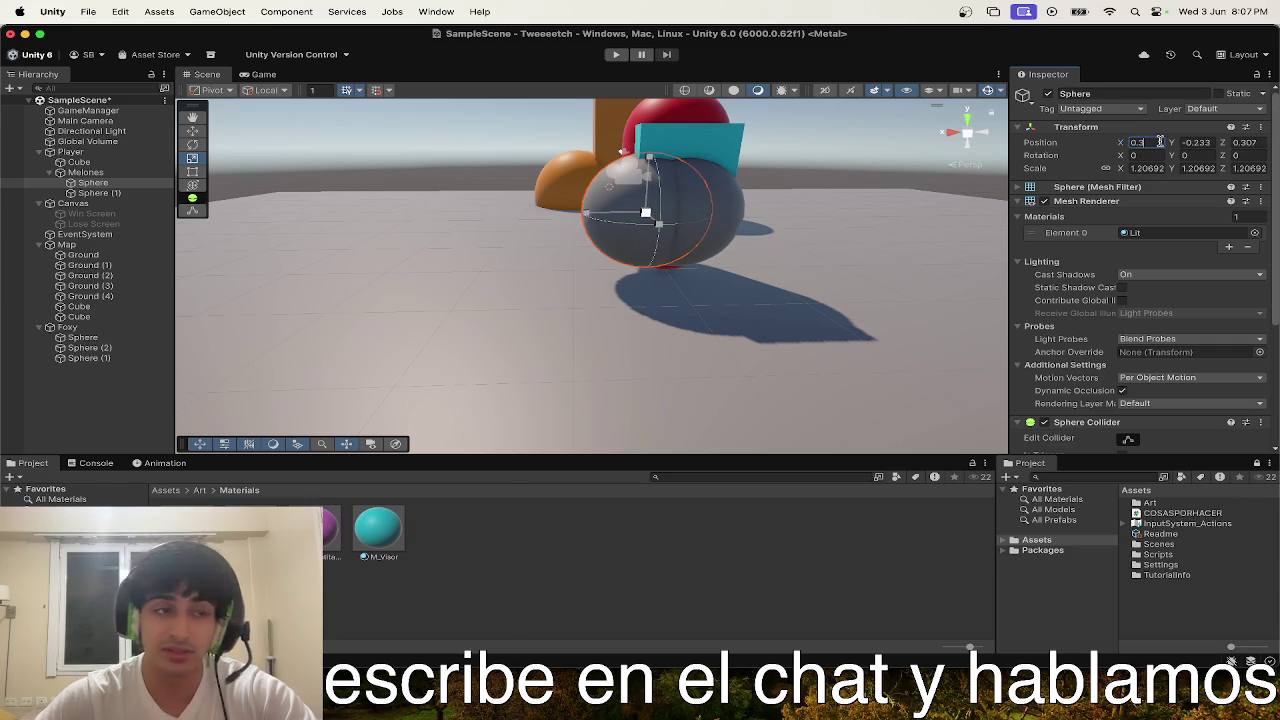
click(100, 193)
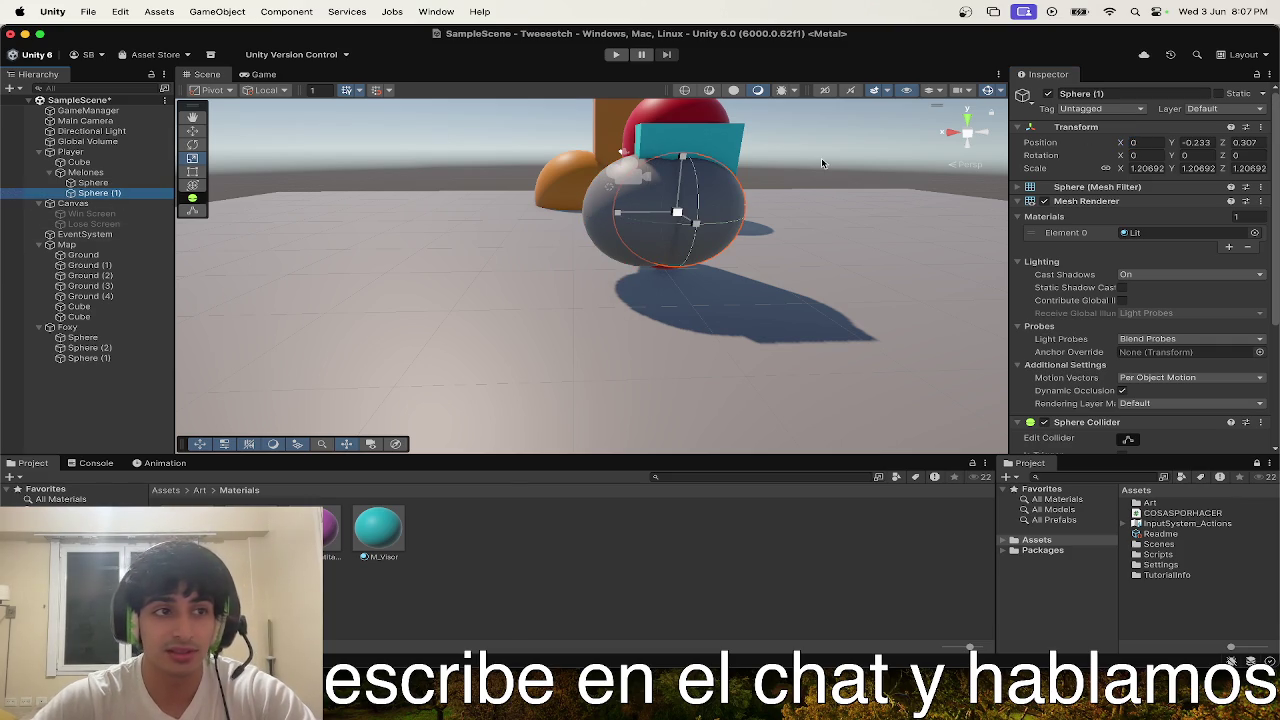
click(1144, 142)
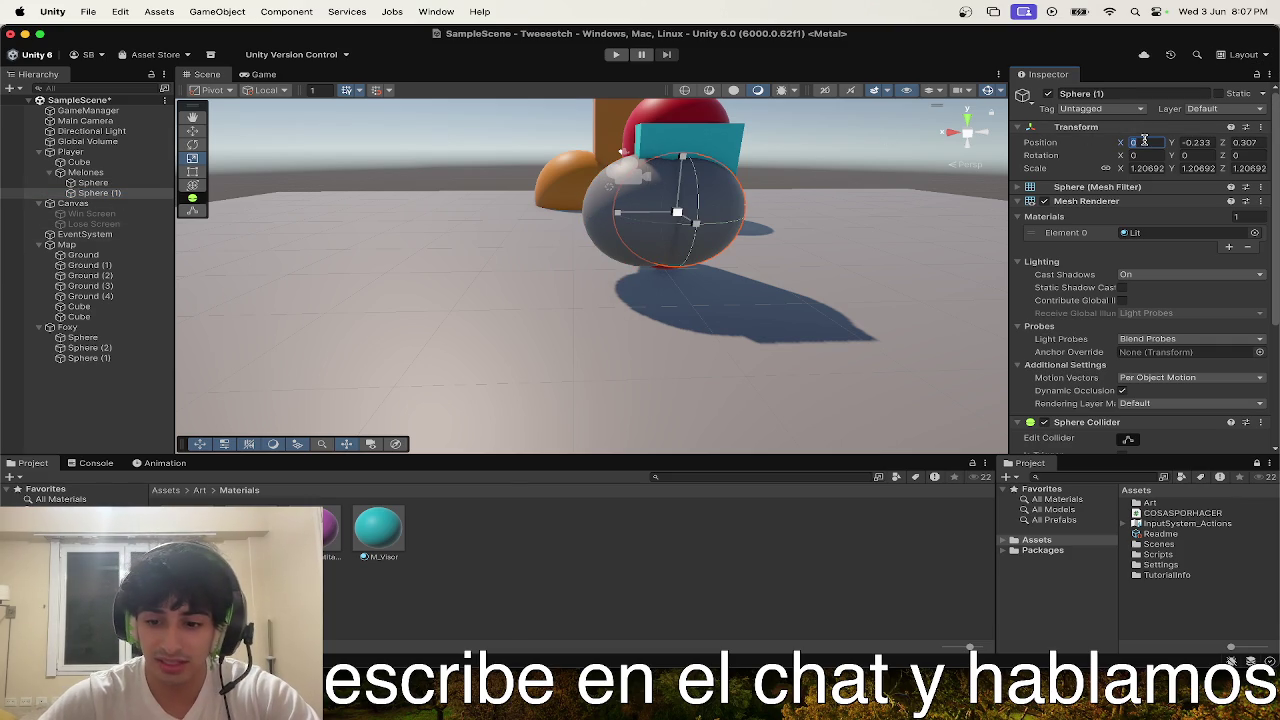
text(0.3)
text(-)
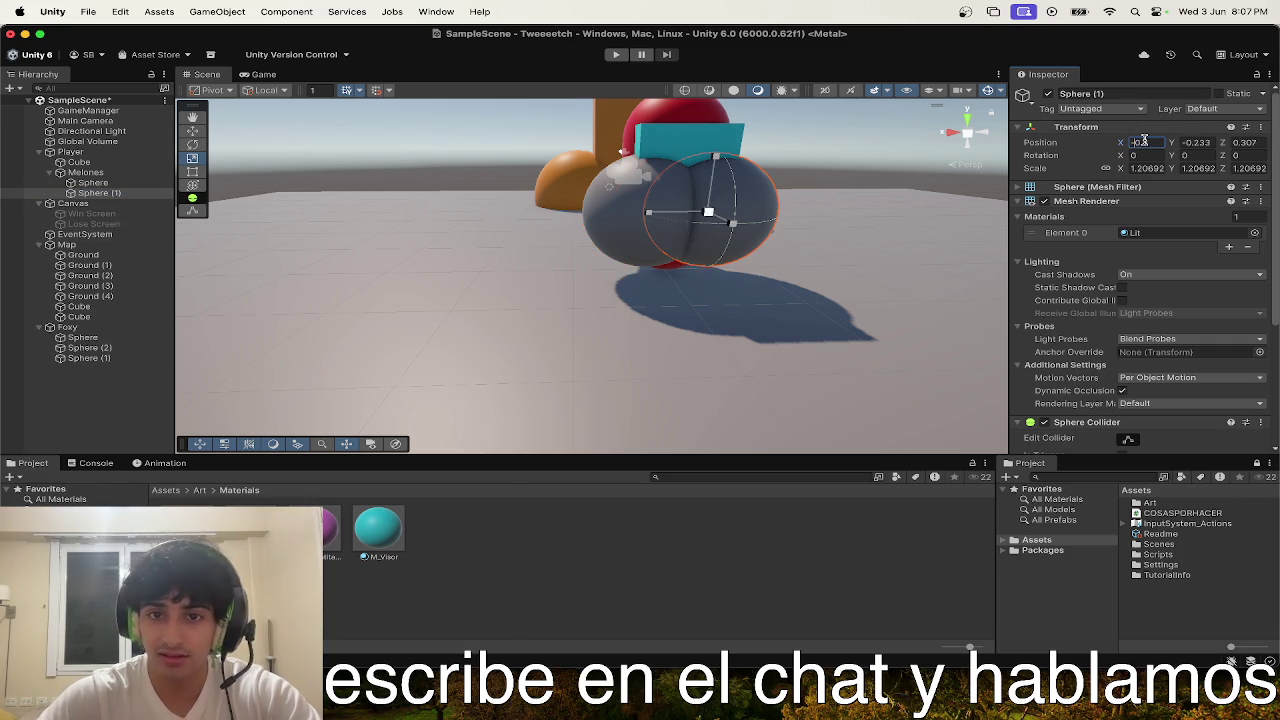
scroll(760, 232, up, 3)
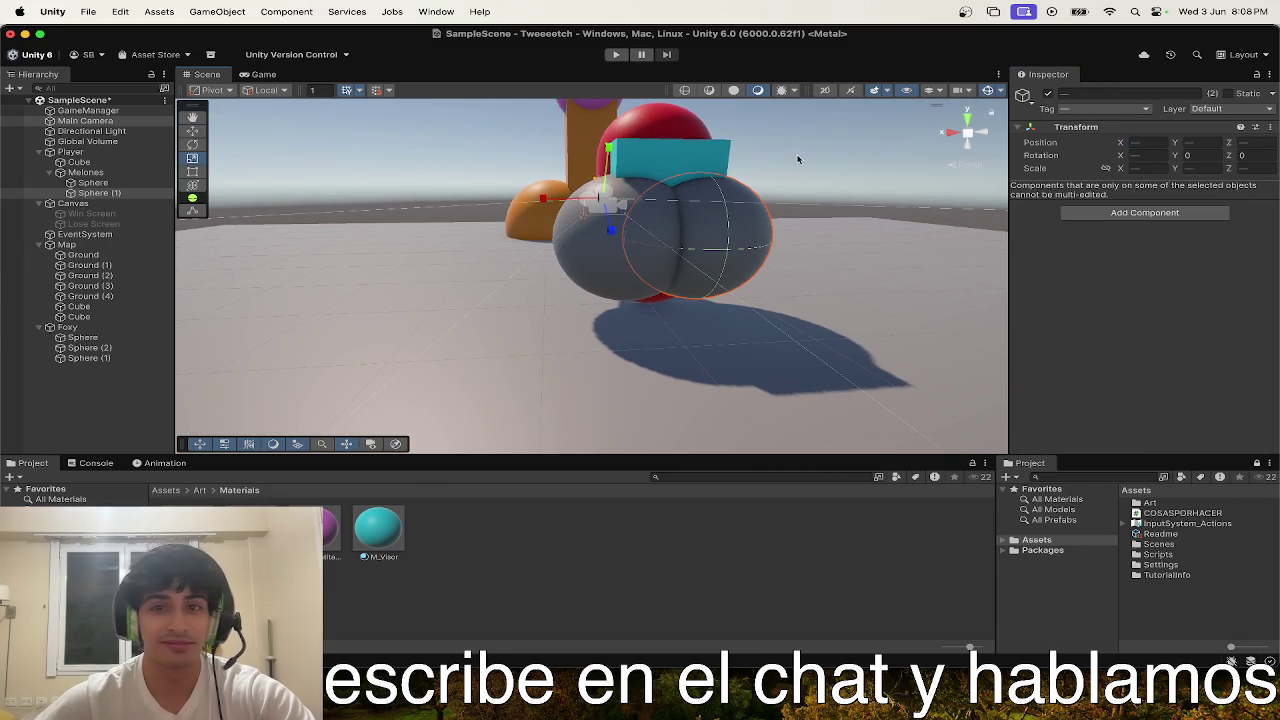
click(587, 238)
- Assign the M_Player material to both spheres, turning them red
shift+click(726, 240)
key(w)
click(1254, 232)
double_click(1131, 412)
drag(855, 203, 1006, 151)
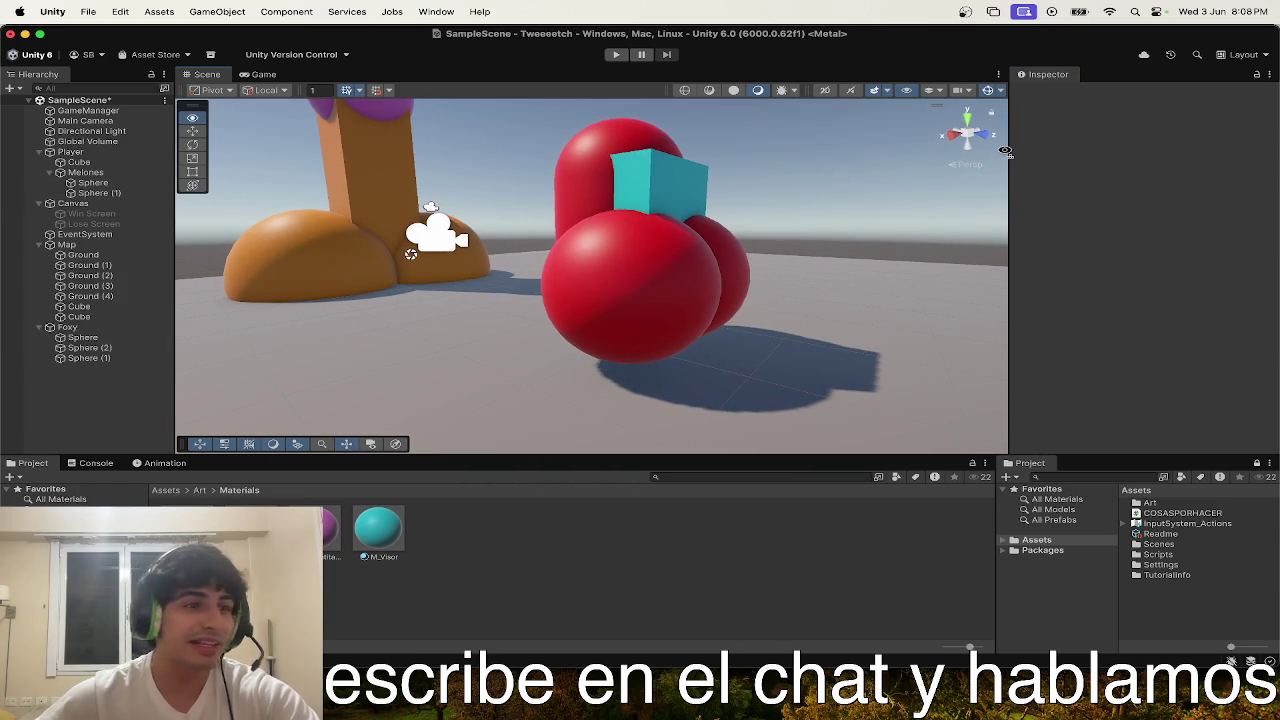
right_click(1006, 151)
click(848, 194)
mouse_move(848, 194)
mouse_down()
mouse_move(822, 159)
mouse_move(875, 192)
mouse_up()
- Scale both red spheres down uniformly to about 0.876
click(669, 243)
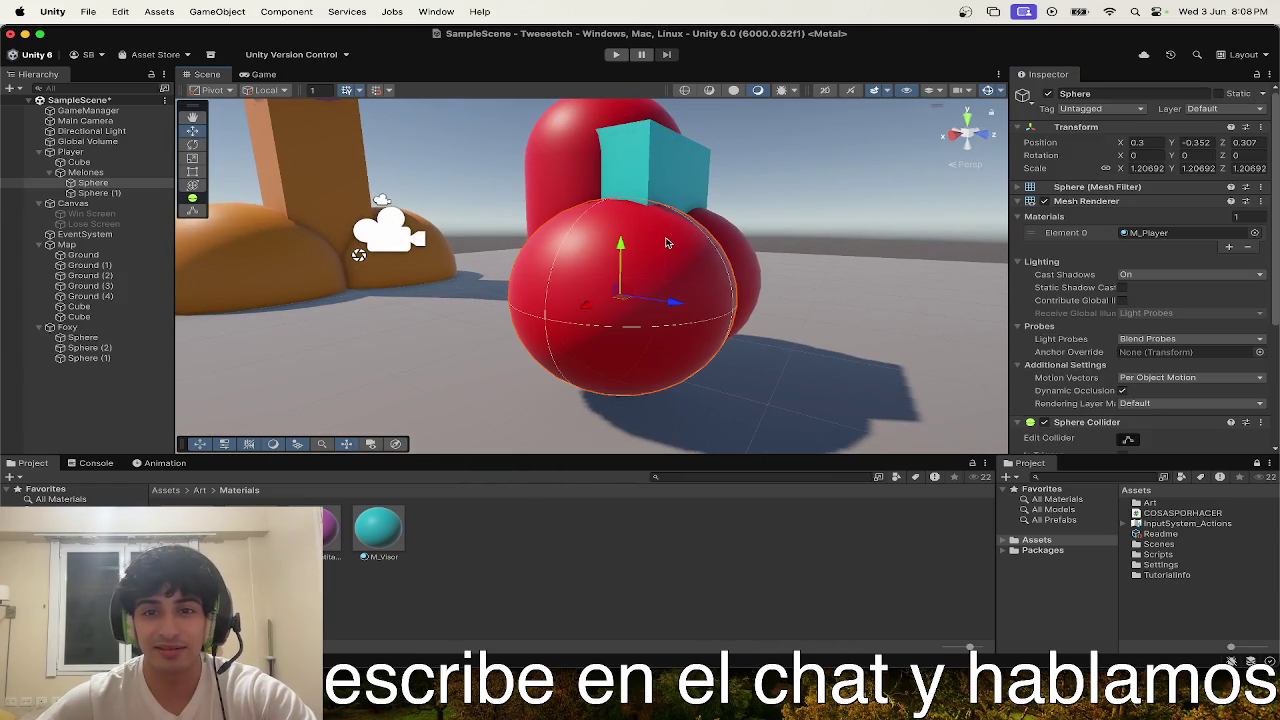
shift+click(729, 236)
key(r)
mouse_move(666, 285)
mouse_down()
mouse_move(560, 255)
mouse_move(643, 240)
mouse_up()
key(w)
click(447, 272)
shift+click(555, 272)
key(r)
key(w)
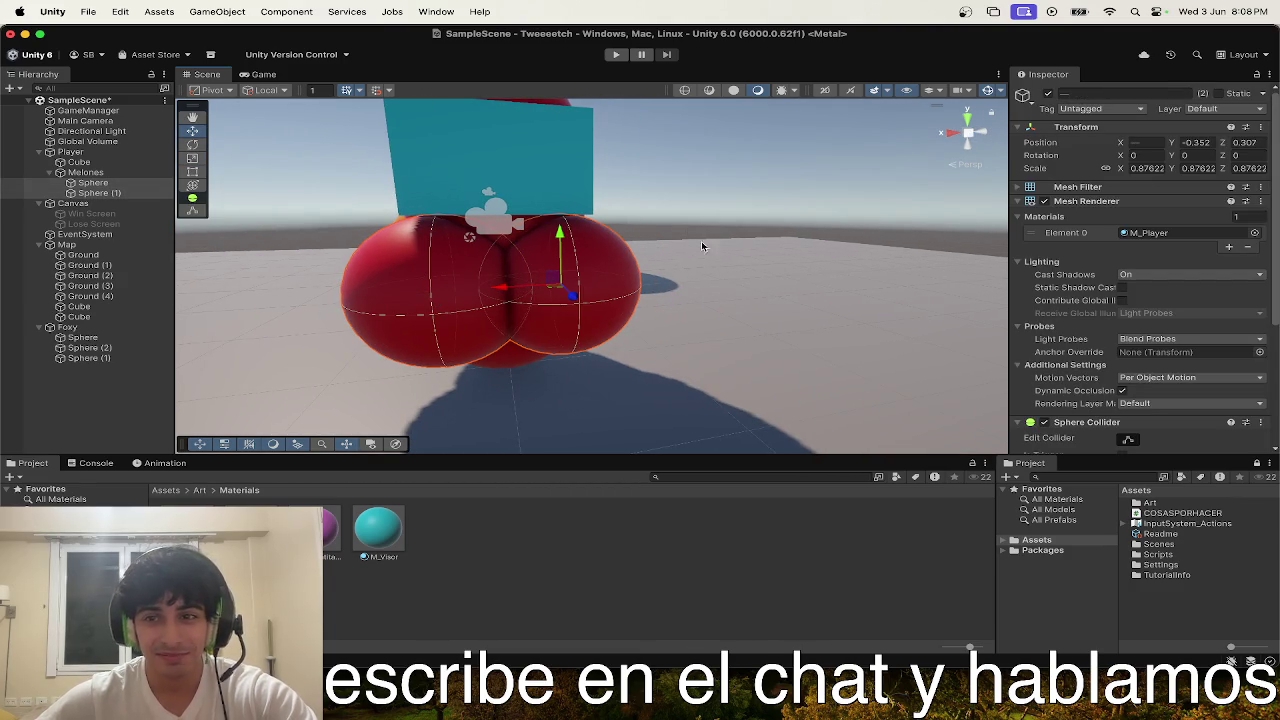
click(793, 199)
- Look around the scene, then switch to Visual Studio Code via Mission Control
mouse_move(645, 237)
mouse_down()
mouse_move(753, 218)
mouse_move(1006, 246)
mouse_move(952, 239)
mouse_move(876, 256)
mouse_up()
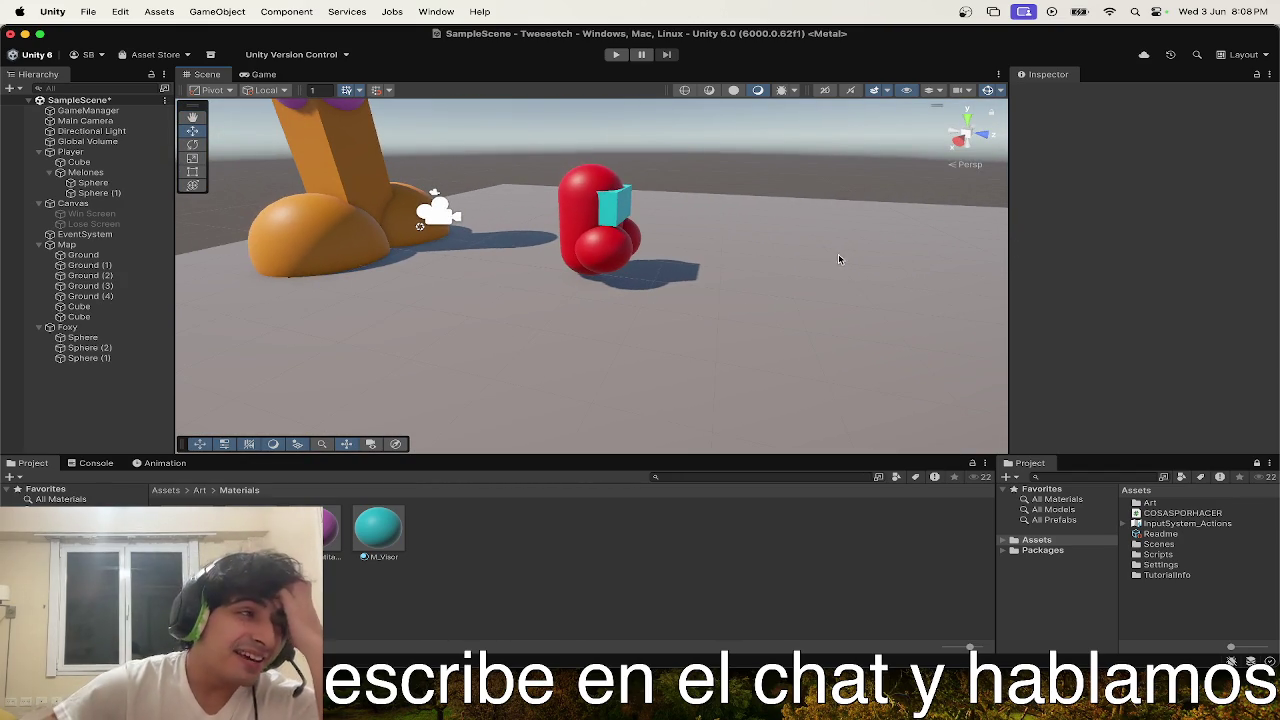
mouse_move(738, 183)
mouse_down()
mouse_move(1060, 147)
mouse_move(971, 129)
mouse_move(908, 134)
mouse_move(906, 155)
mouse_up()
drag(907, 155, 910, 156)
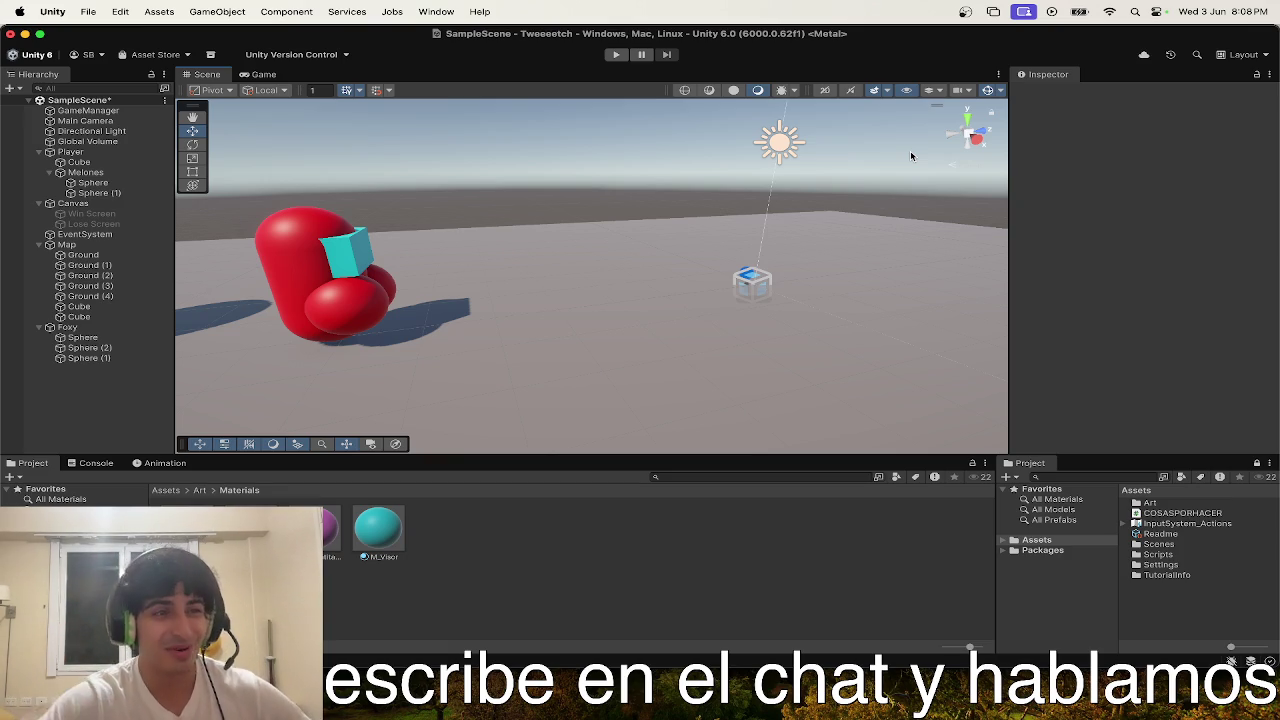
mouse_move(910, 155)
mouse_down()
mouse_move(960, 160)
mouse_move(540, 230)
mouse_up()
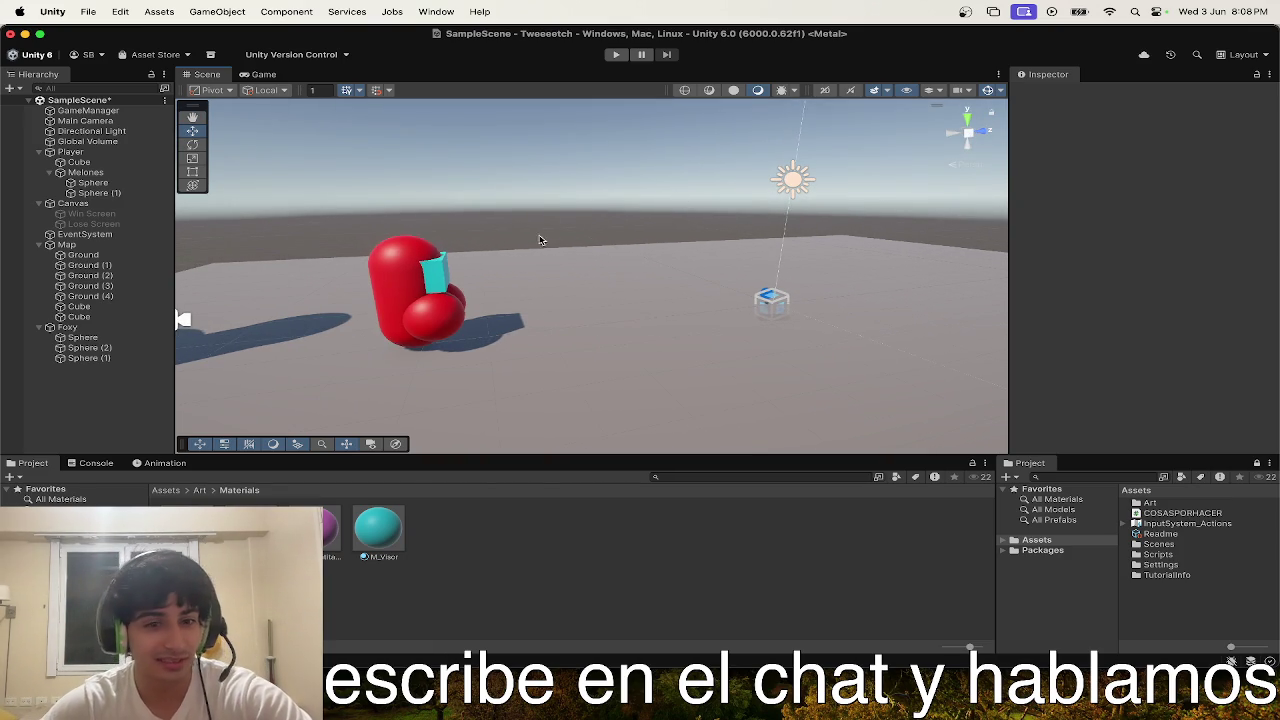
key(ctrl+Up)
click(423, 545)
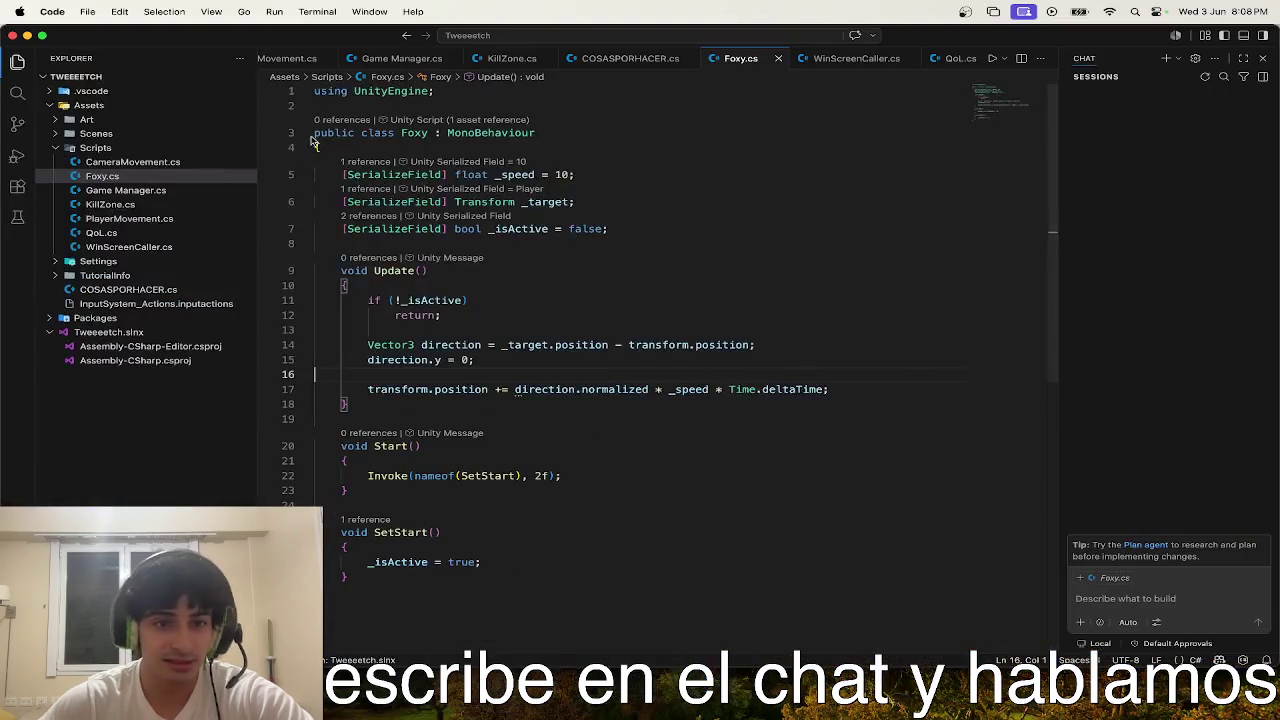
- Add a jiggle physics idea line to the COSASPORHACER.cs to-do list
click(625, 58)
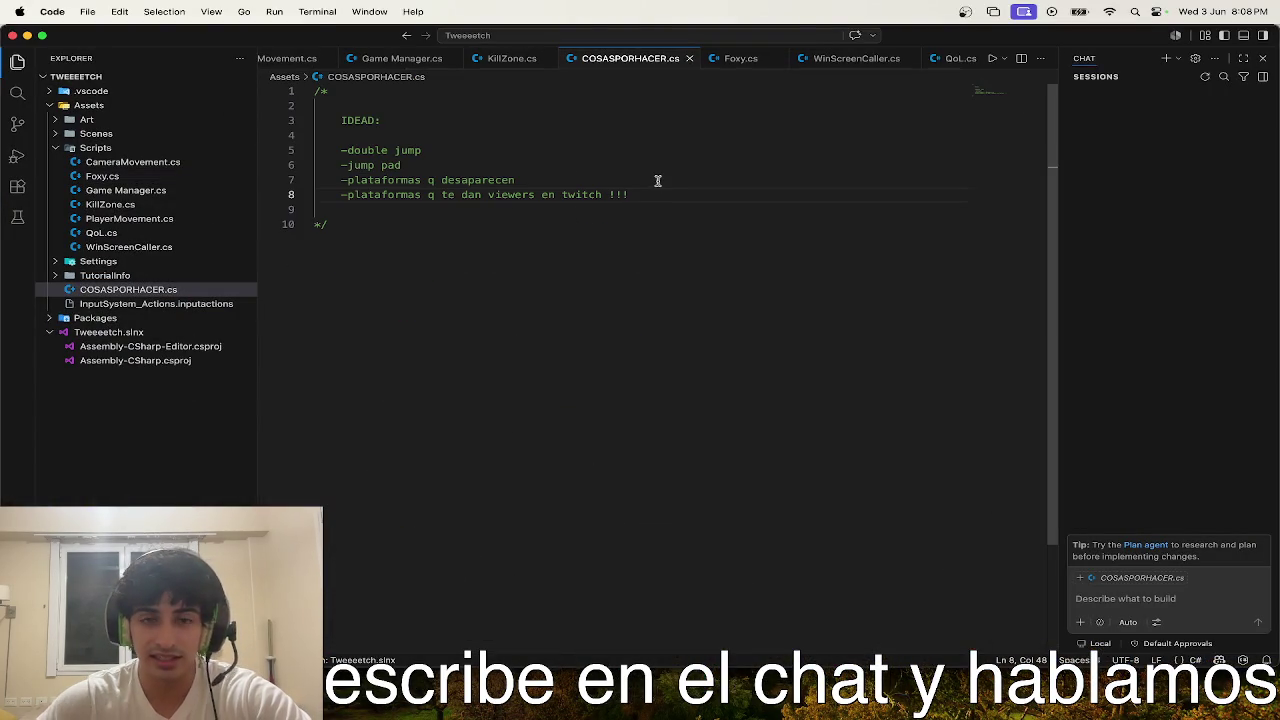
key(Return)
text(-jiggle physics para las tiddies)
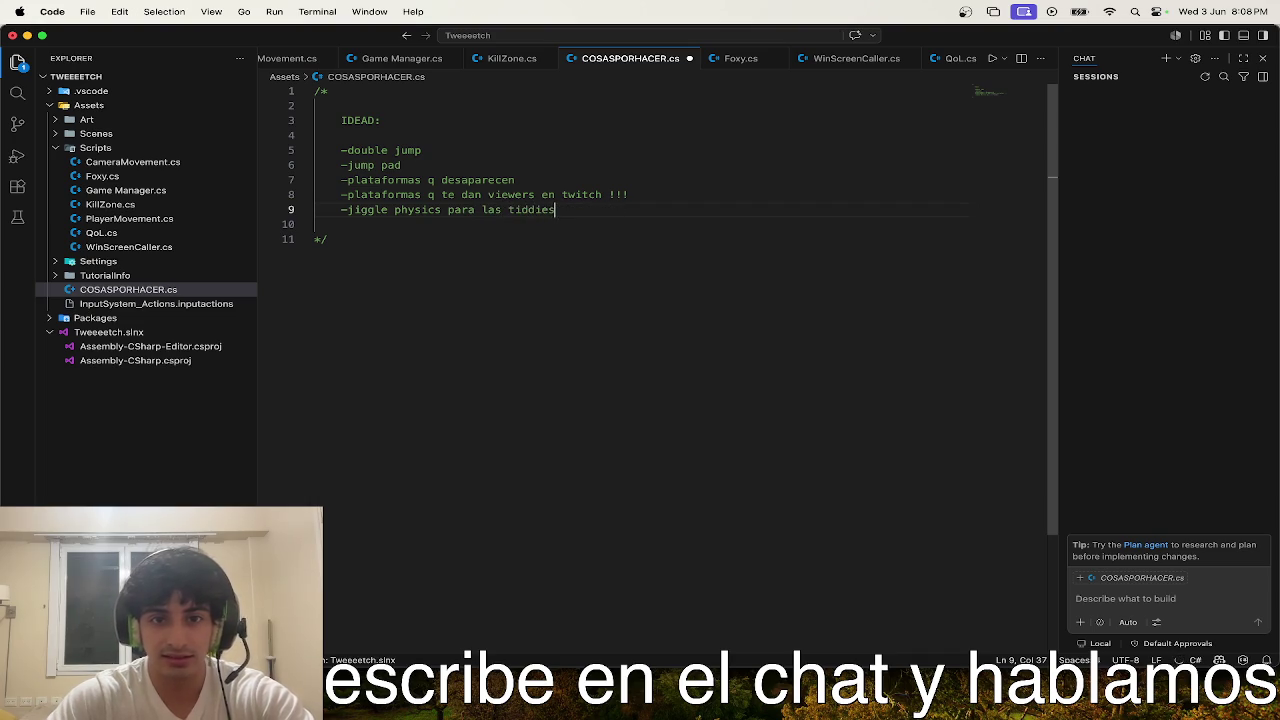
key(ctrl+Up)
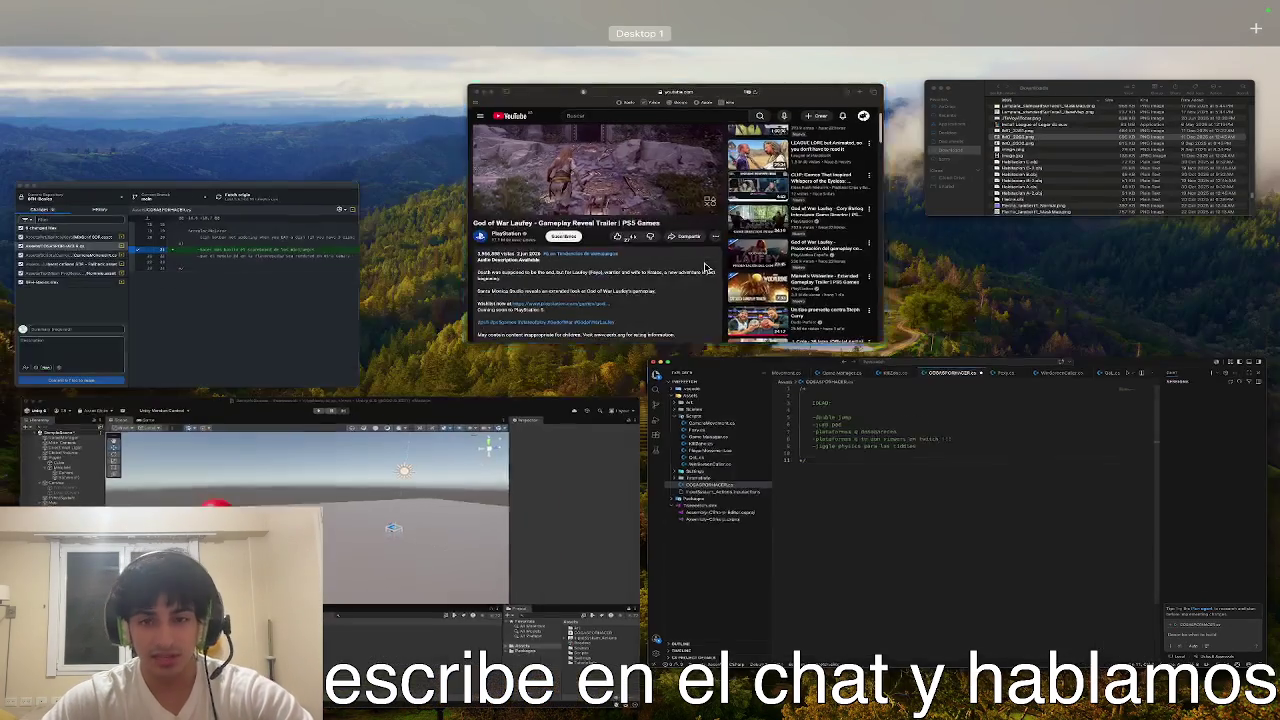
key(ctrl+Up)
- Open Launchpad from the Dock
click(1052, 201)
click(1052, 201)
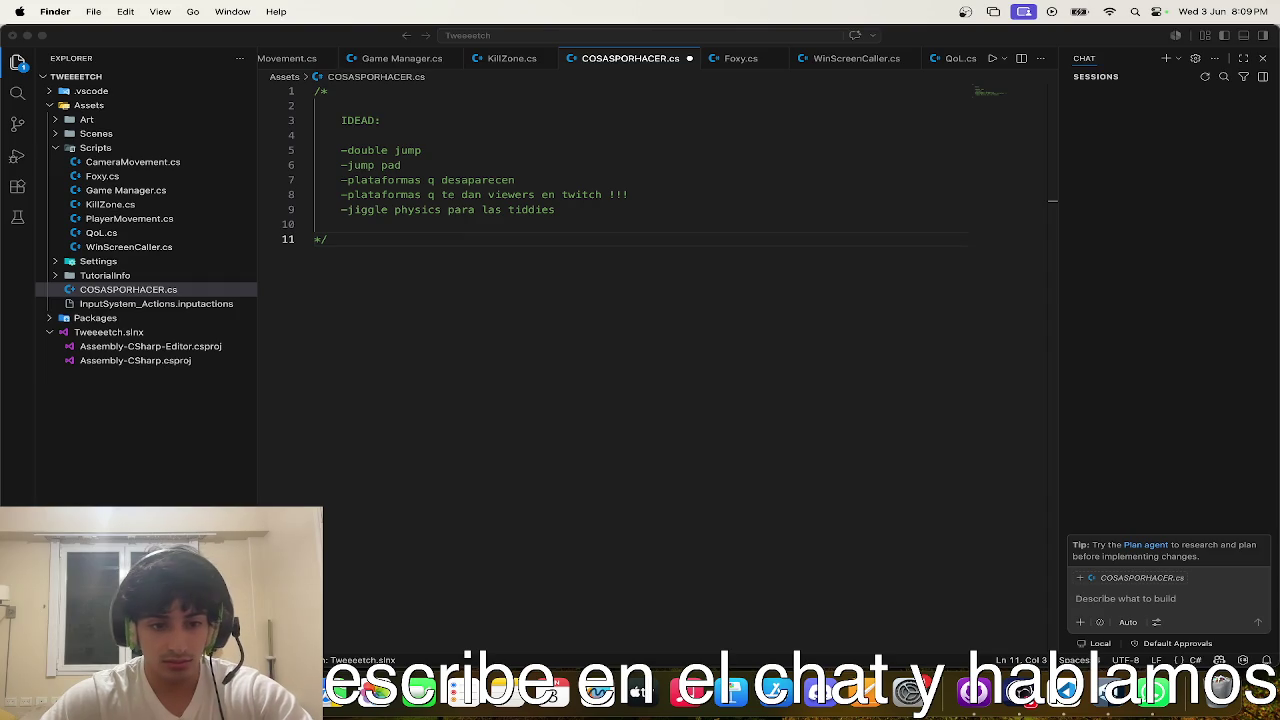
click(380, 700)
scroll(727, 374, down, 1)
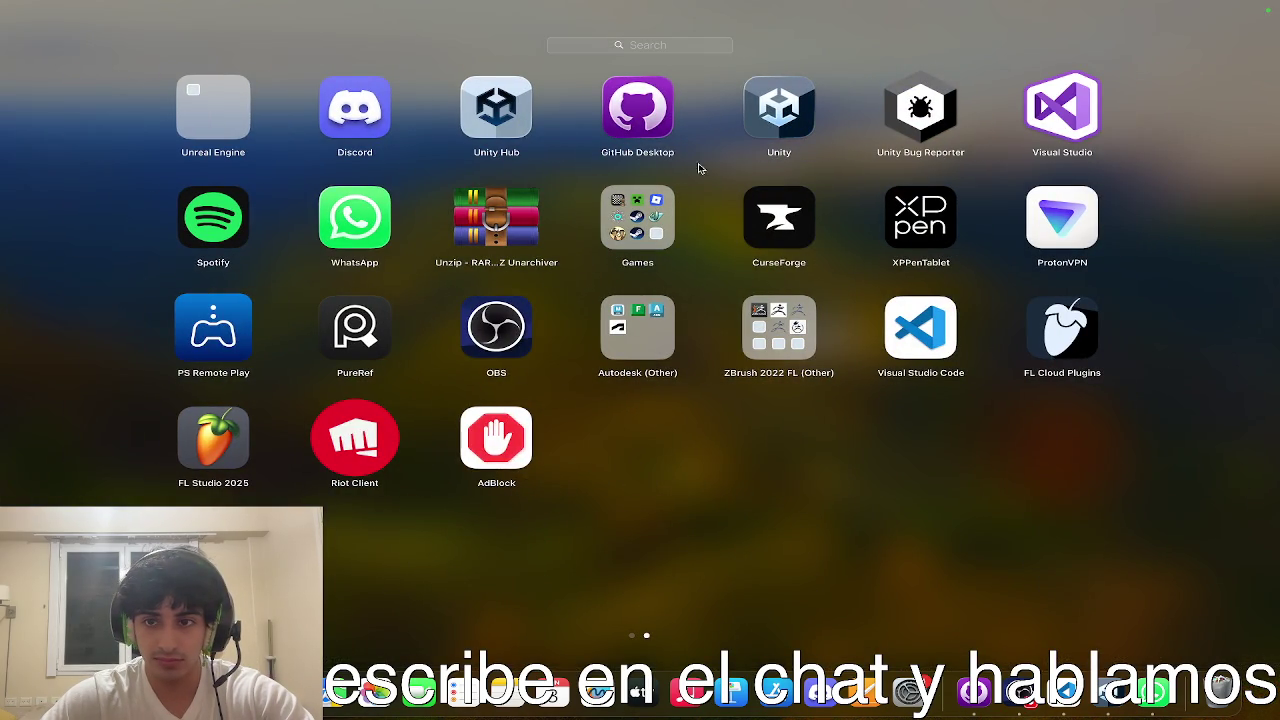
- Search Launchpad for 'gara' and launch GarageBand
key(alt)
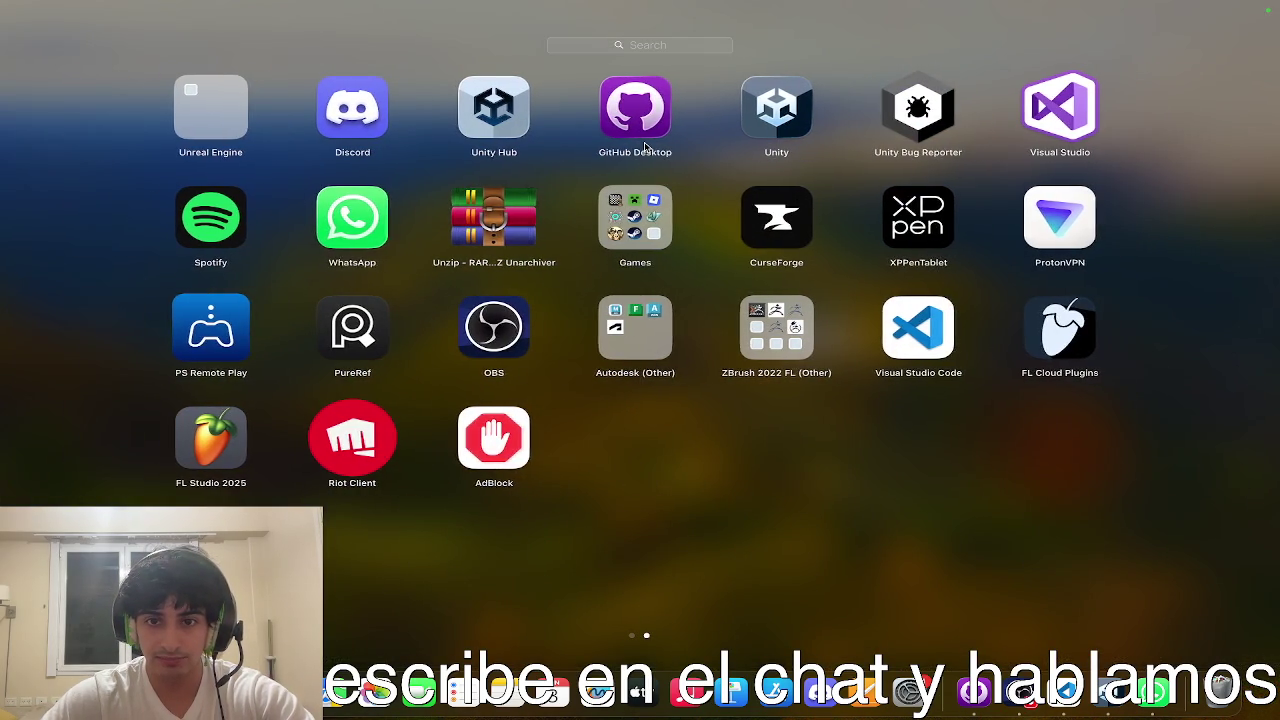
text(aud)
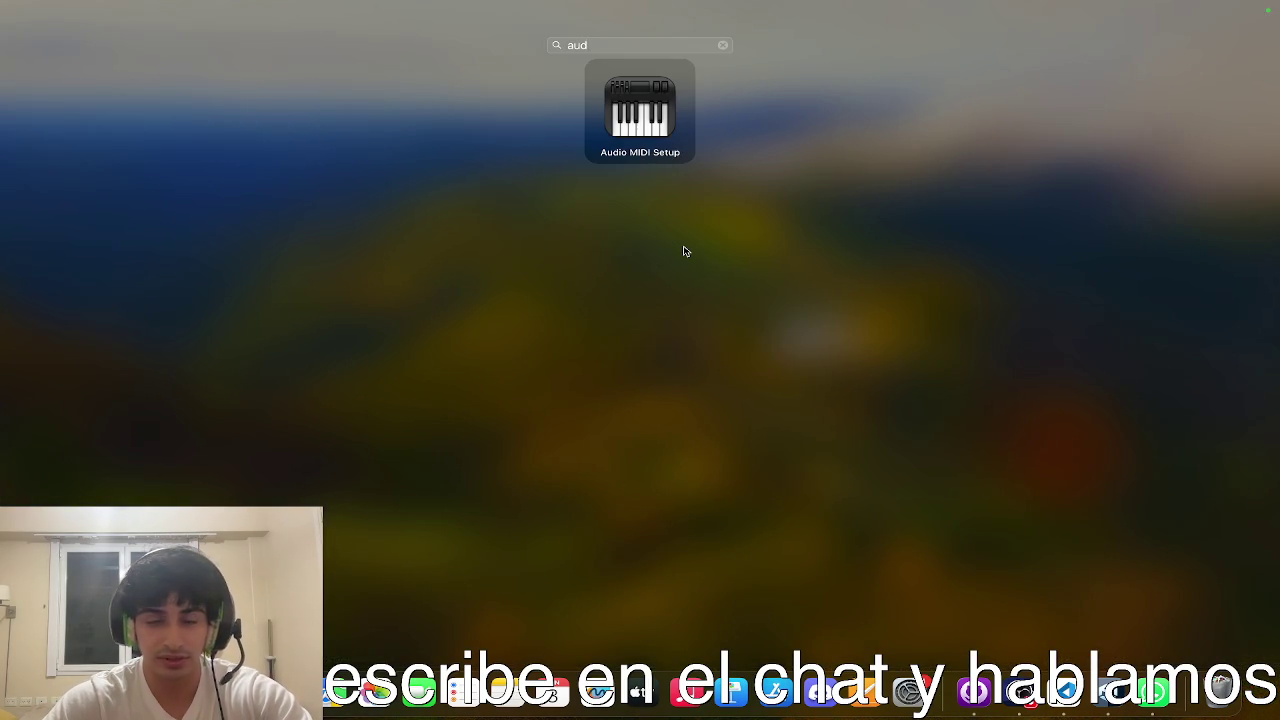
key(BackSpace)
key(BackSpace)
key(BackSpace)
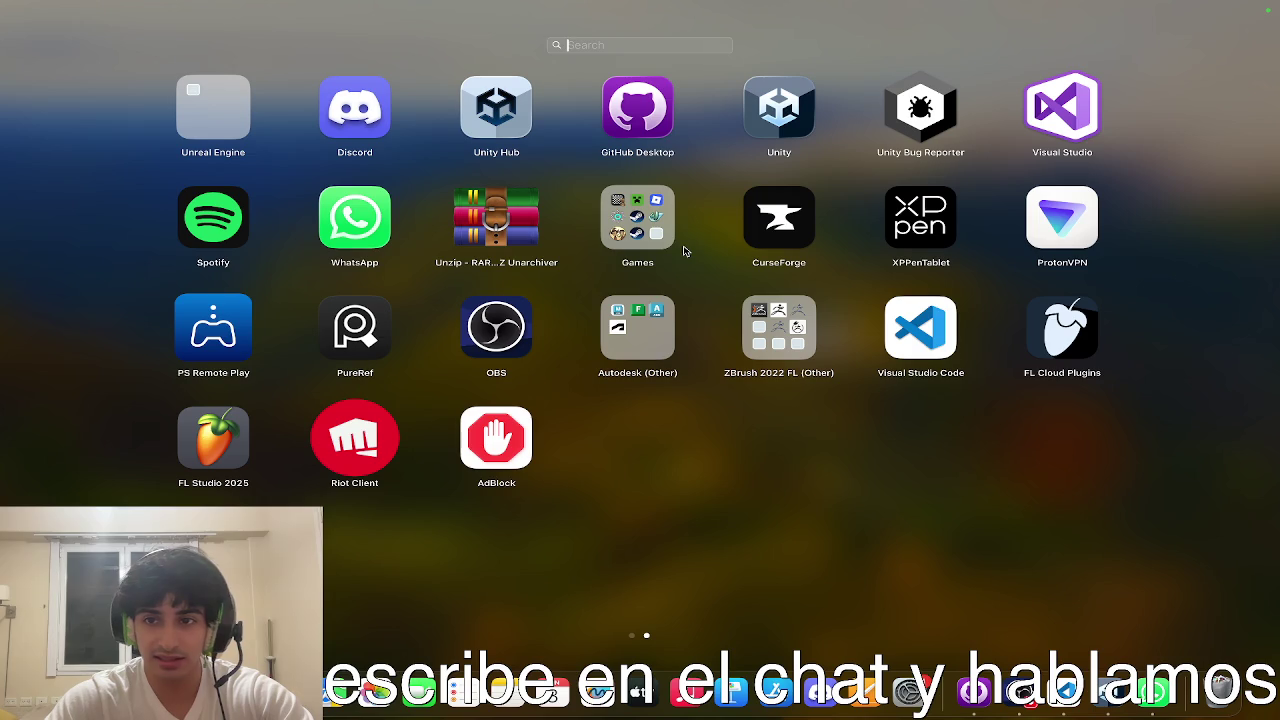
text(gara)
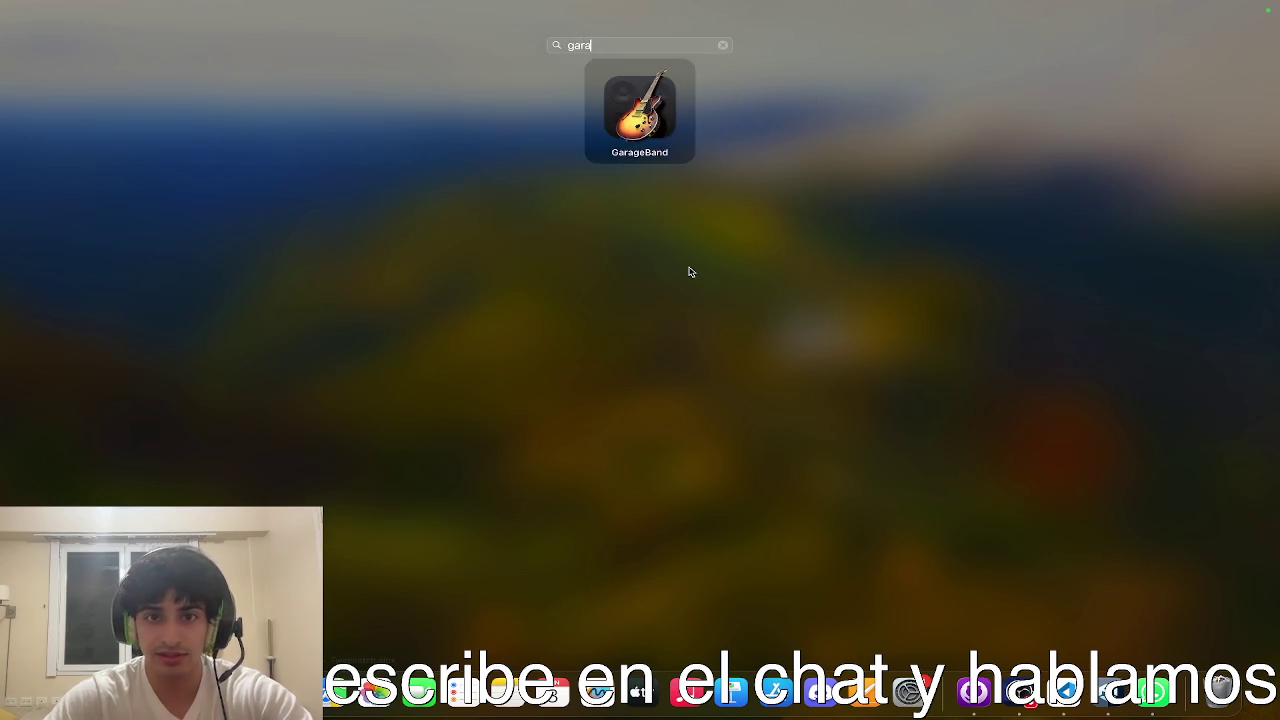
key(Return)
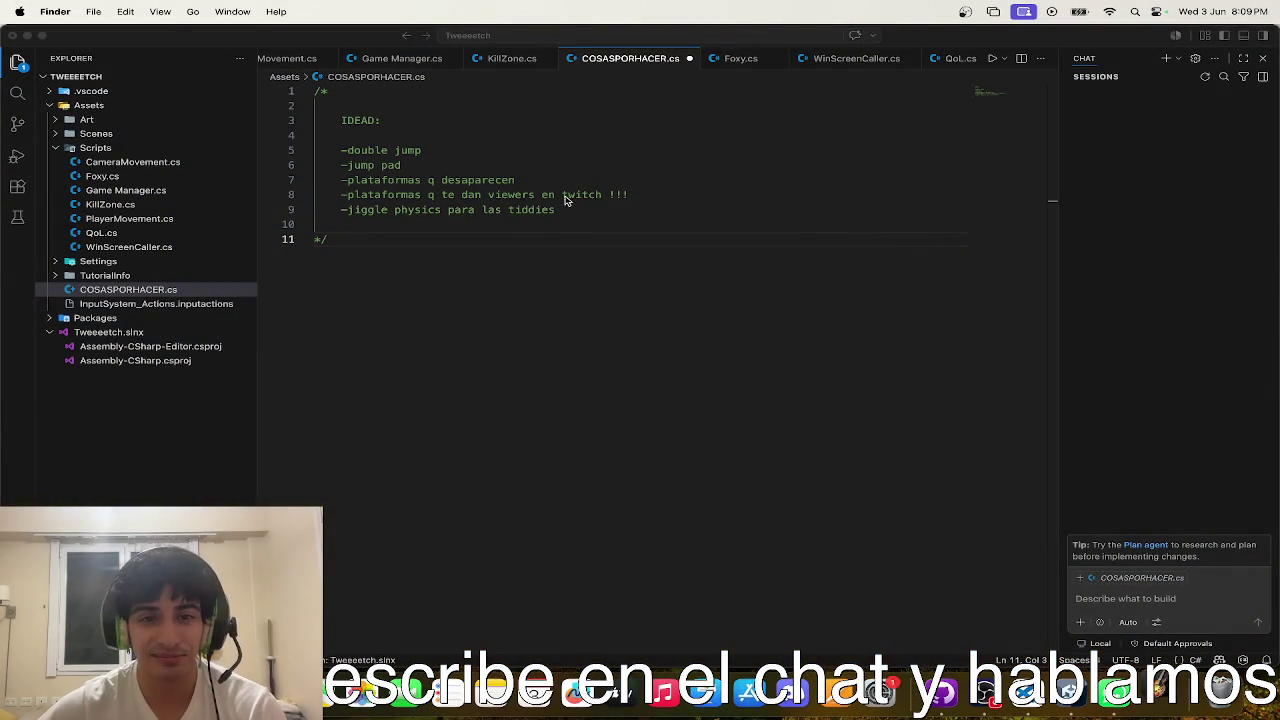
- Focus VS Code, switch to OBS, then show all windows in Mission Control
click(535, 427)
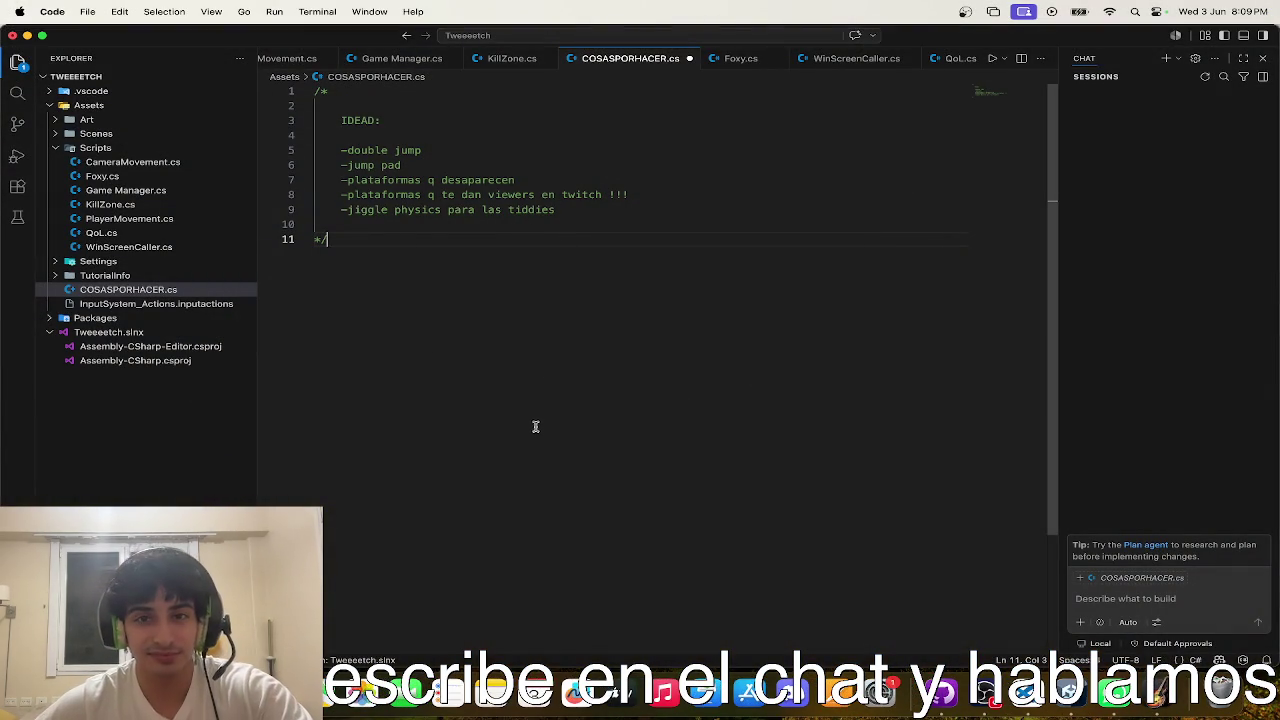
key(F4)
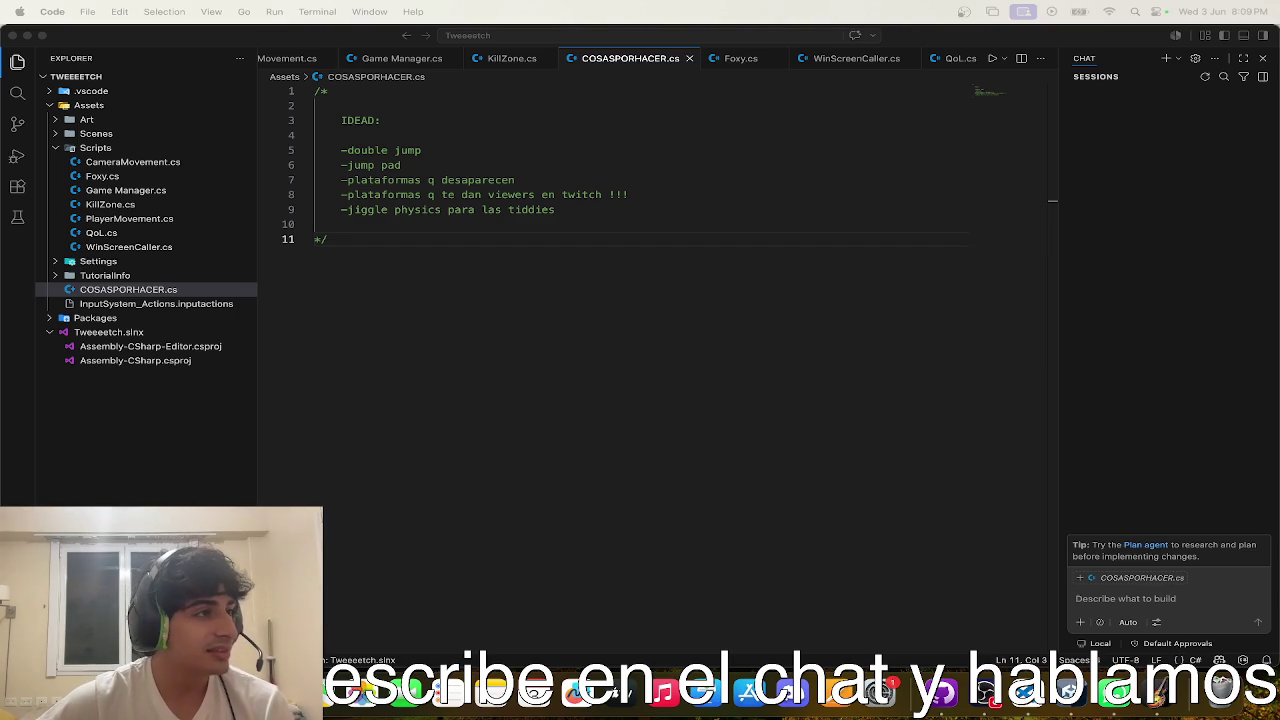
key(super+Tab)
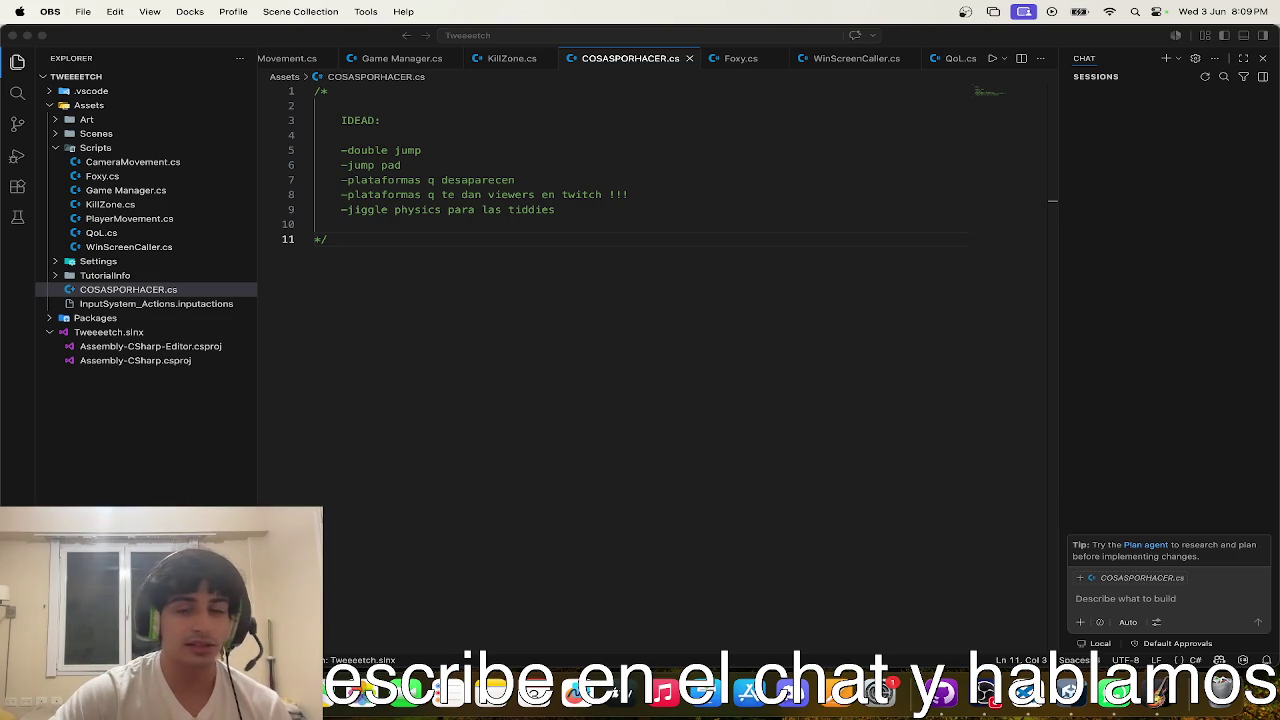
key(ctrl+Up)
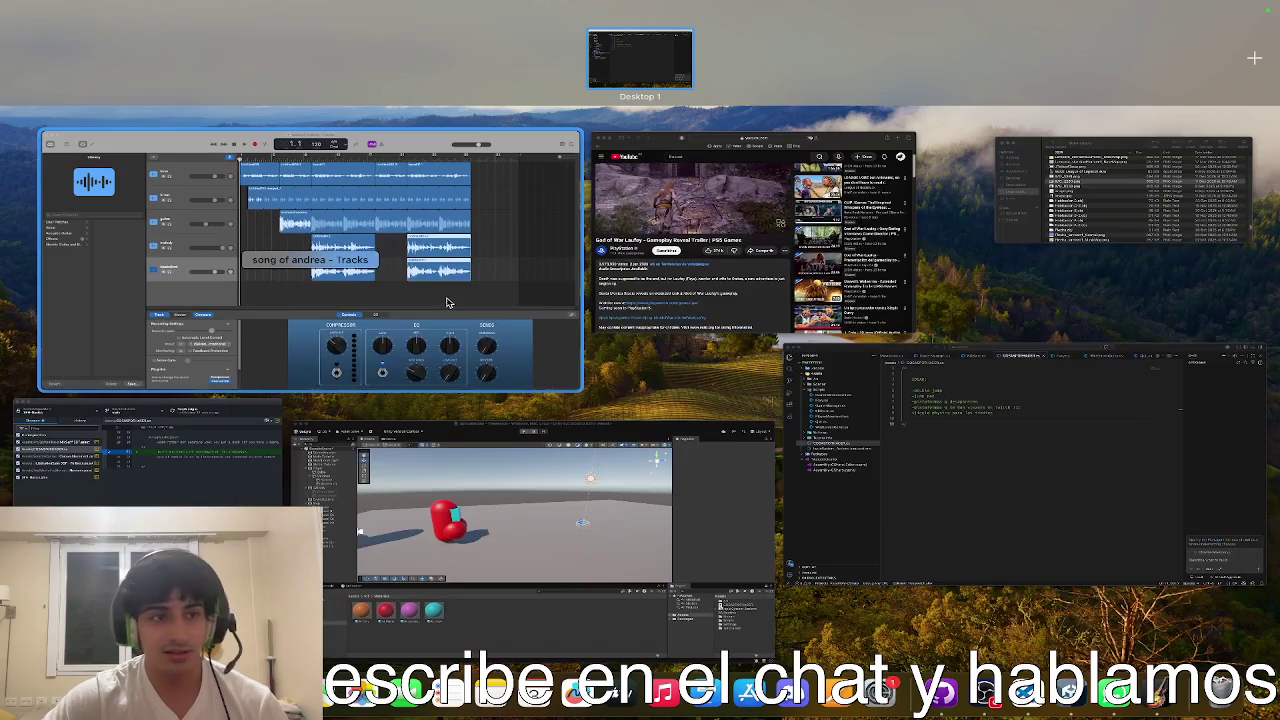
- Play the 'song of andrea' project with master volume at -25.3 dB, then stop it
click(460, 303)
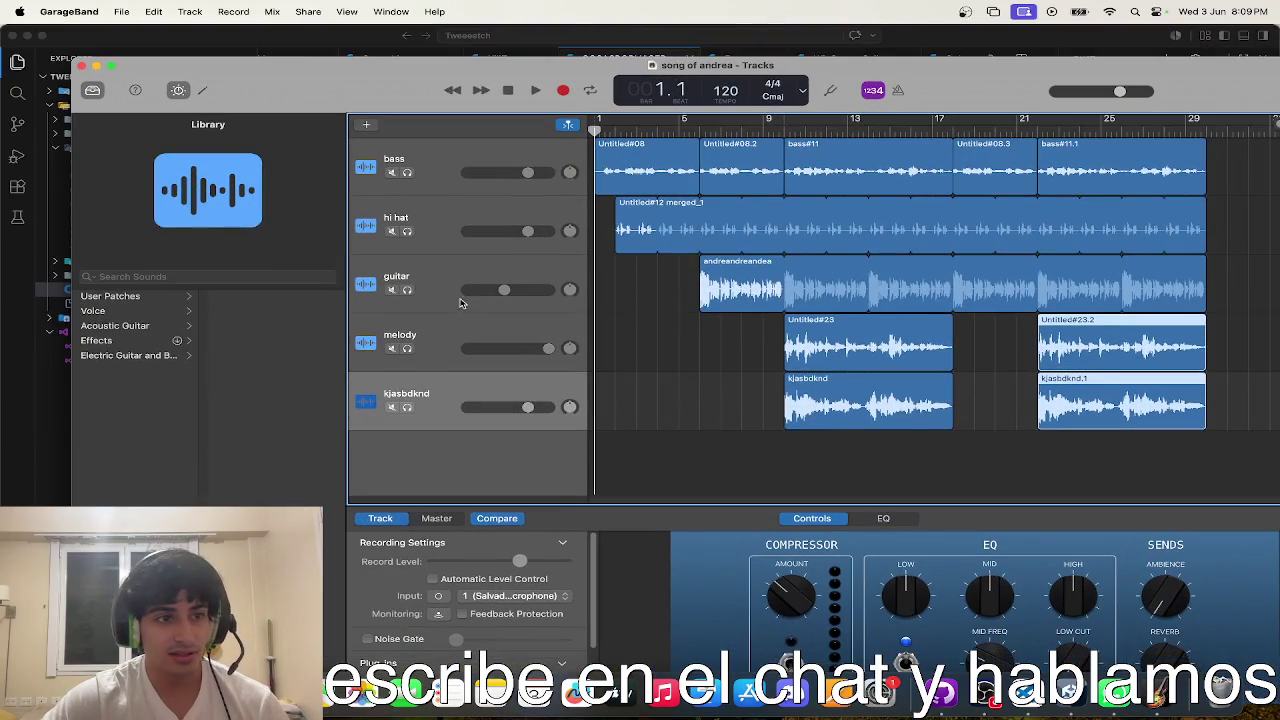
mouse_move(1228, 460)
mouse_down()
mouse_move(958, 344)
mouse_move(620, 160)
mouse_move(631, 167)
mouse_up()
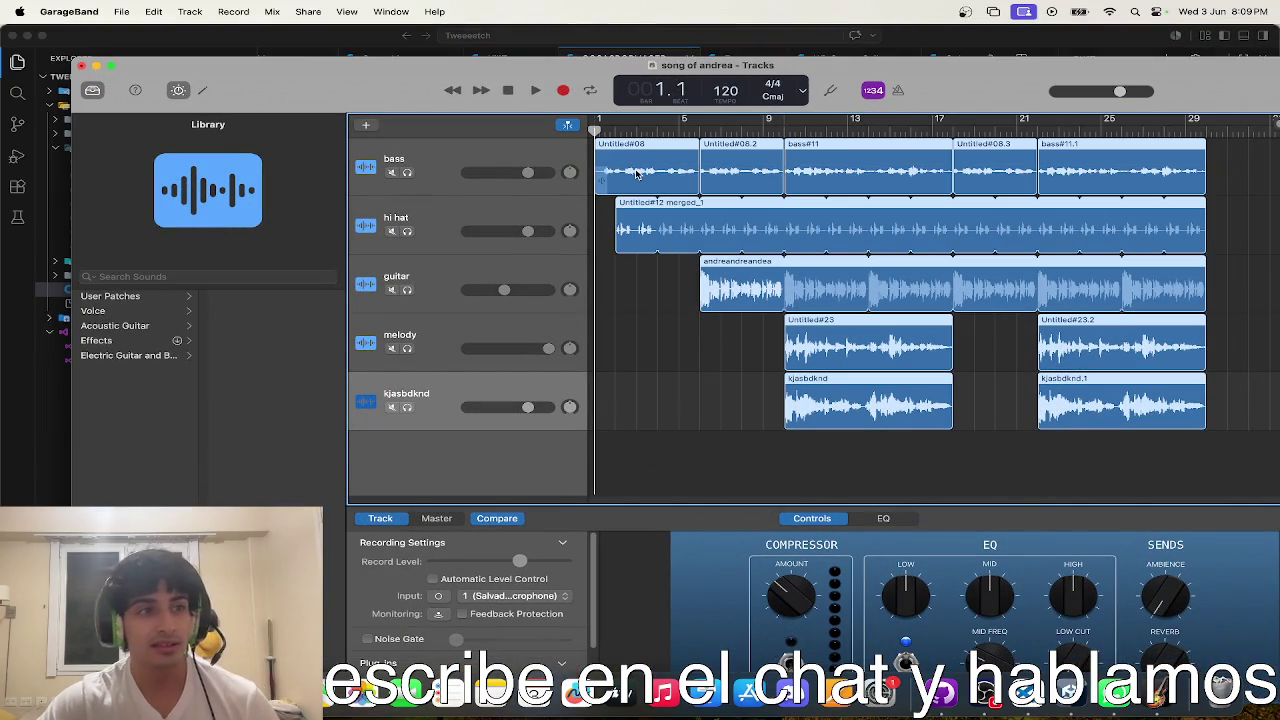
click(598, 247)
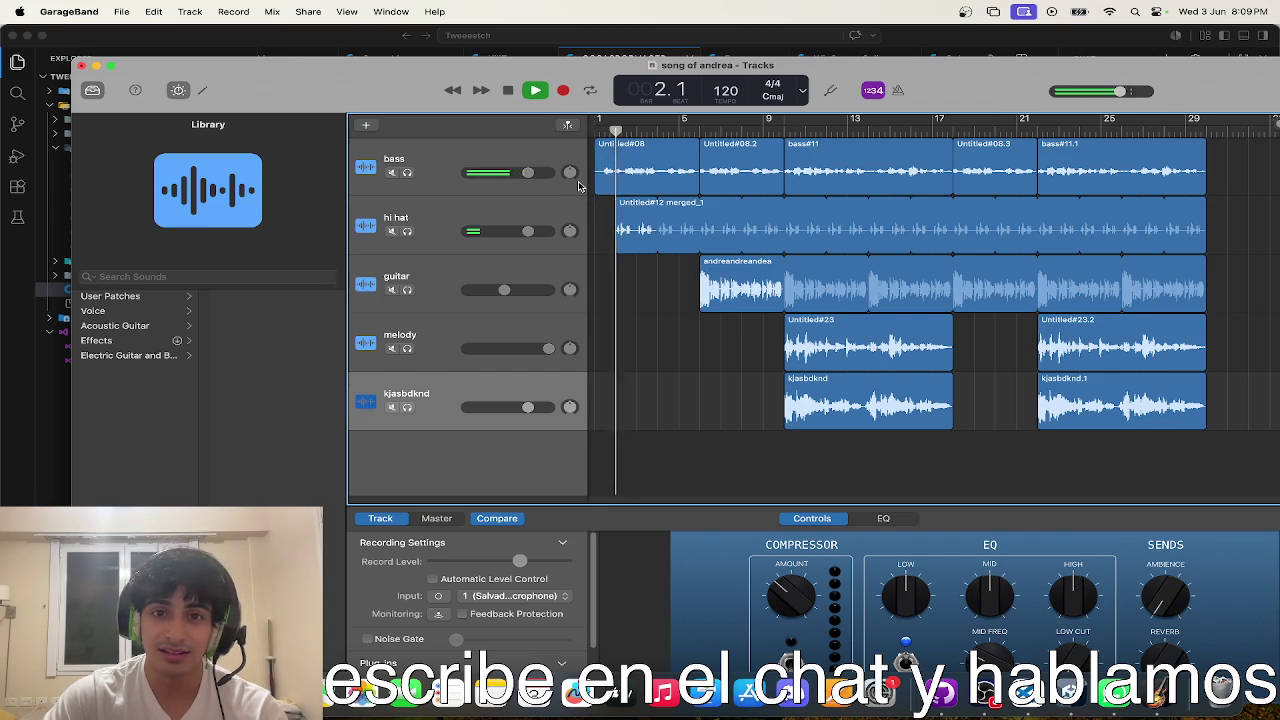
drag(1119, 91, 1002, 103)
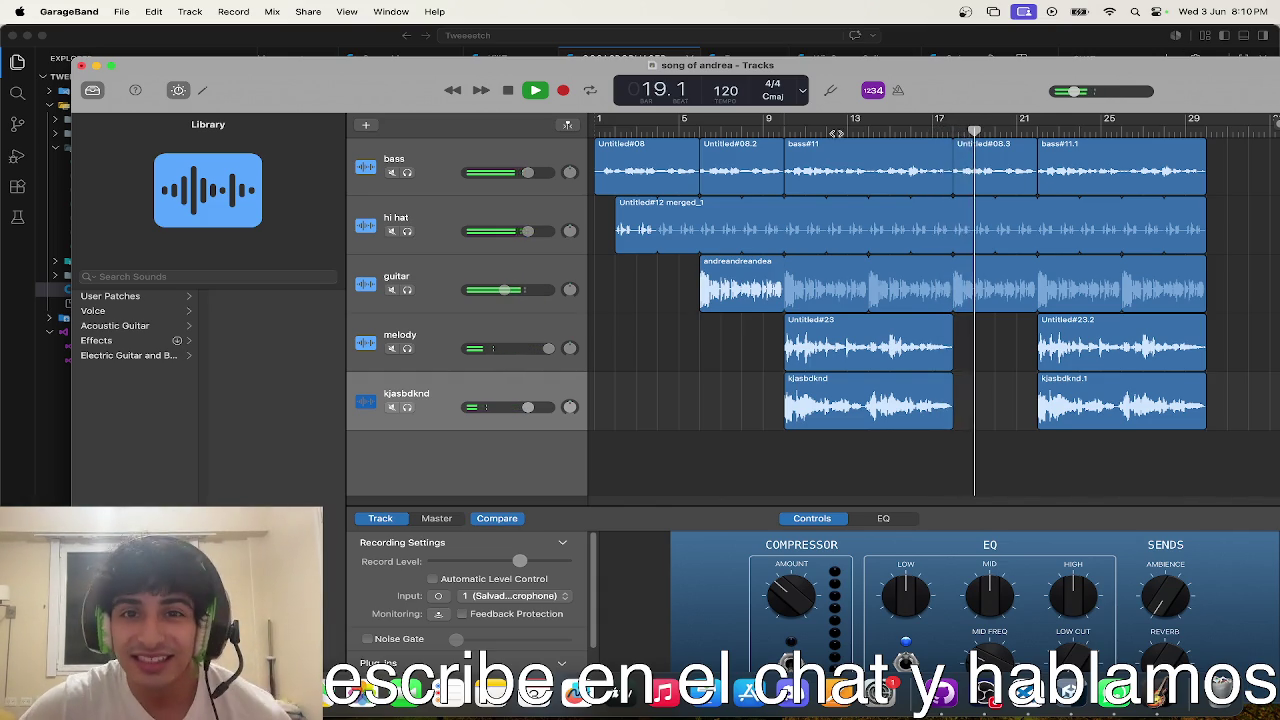
click(536, 90)
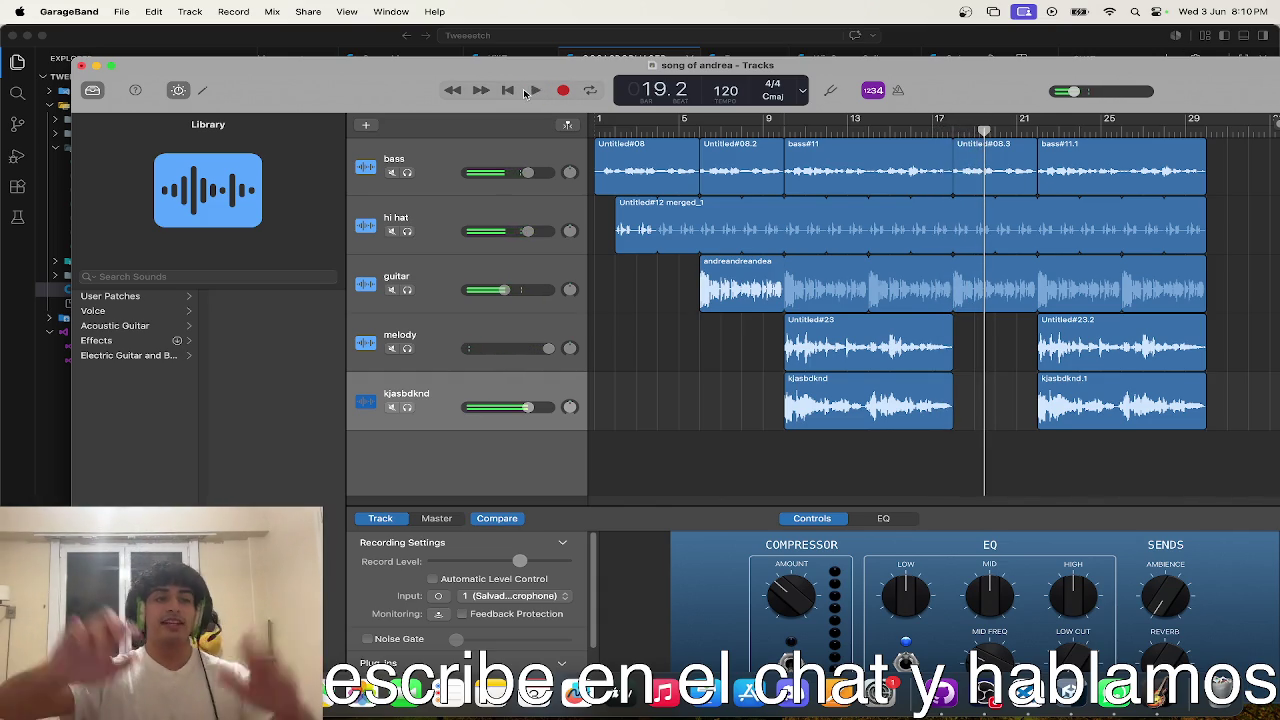
key(super+Tab)
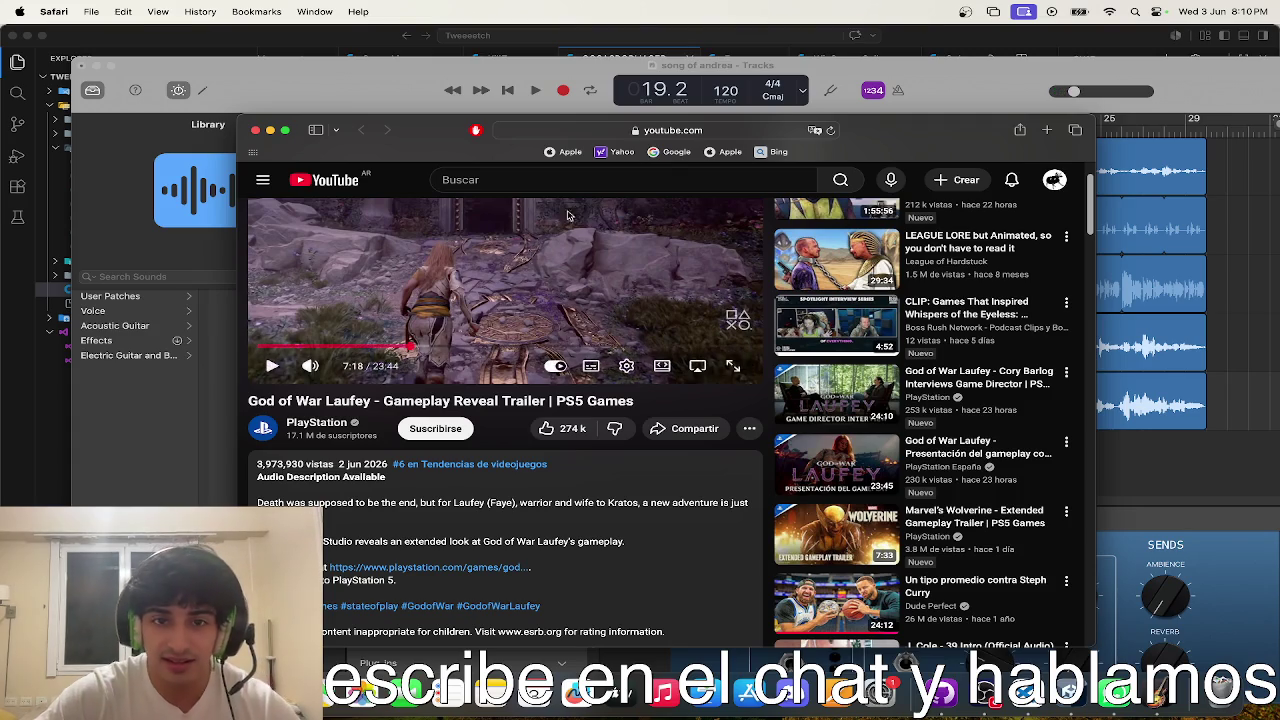
- Search YouTube for 'birthday'
click(460, 198)
click(430, 174)
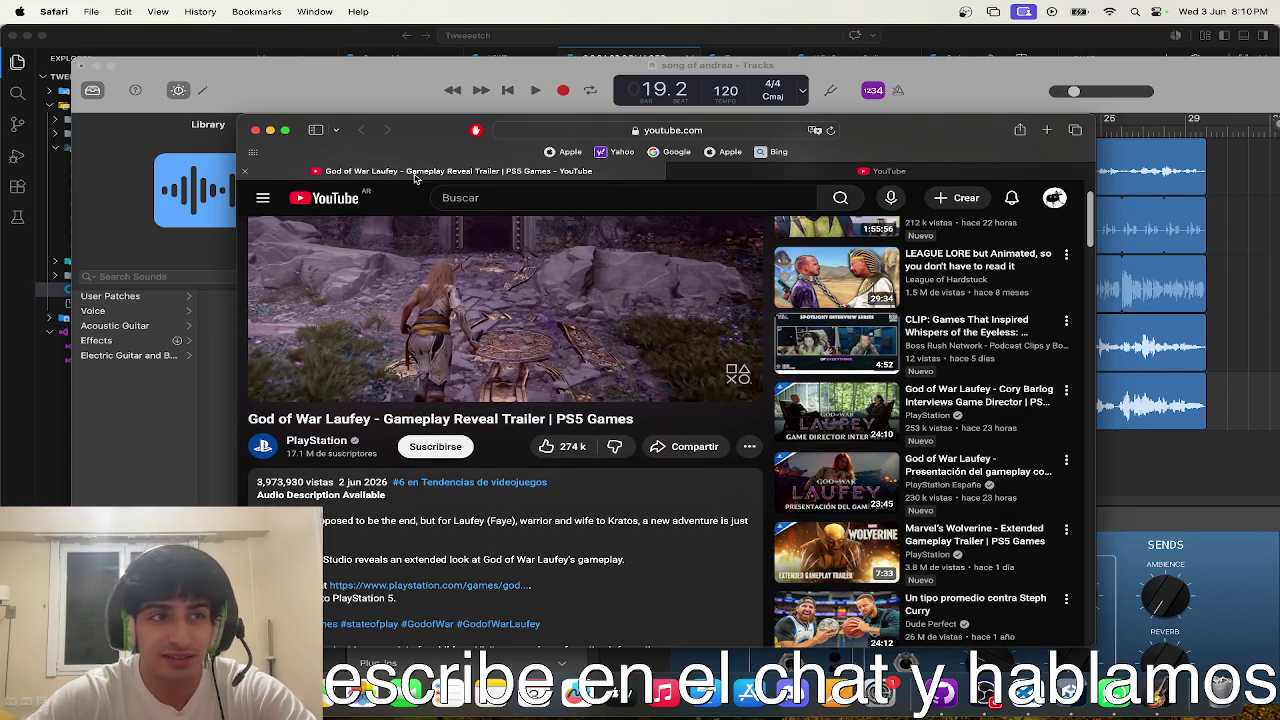
key(super+Tab)
click(771, 178)
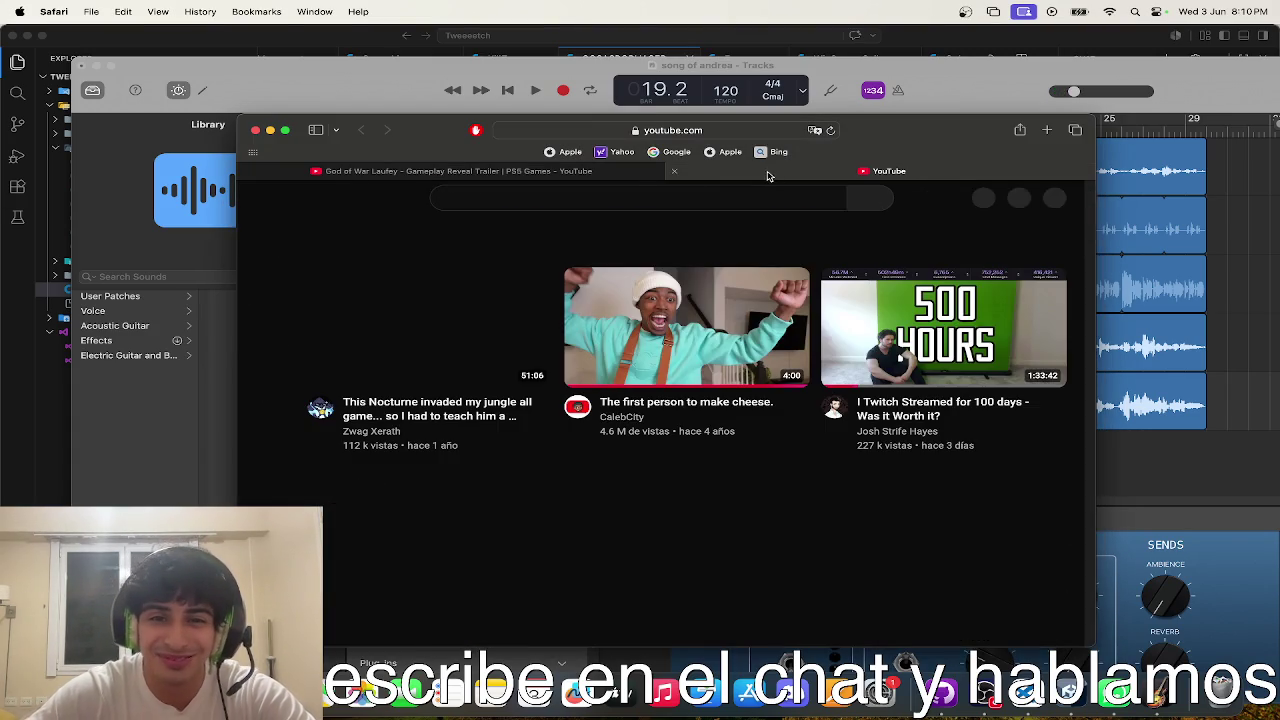
click(658, 197)
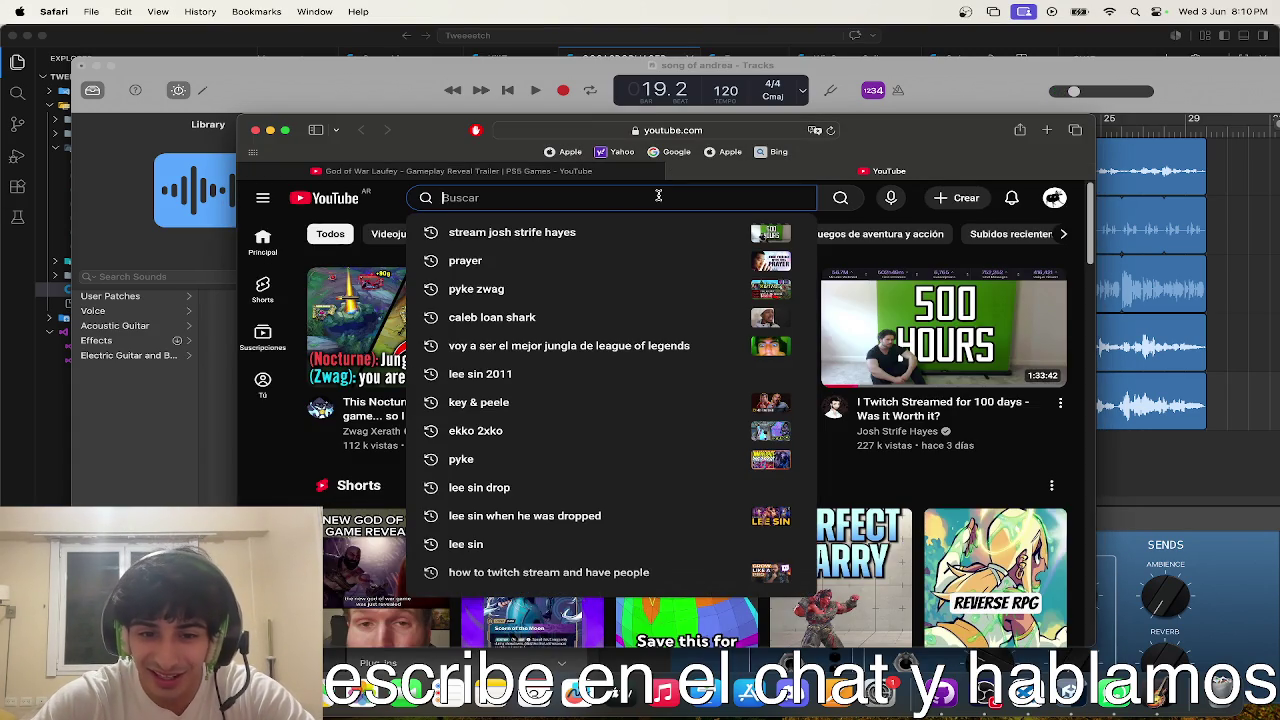
text(birthday)
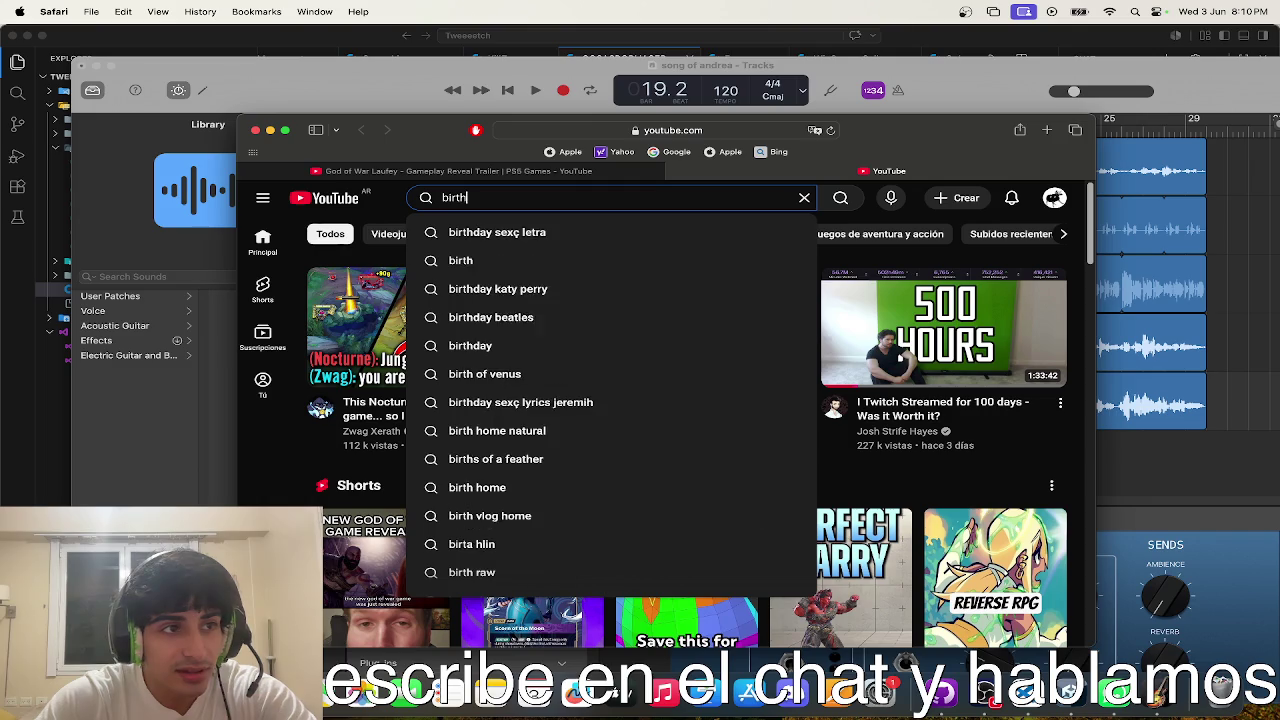
key(Return)
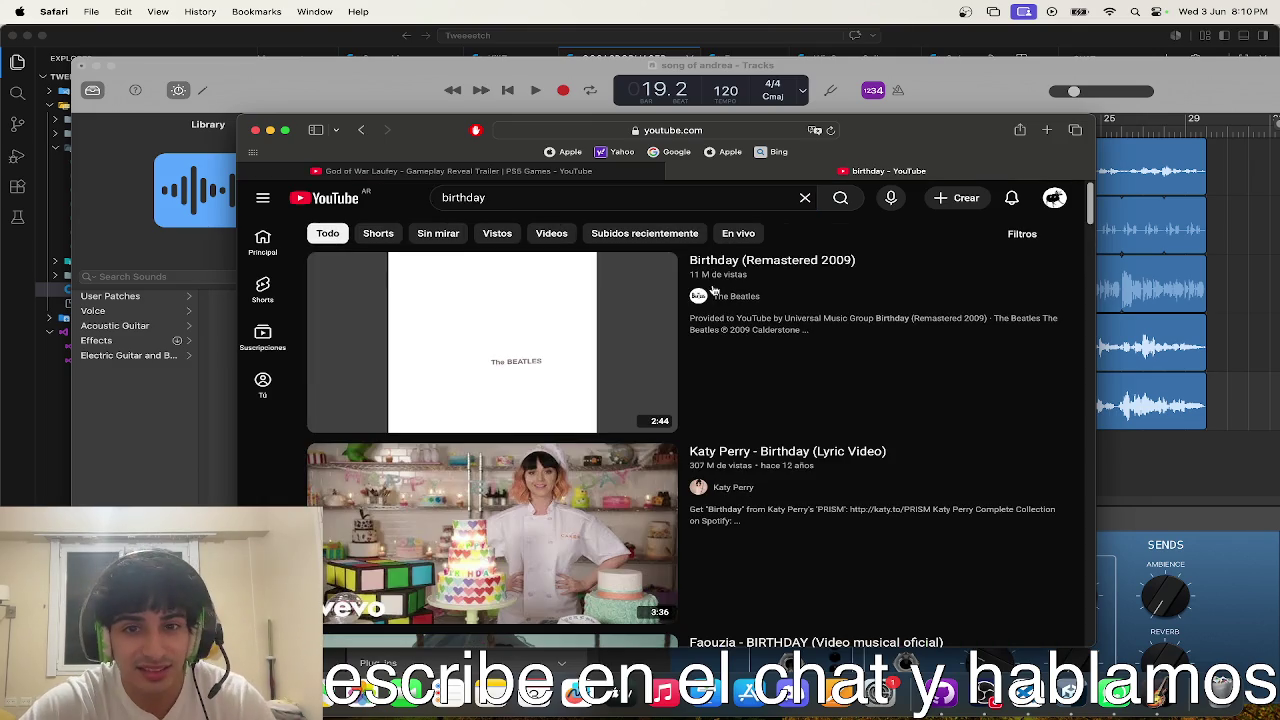
- Preview Katy Perry's Birthday lyric video past the ad, then search 'birthday song'
scroll(540, 364, down, 2)
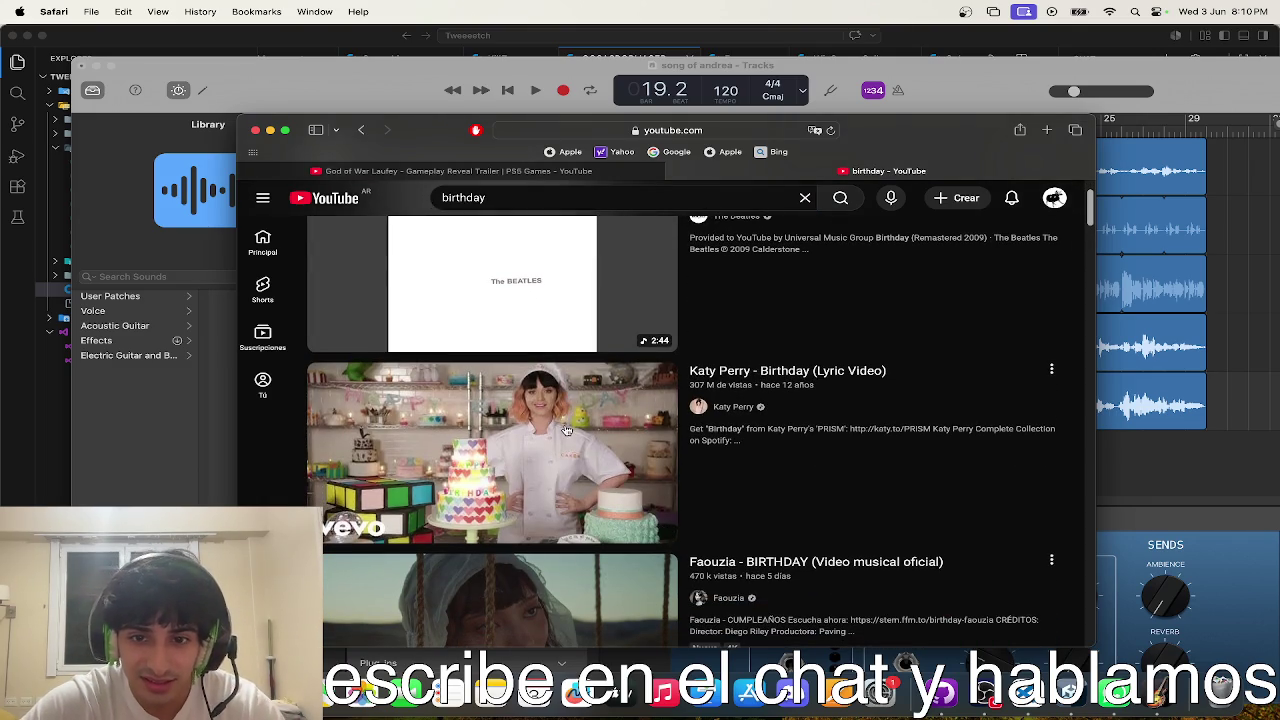
click(560, 432)
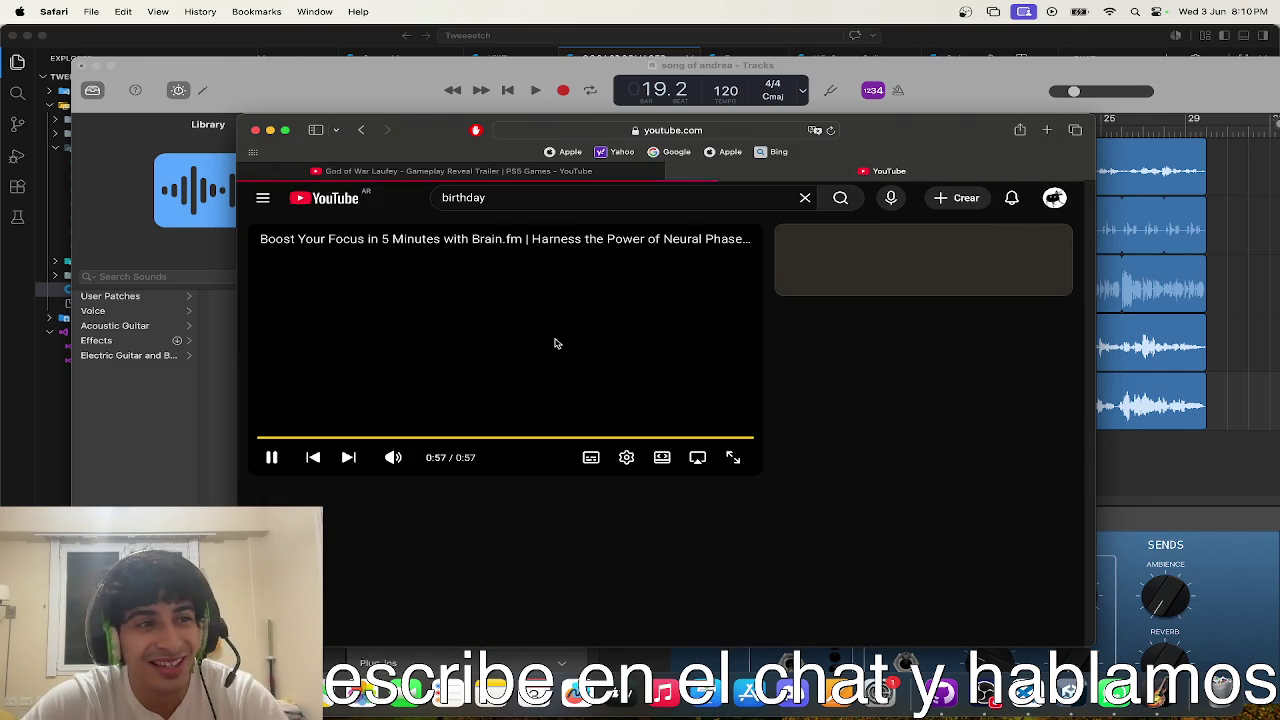
click(699, 418)
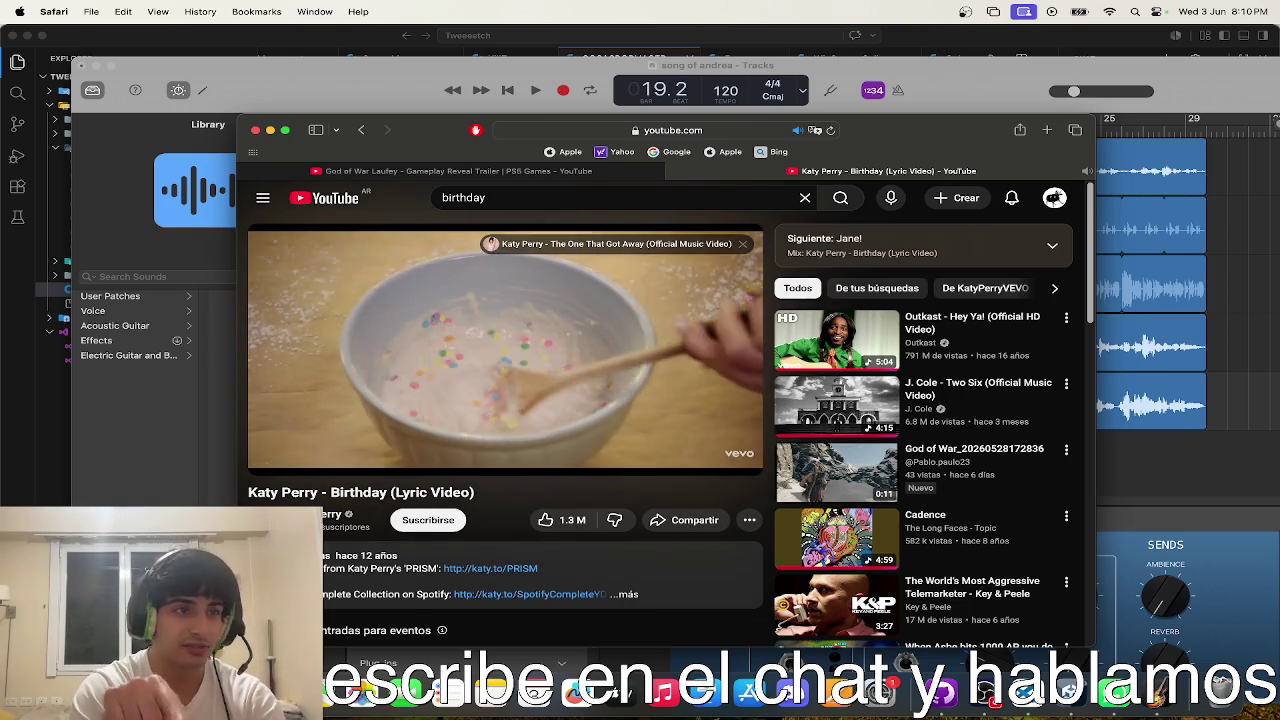
mouse_move(508, 283)
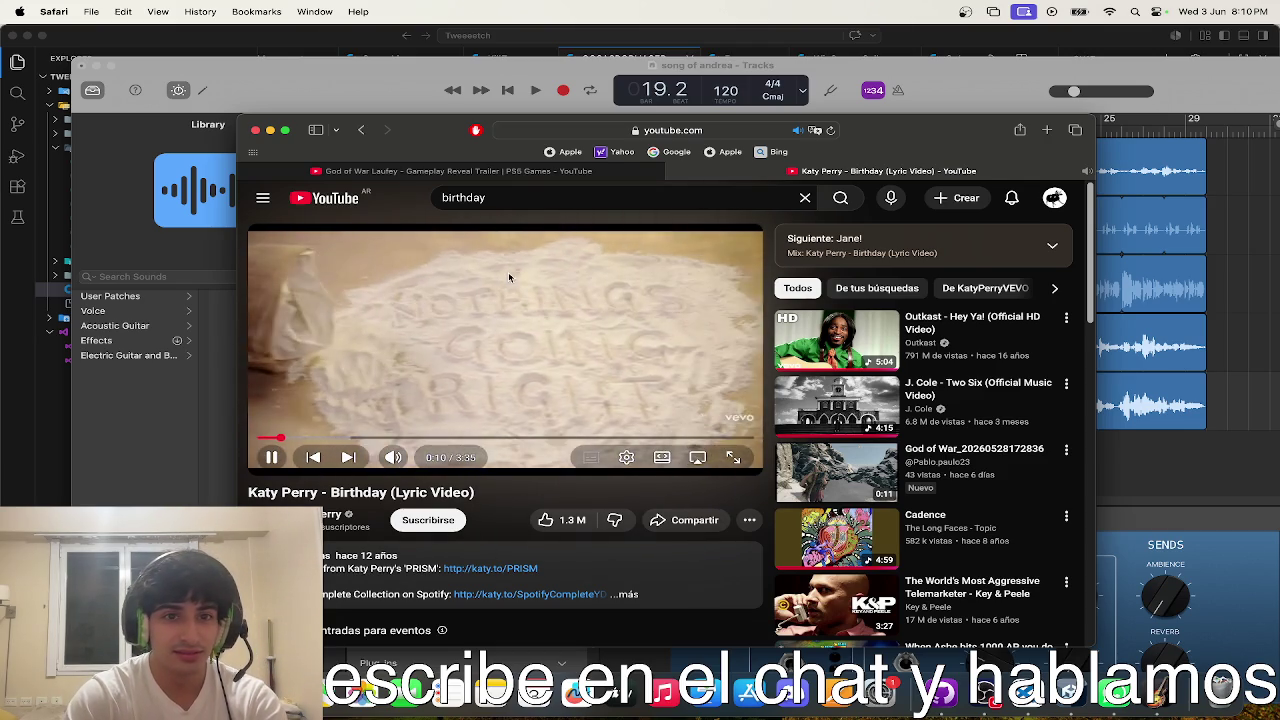
click(508, 272)
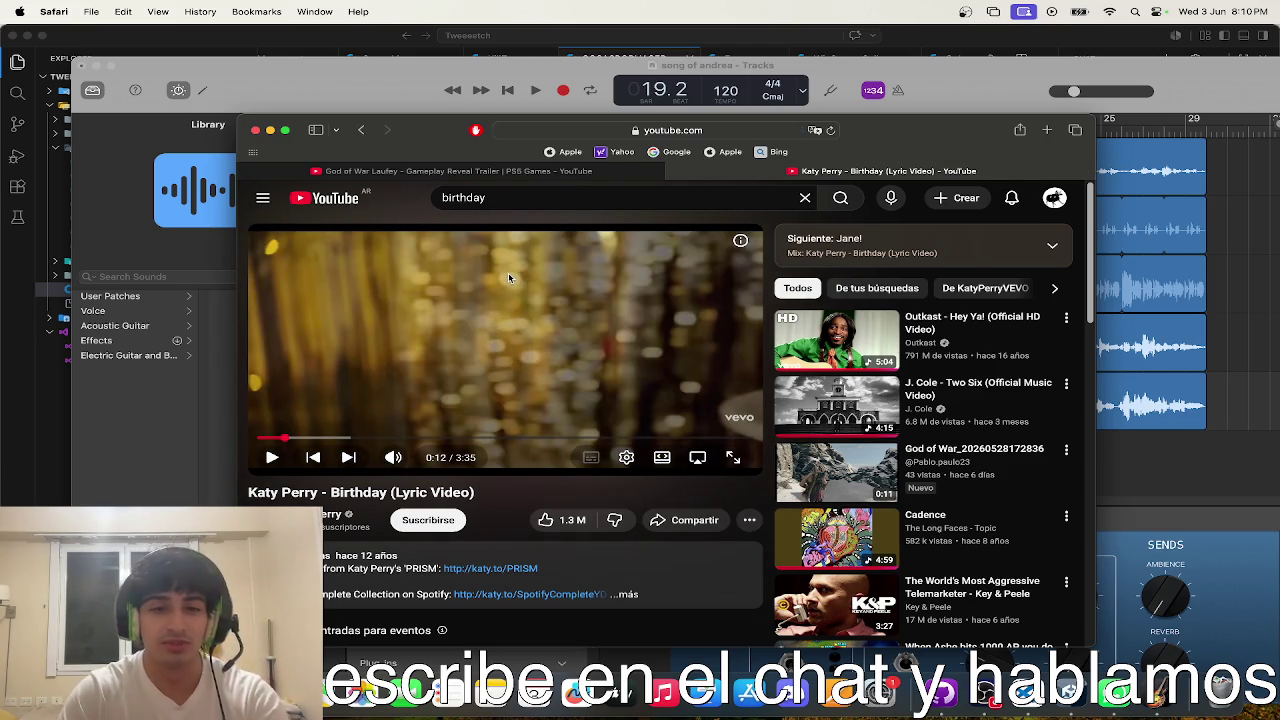
click(497, 195)
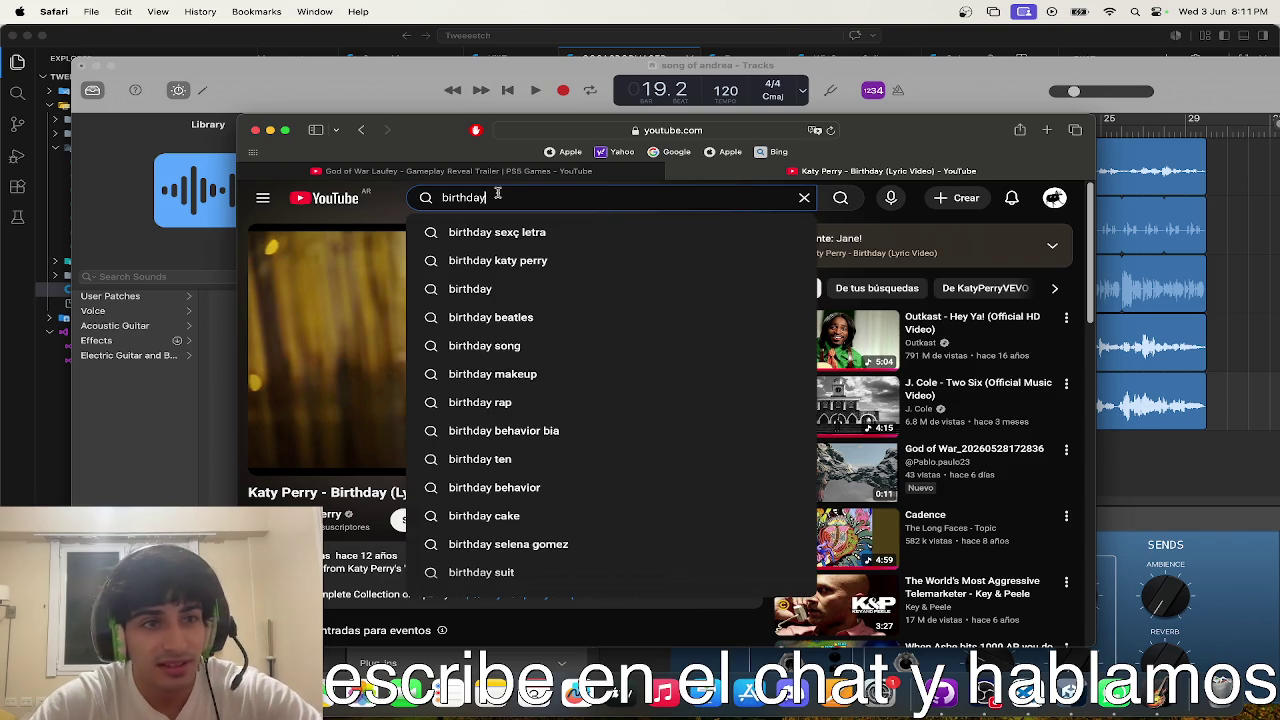
text( song)
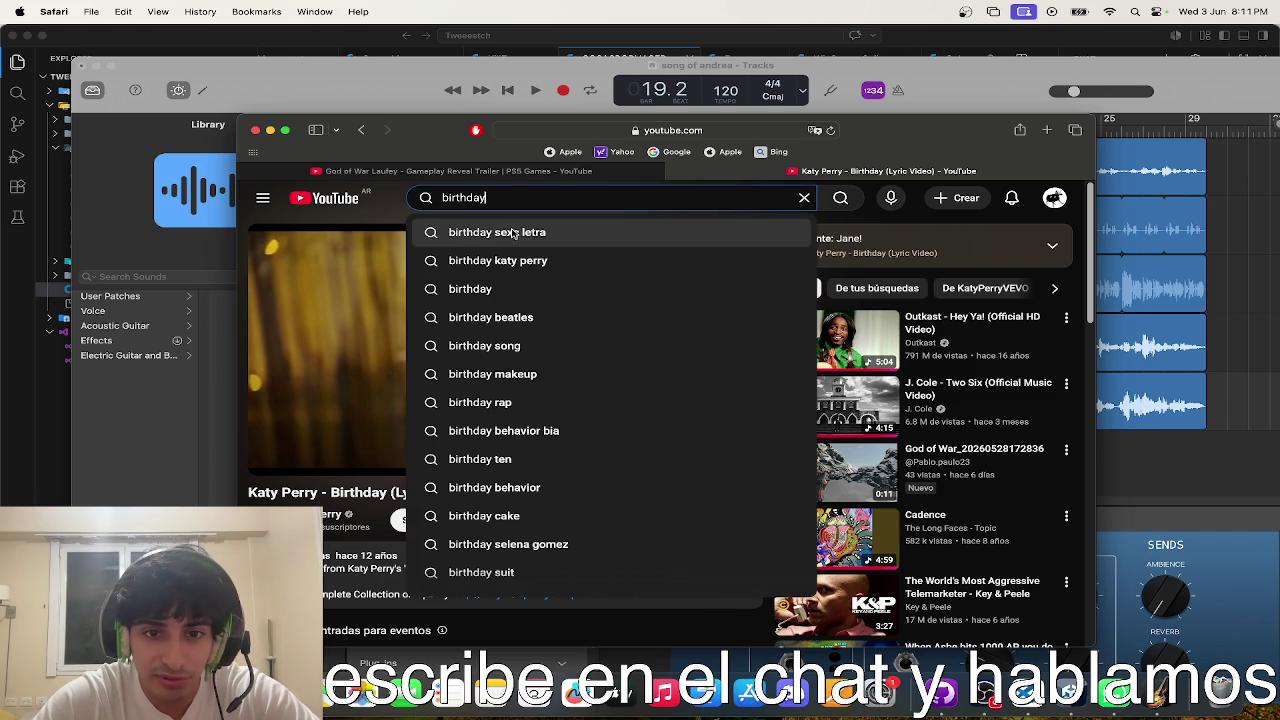
key(Return)
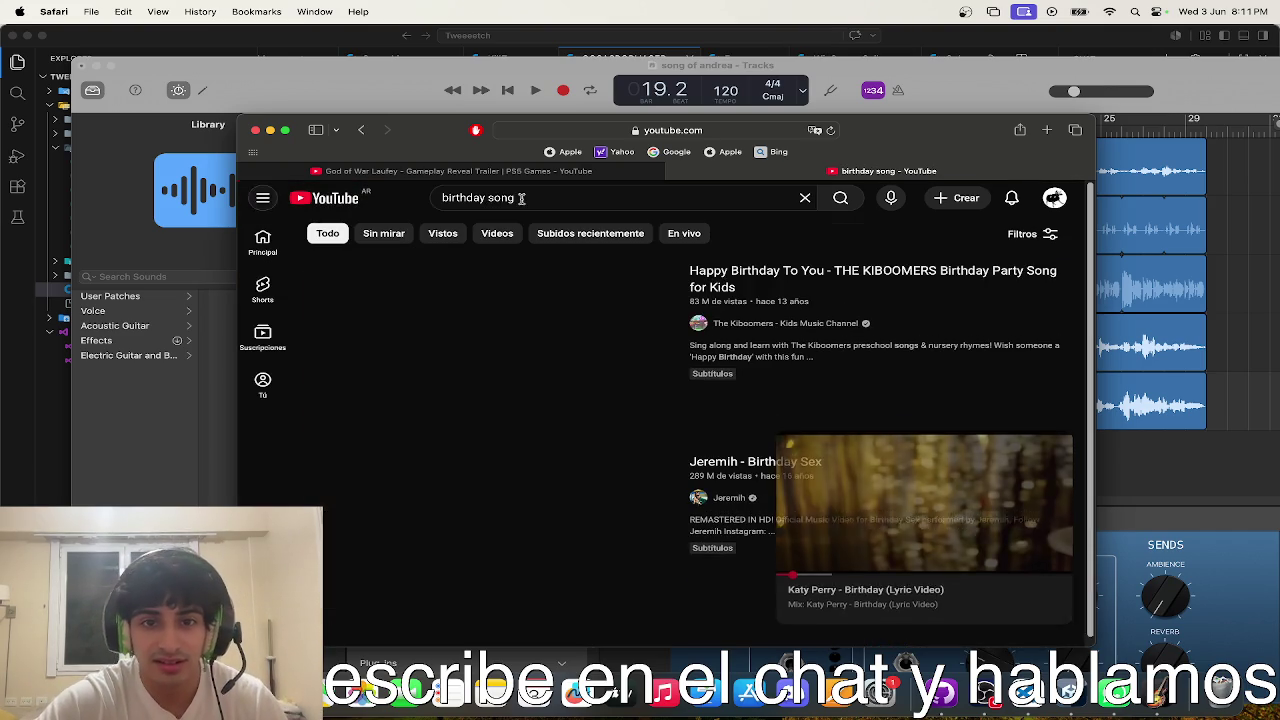
- Play and pause the Kiboomers Happy Birthday To You video, then bring GarageBand's 'song of andrea' forward
scroll(491, 353, down, 2)
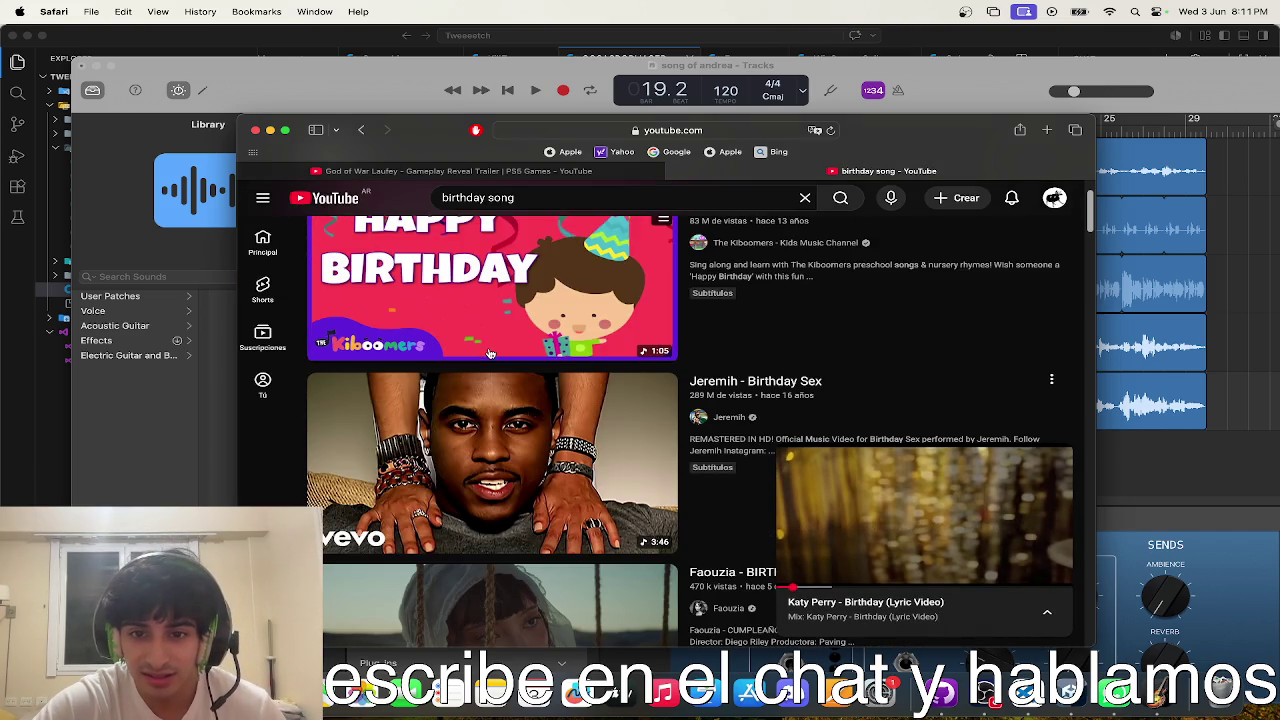
key(super+bracketleft)
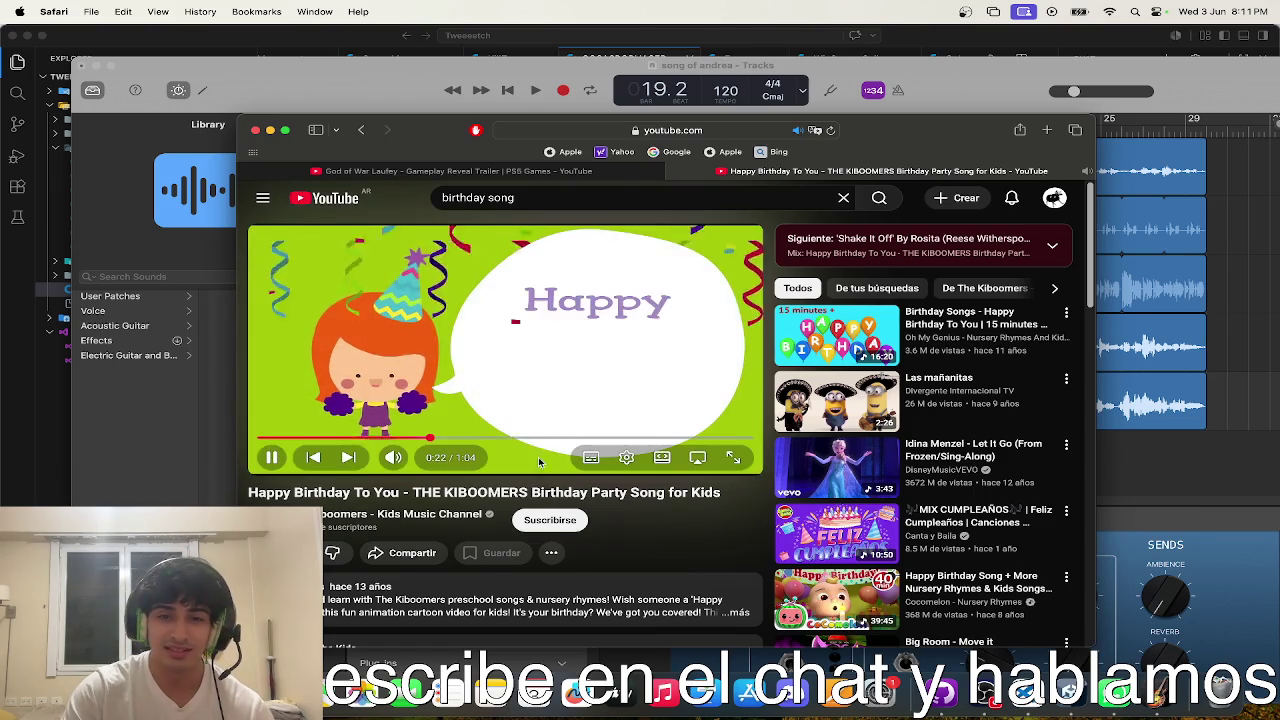
click(554, 390)
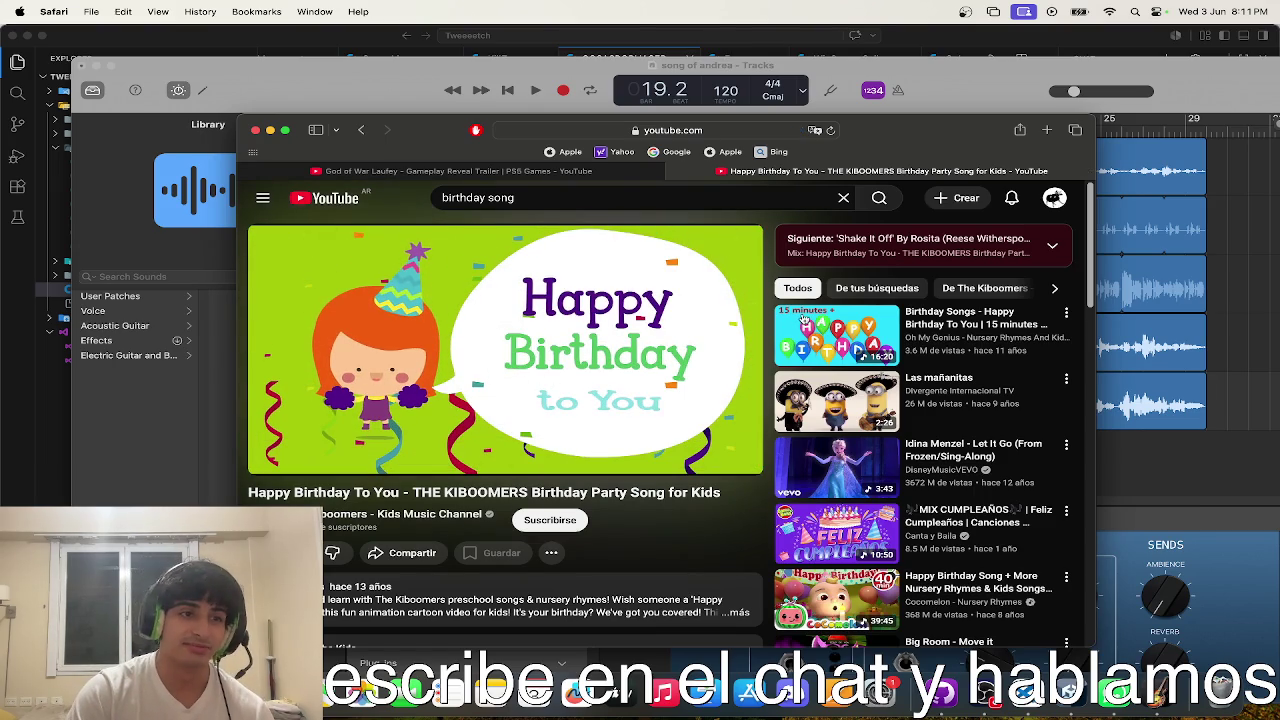
click(1240, 312)
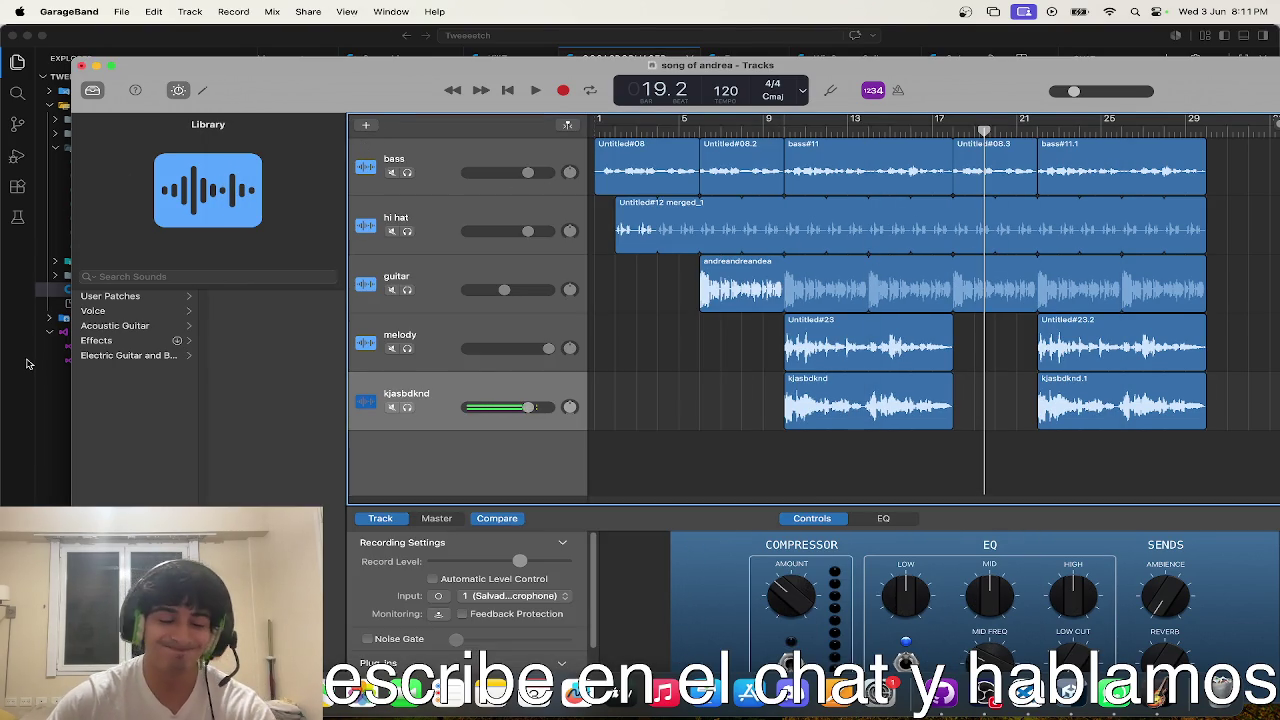
- Play the GarageBand song briefly from bar 31, stop it, and return to Safari's Kiboomers page
key(ctrl+Up)
click(954, 262)
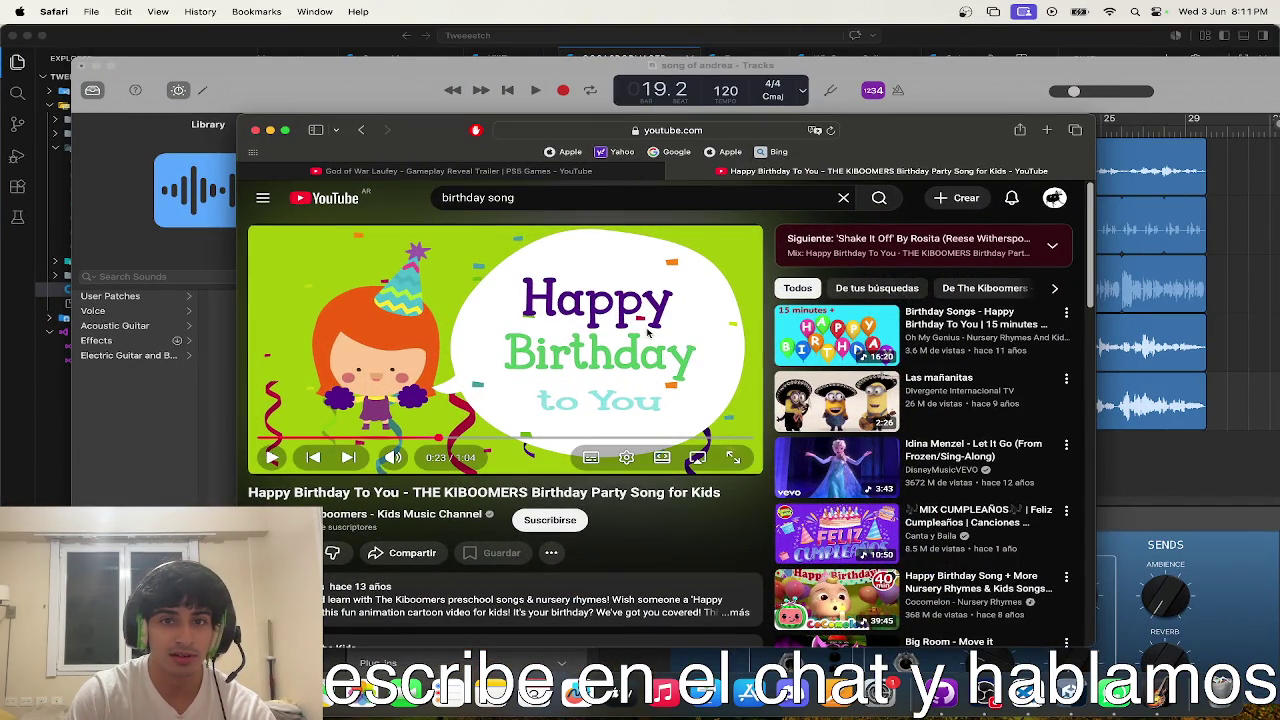
click(1165, 152)
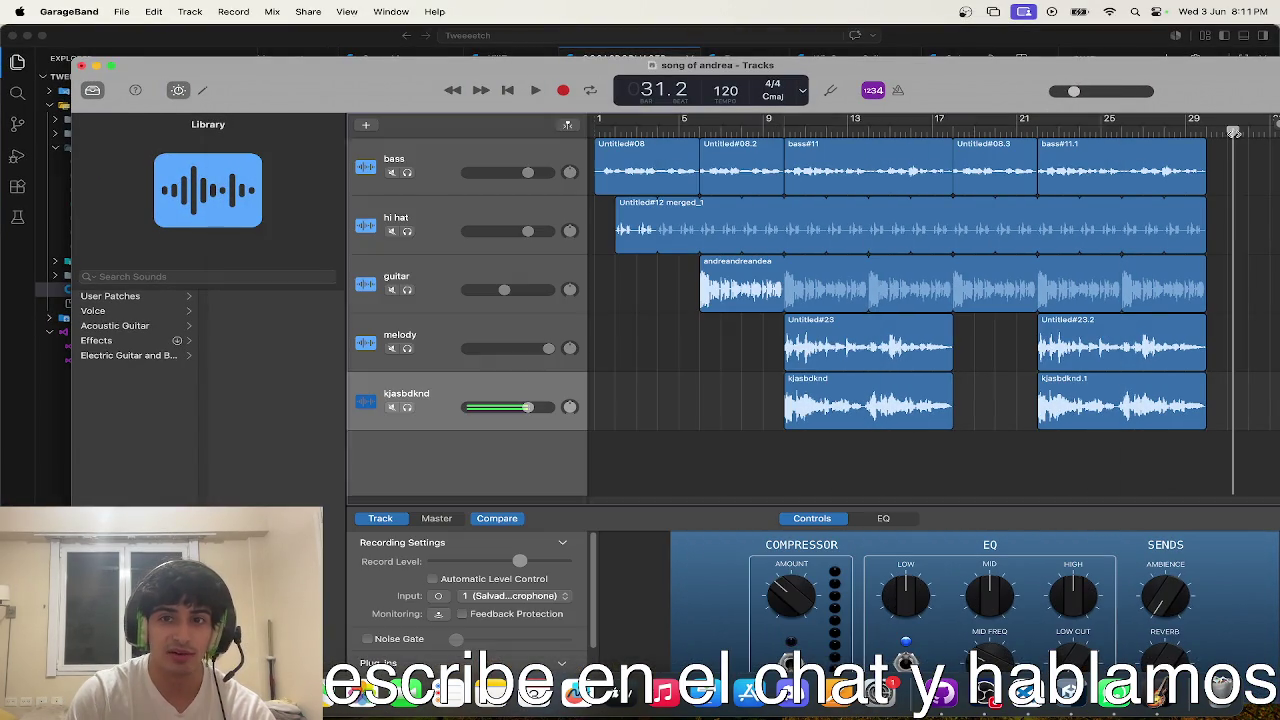
click(537, 90)
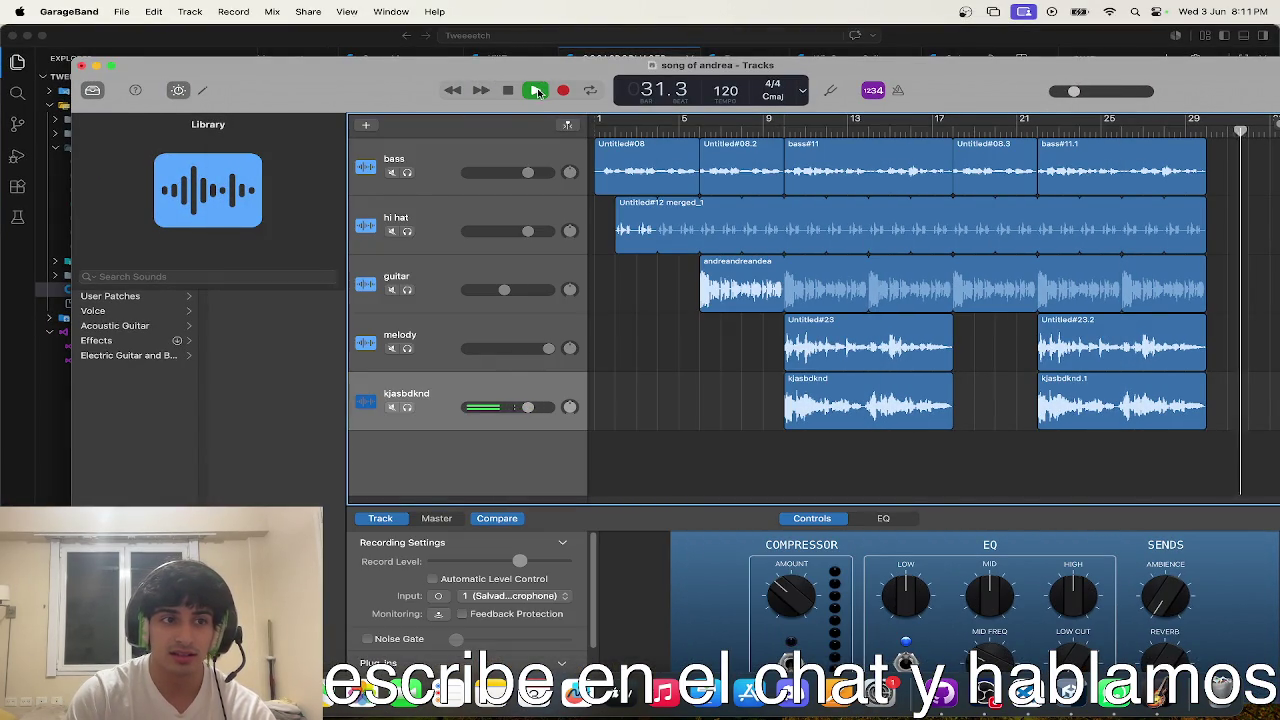
key(space)
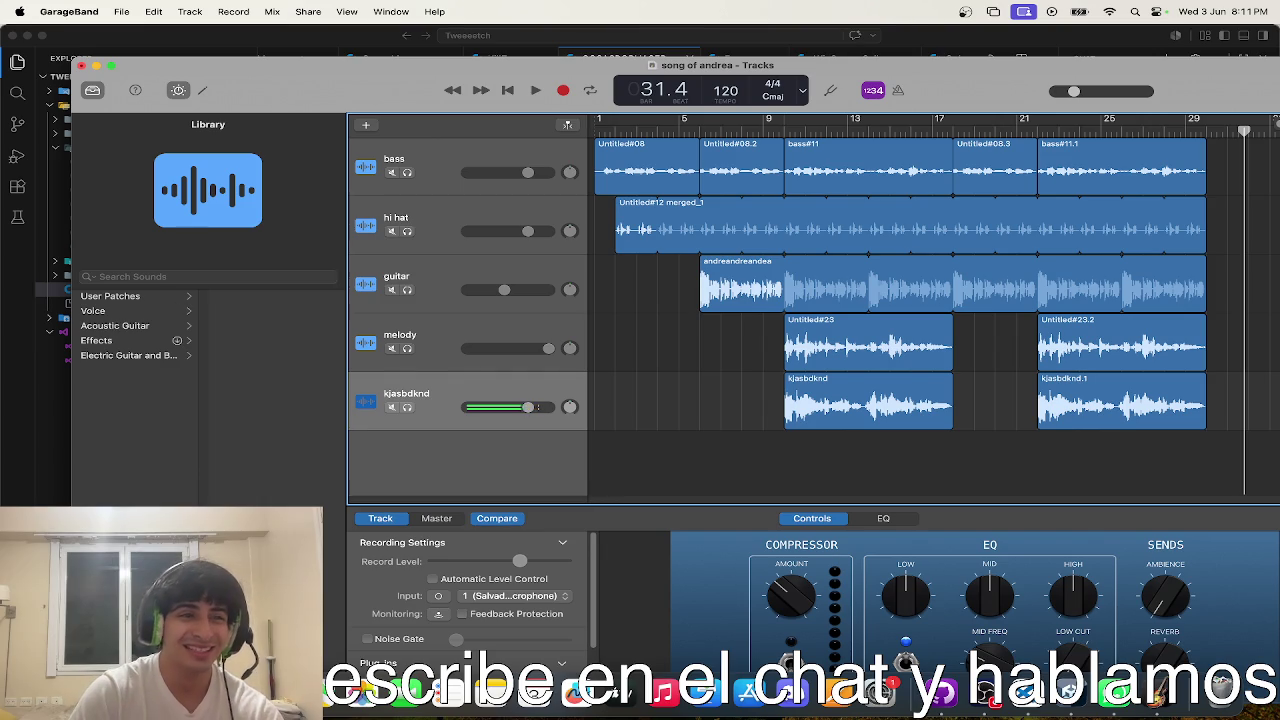
key(ctrl+Up)
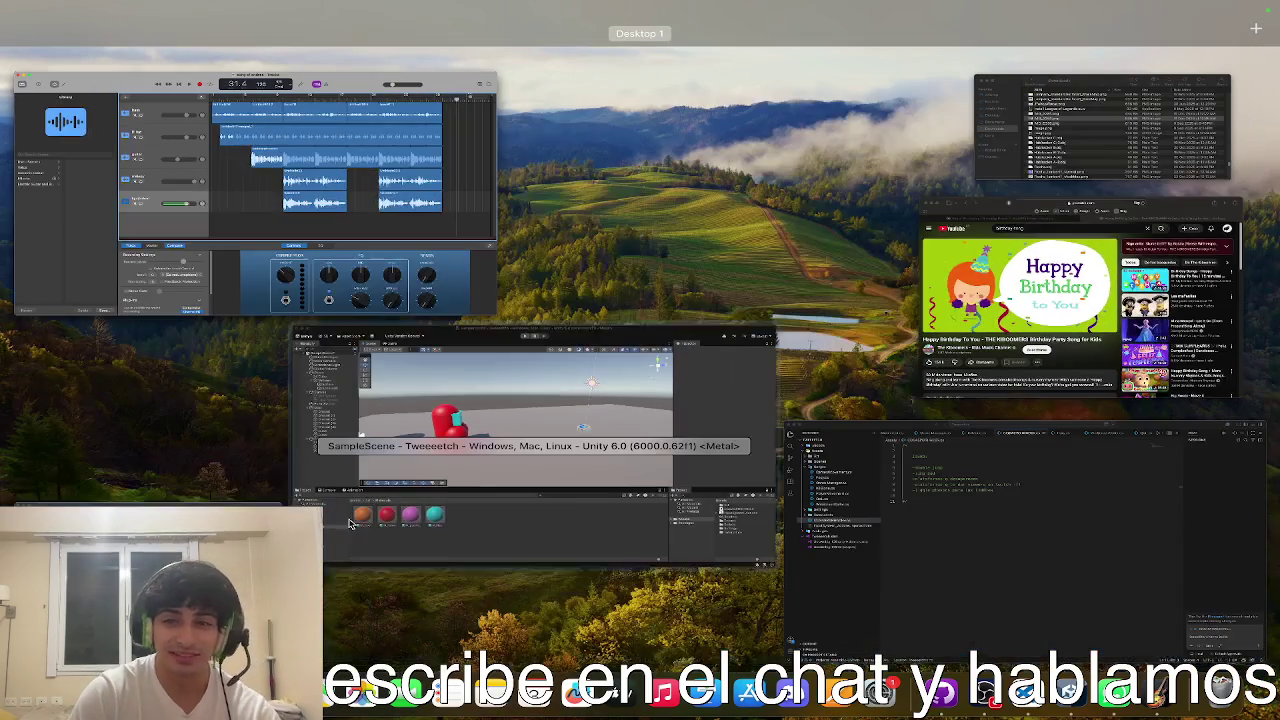
click(930, 390)
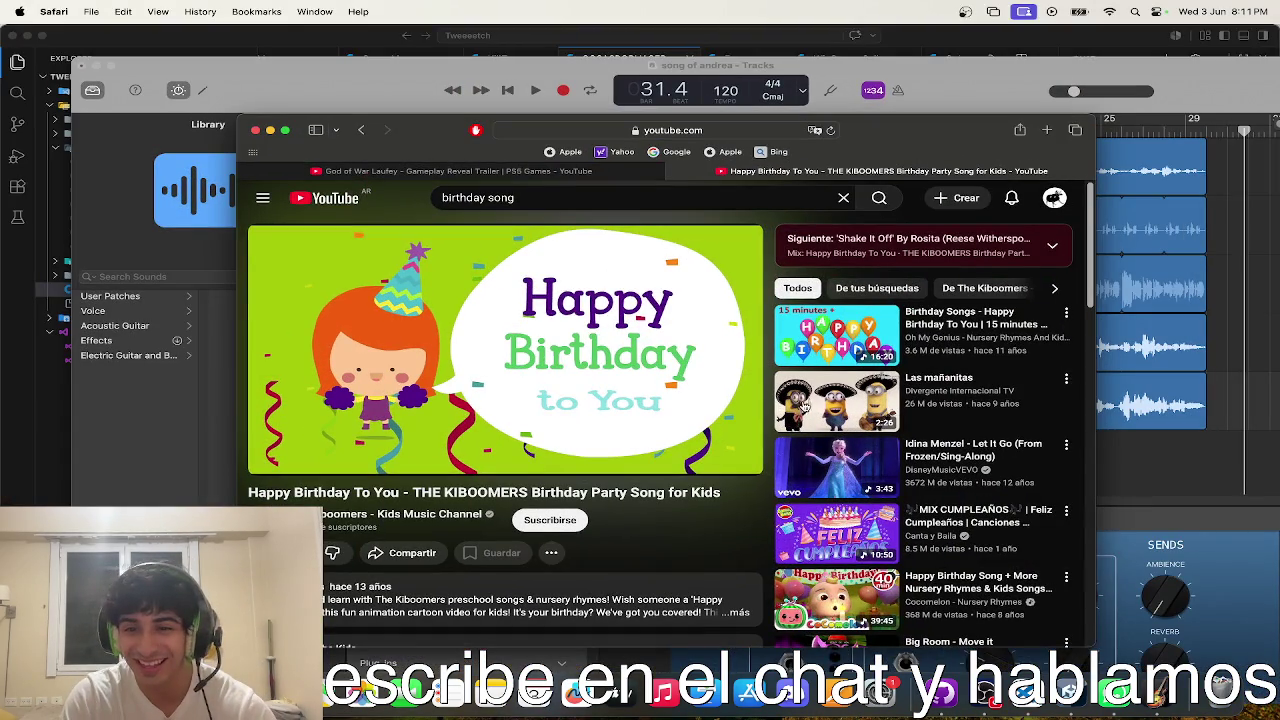
- Open the Minions 'Las mañanitas' video, skip the ad, and watch it fullscreen to about 0:40
click(830, 400)
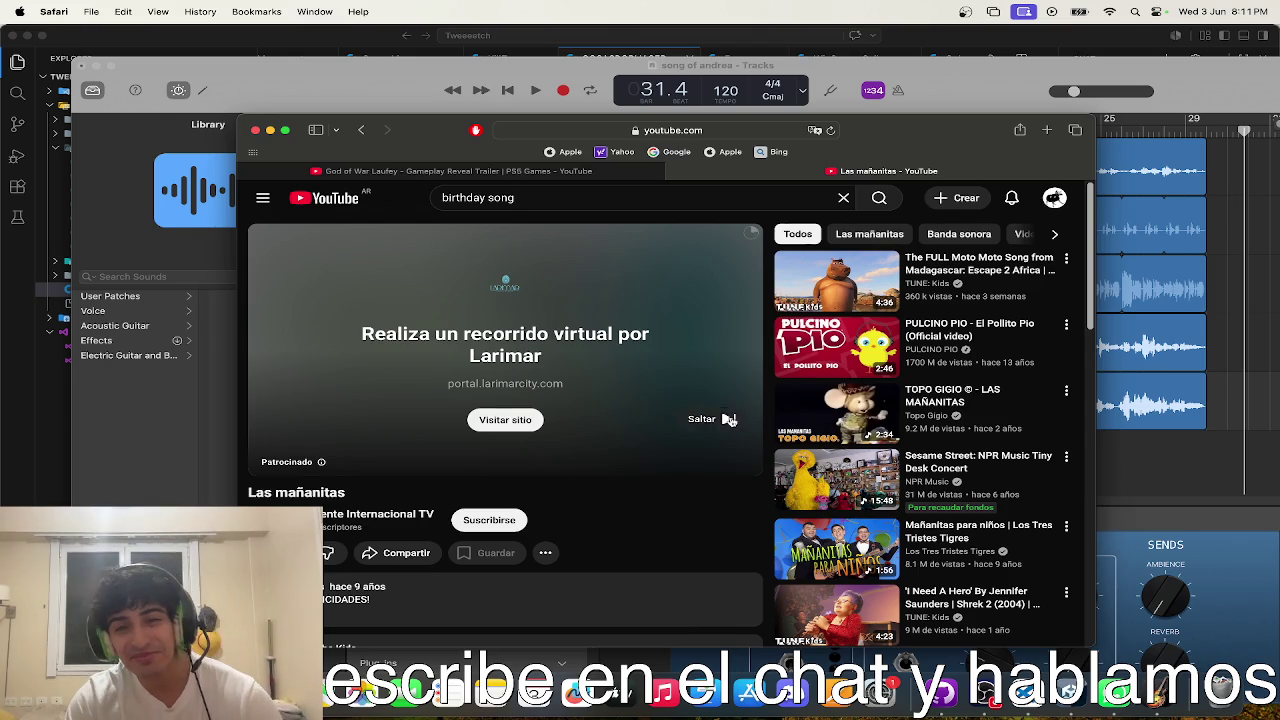
click(730, 420)
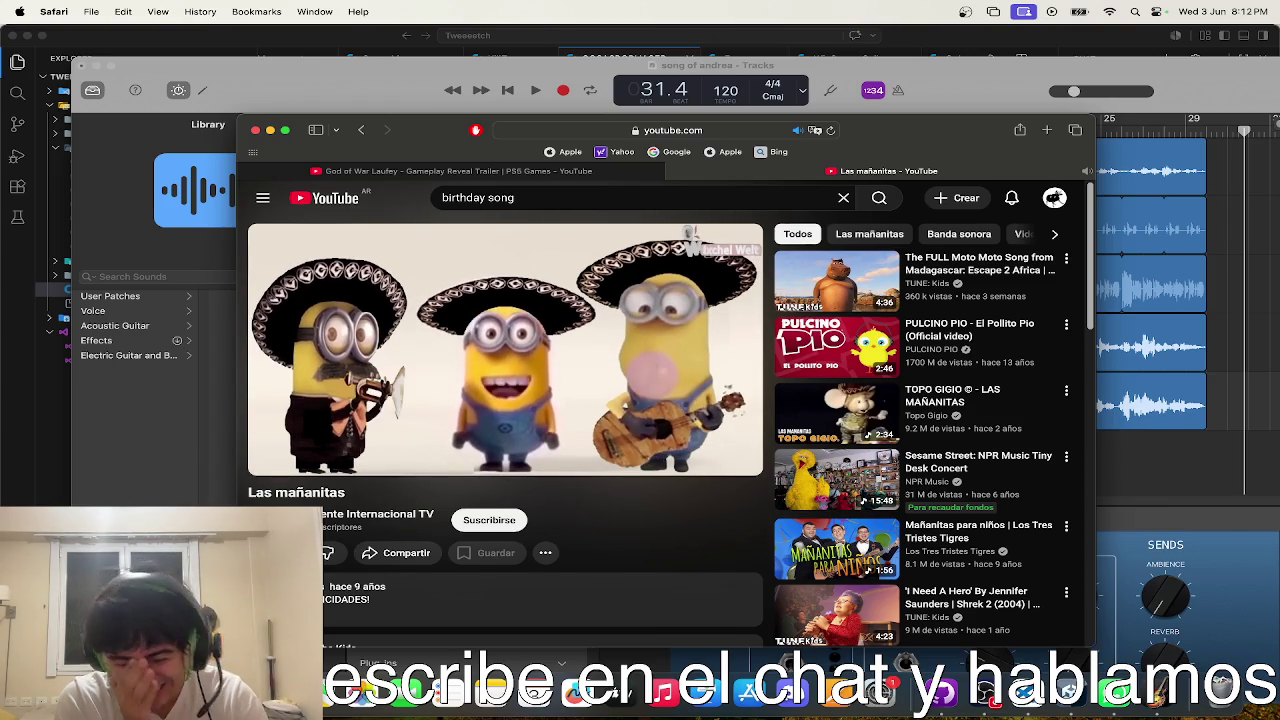
double_click(641, 382)
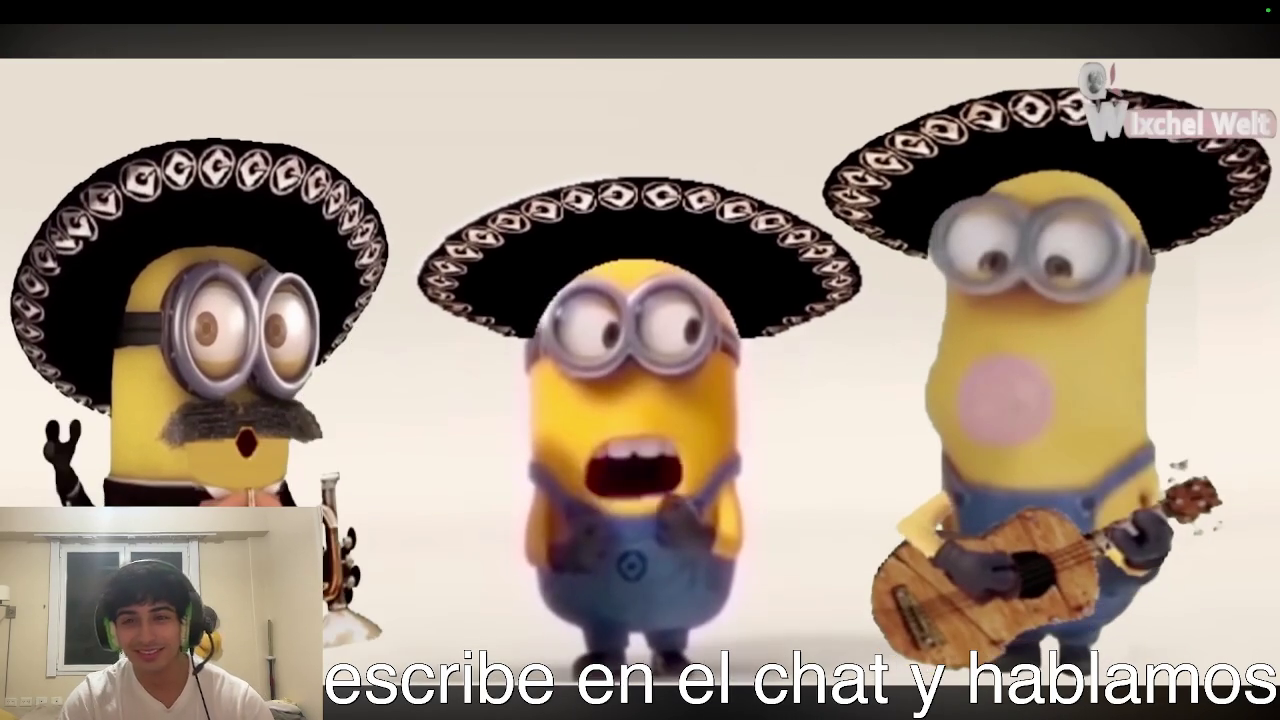
click(576, 348)
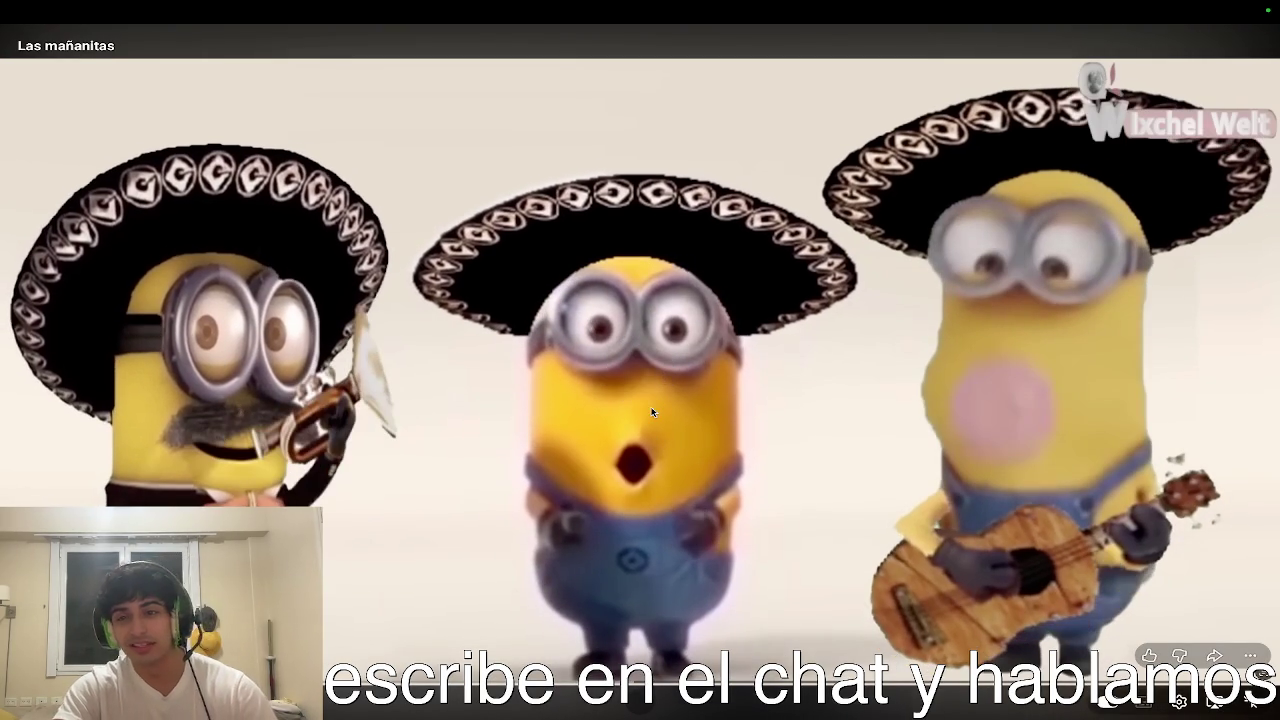
click(1062, 354)
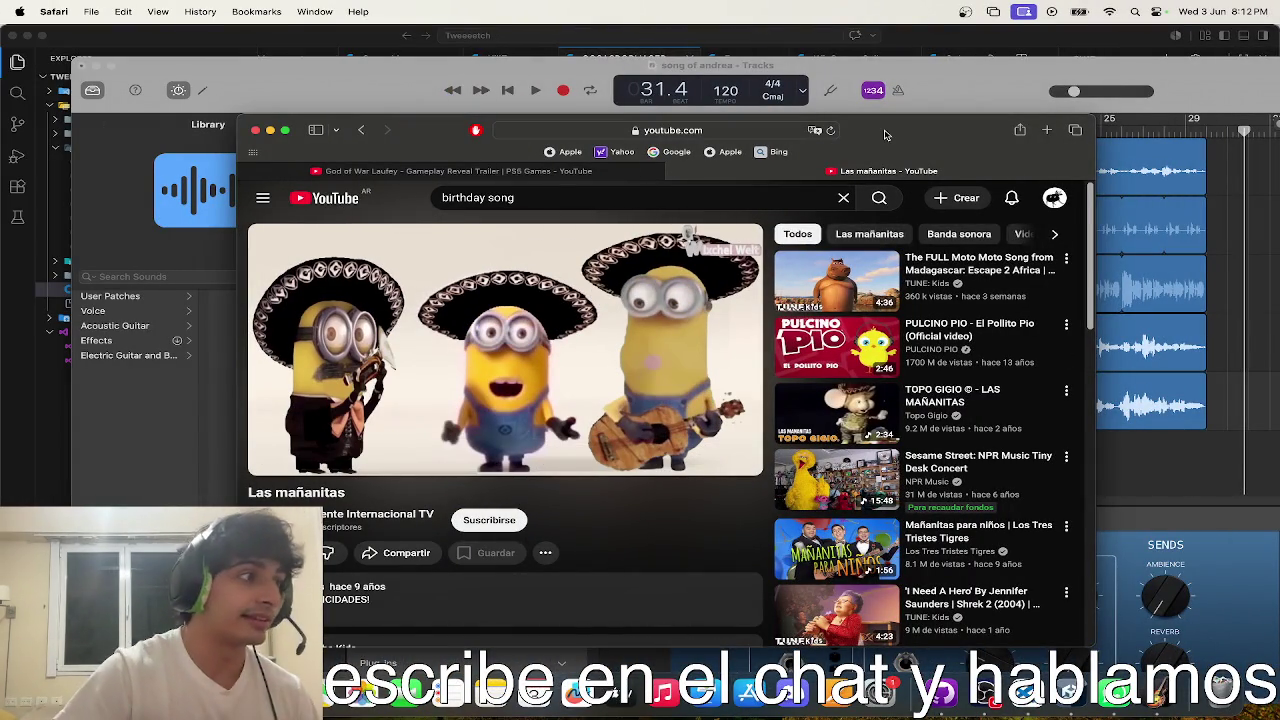
- Search Google for 'yourube to mp3' in a new Safari tab
key(super+t)
text(mp)
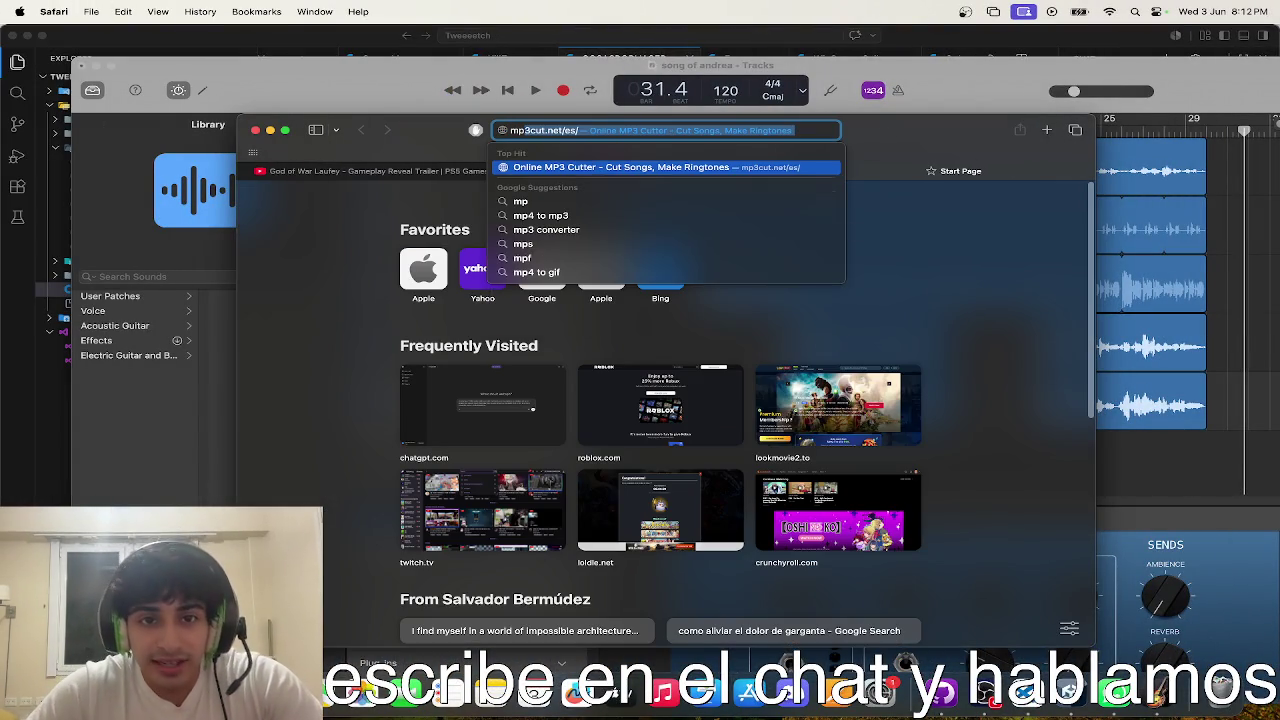
key(BackSpace)
key(BackSpace)
key(BackSpace)
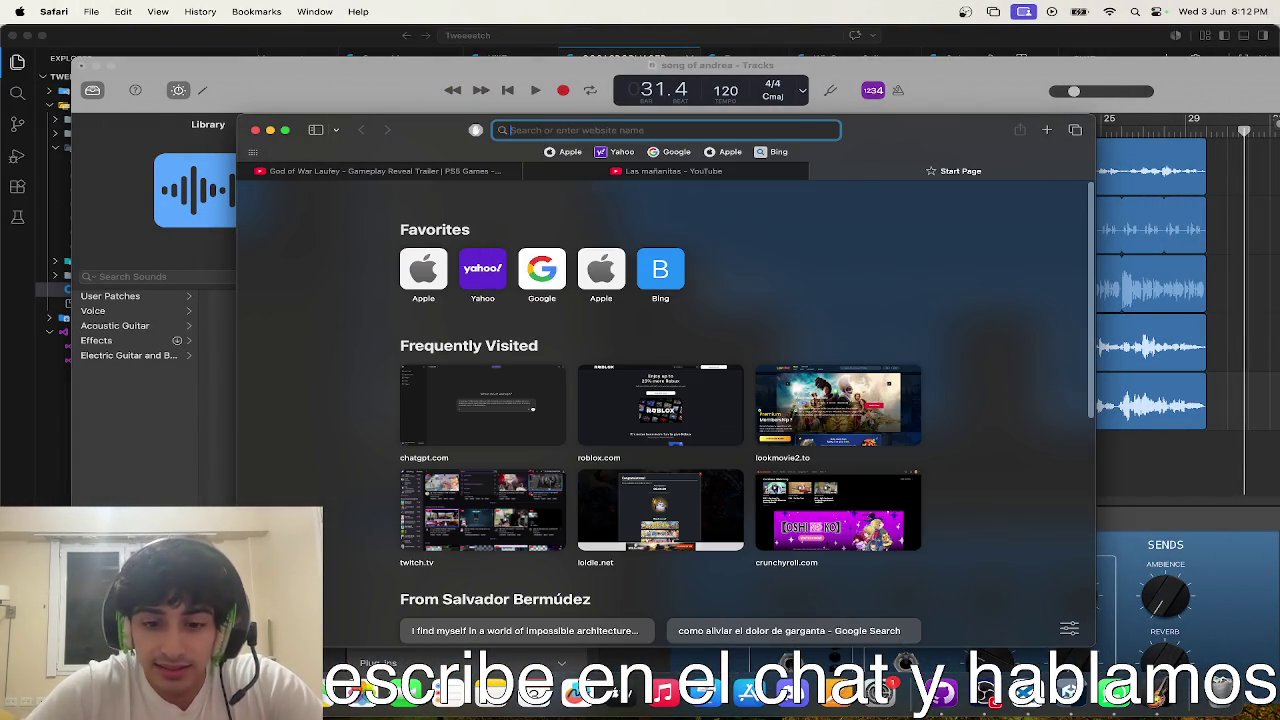
text(yourube rto)
key(BackSpace)
key(BackSpace)
key(BackSpace)
text(to.)
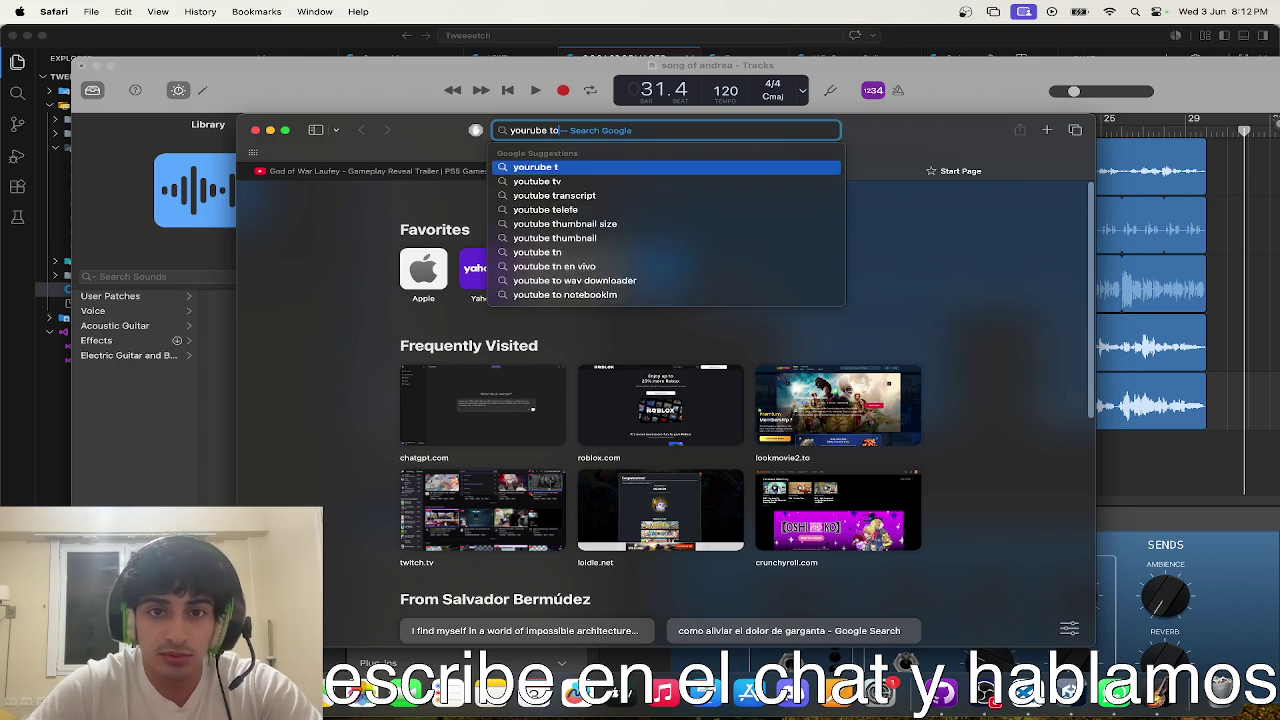
key(BackSpace)
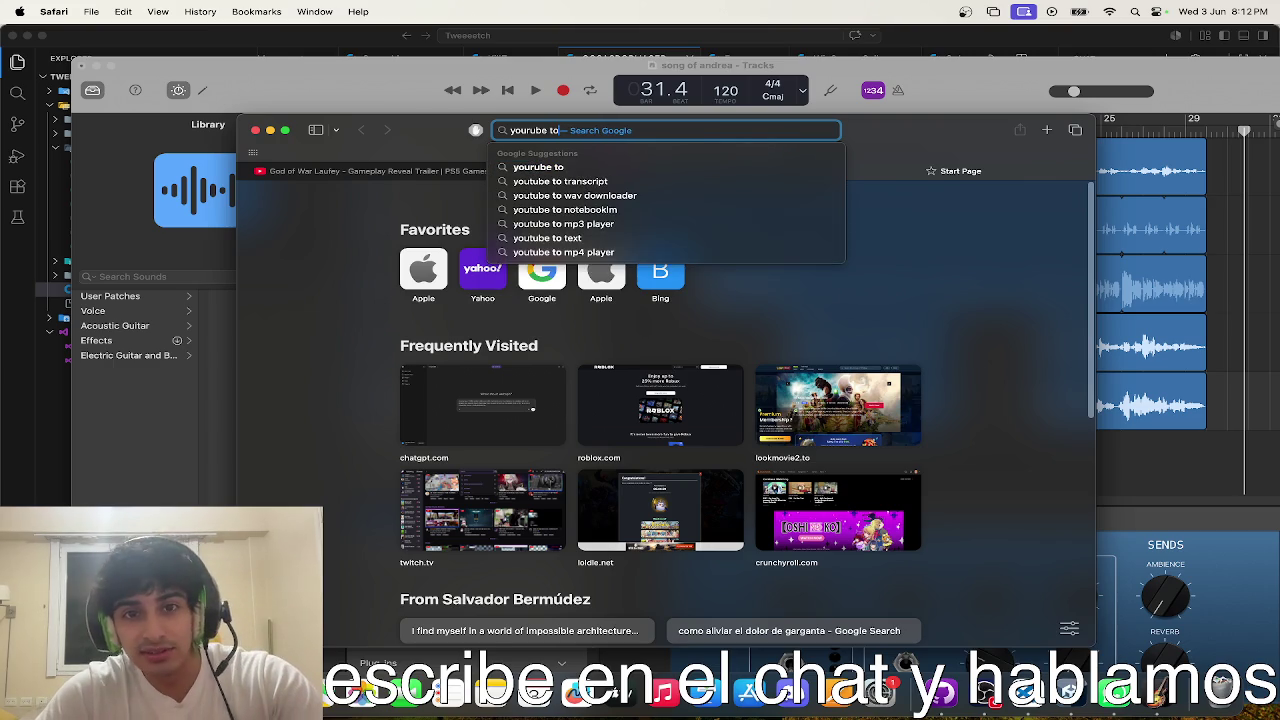
text( mp3)
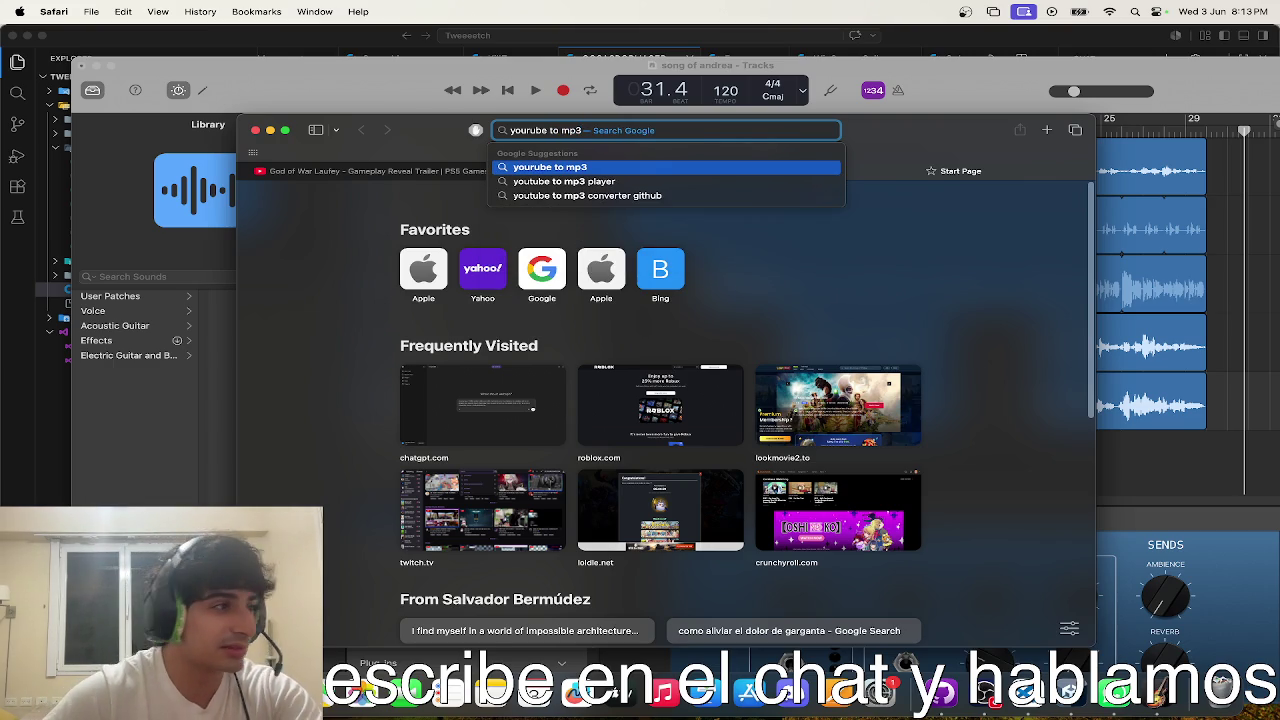
key(Return)
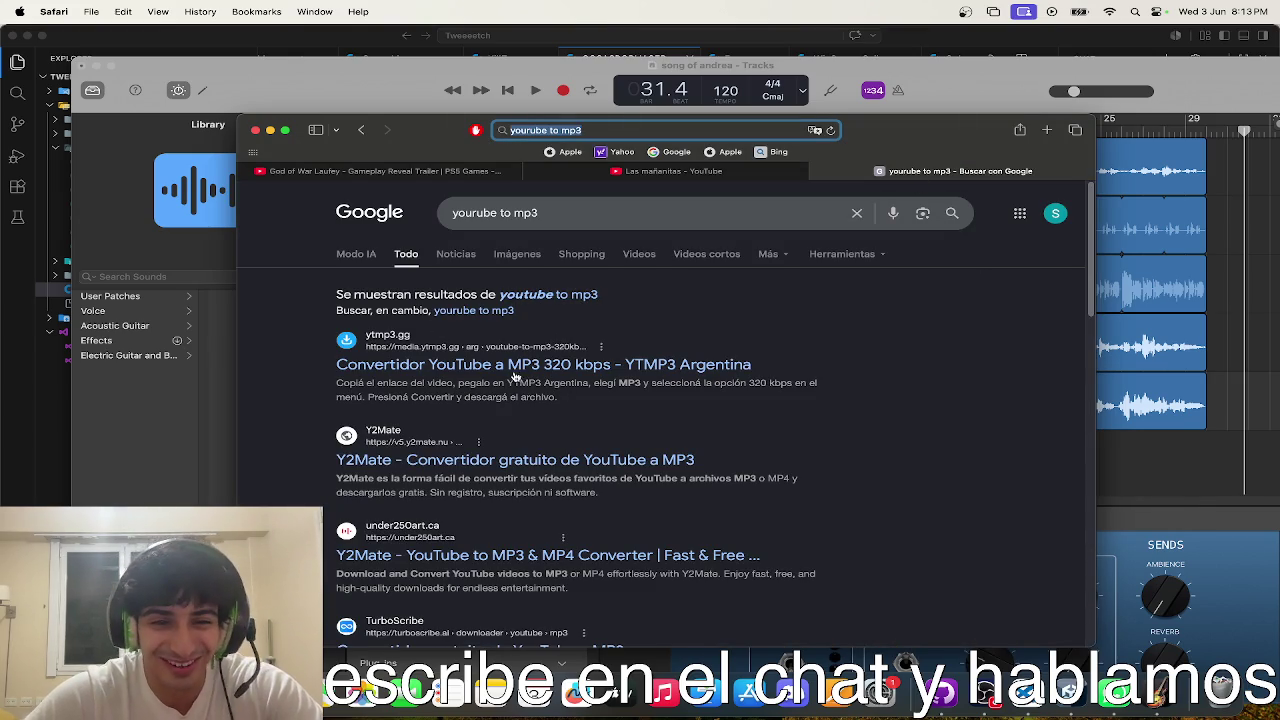
- Open the ytmp3.gg converter page from the search results
scroll(472, 462, down, 3)
scroll(472, 462, down, 2)
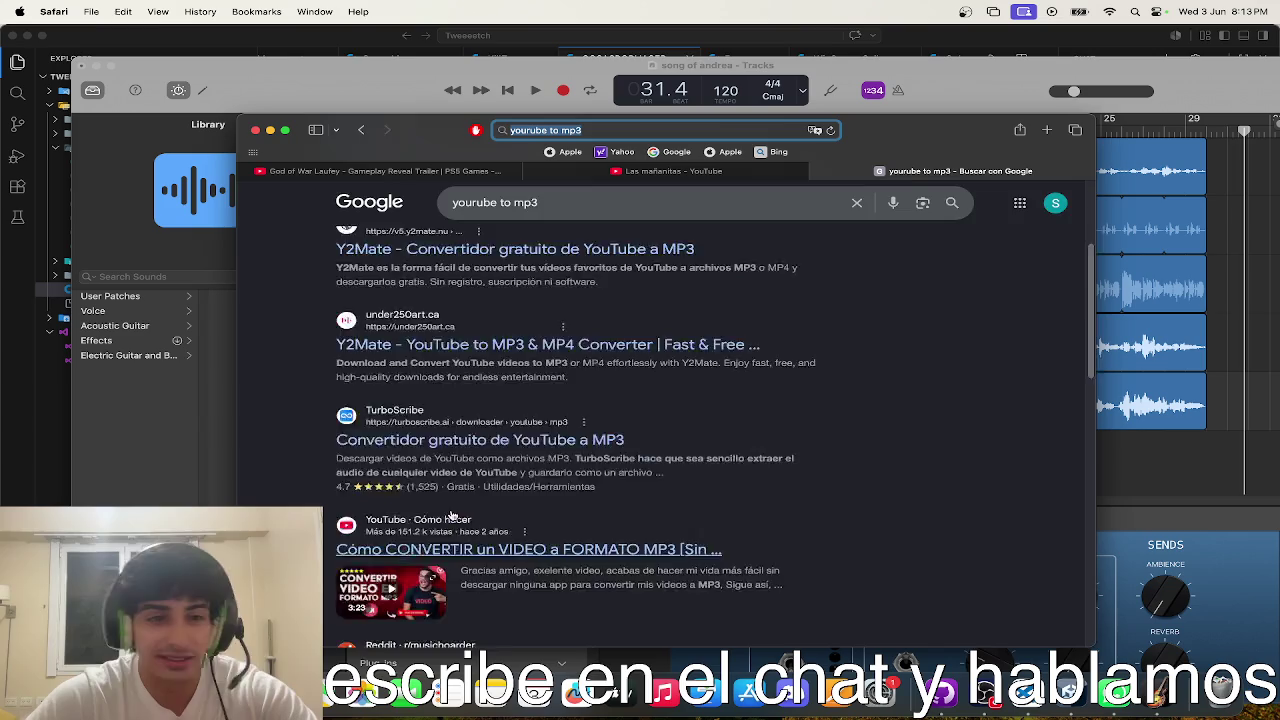
scroll(500, 420, up, 5)
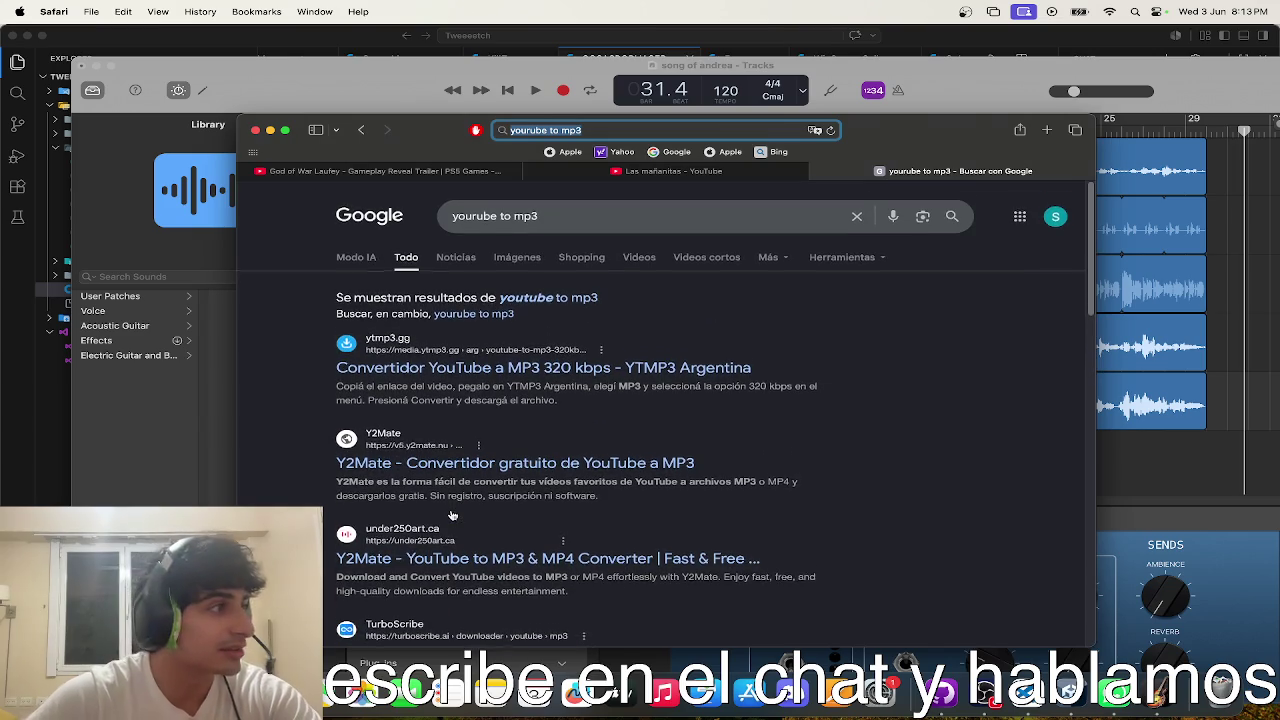
click(481, 366)
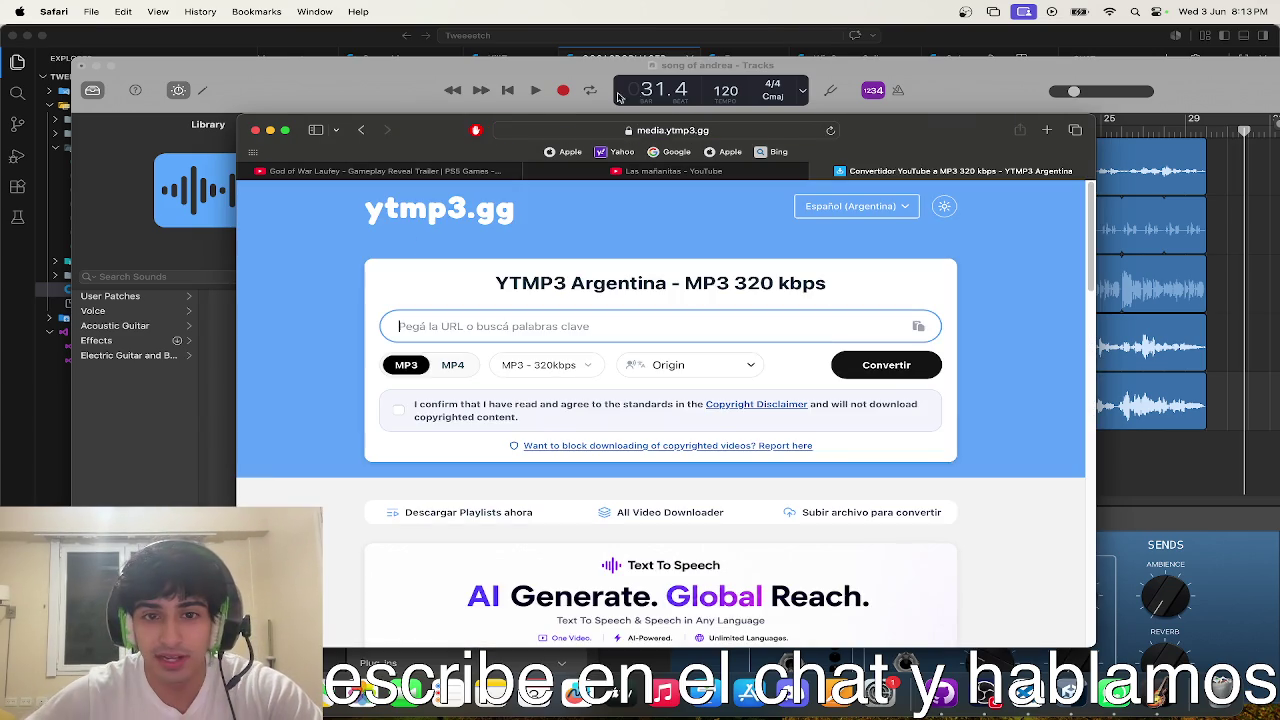
- Paste the Las mañanitas video URL into ytmp3.gg and convert it to MP3
click(661, 172)
click(689, 129)
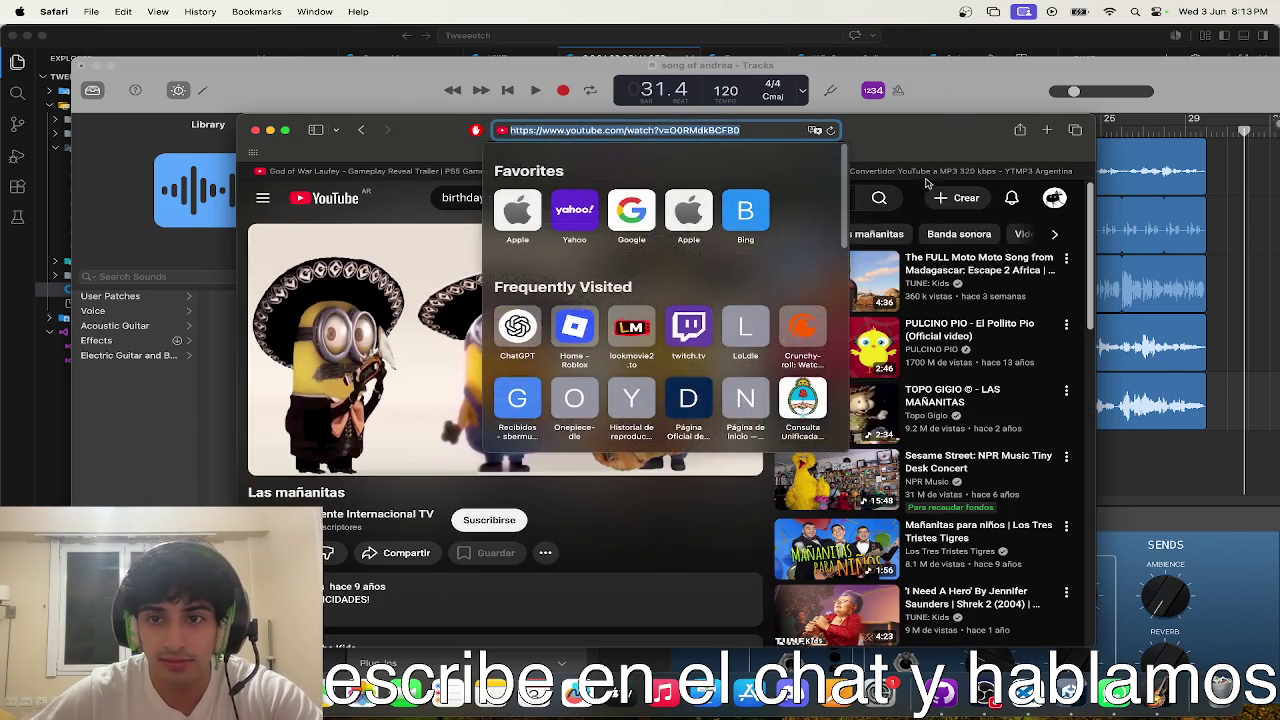
click(950, 171)
click(623, 324)
click(665, 171)
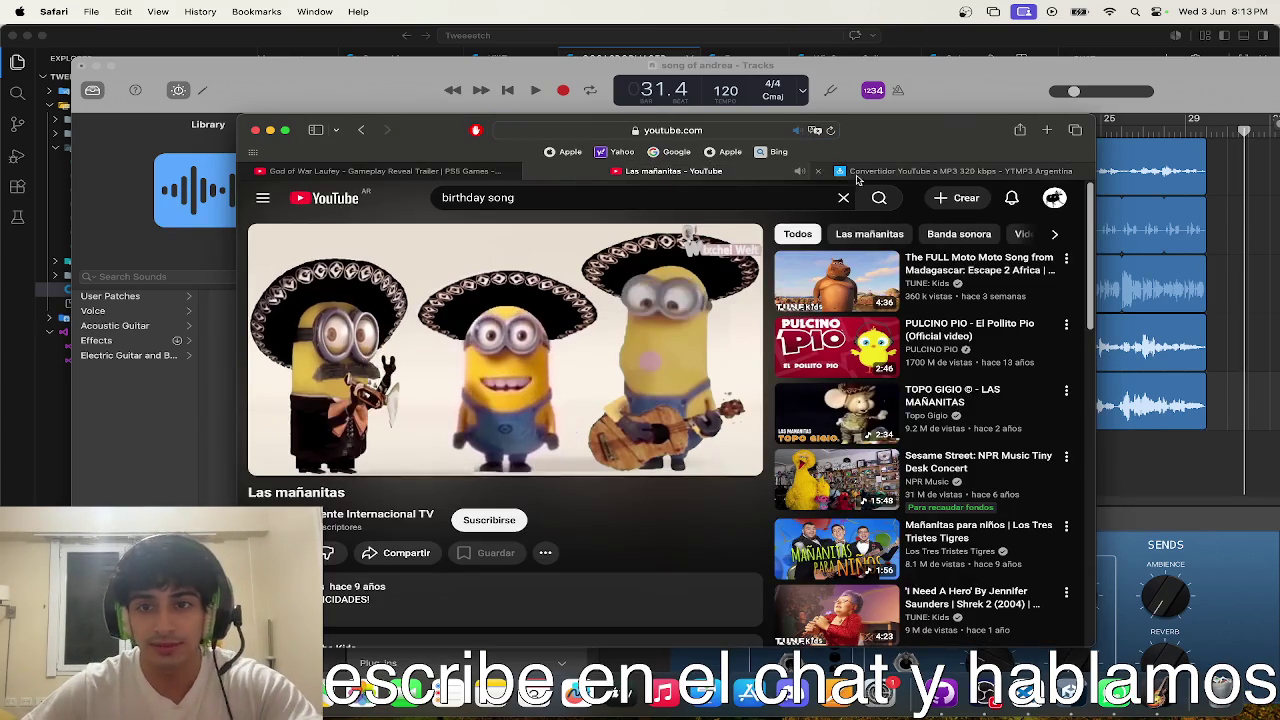
click(950, 171)
text(https://www.youtube.com/watch?v=O0RMdkBCFB0)
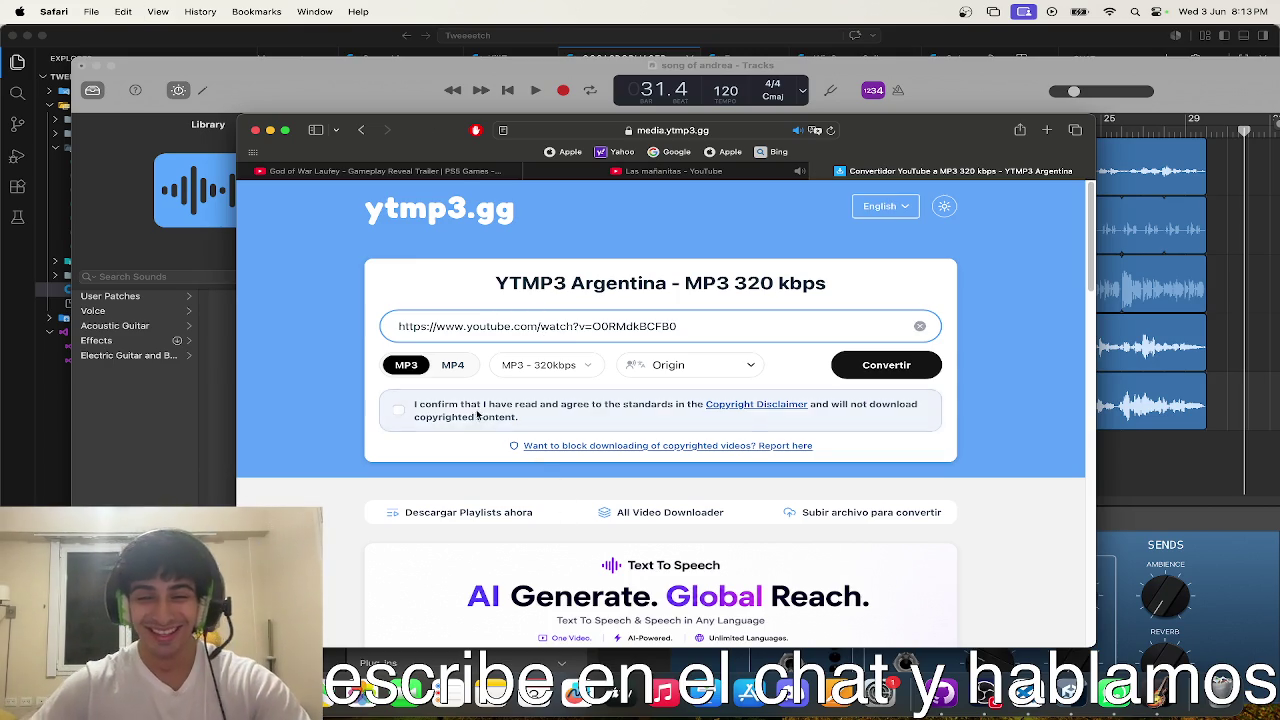
key(Return)
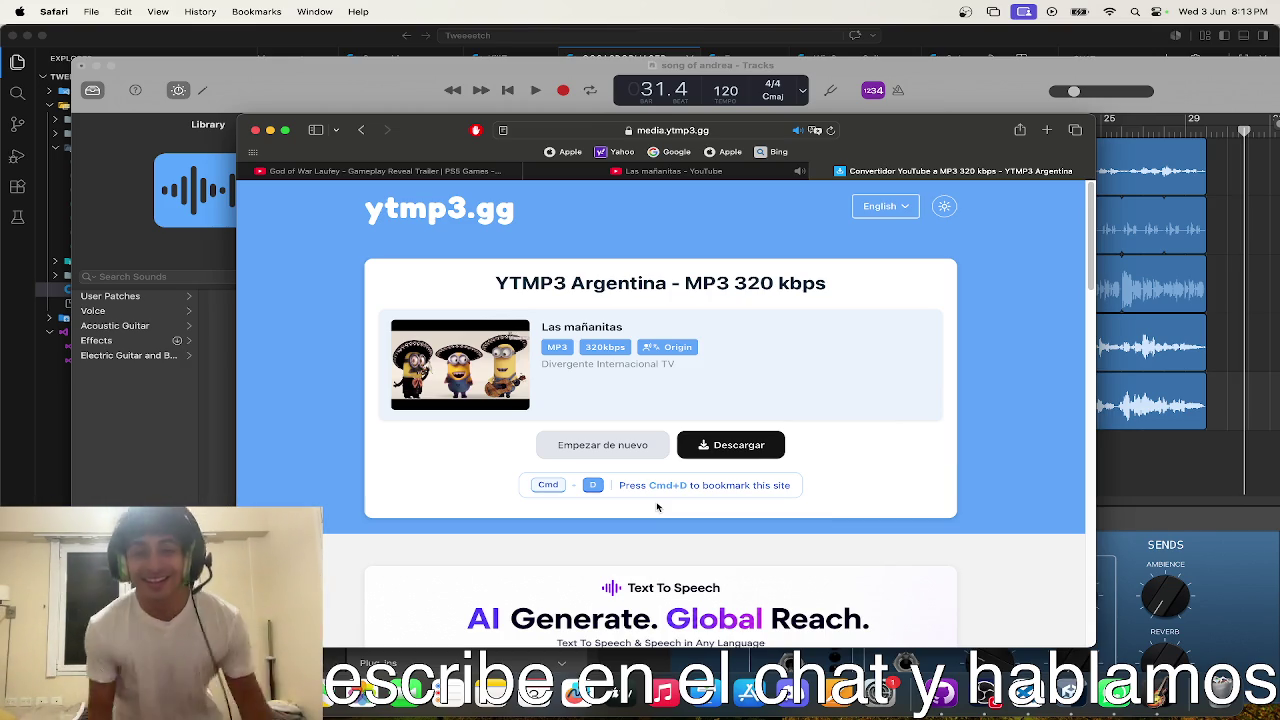
- Download and allow the 320 kbps MP3, then close the converter tab
click(733, 444)
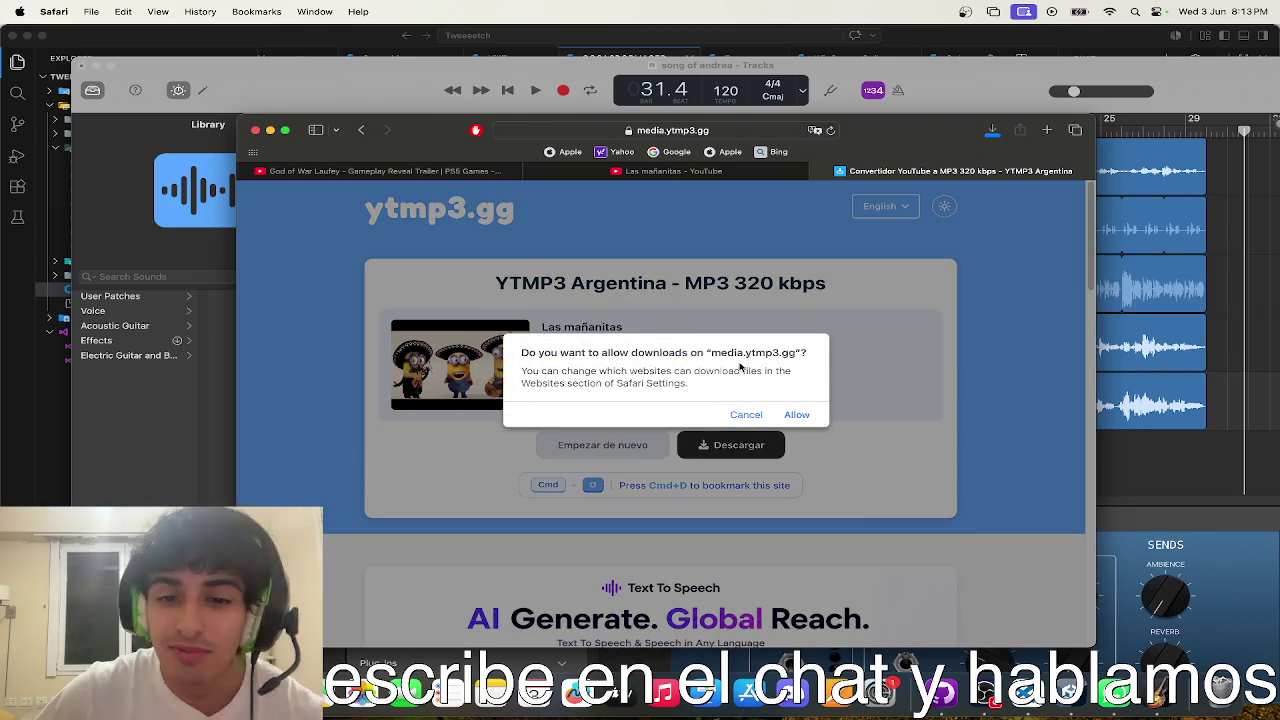
click(798, 416)
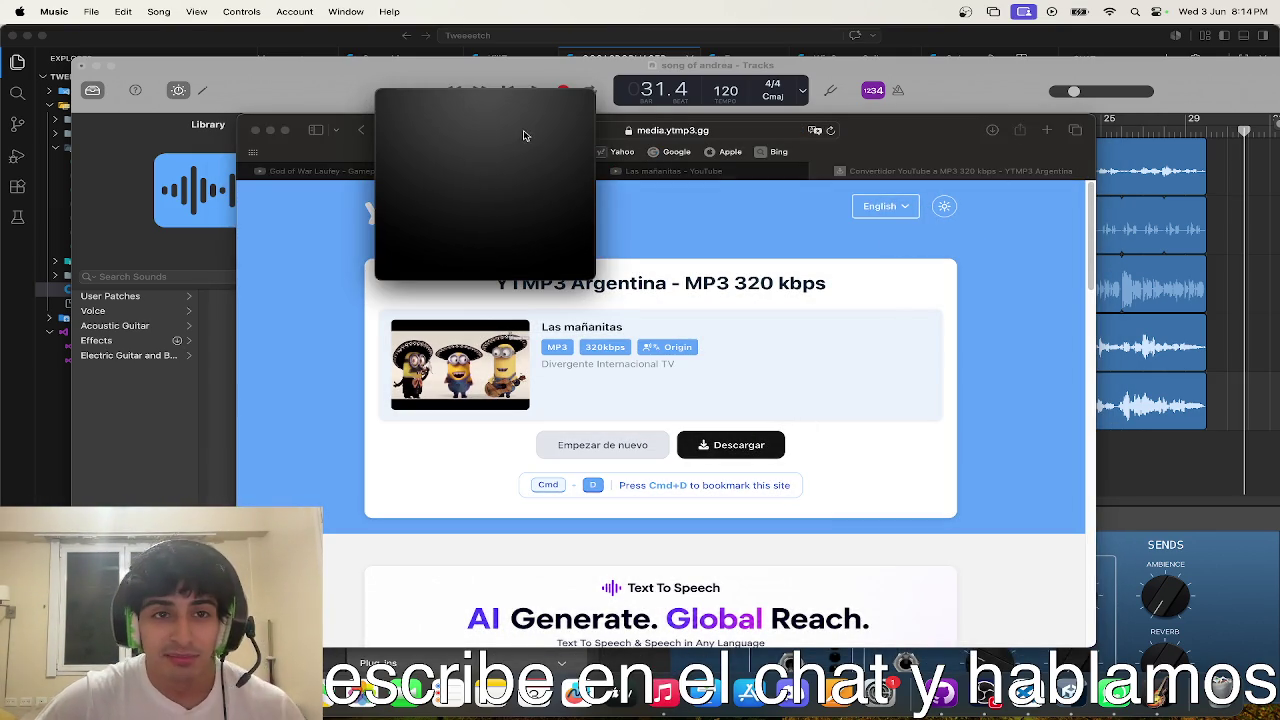
mouse_move(512, 148)
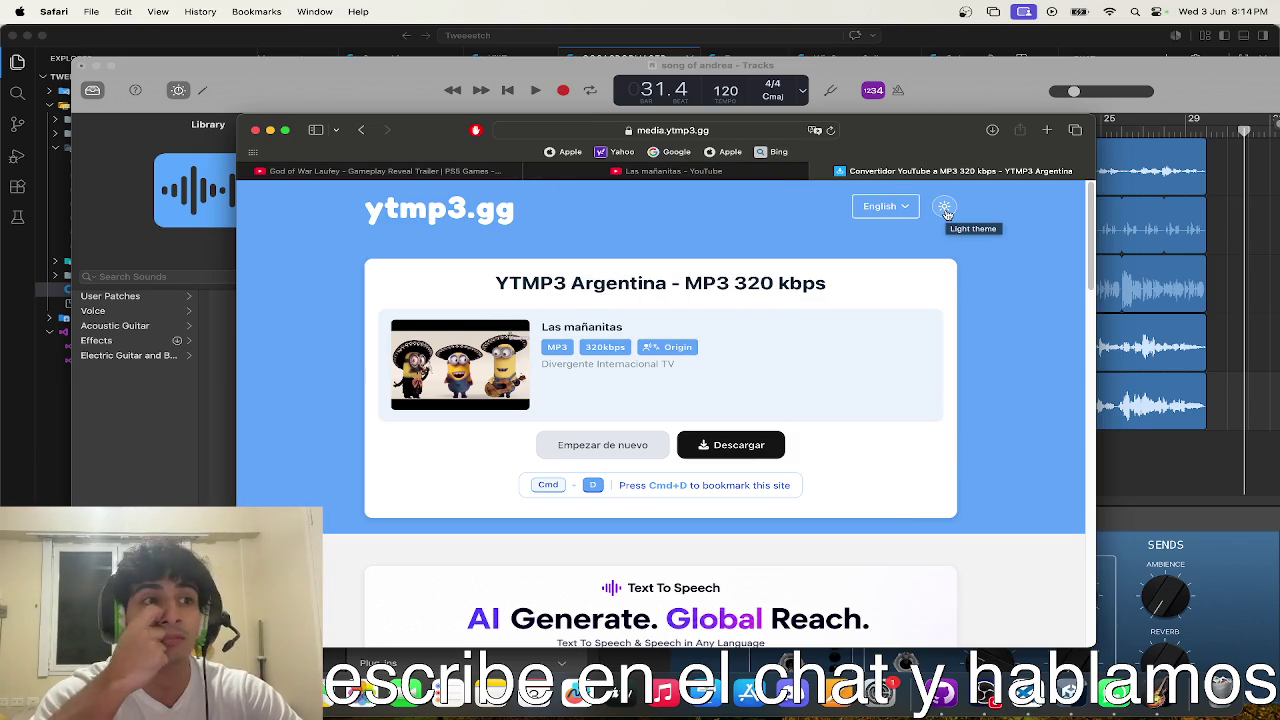
click(834, 169)
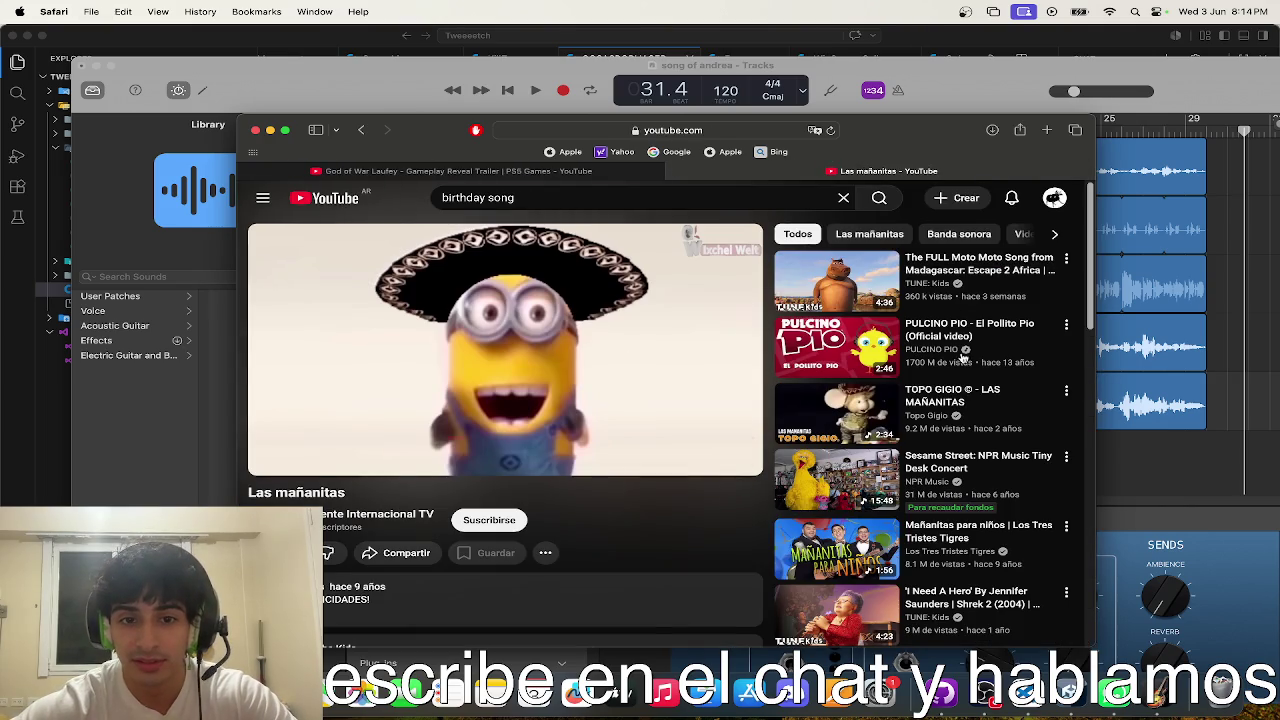
- Close GarageBand's 'song of andrea' project, choosing Don't Save
click(505, 345)
click(505, 345)
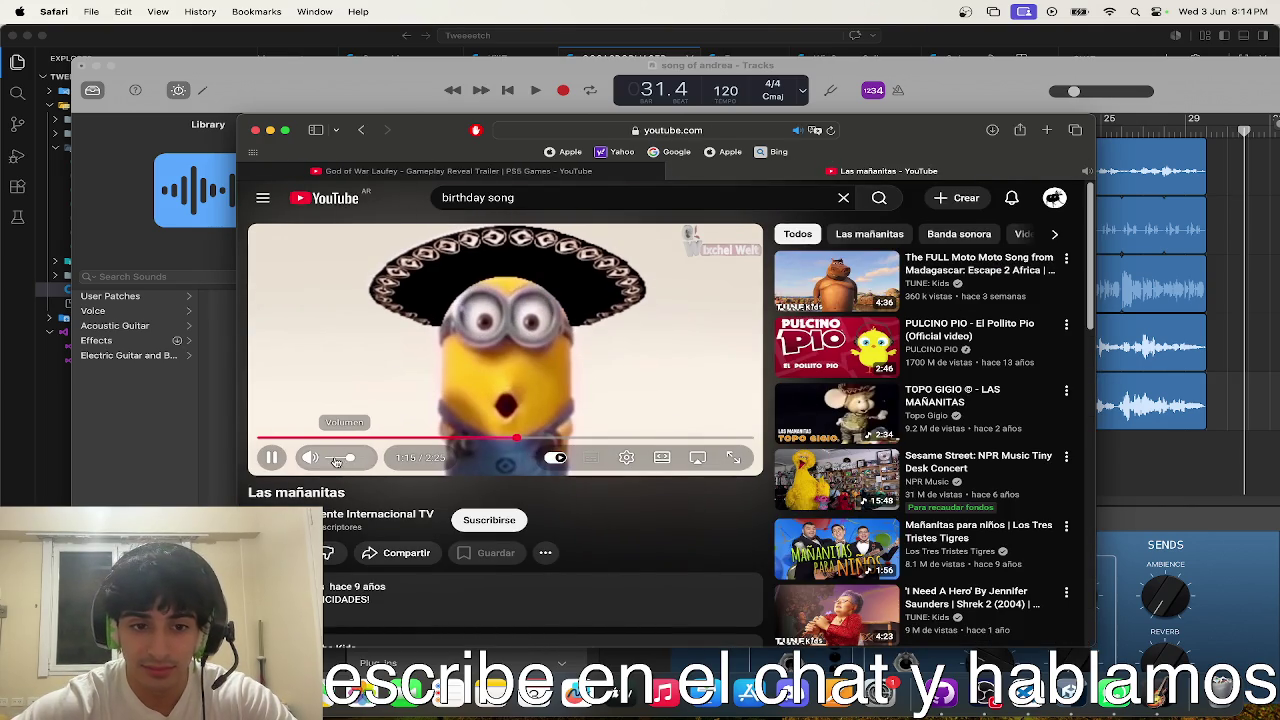
click(1104, 485)
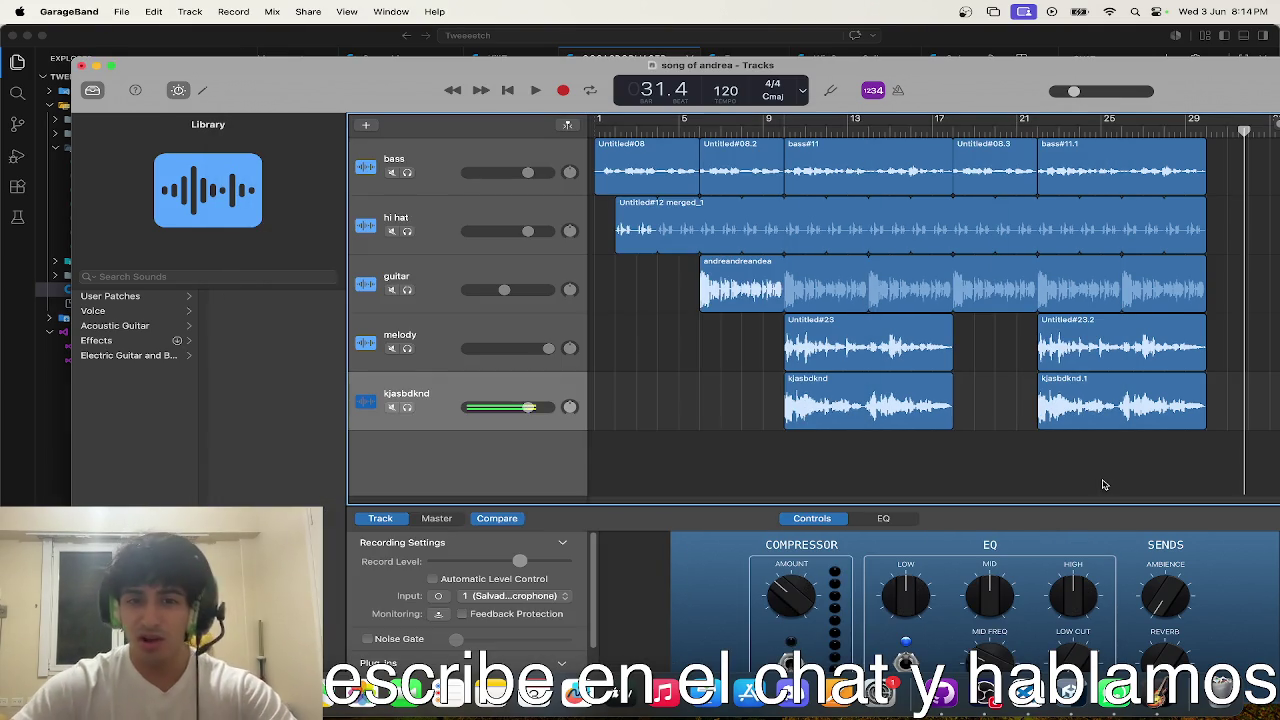
key(super+w)
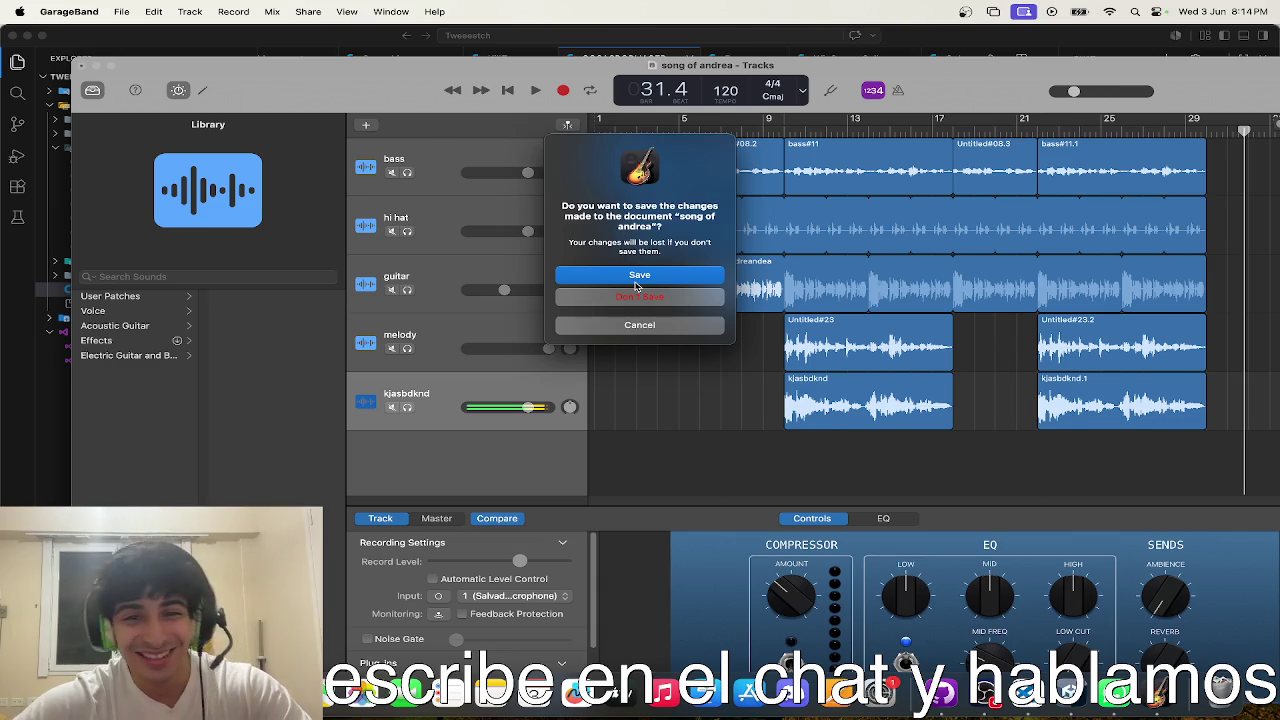
click(638, 276)
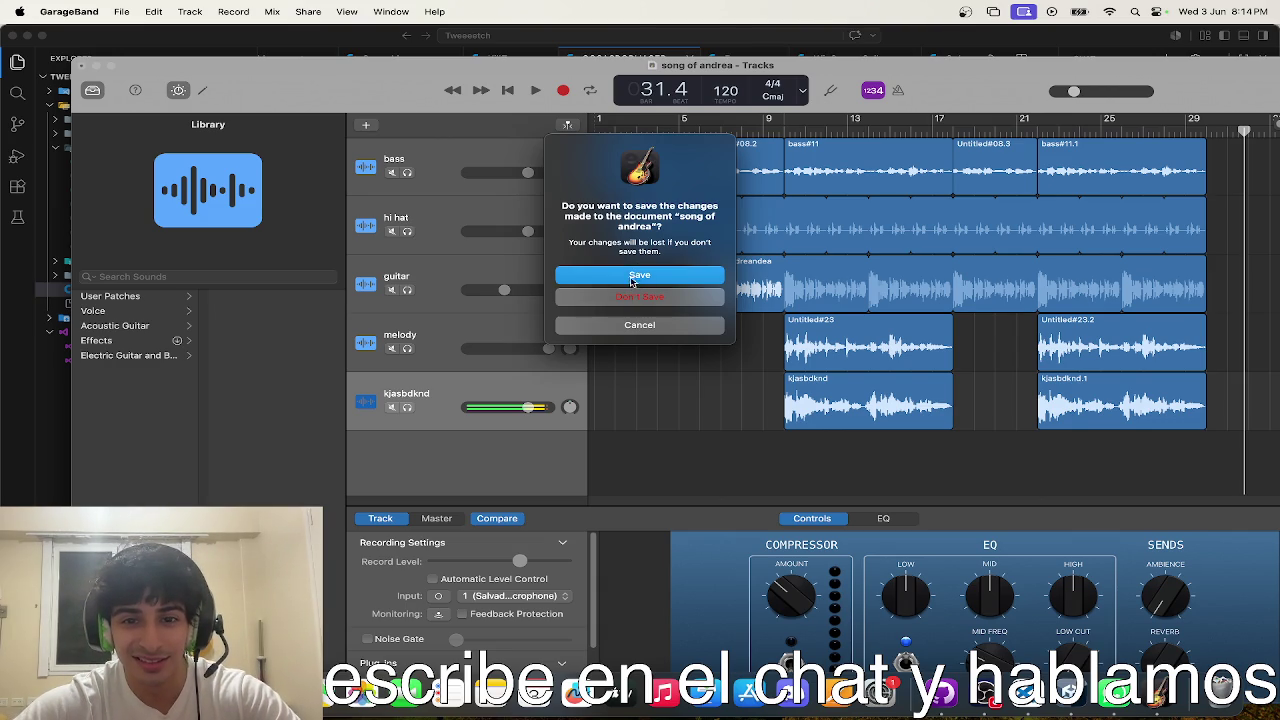
click(626, 304)
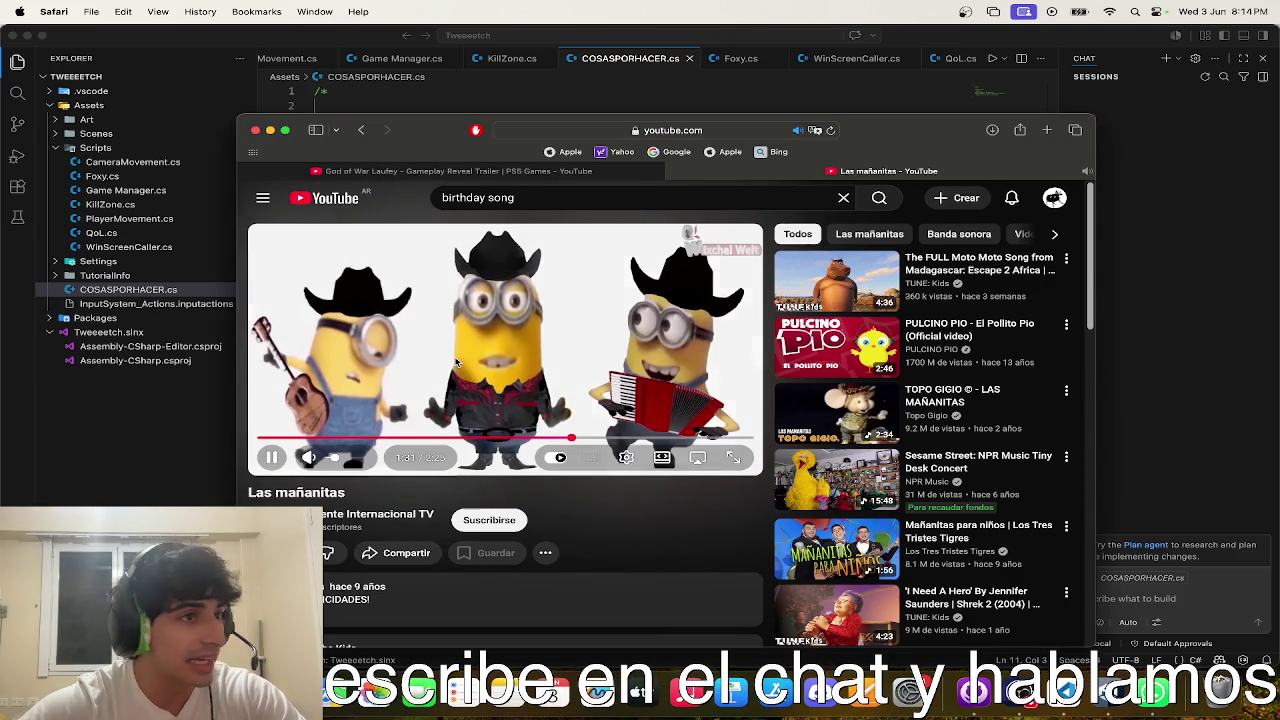
- Bring the Unity 6 SampleScene editor back to the front through Mission Control
key(super+Tab)
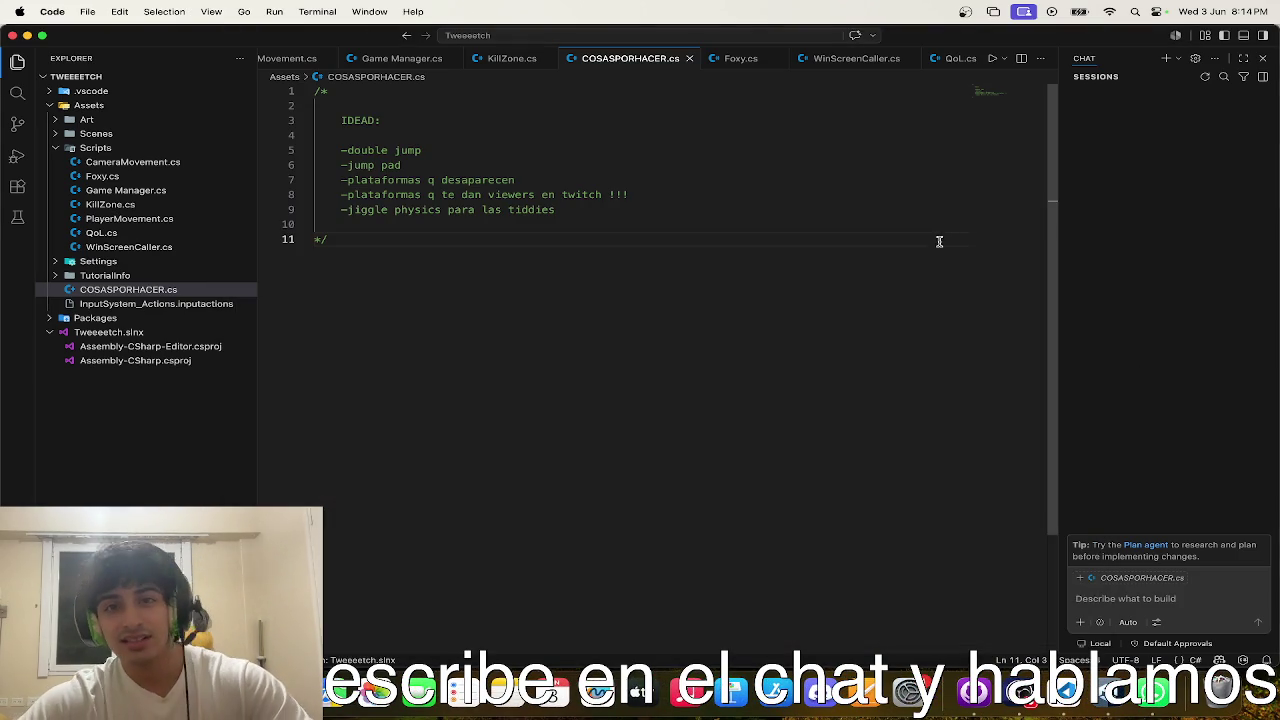
key(ctrl+Up)
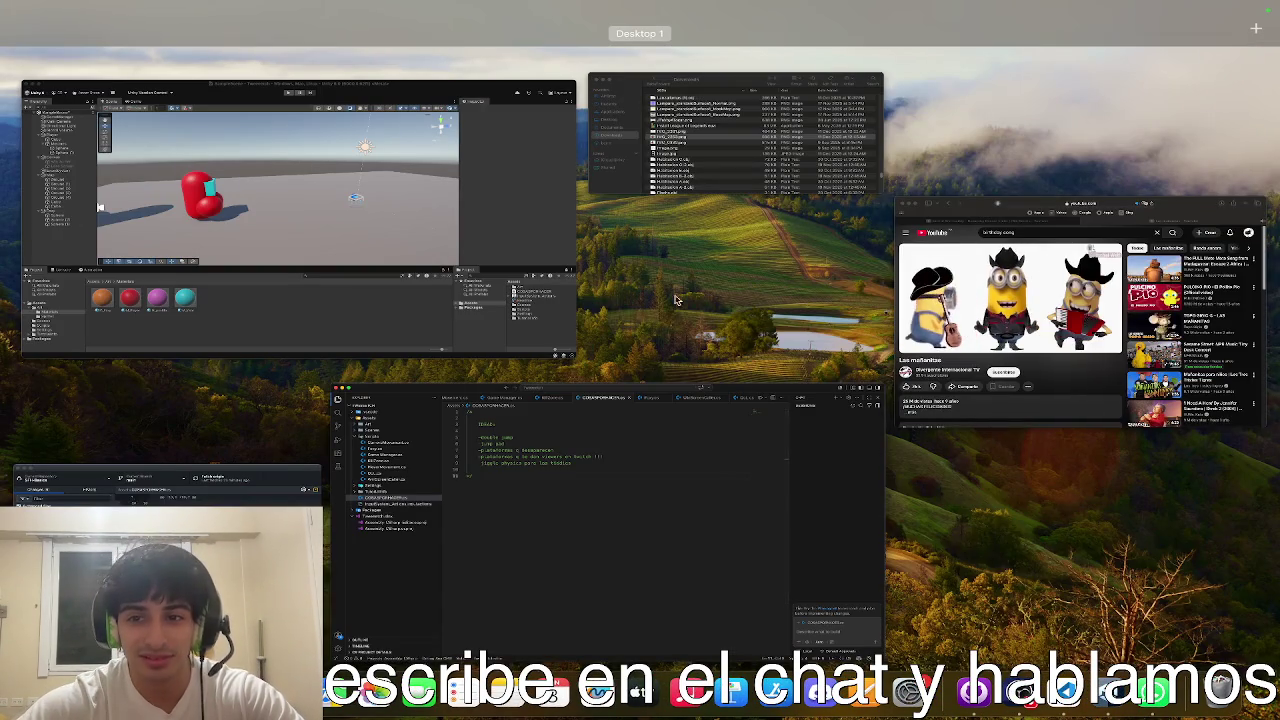
click(966, 305)
key(ctrl+Up)
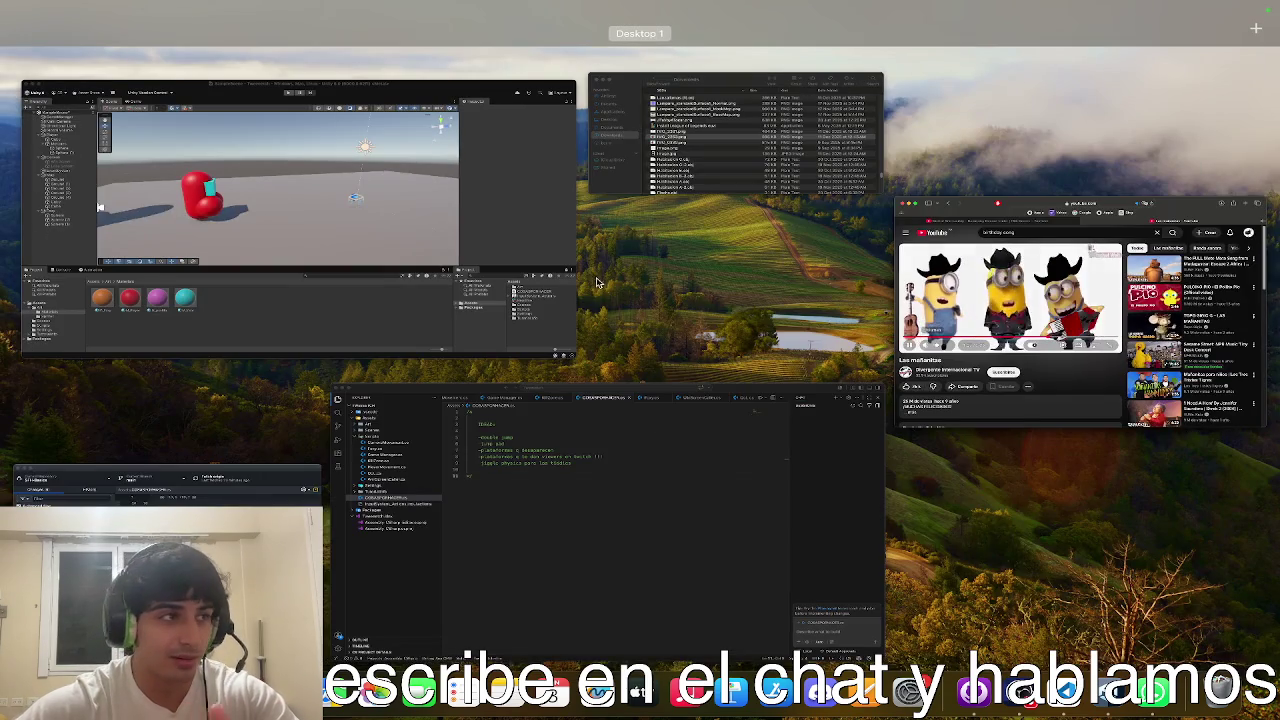
click(200, 300)
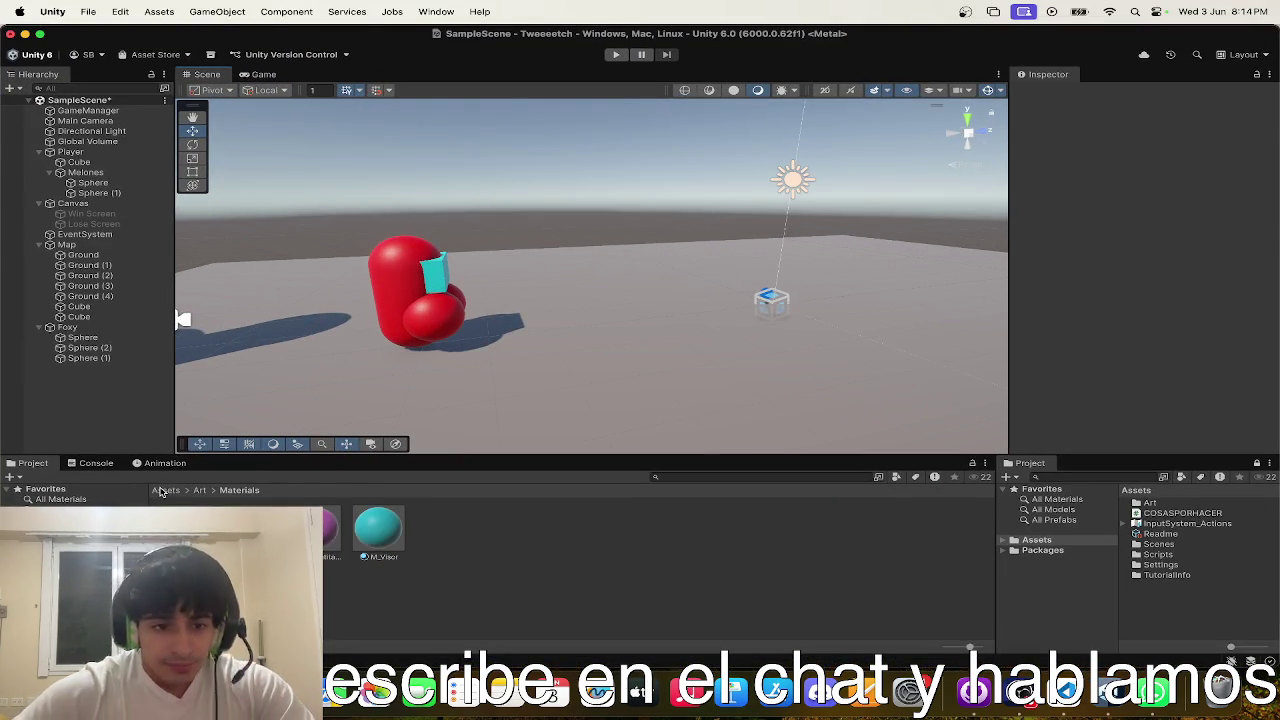
- Create a new folder named Audio in the project's Assets
click(163, 491)
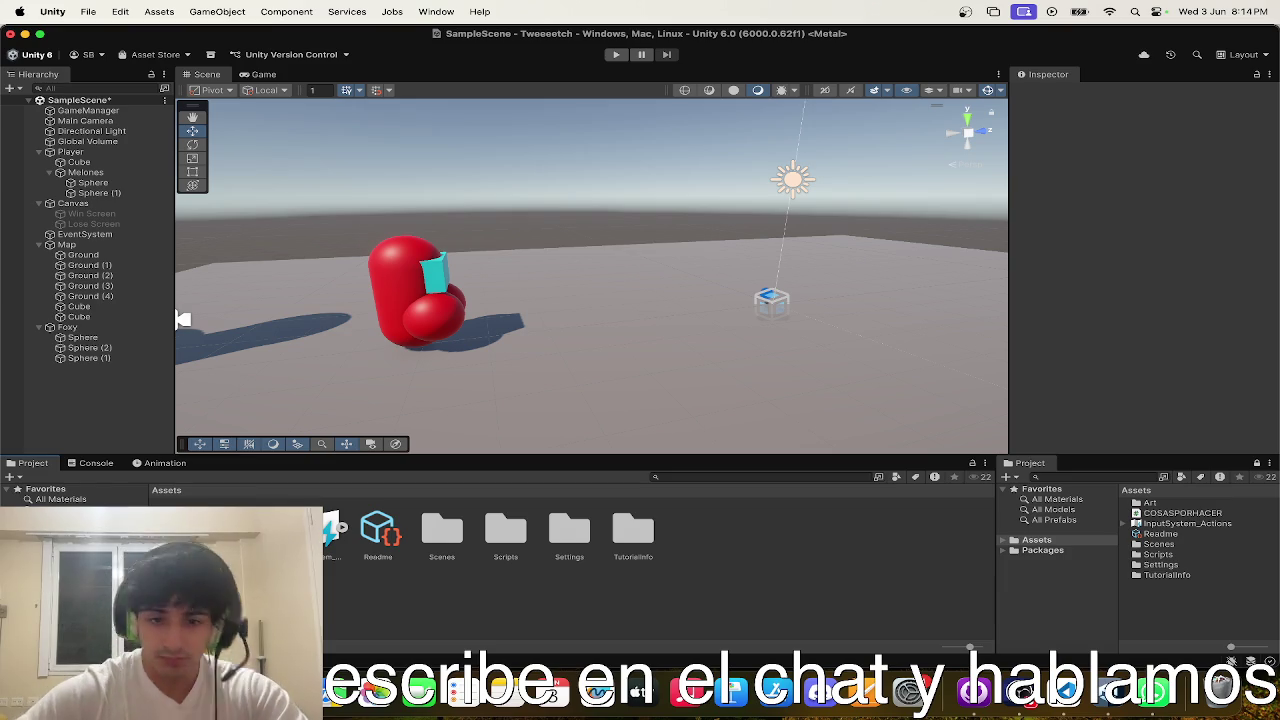
right_click(544, 230)
click(518, 244)
mouse_move(593, 229)
mouse_down()
mouse_move(451, 194)
mouse_move(470, 110)
mouse_move(95, 100)
mouse_move(103, 175)
mouse_move(489, 163)
mouse_move(191, 272)
mouse_move(211, 181)
mouse_move(584, 167)
mouse_move(526, 186)
mouse_move(690, 276)
mouse_up()
right_click(690, 278)
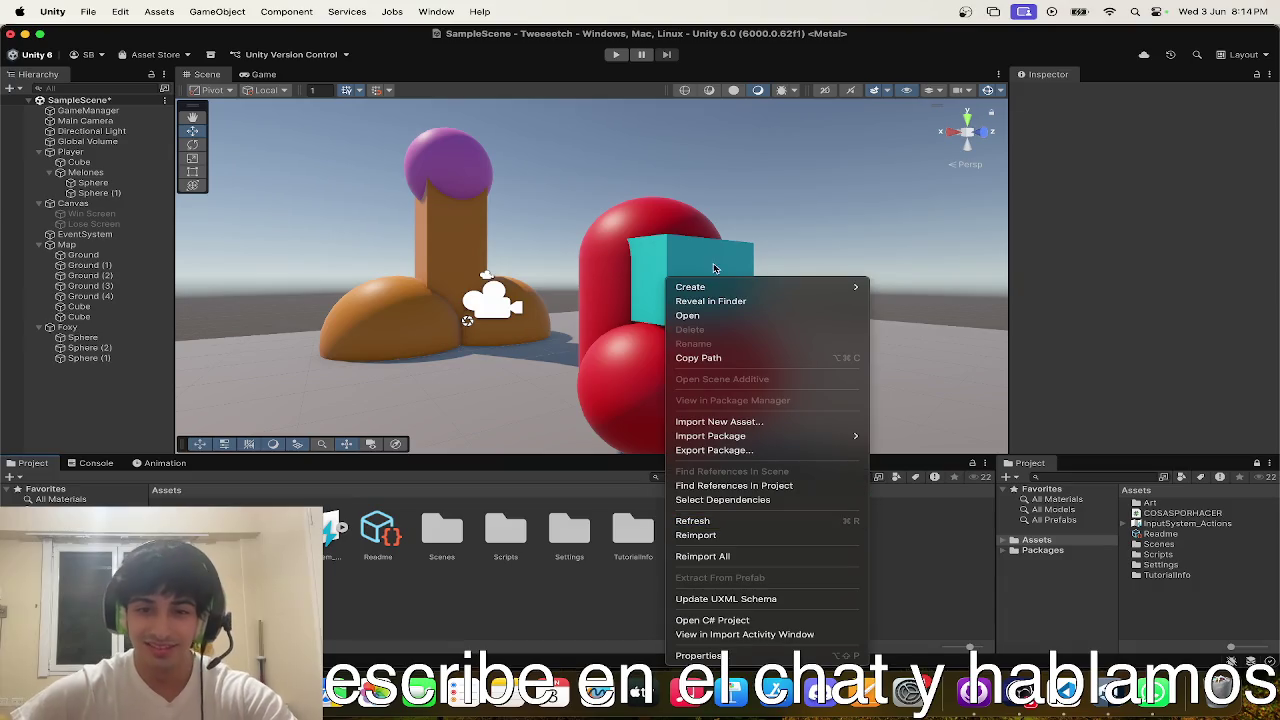
mouse_move(719, 289)
click(893, 287)
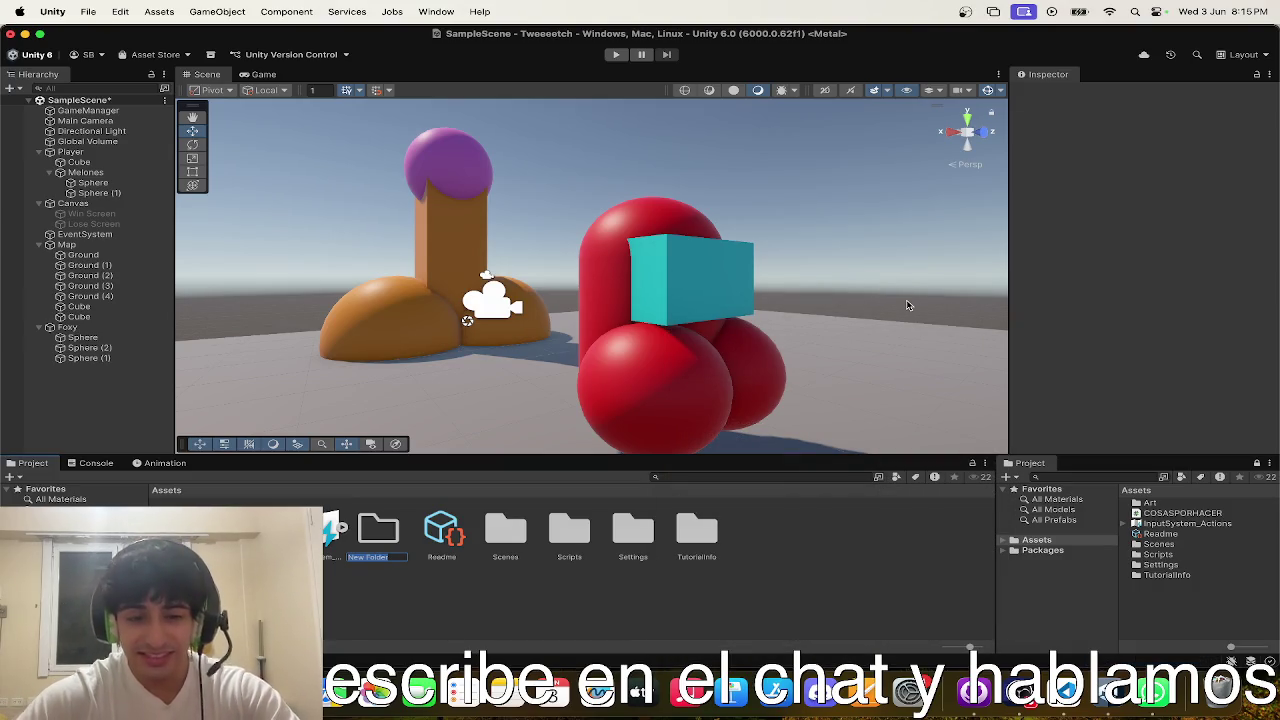
text(Audio)
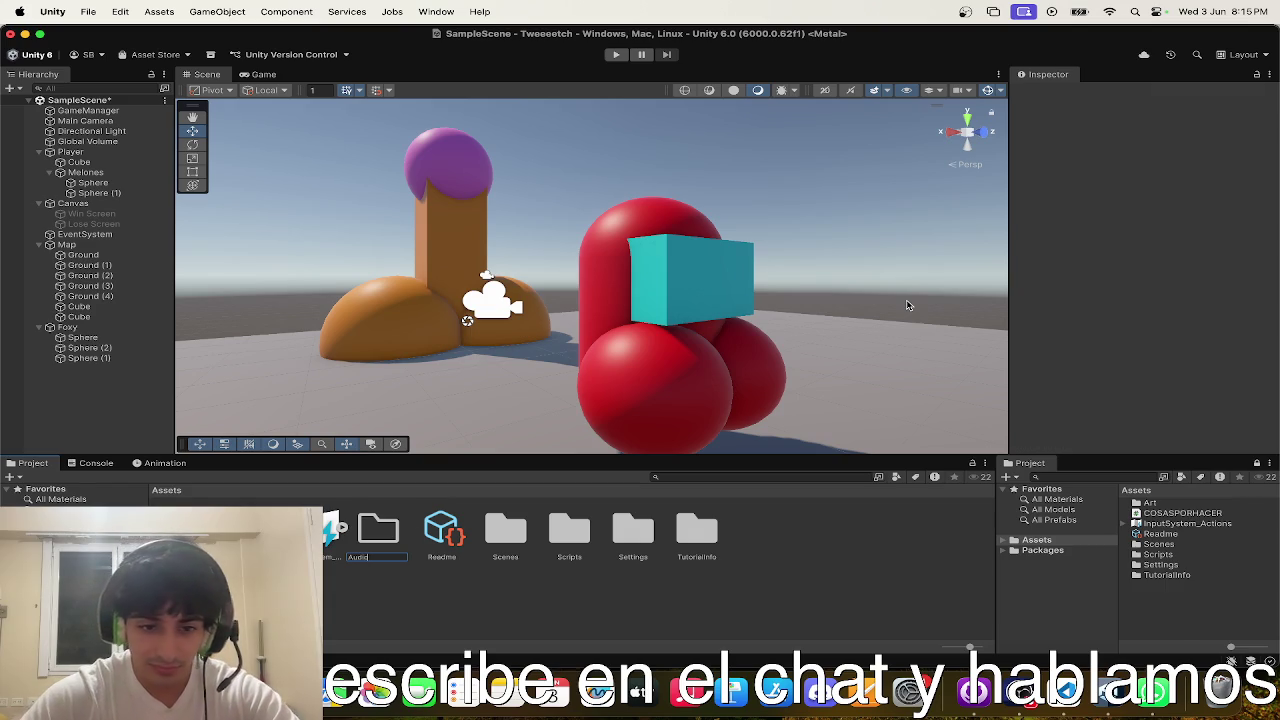
key(Return)
- Drag the downloaded Las mañanitas MP3 from Downloads into the Unity Project panel
key(super+Tab)
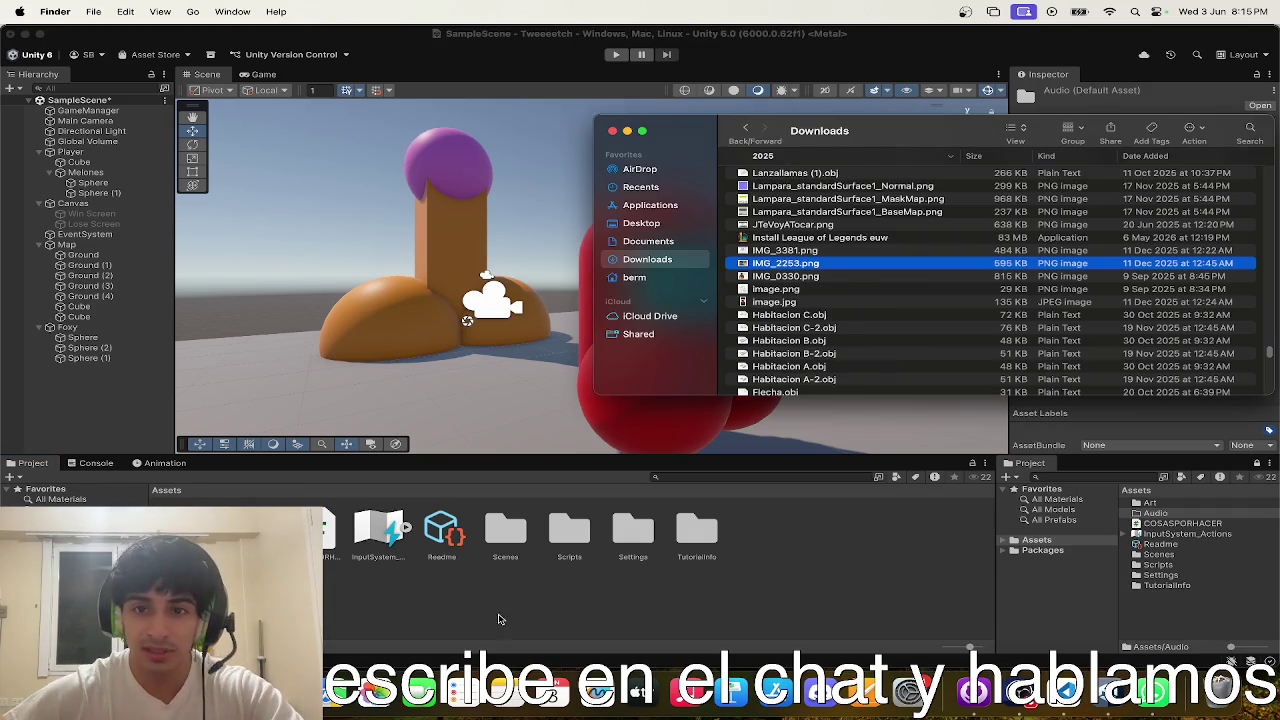
scroll(795, 235, up, 10)
scroll(1200, 280, up, 15)
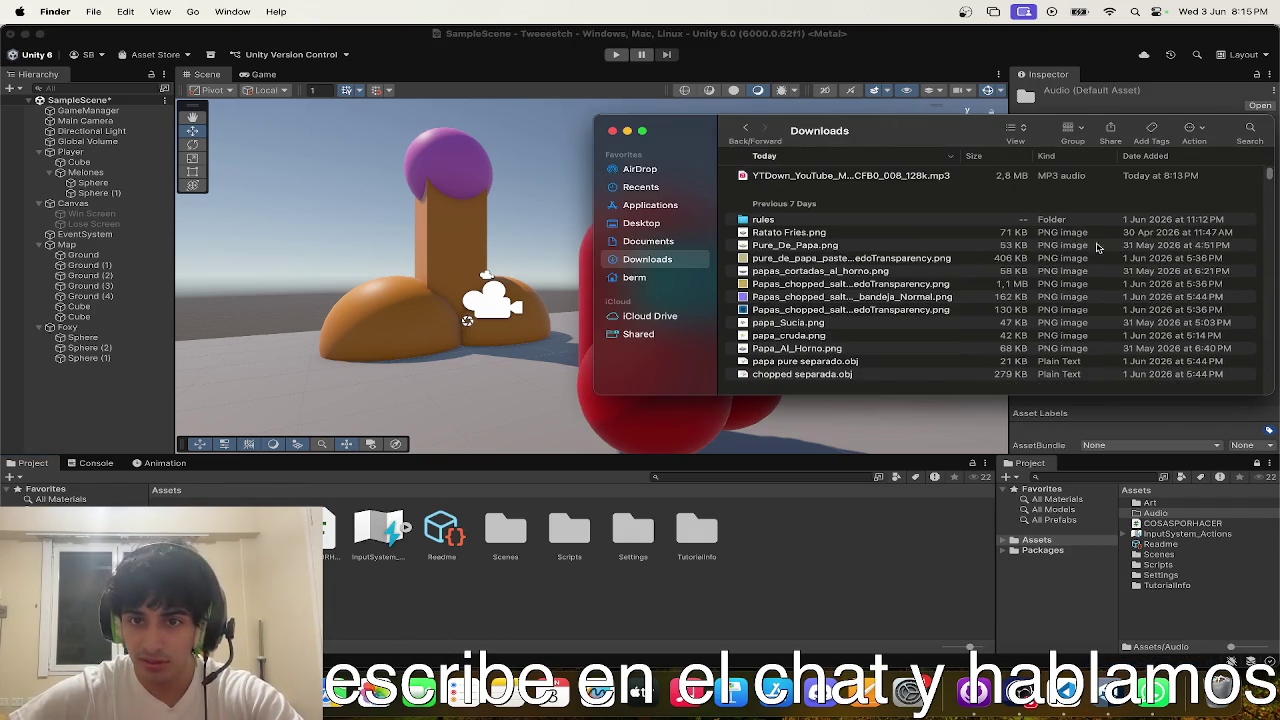
click(1040, 177)
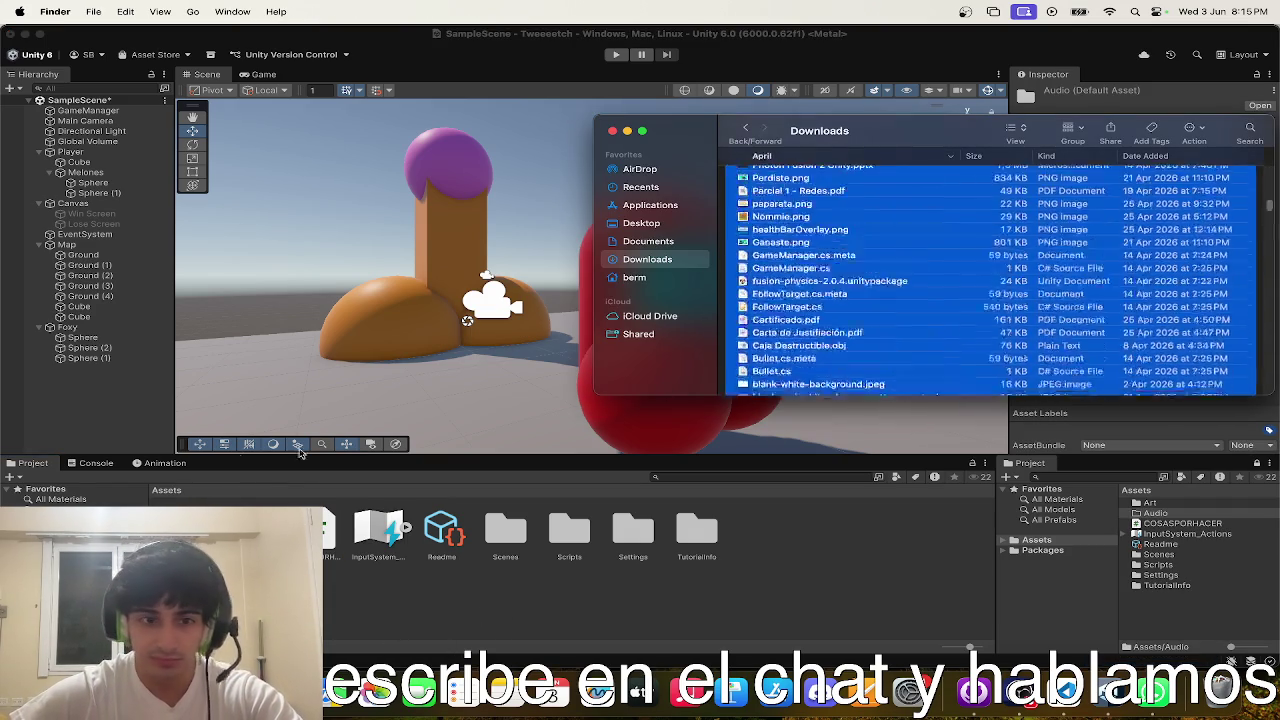
mouse_move(1015, 177)
mouse_down()
mouse_move(370, 476)
mouse_move(330, 540)
mouse_up()
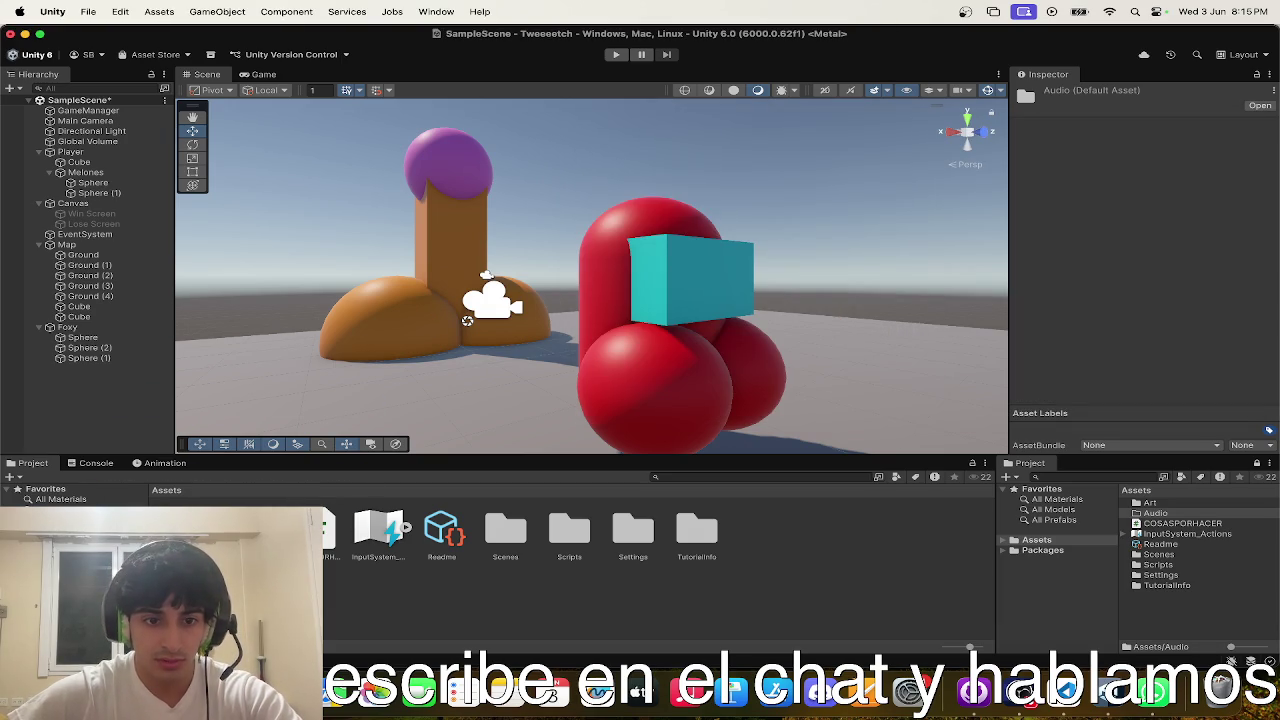
- Create an empty game object in the Hierarchy and rename it AudioPlayer
right_click(128, 252)
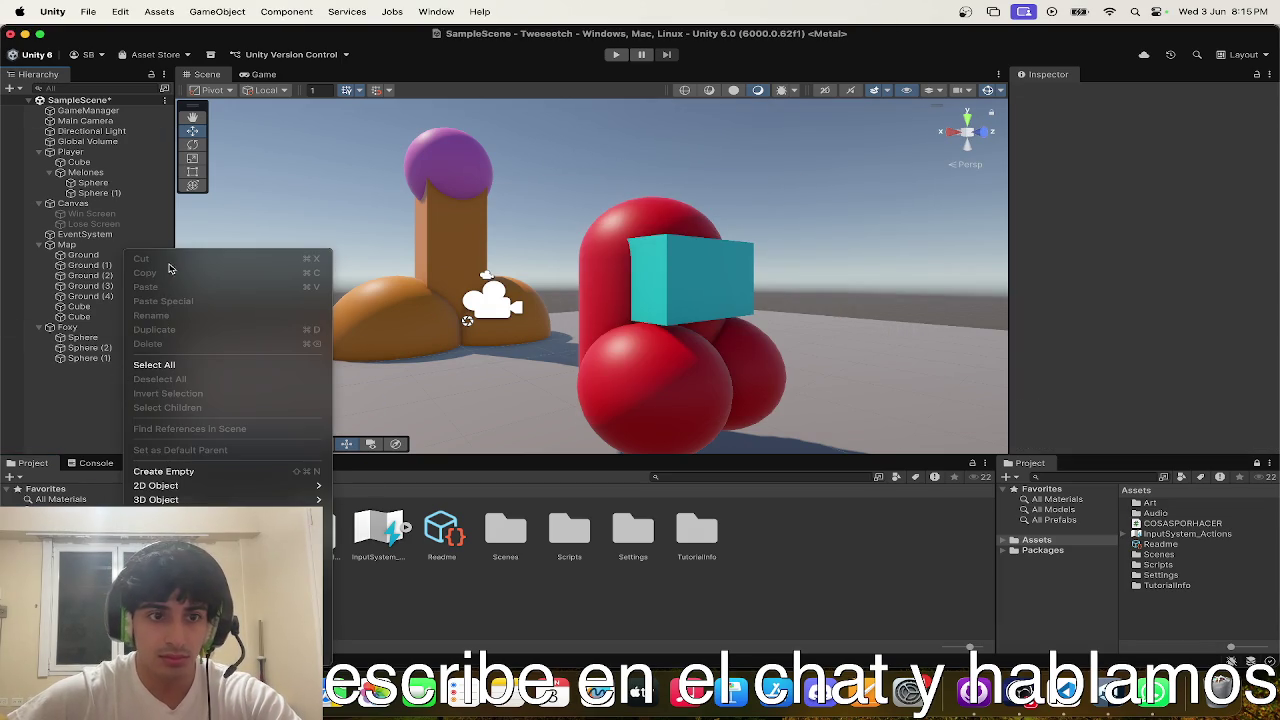
click(176, 472)
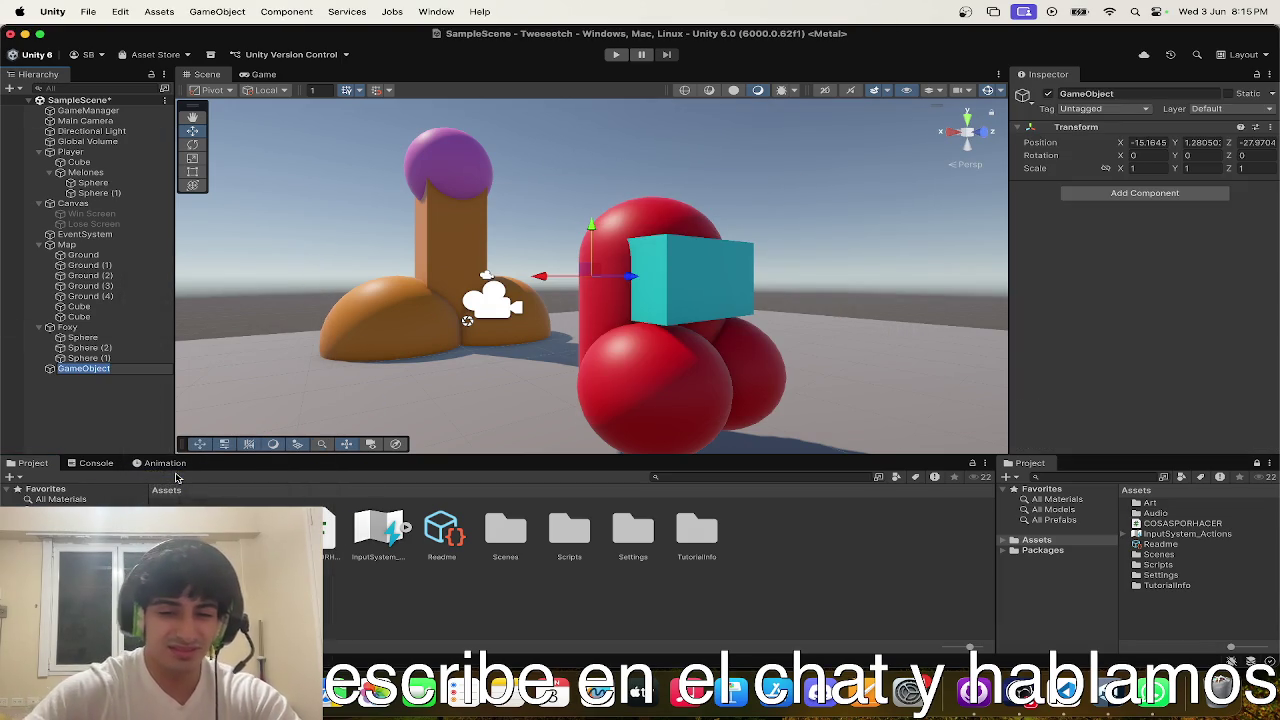
click(1100, 94)
text(AudioP)
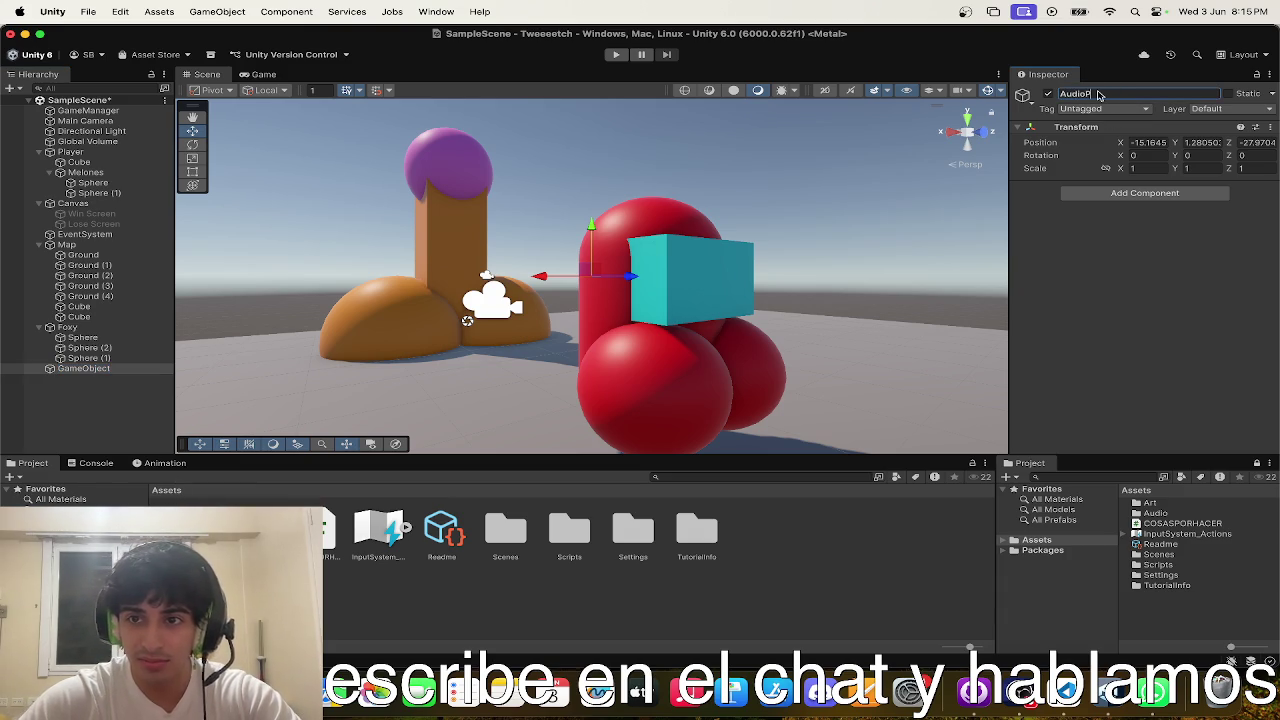
text(yer)
key(Return)
- Set AudioPlayer's Position X, Y and Z to 0
click(1140, 143)
text(0)
key(Return)
click(1209, 143)
key(Tab)
text(0)
key(Return)
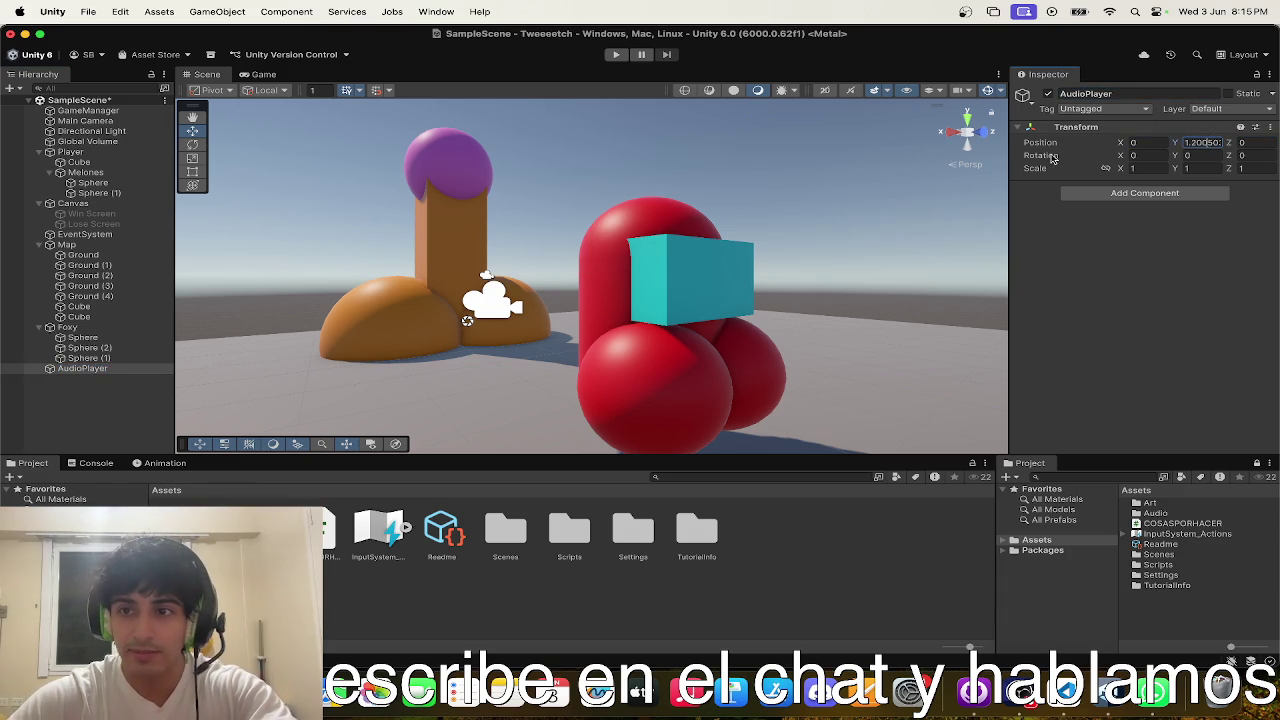
click(1206, 142)
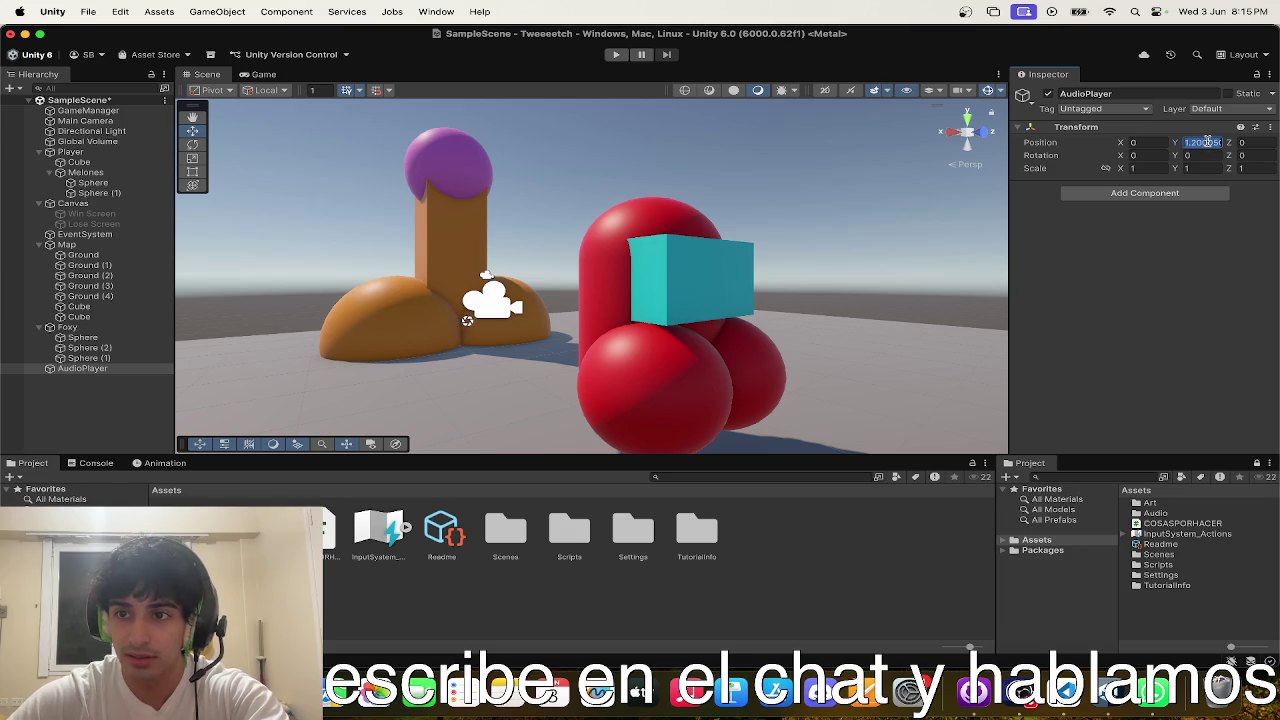
text(0)
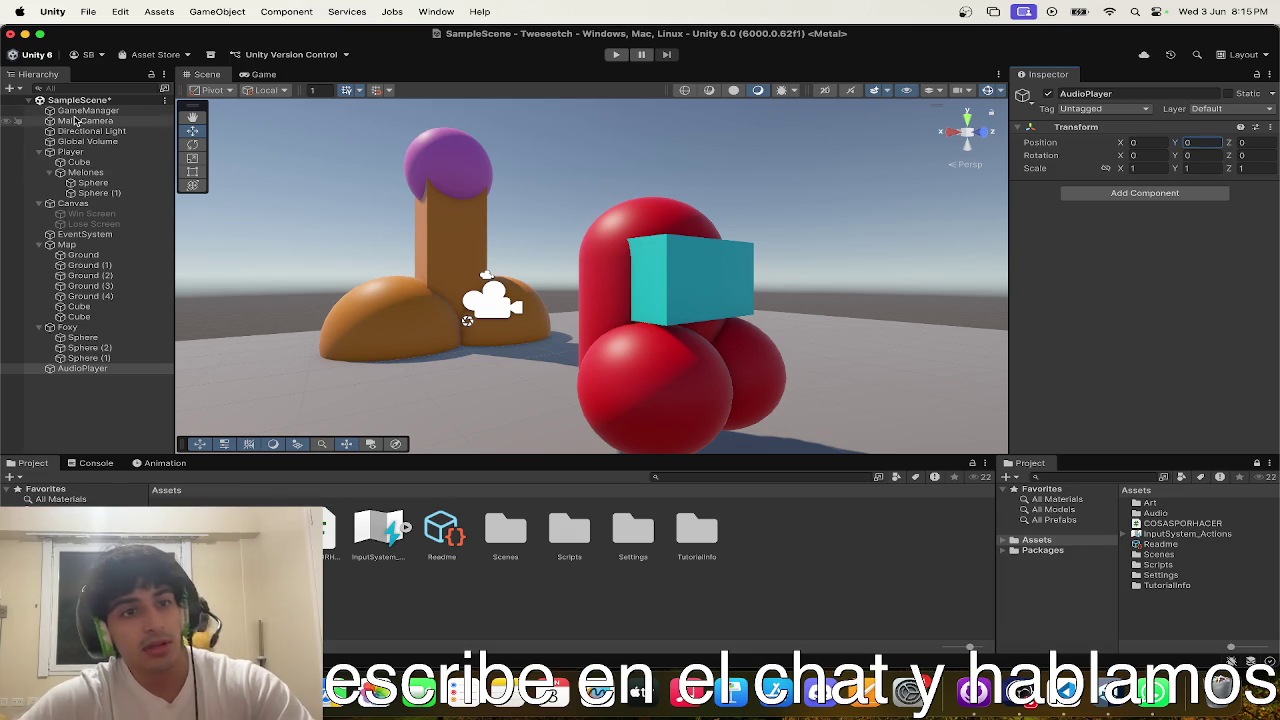
click(85, 120)
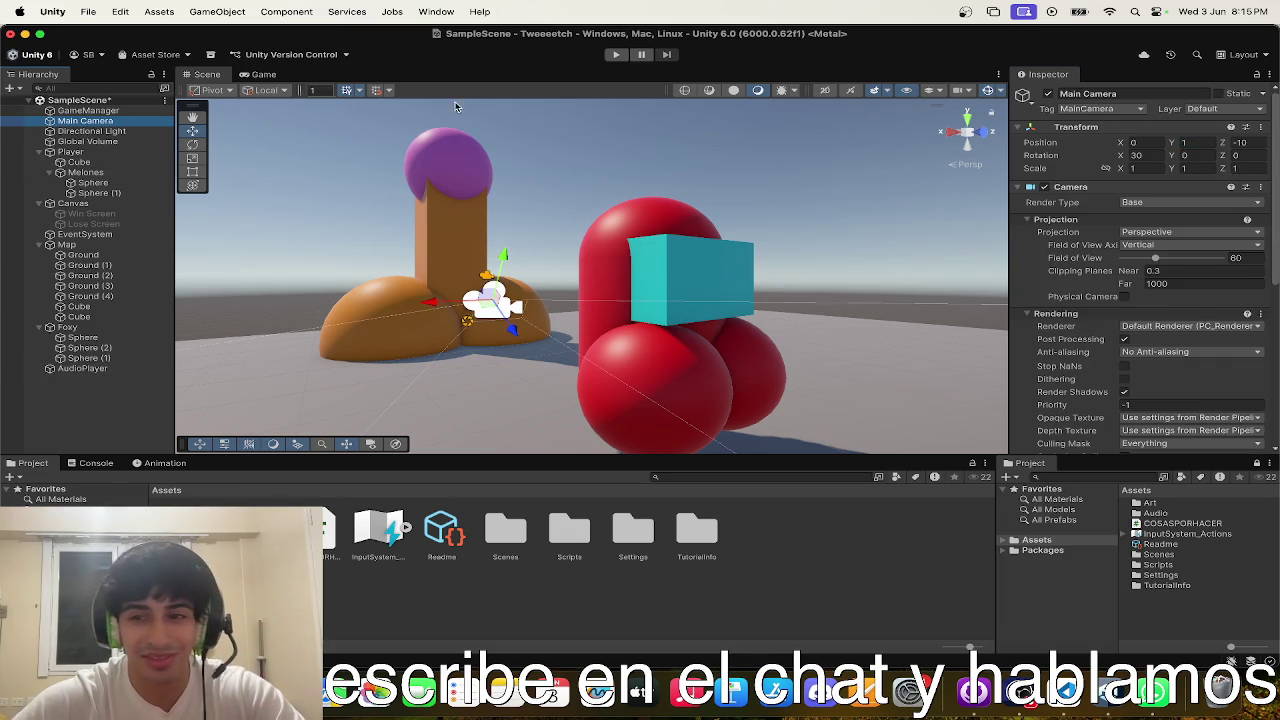
- Add an Audio Source component to AudioPlayer via the 'Aud' component search
scroll(1247, 185, down, 10)
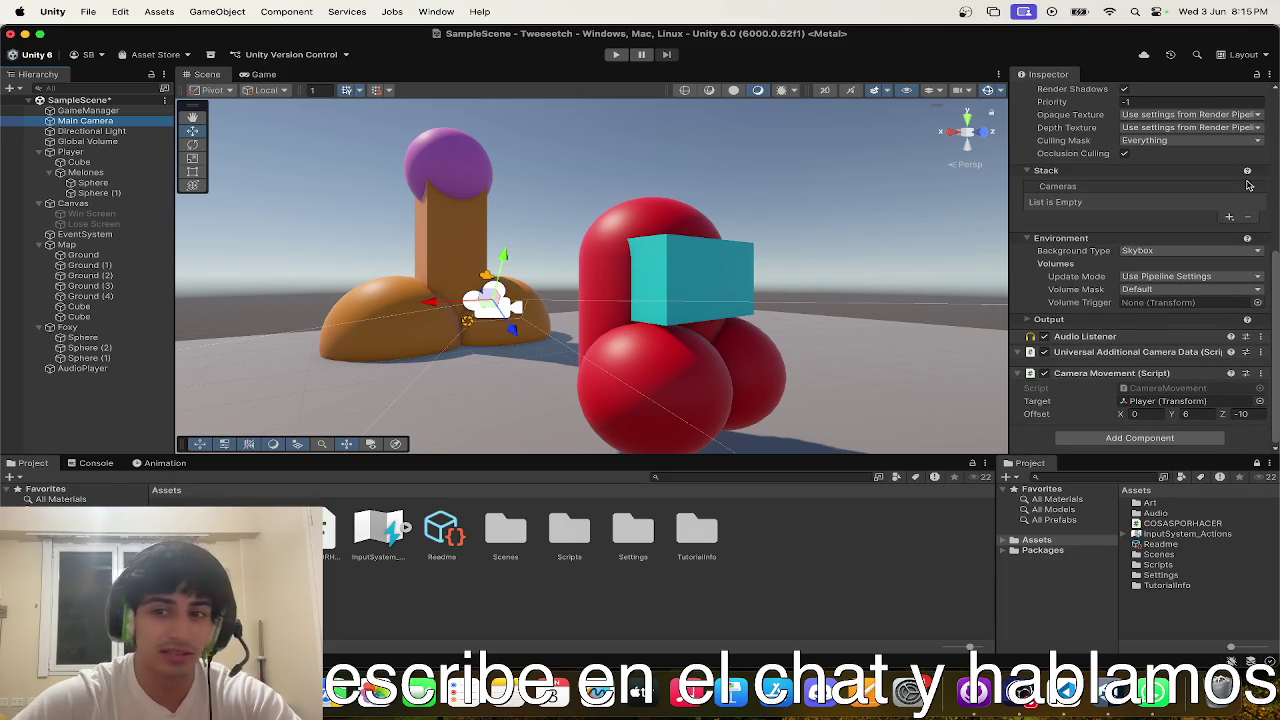
scroll(1127, 393, up, 5)
scroll(1127, 393, down, 5)
scroll(1131, 330, up, 10)
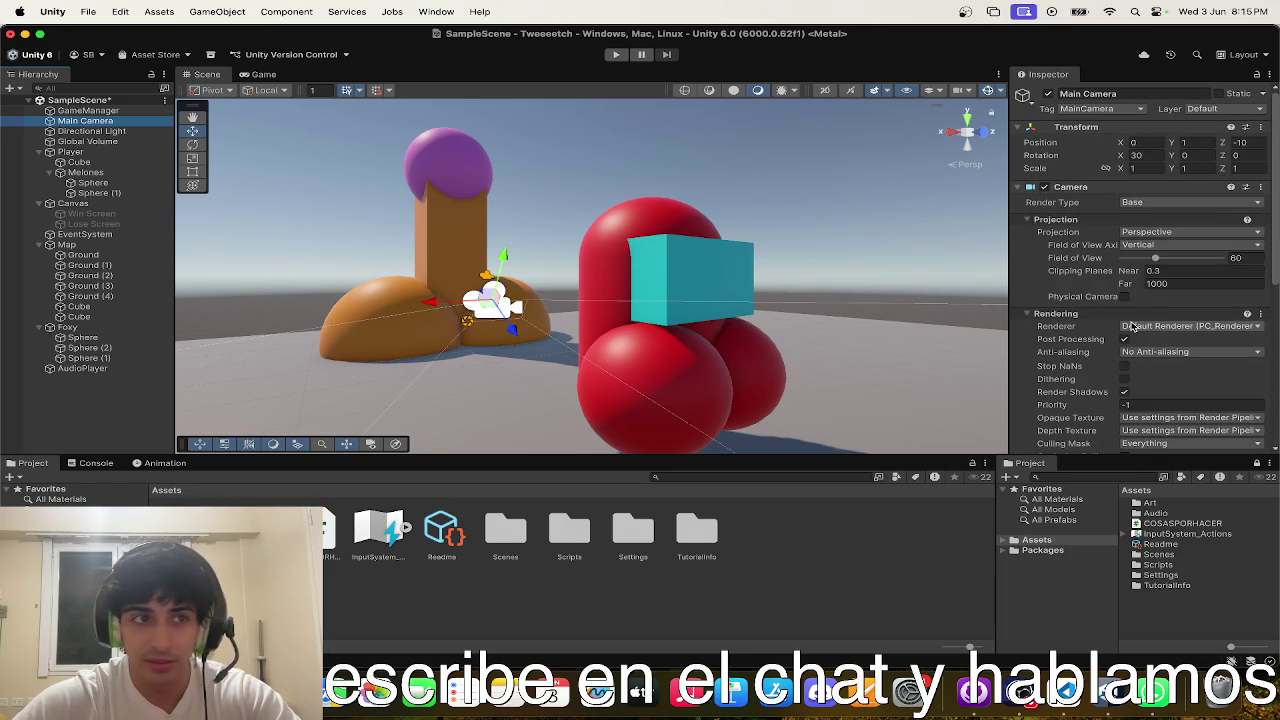
click(100, 368)
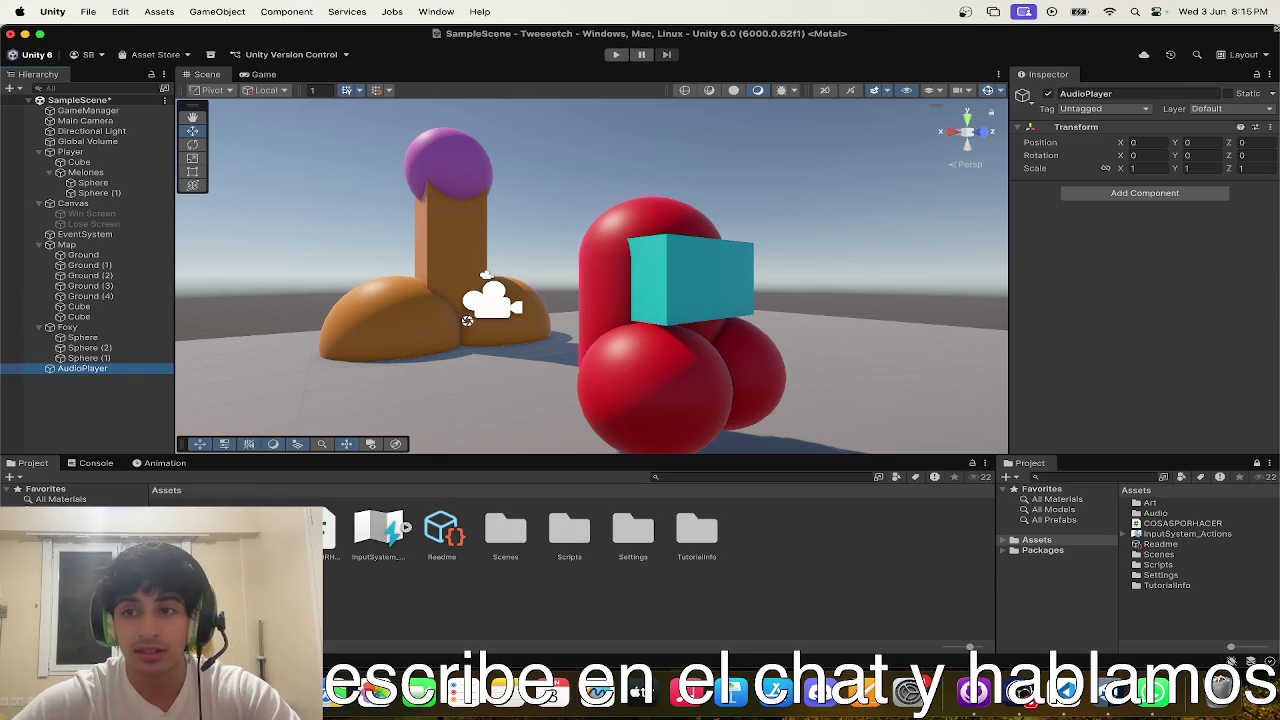
click(1156, 194)
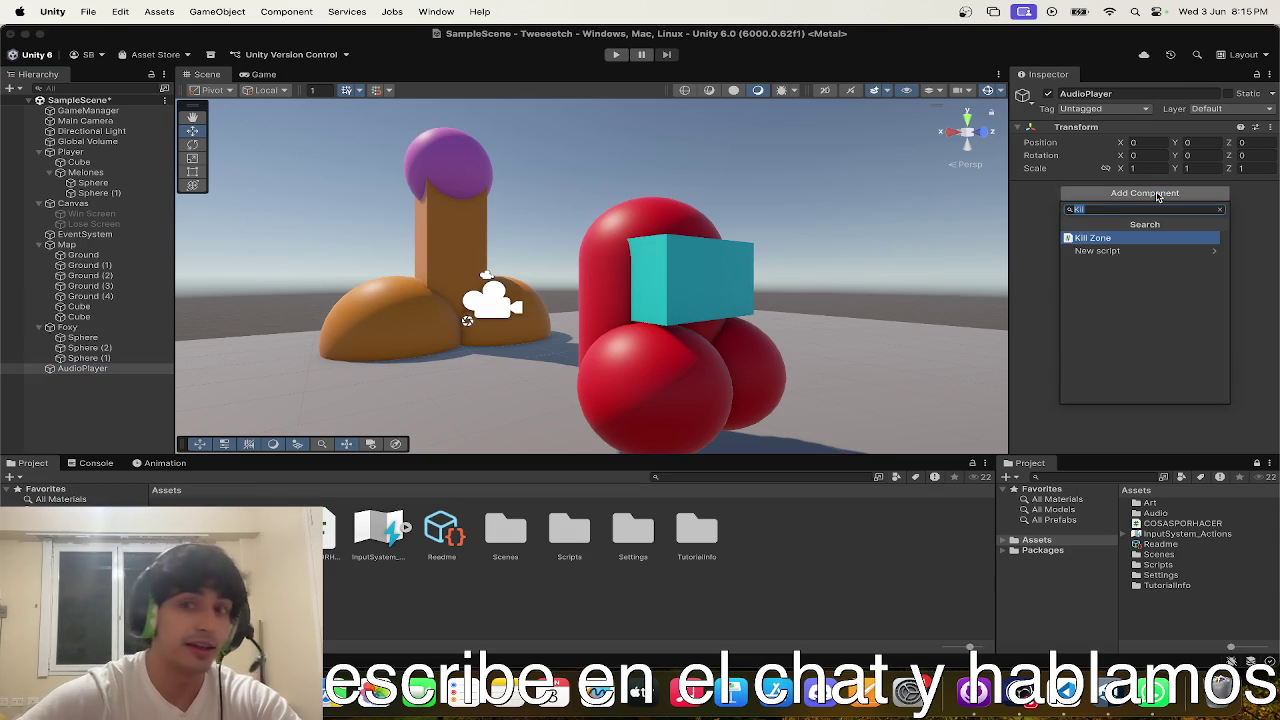
click(1038, 341)
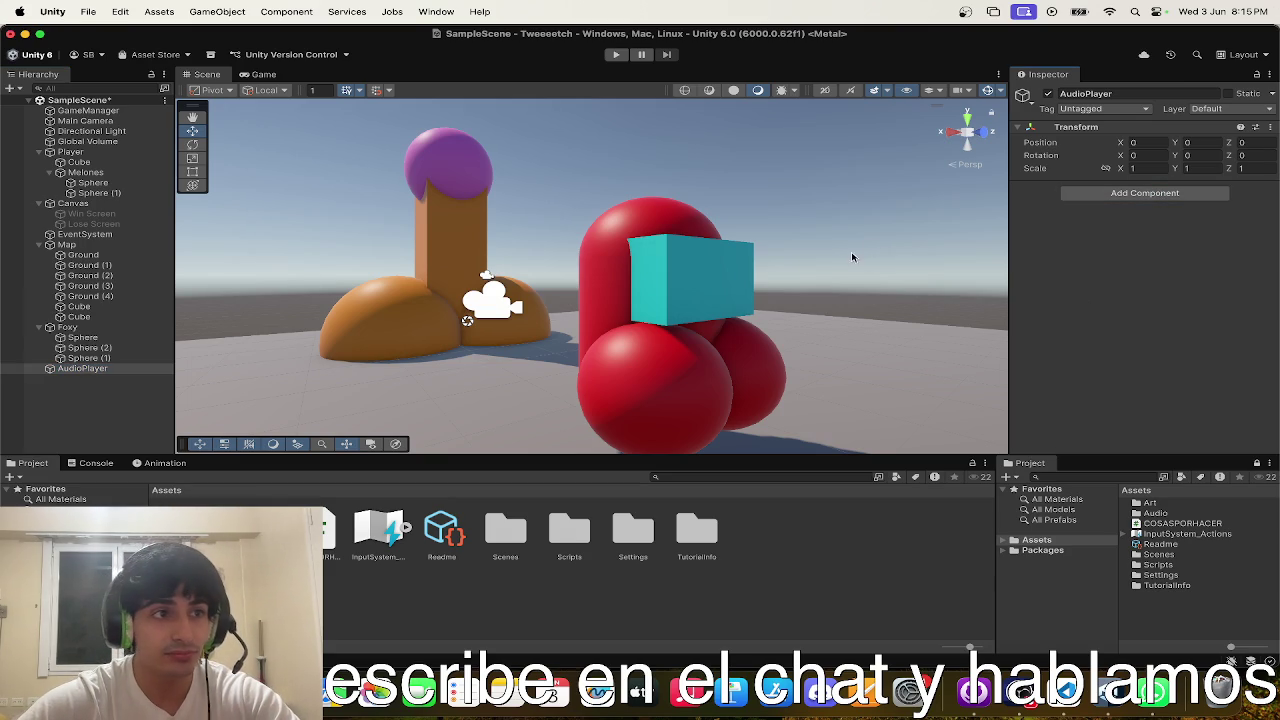
click(97, 370)
click(1075, 194)
text(Aud)
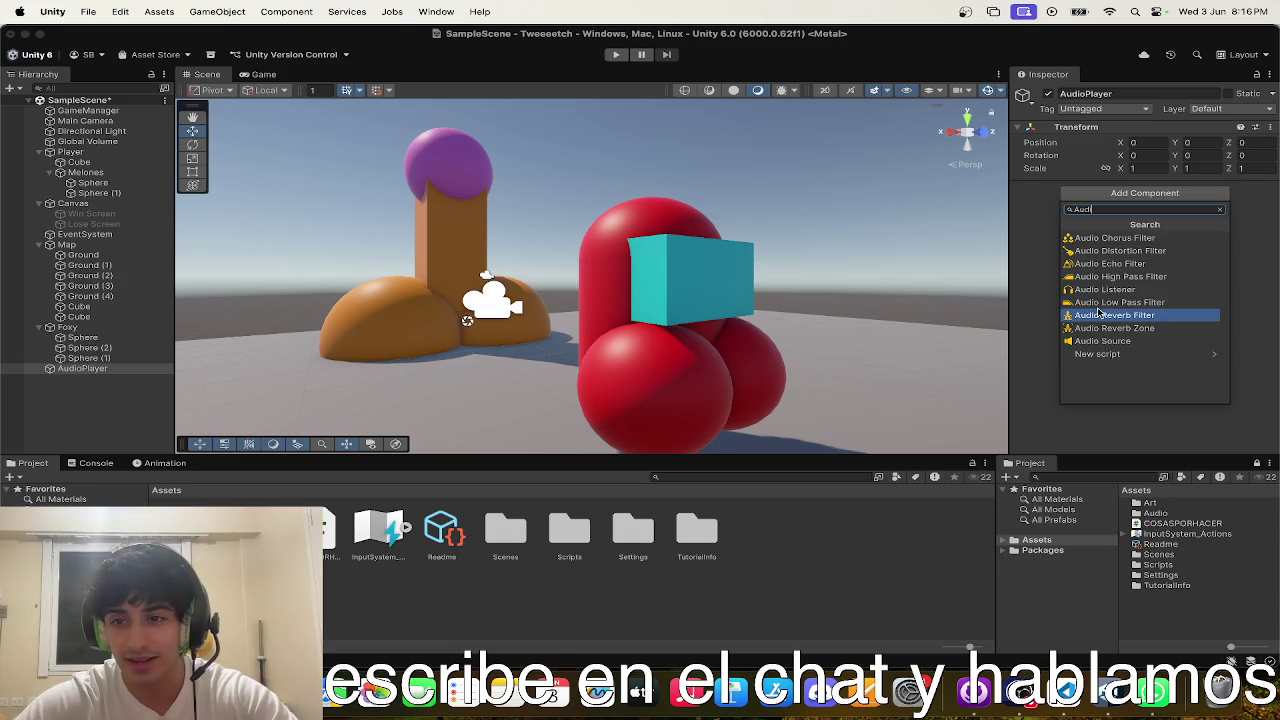
click(1130, 345)
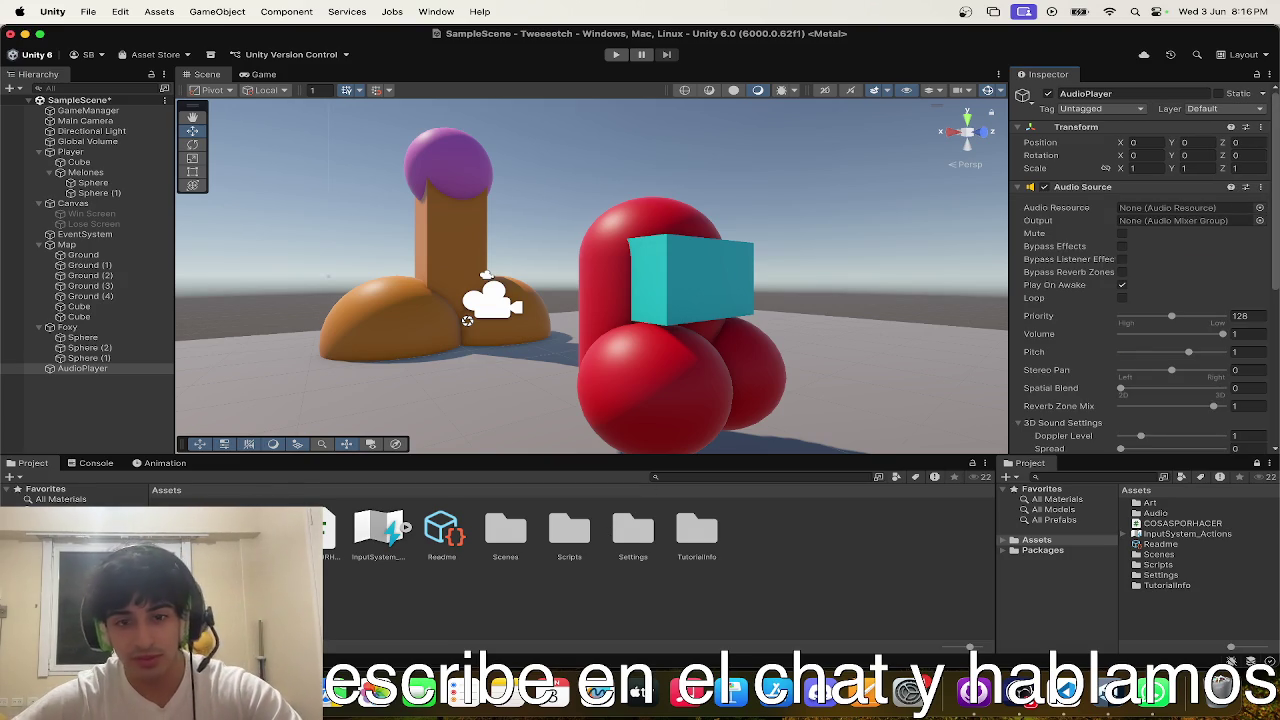
- Assign the Las mañanitas clip from Assets/Audio as the Audio Resource and start Play mode
double_click(251, 530)
click(82, 368)
mouse_move(205, 506)
mouse_down()
mouse_move(900, 307)
mouse_move(1230, 230)
mouse_move(1200, 208)
mouse_move(1157, 218)
mouse_up()
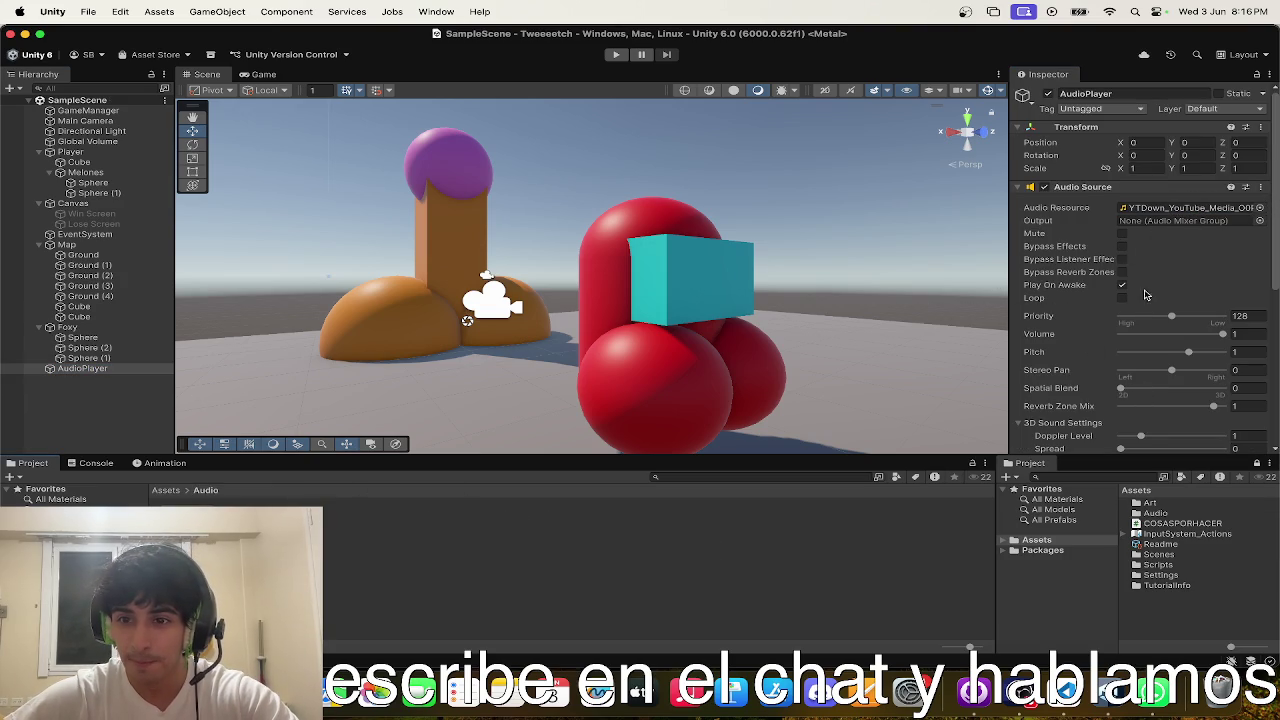
click(615, 55)
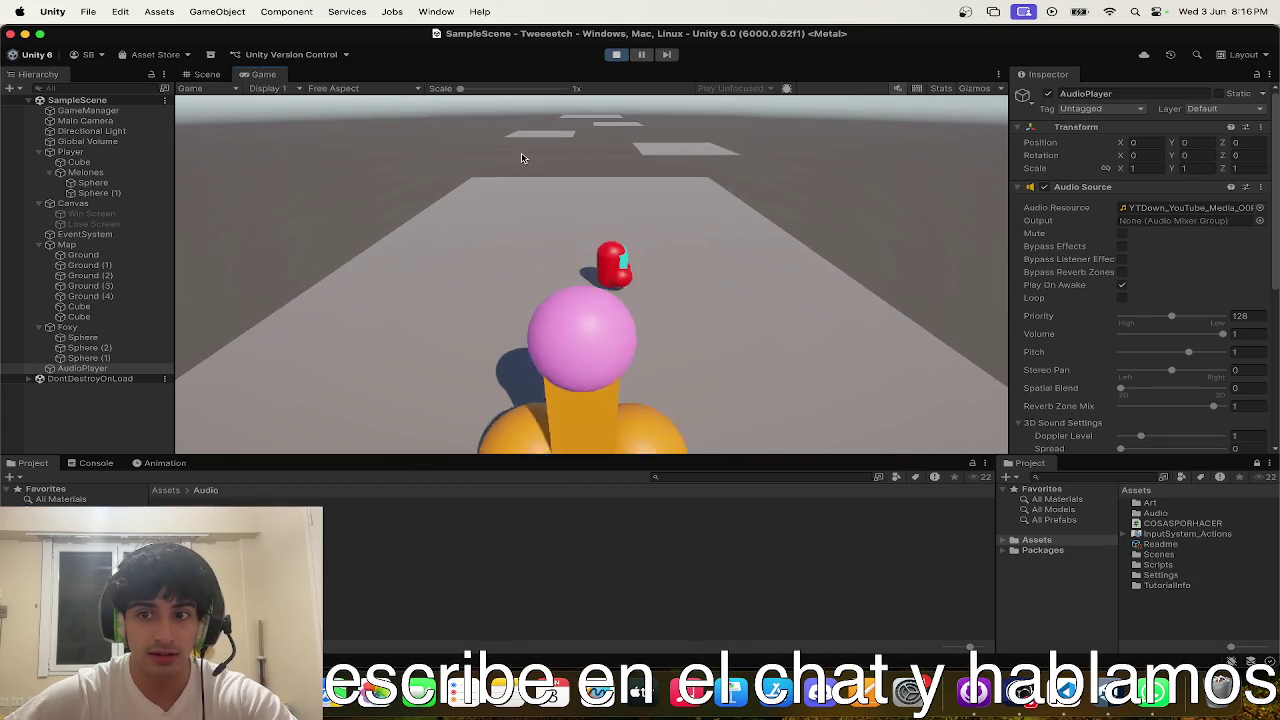
- Stop Play mode, close the Music player window, and return to the Scene tab
scroll(1208, 341, down, 5)
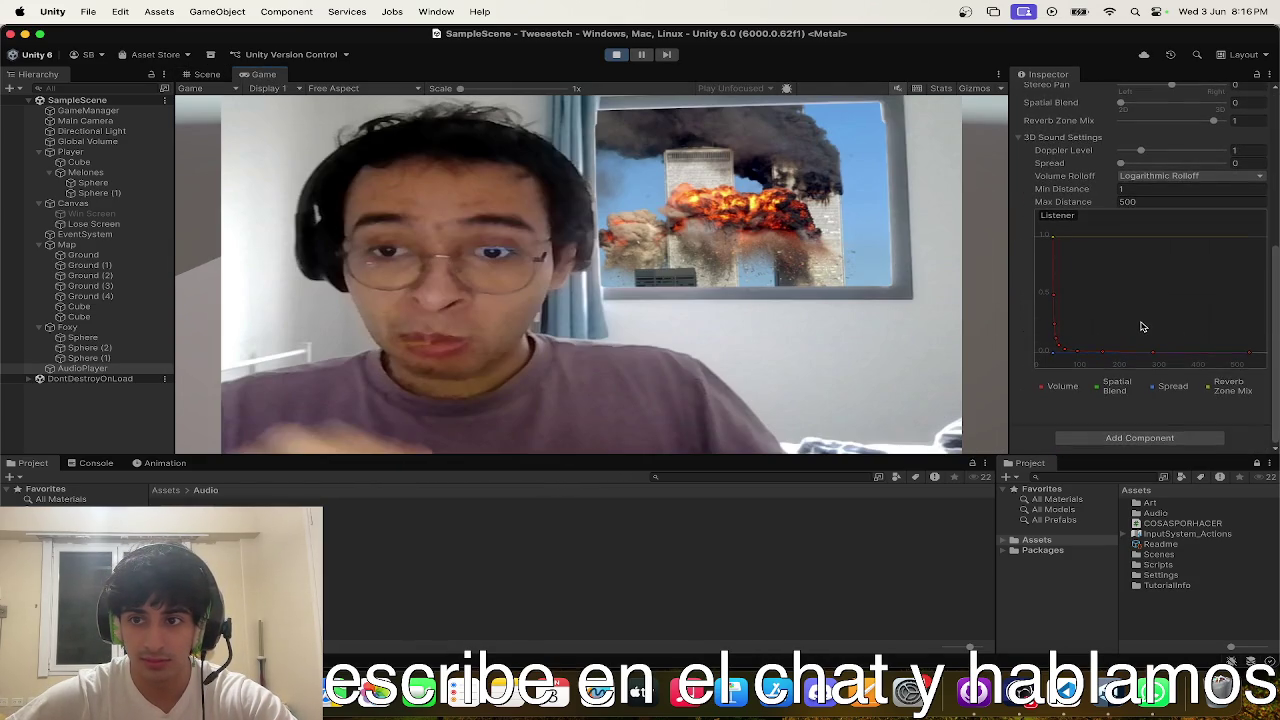
scroll(1142, 326, up, 5)
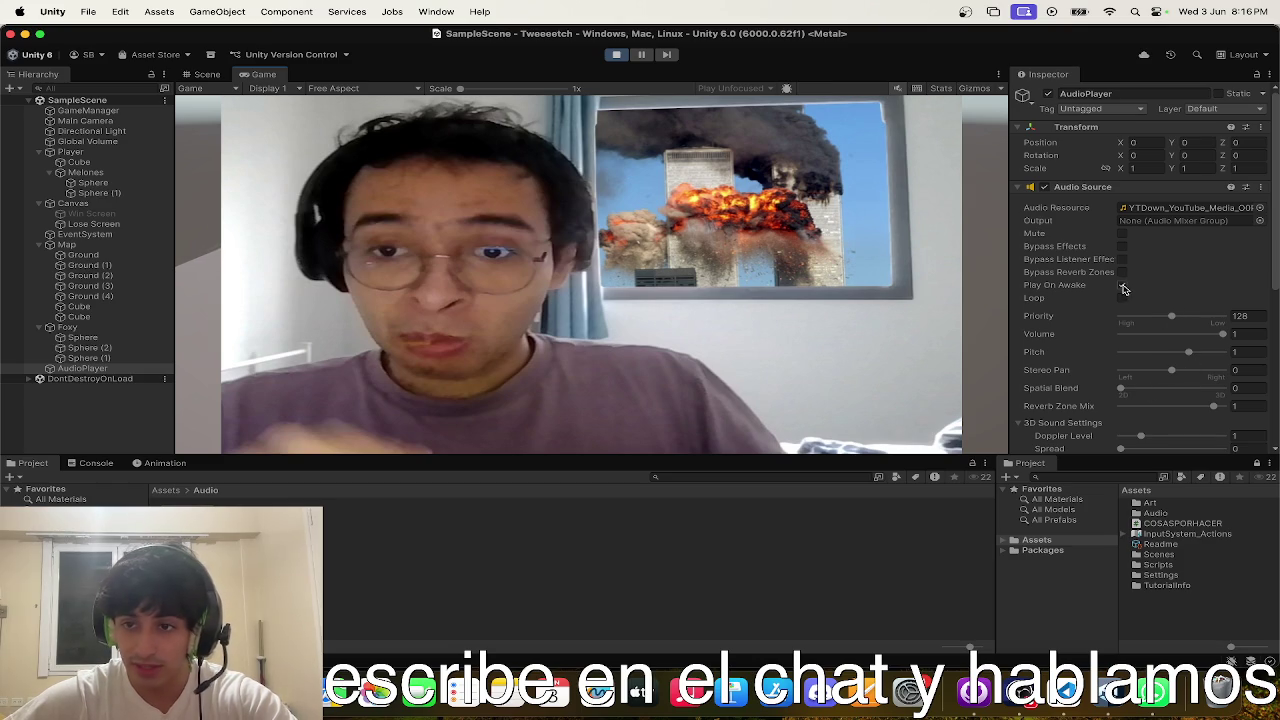
click(616, 54)
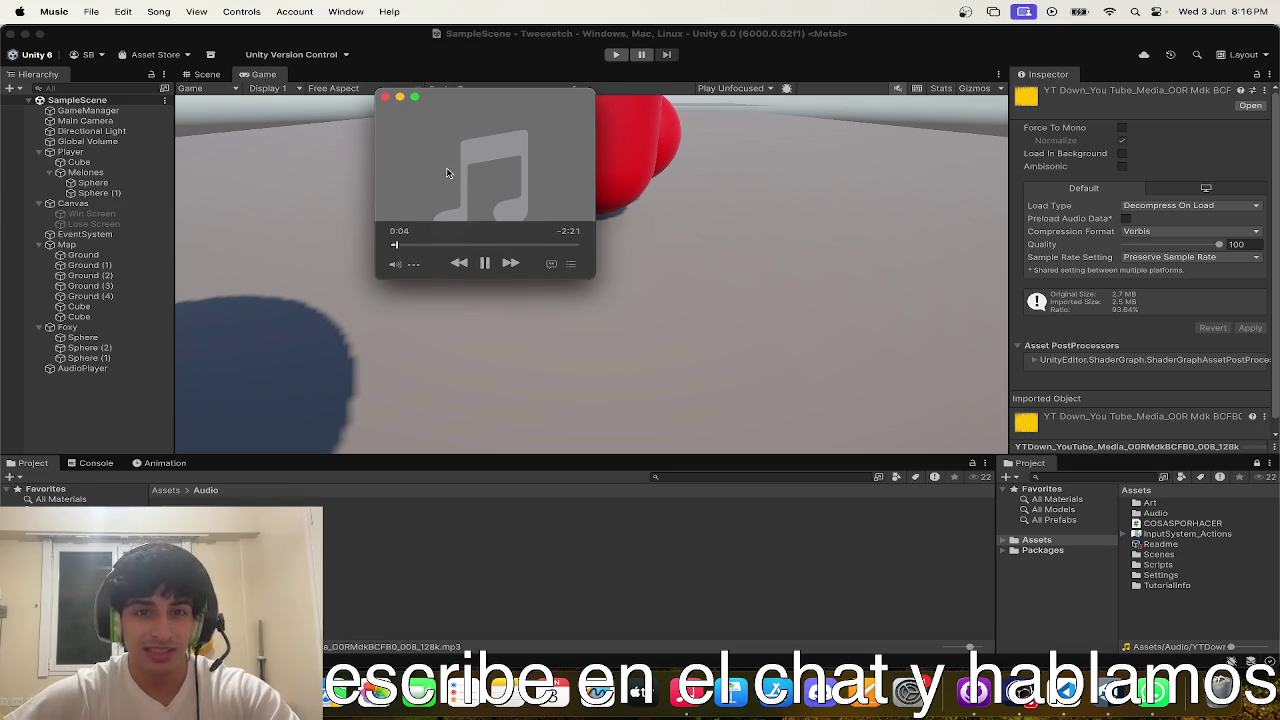
key(super+w)
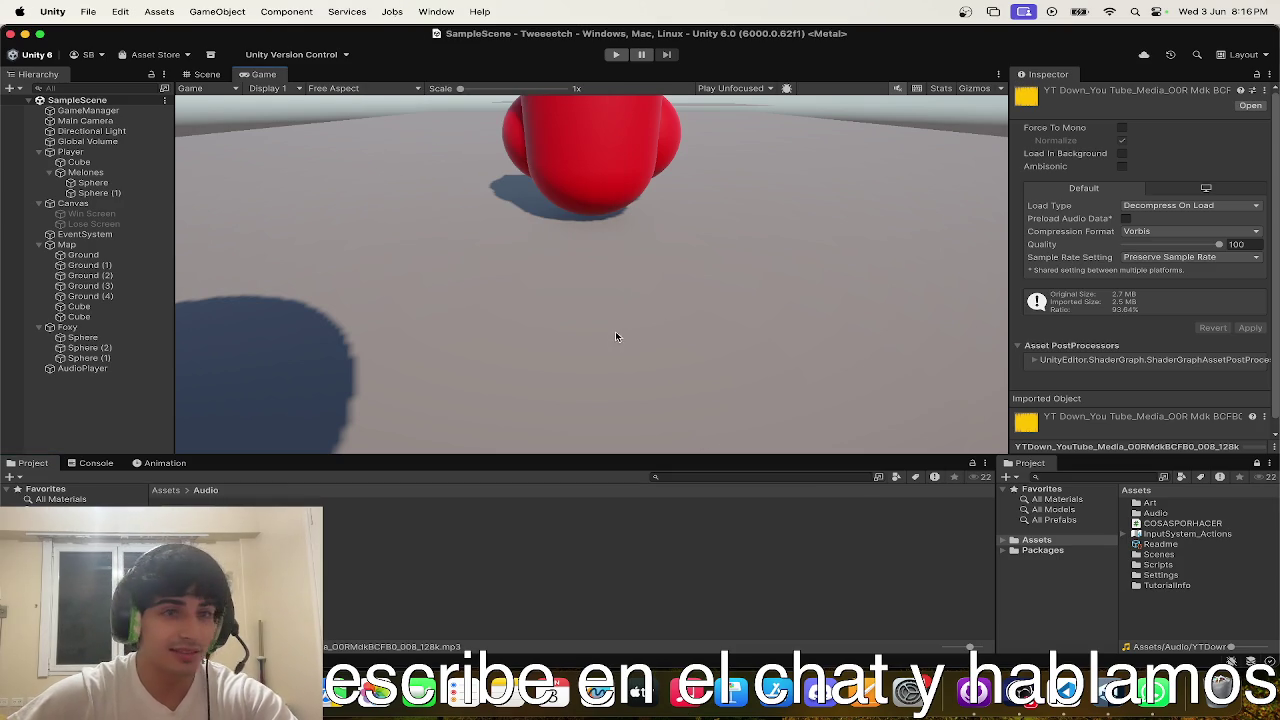
click(207, 74)
mouse_move(647, 205)
mouse_down()
mouse_move(681, 274)
mouse_move(650, 265)
mouse_up()
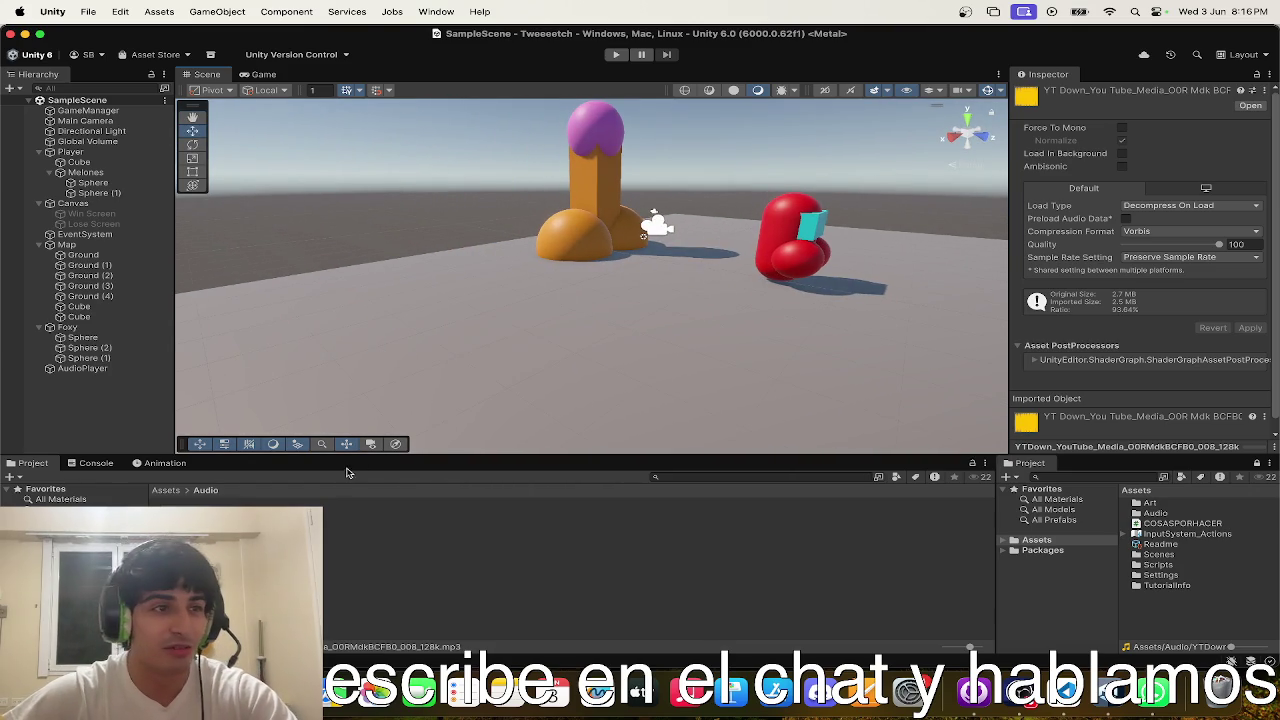
click(82, 368)
drag(720, 300, 985, 328)
scroll(1150, 340, down, 5)
scroll(1170, 340, up, 5)
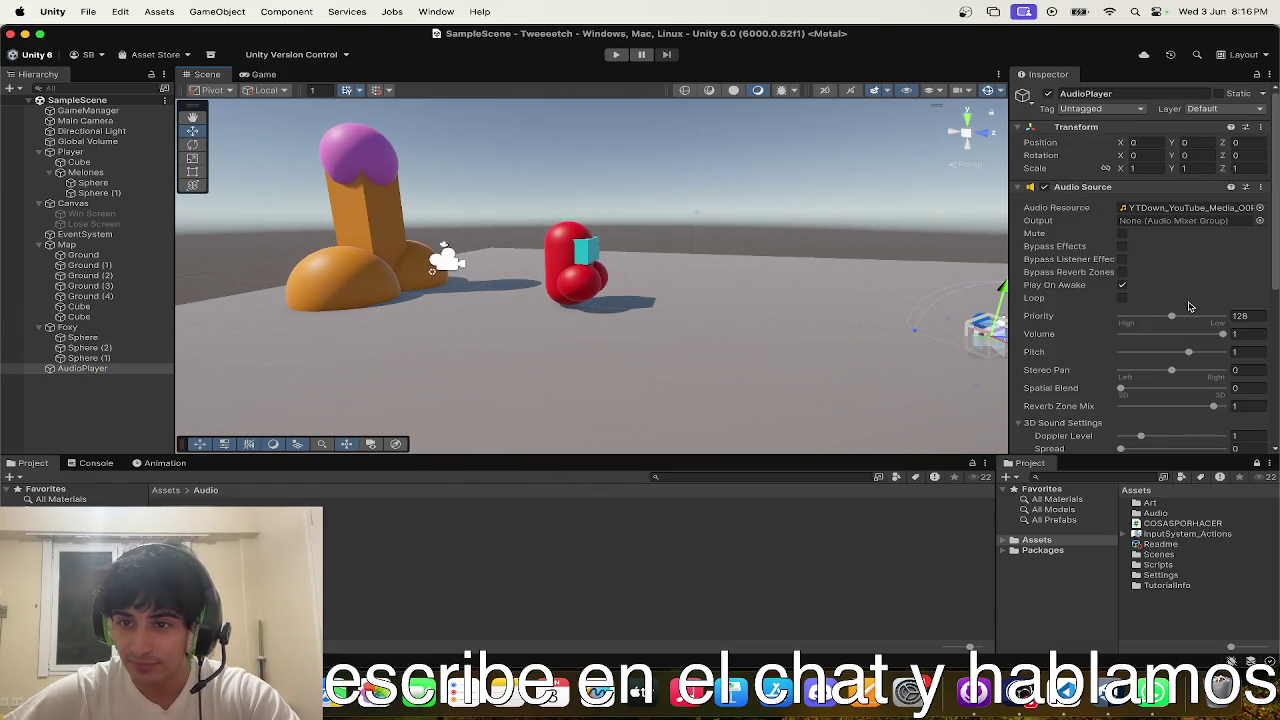
scroll(1126, 390, down, 5)
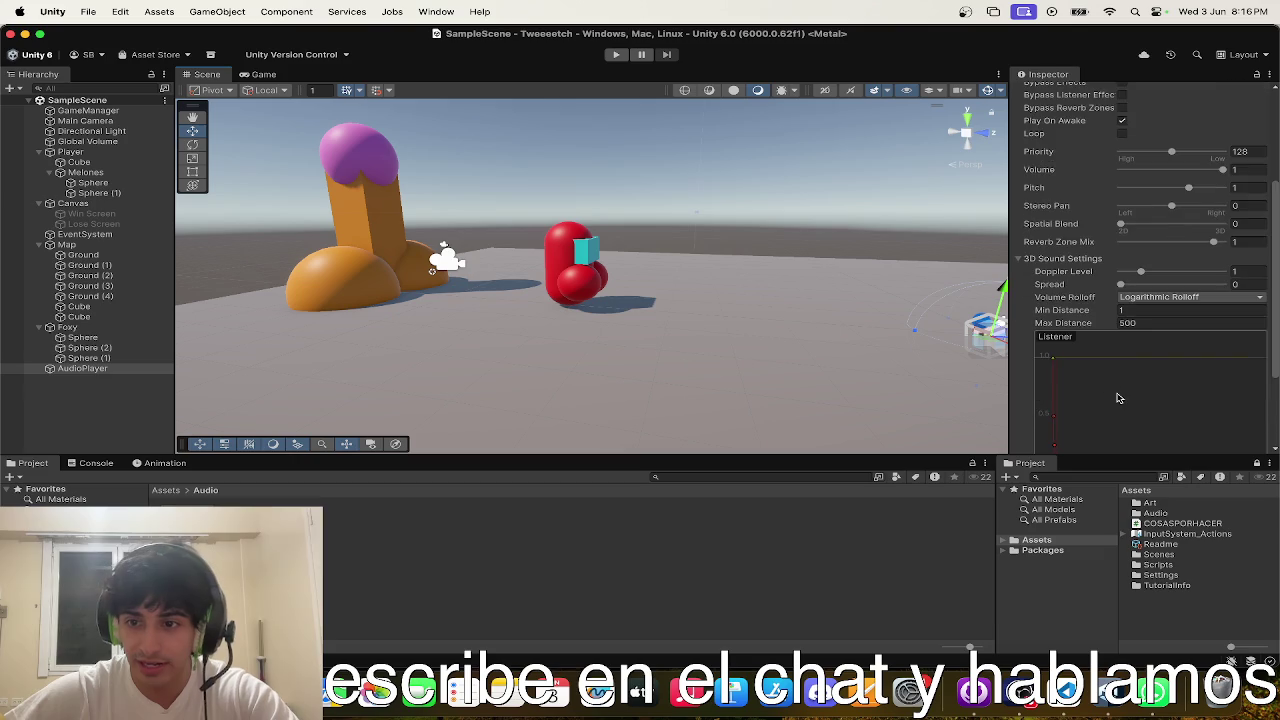
scroll(1126, 390, up, 5)
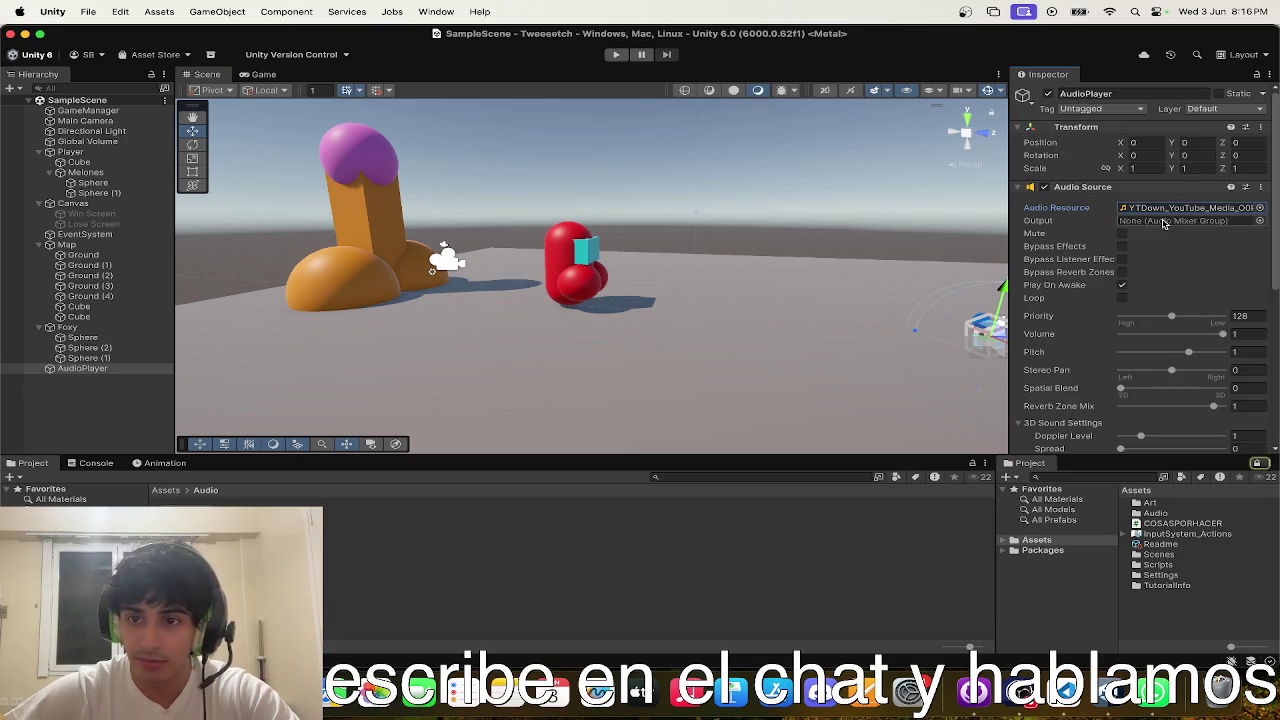
click(1122, 286)
click(1122, 298)
scroll(1140, 315, down, 2)
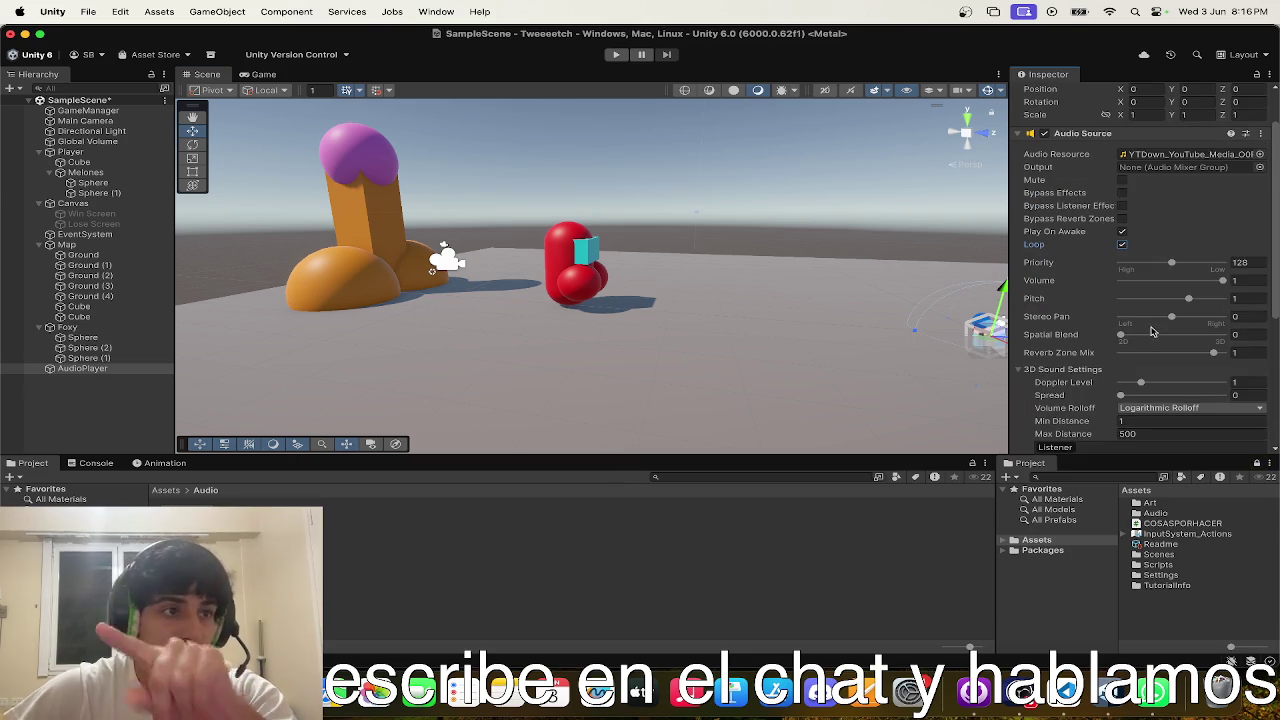
scroll(1205, 210, up, 1)
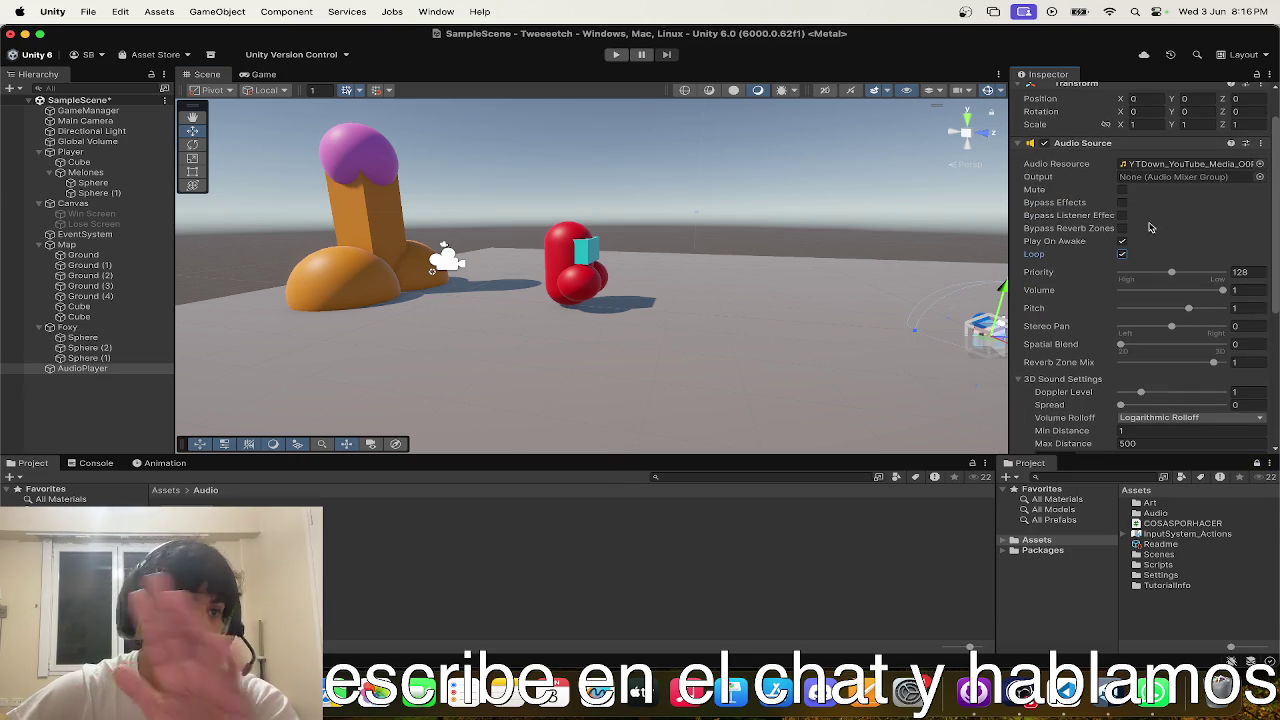
click(617, 55)
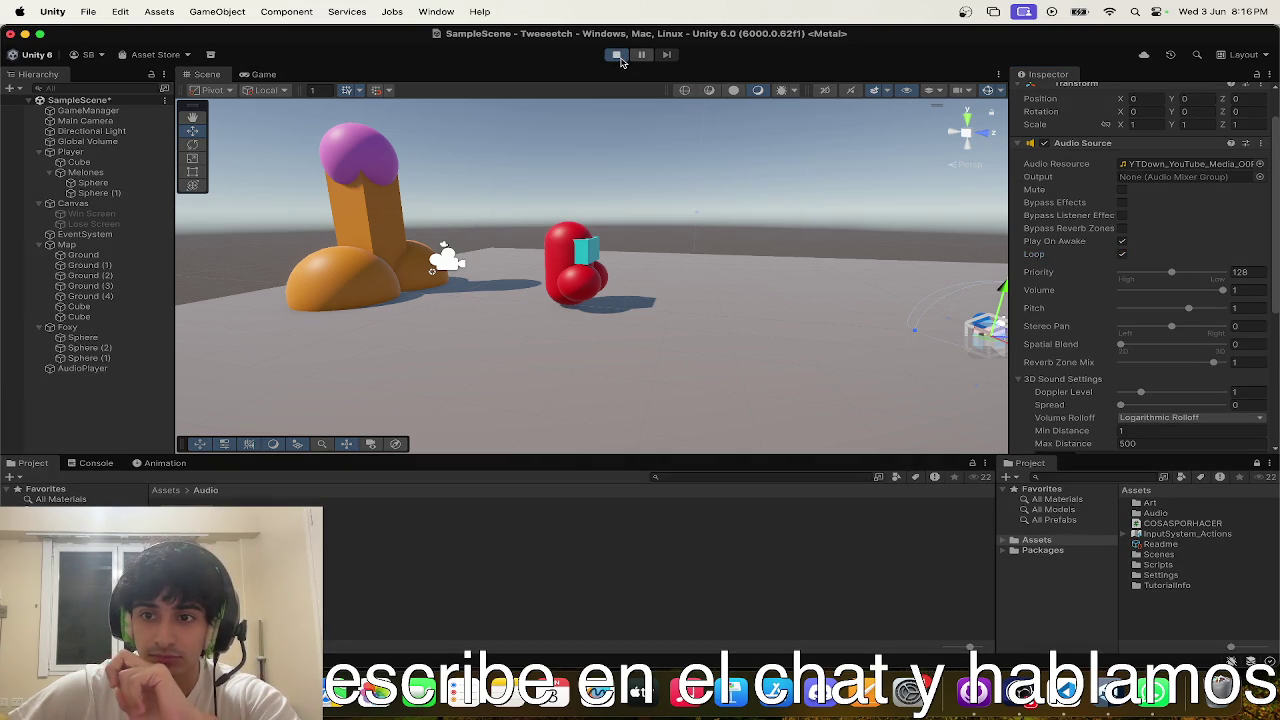
click(260, 77)
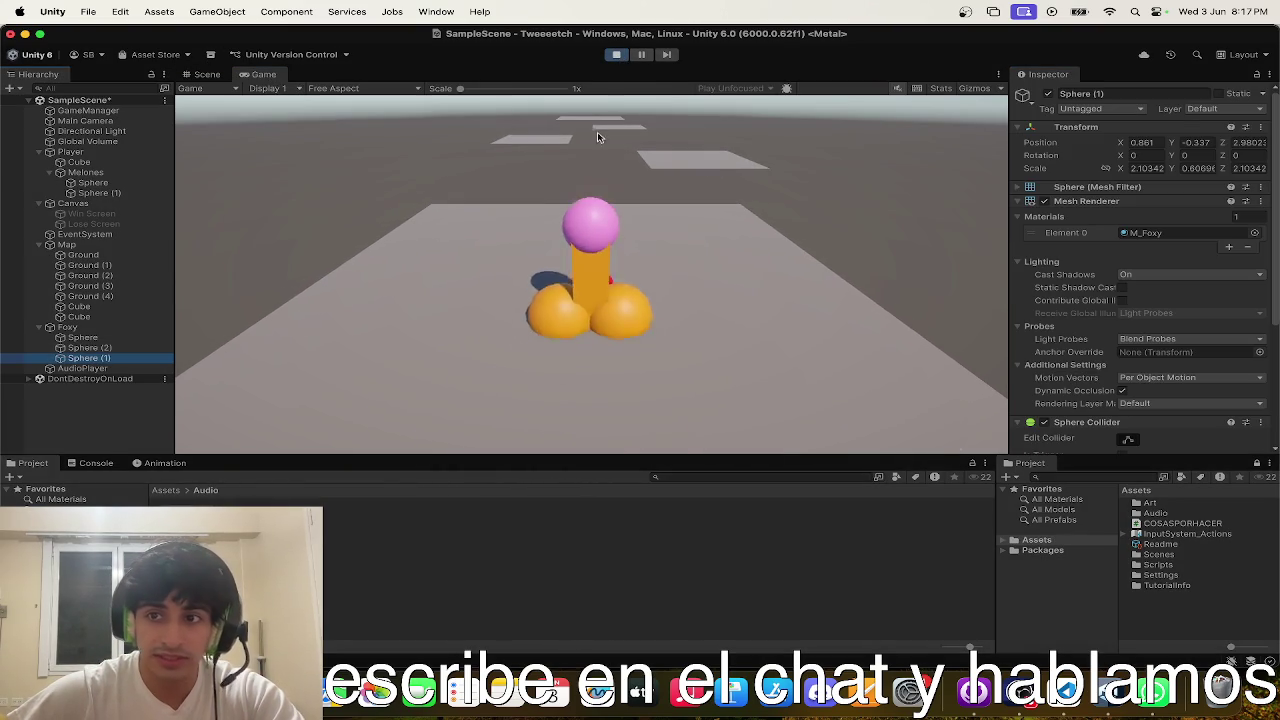
click(613, 57)
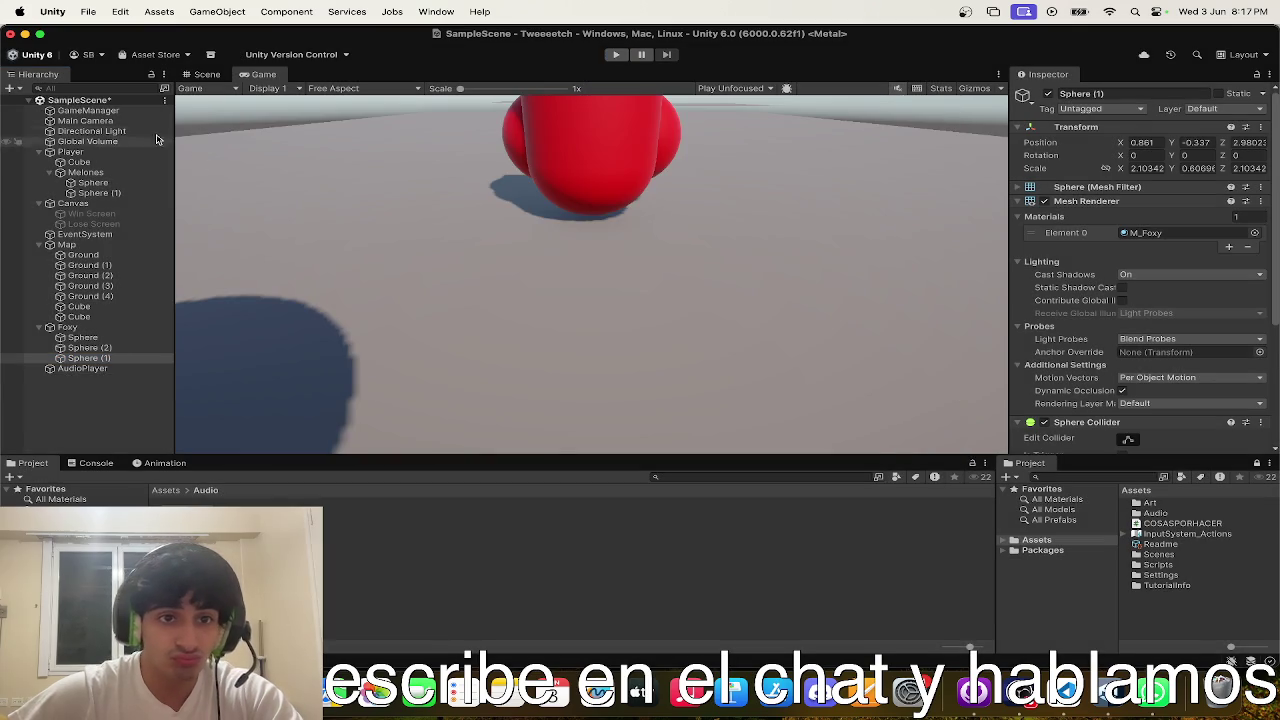
scroll(614, 262, down, 5)
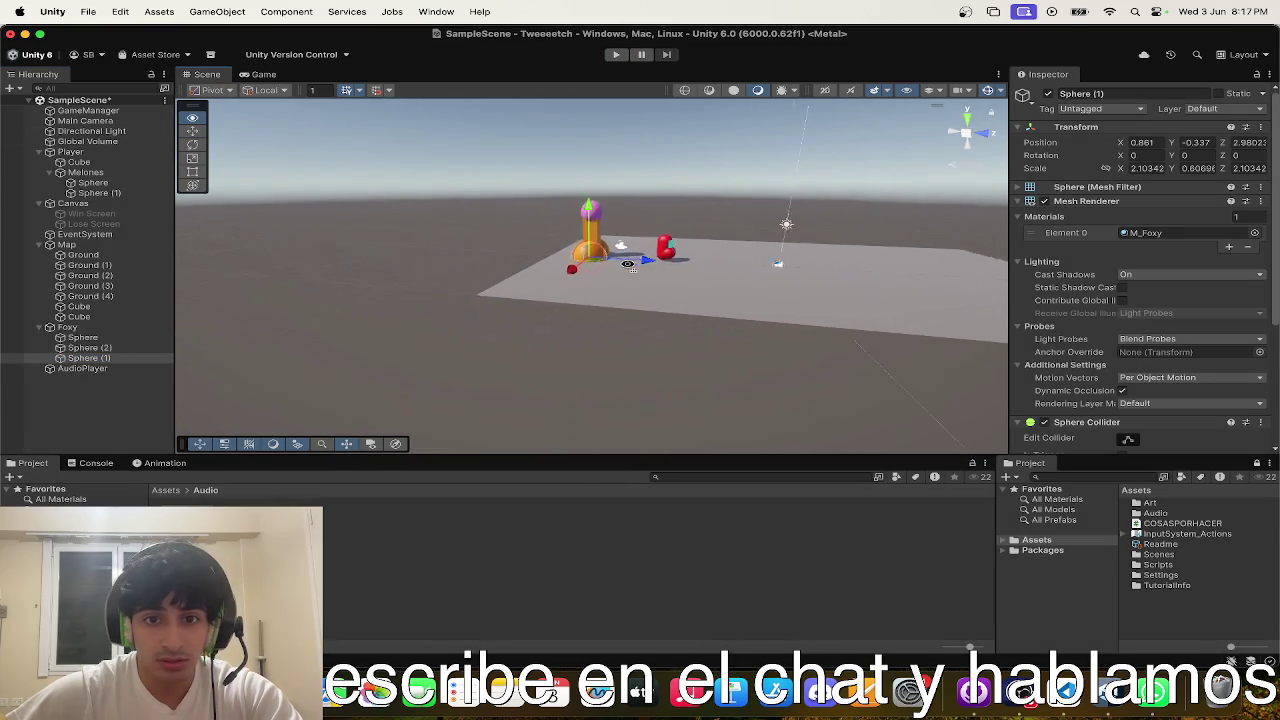
click(82, 368)
scroll(525, 314, up, 3)
key(f)
scroll(1078, 397, down, 10)
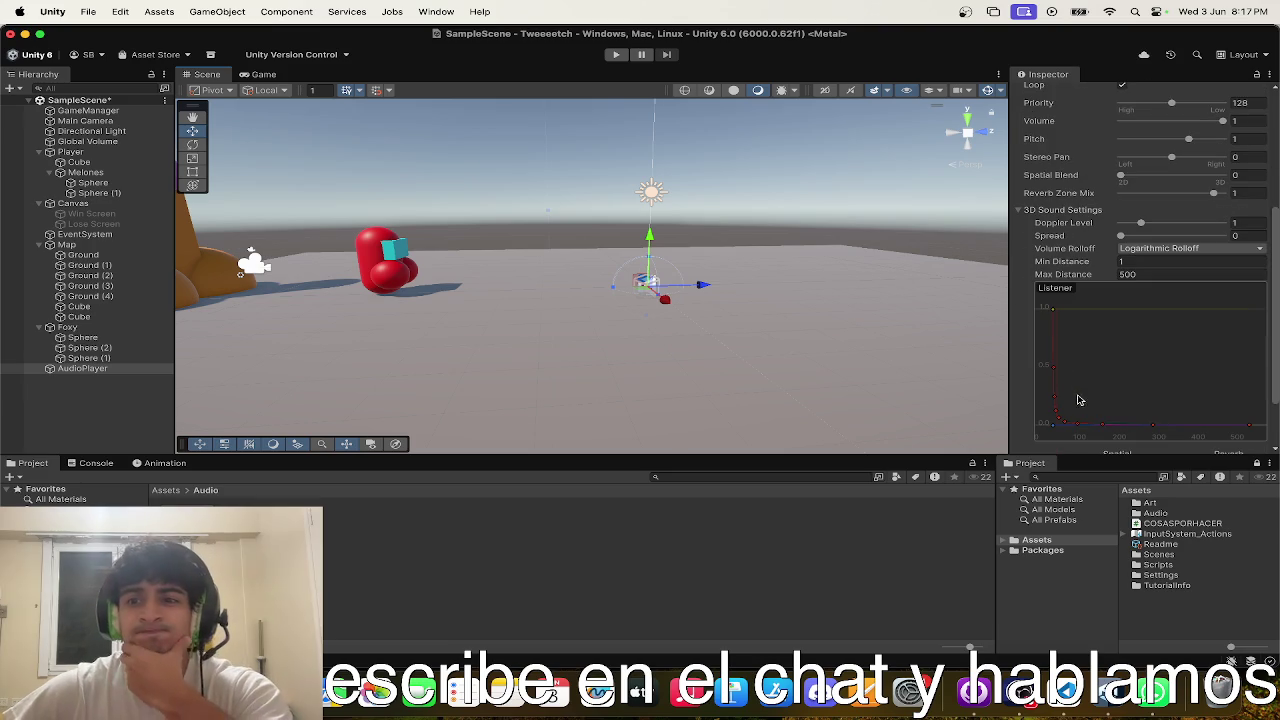
scroll(1126, 326, down, 3)
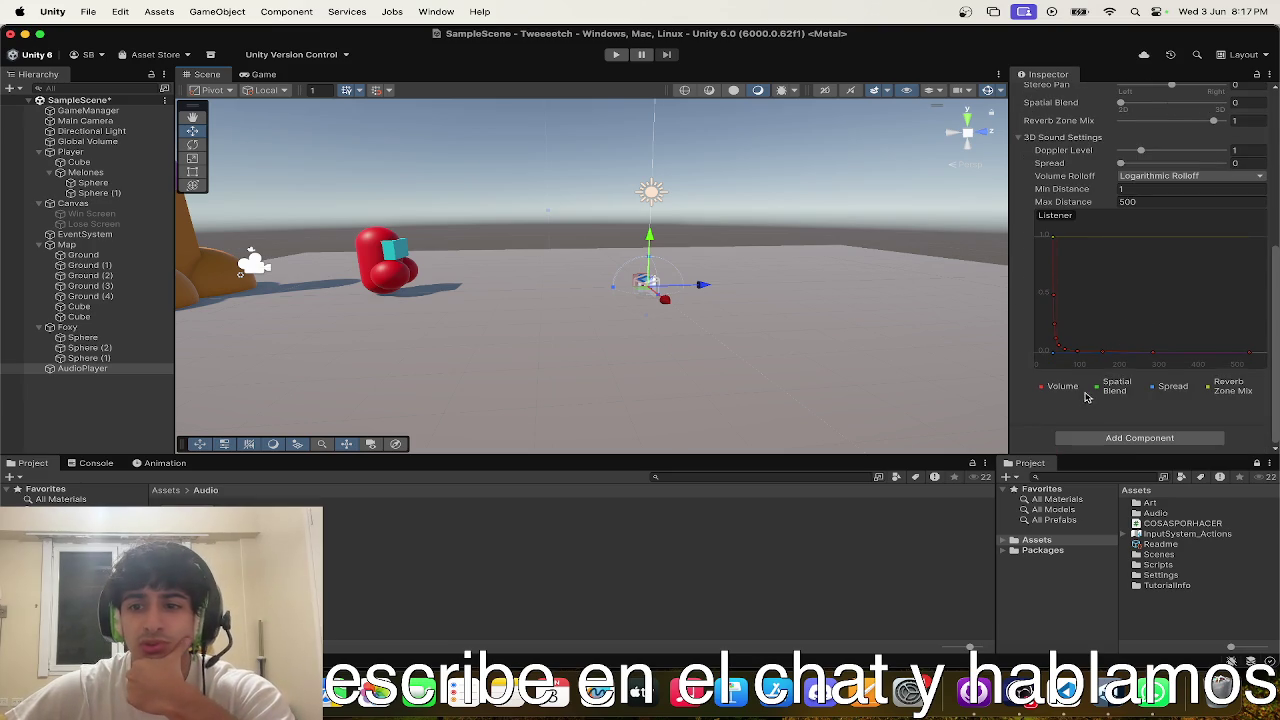
scroll(1123, 335, up, 13)
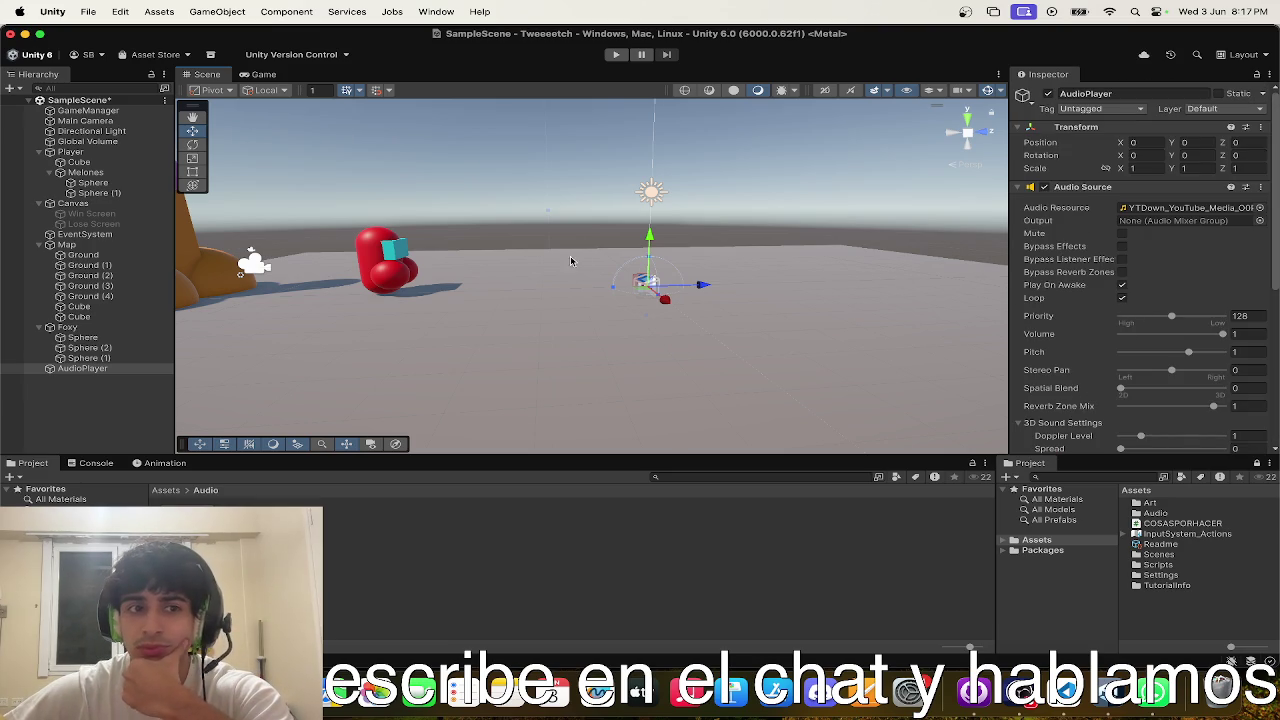
mouse_move(138, 370)
mouse_down()
mouse_move(100, 134)
mouse_move(110, 112)
mouse_move(82, 121)
mouse_up()
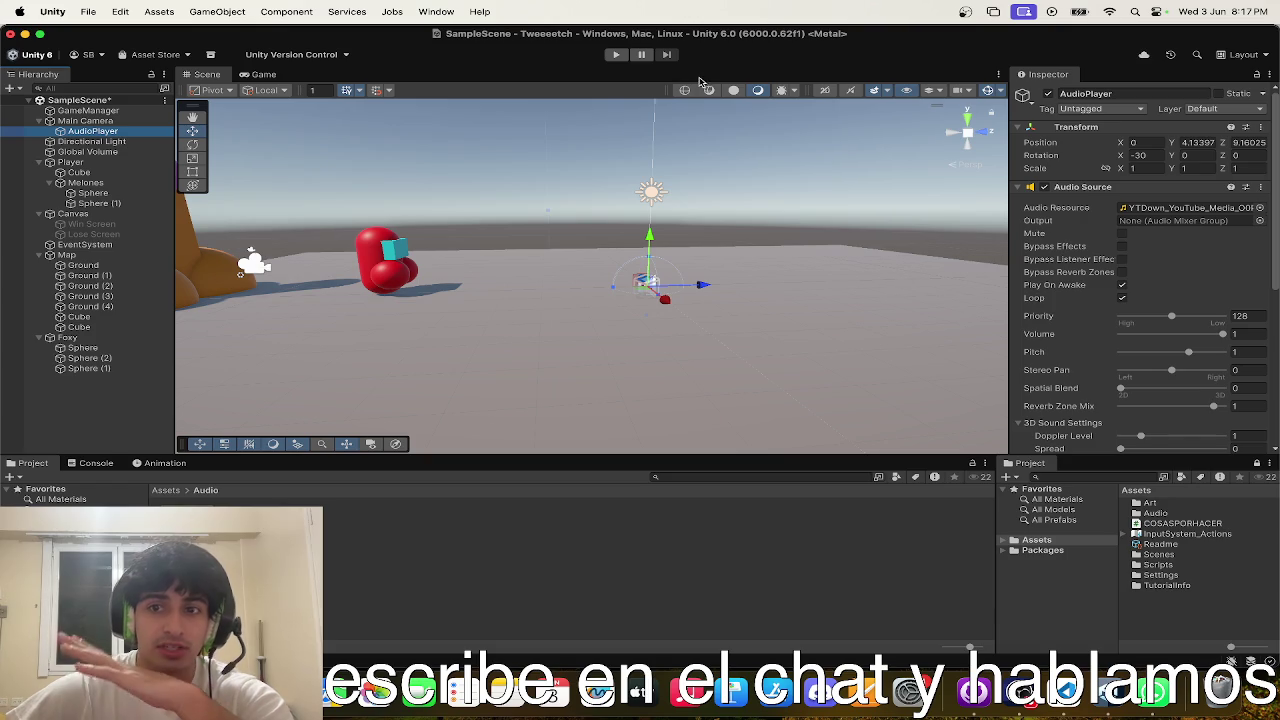
- Play-test the scene in the Game view to listen for the music, then stop it
click(606, 57)
click(613, 56)
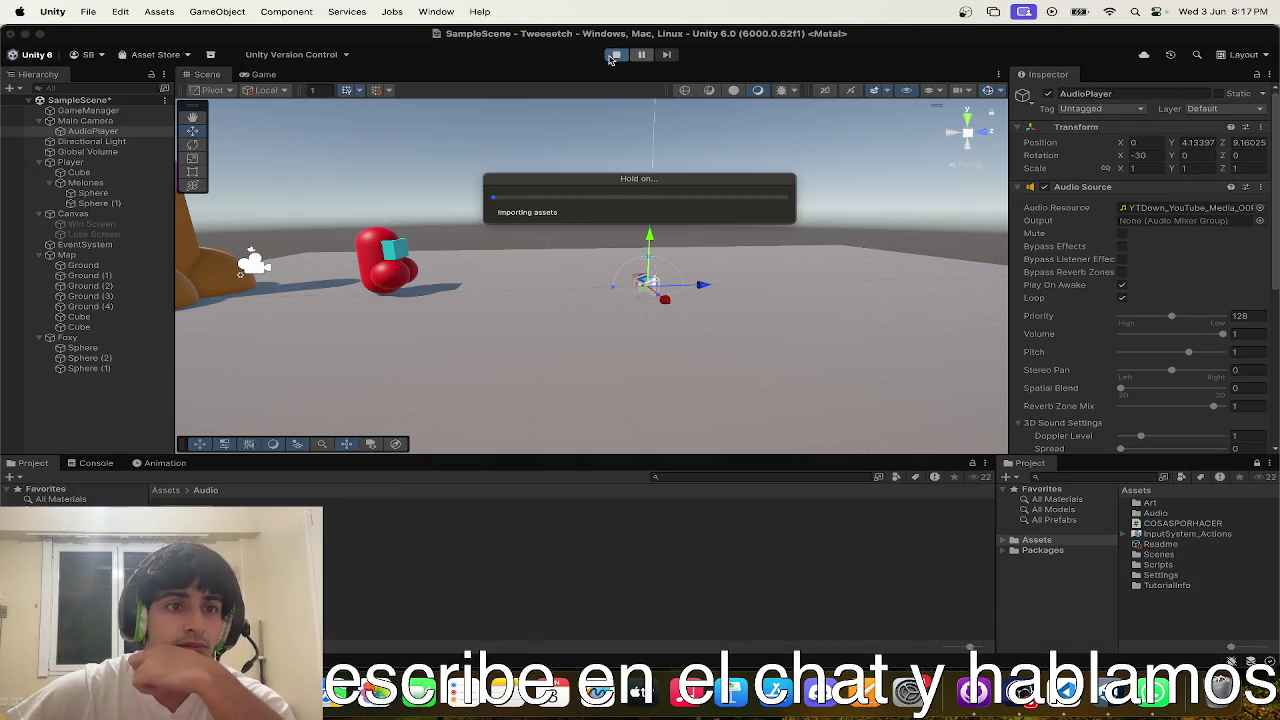
click(263, 76)
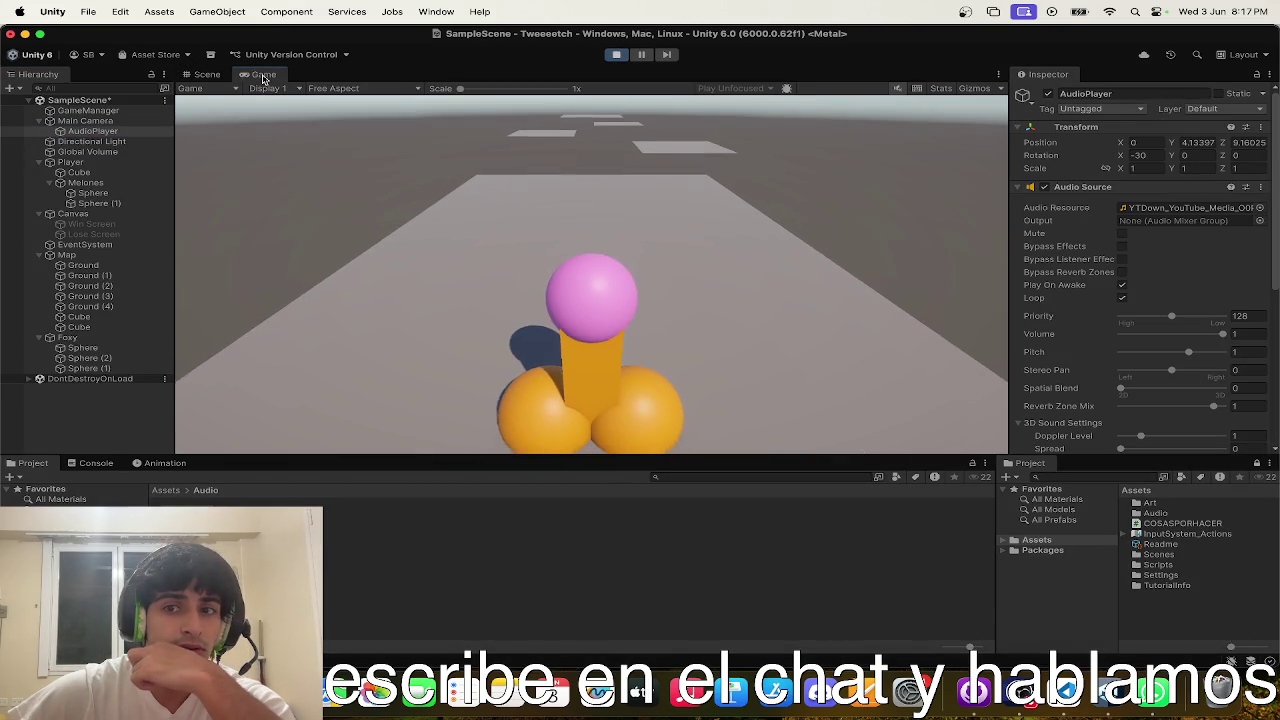
click(616, 54)
- Check the AudioSource's Output mixer group choices and leave it at None
click(1260, 221)
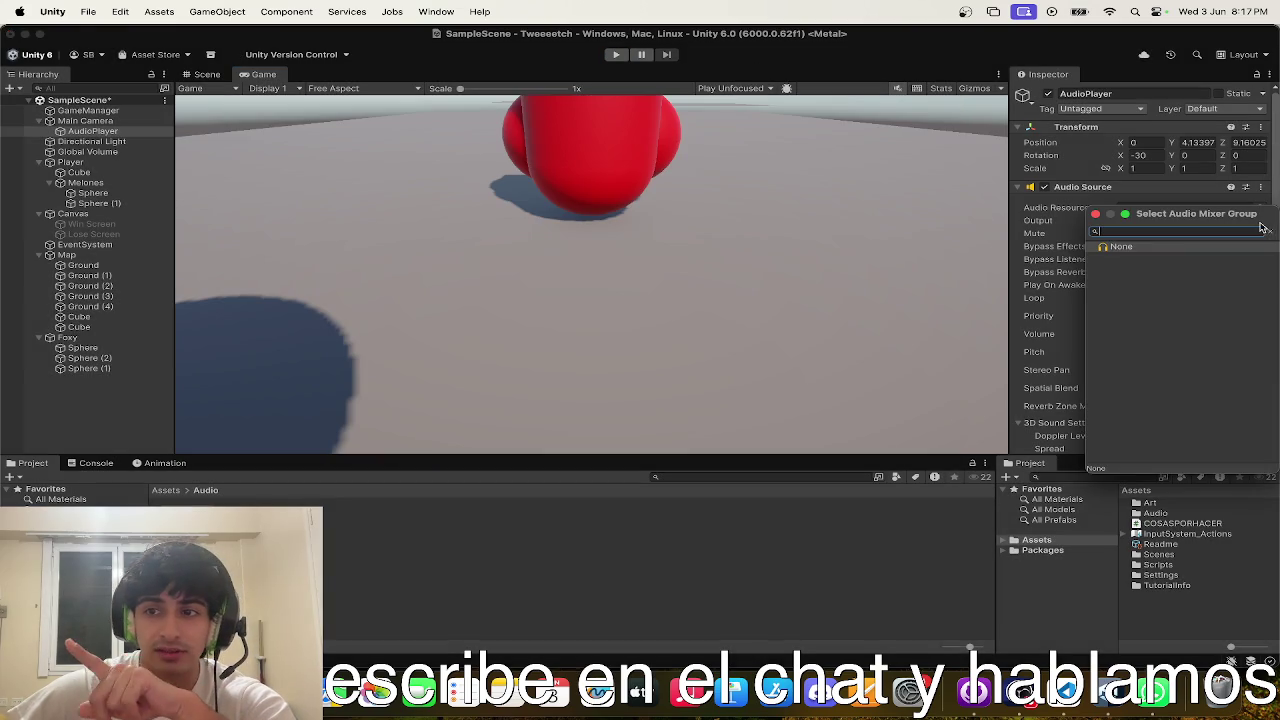
double_click(1107, 247)
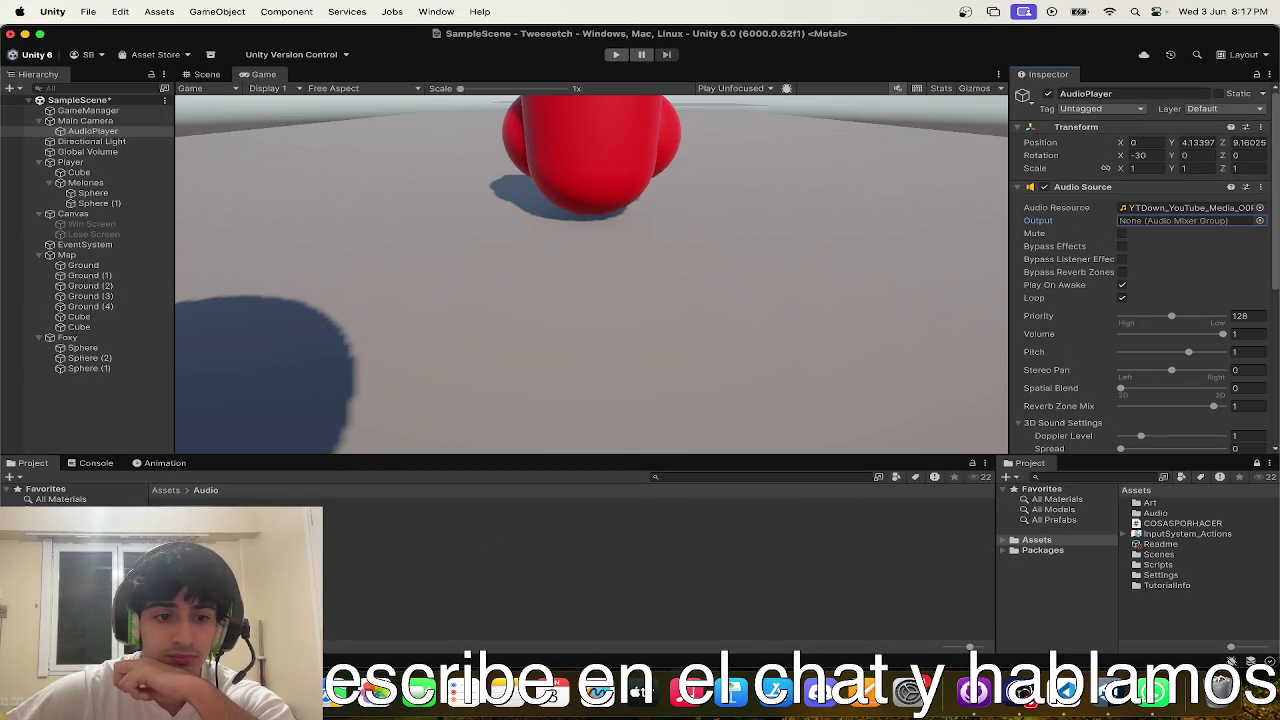
key(super+Tab)
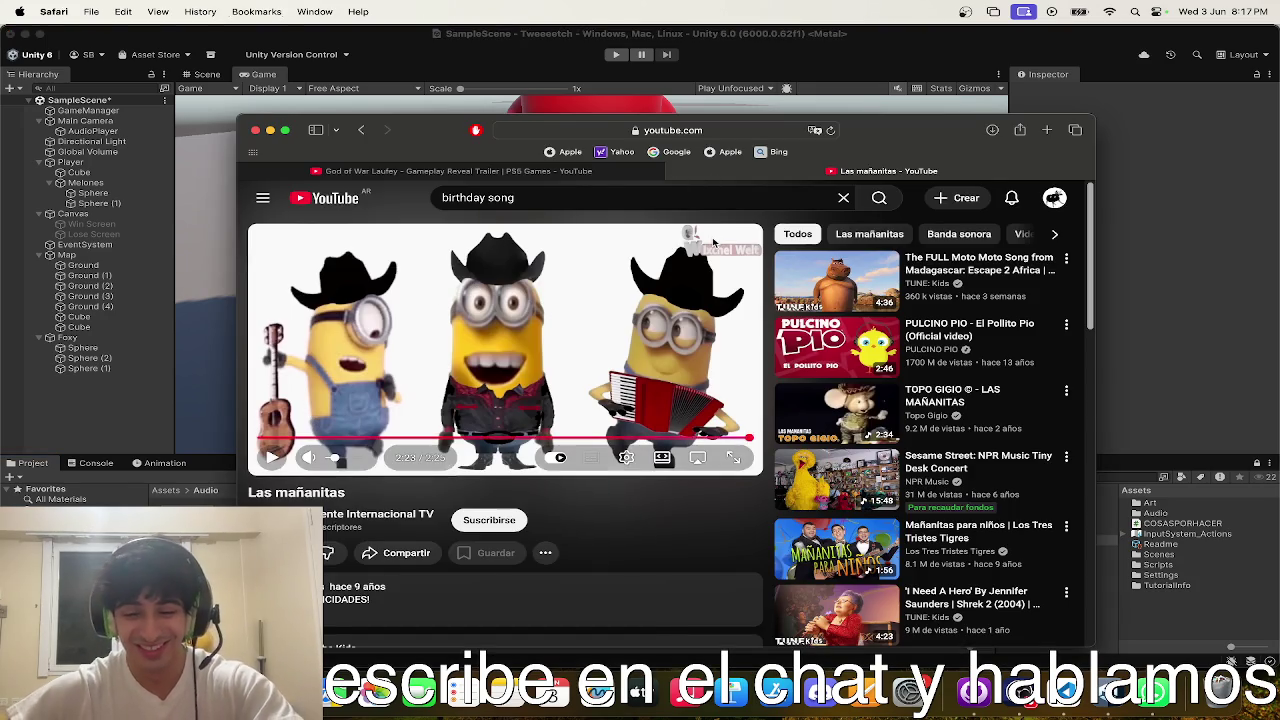
- Google 'why is audio not playing unity 6' and expand the AI overview's troubleshooting tips
key(super+t)
text(why is)
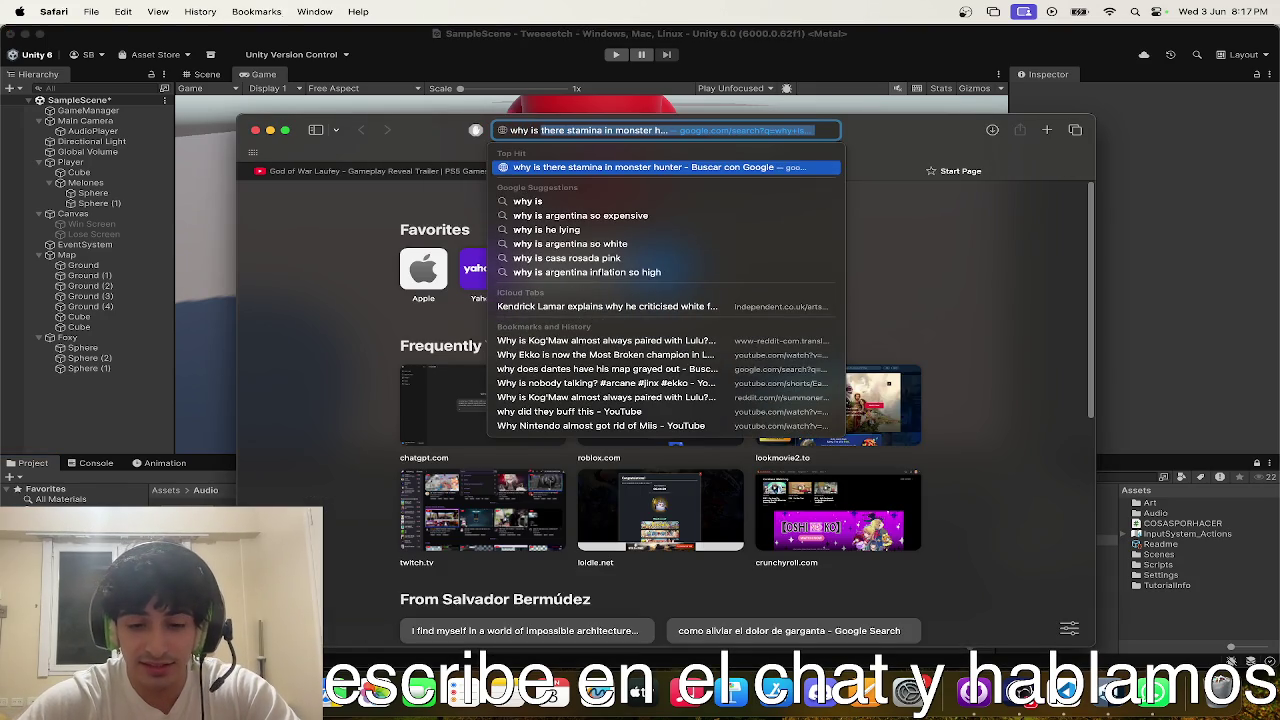
text( audio not pla)
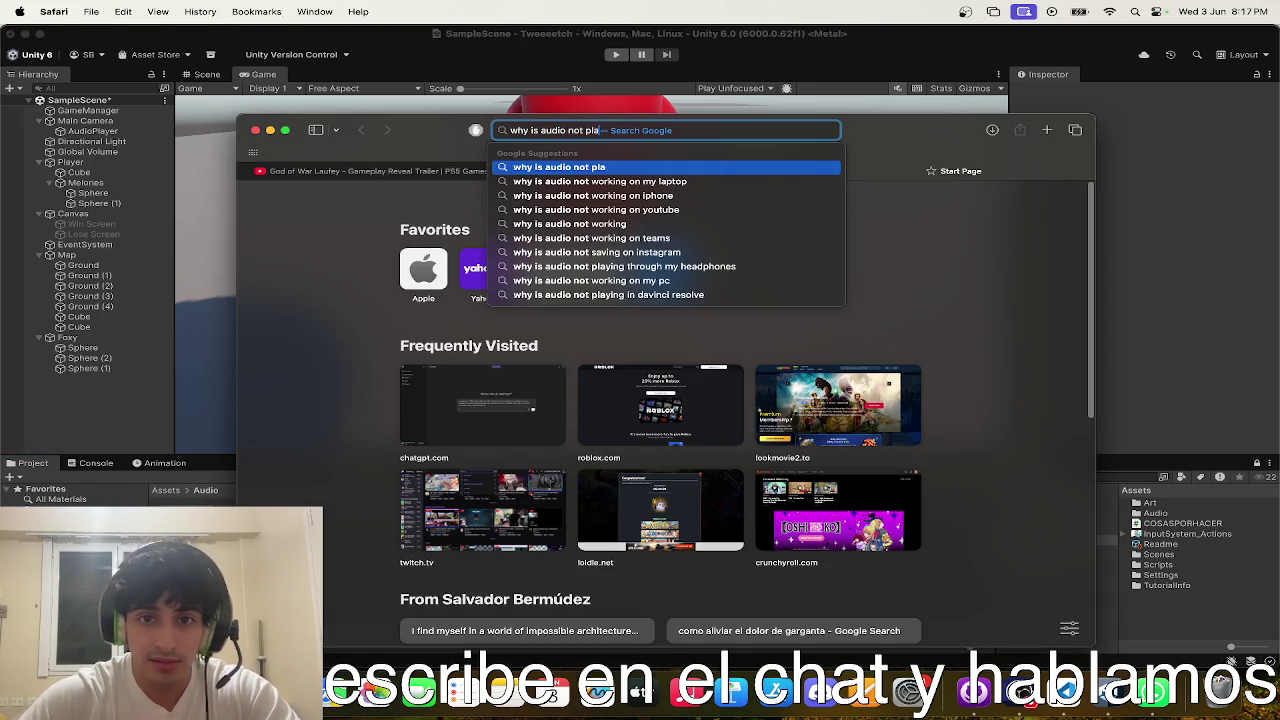
text(ying )
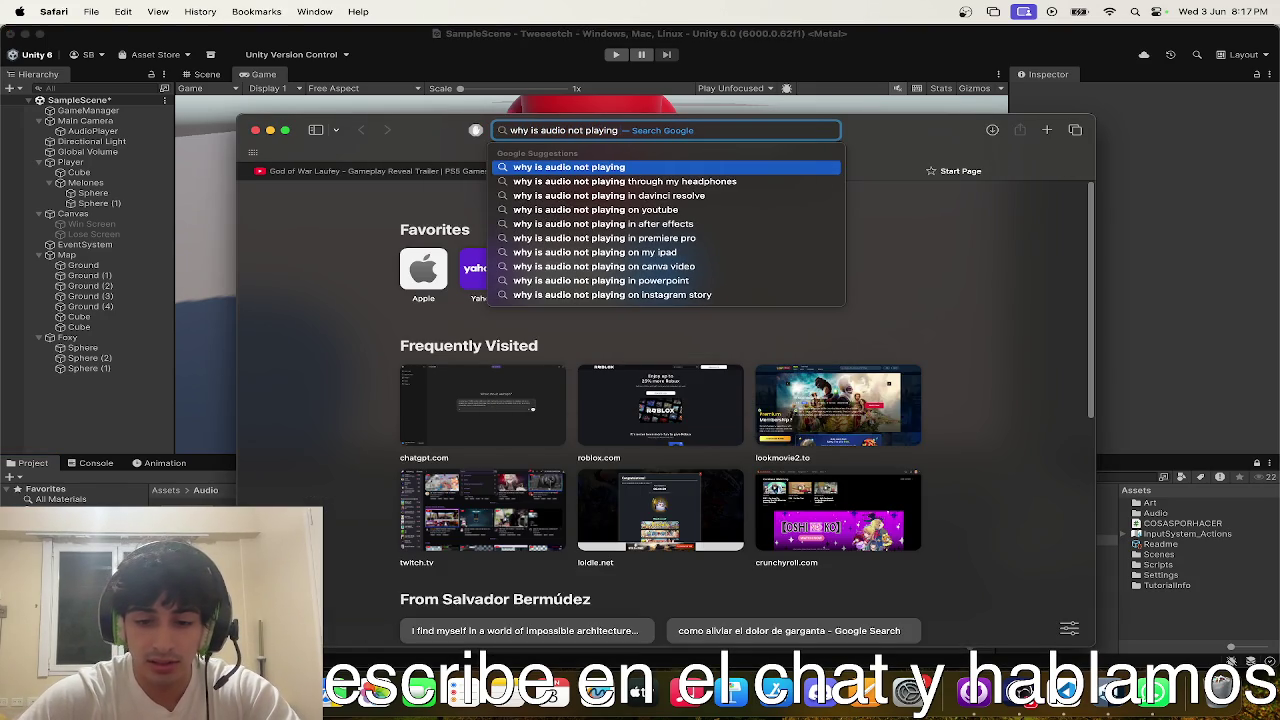
text(unity 6)
key(Return)
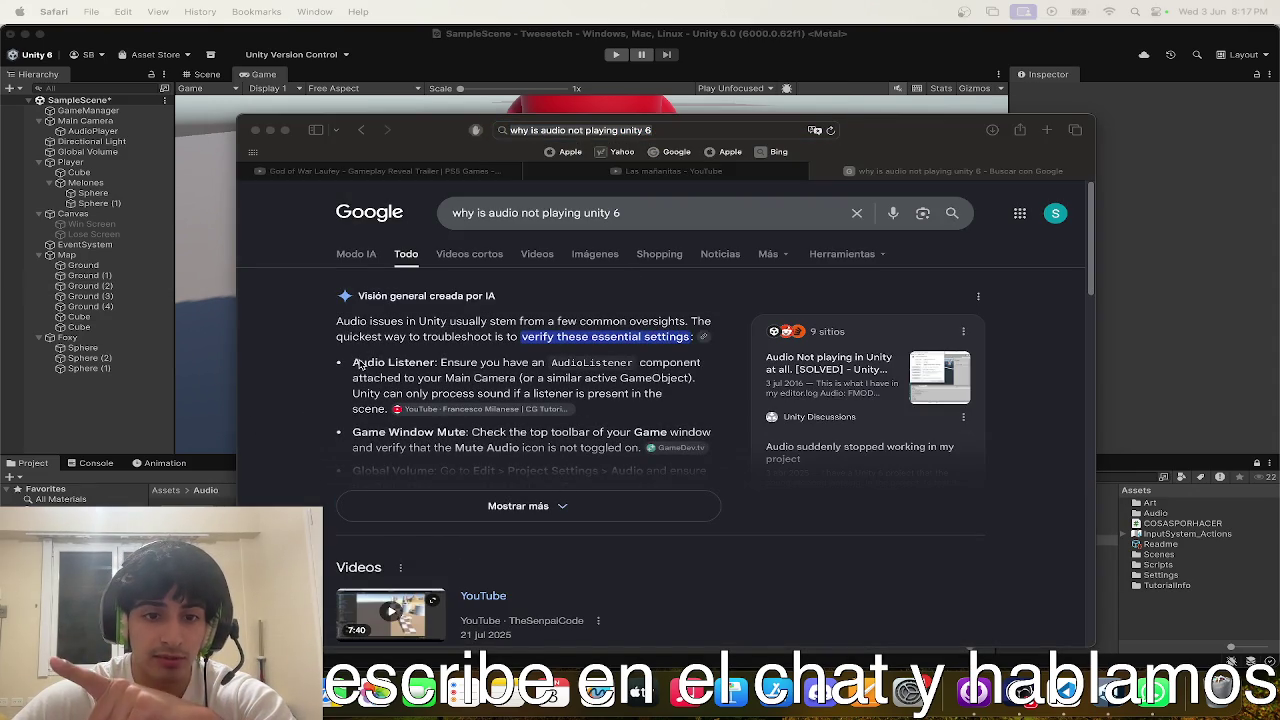
click(437, 496)
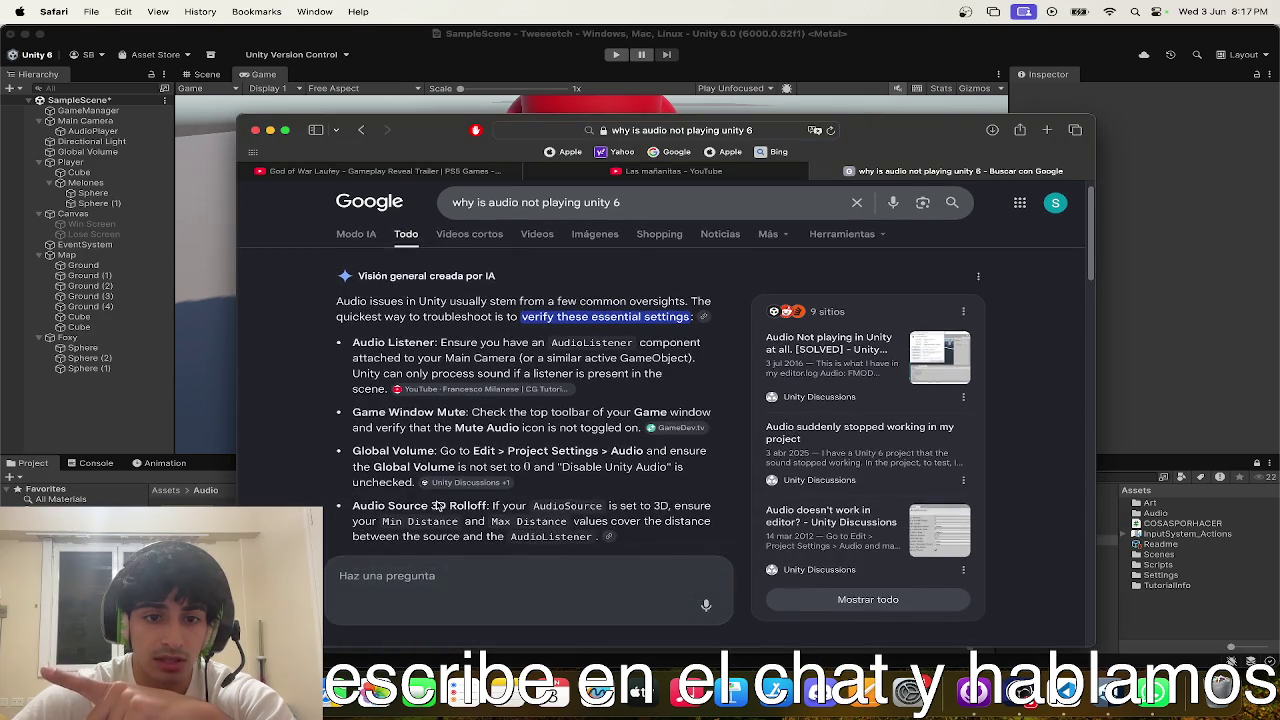
click(912, 112)
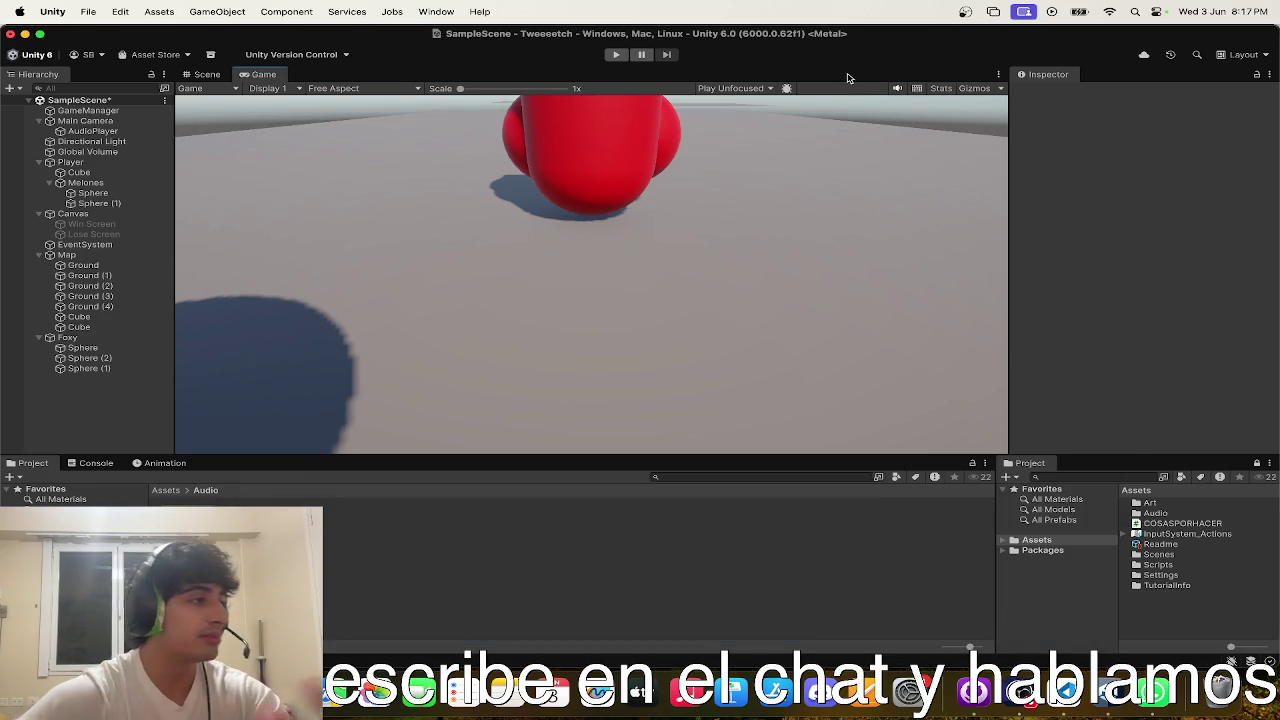
- Play-test again, then select AudioPlayer and lower its Audio Source volume to 0.326
click(617, 56)
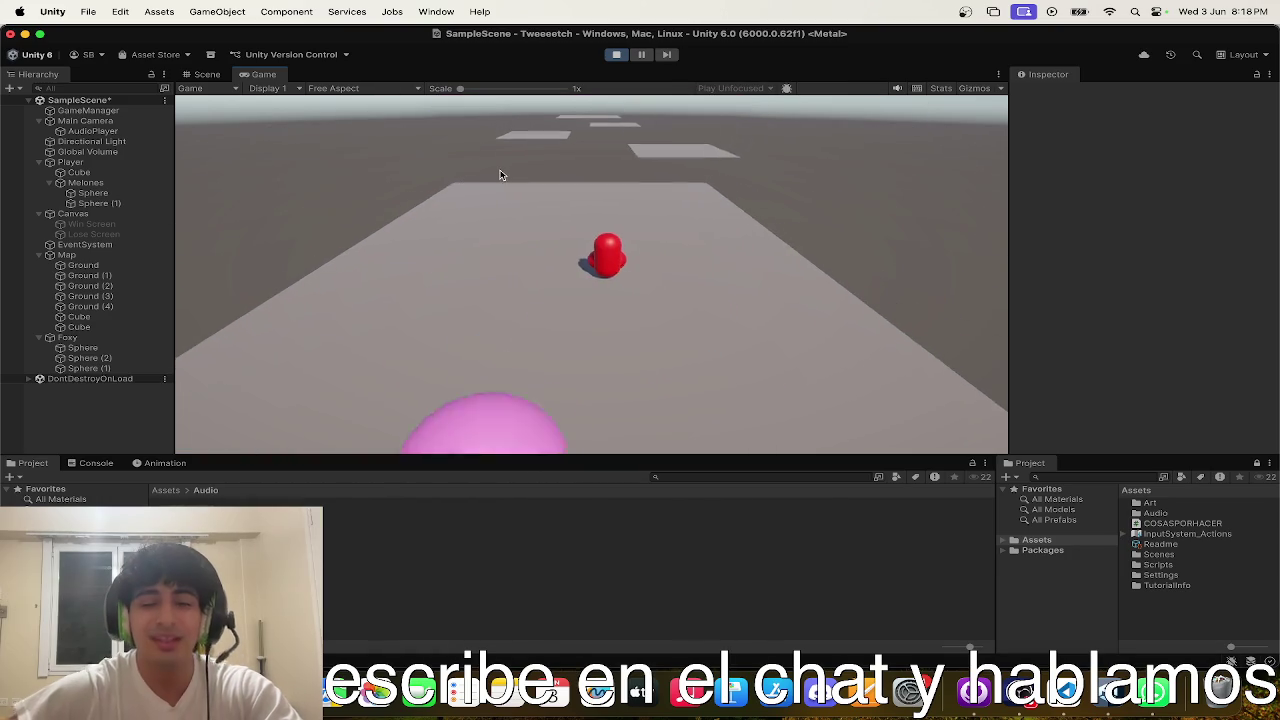
click(626, 54)
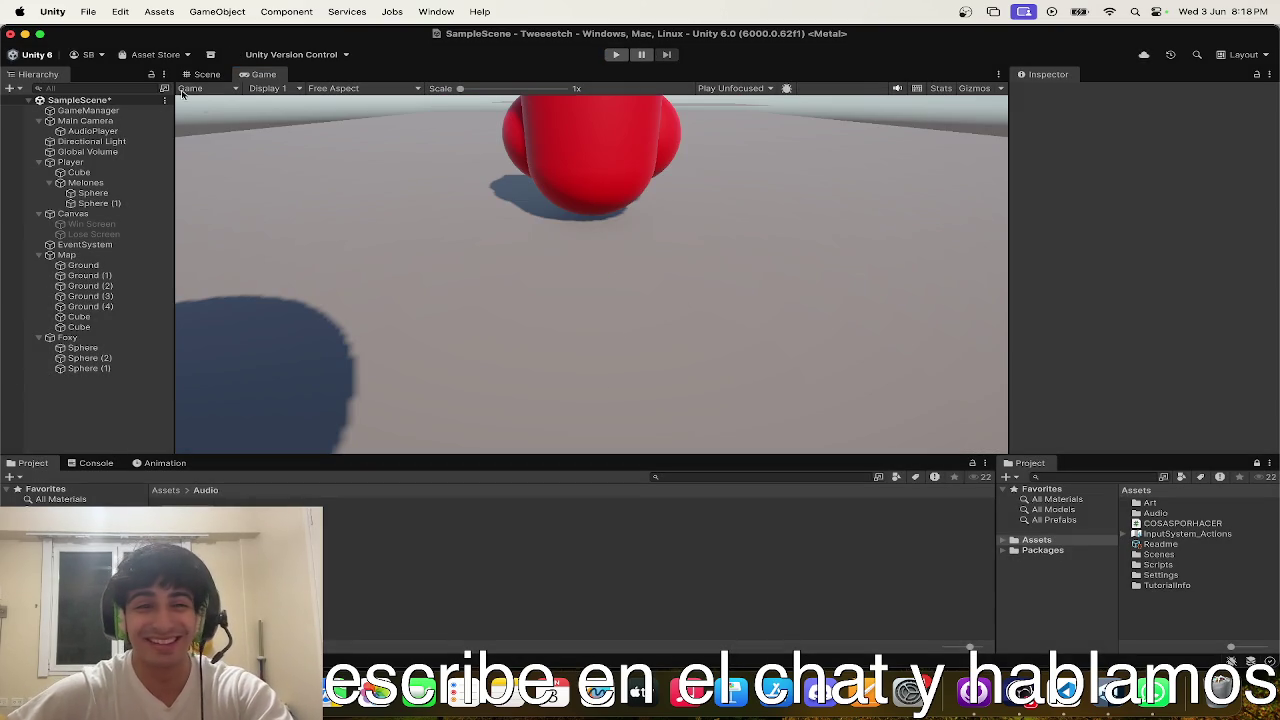
click(207, 74)
scroll(737, 309, down, 5)
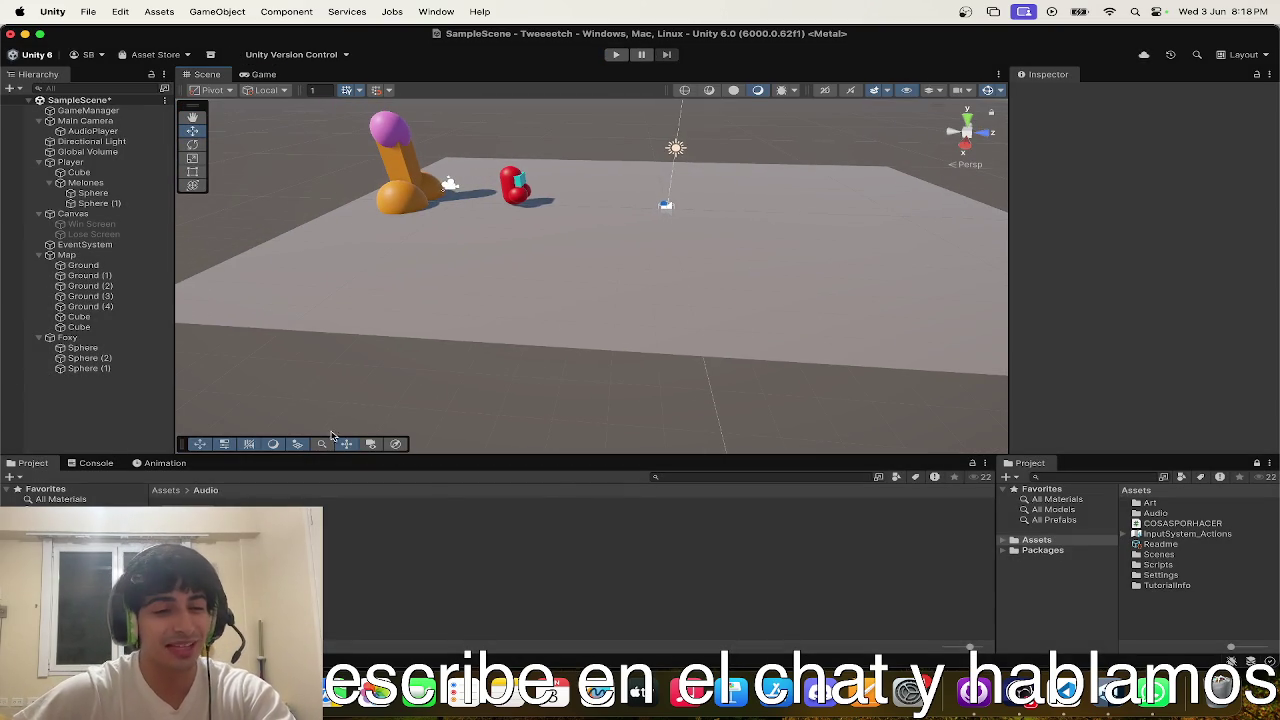
click(96, 133)
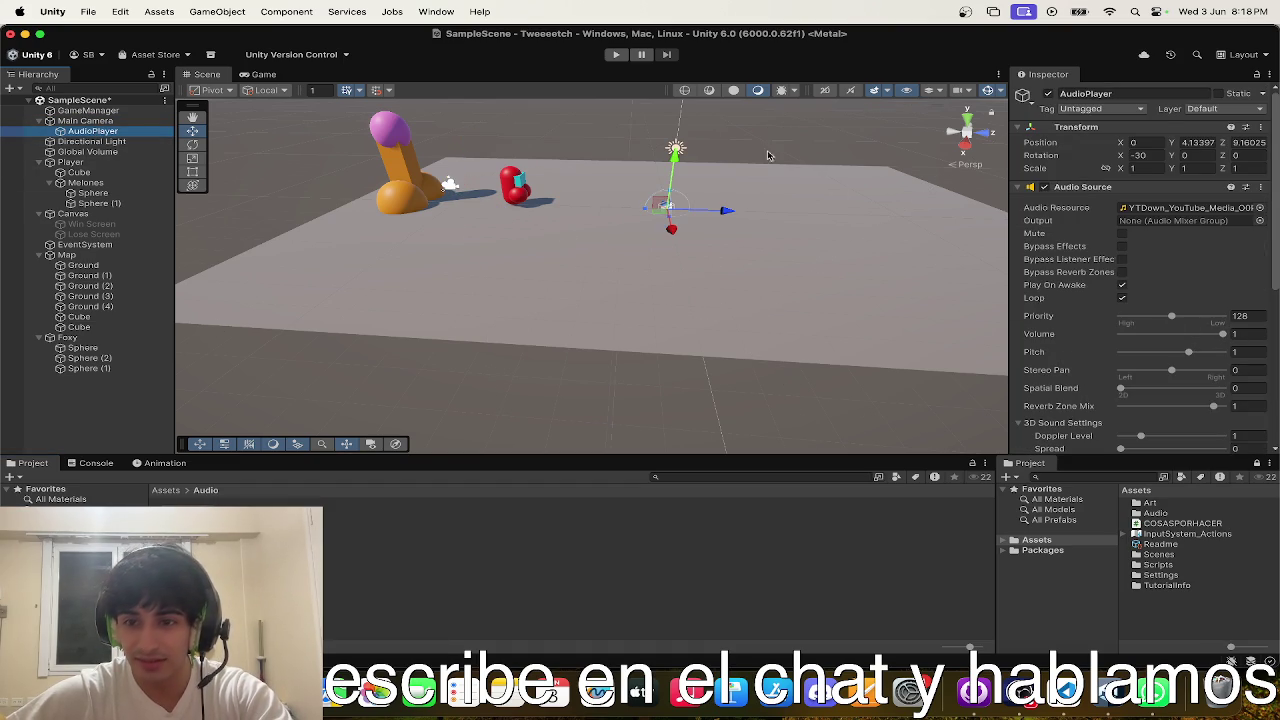
drag(1215, 342, 1154, 338)
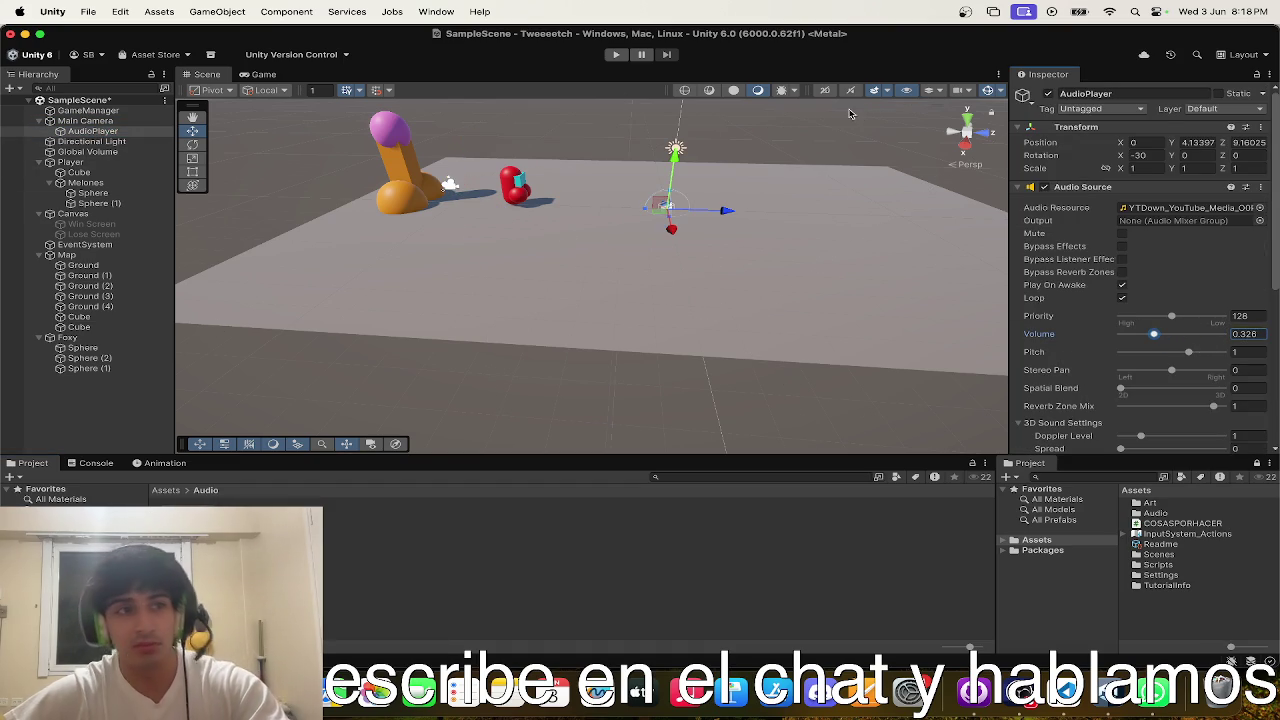
- Try different Pitch values while playing, then set the Audio Source pitch to 3
click(617, 54)
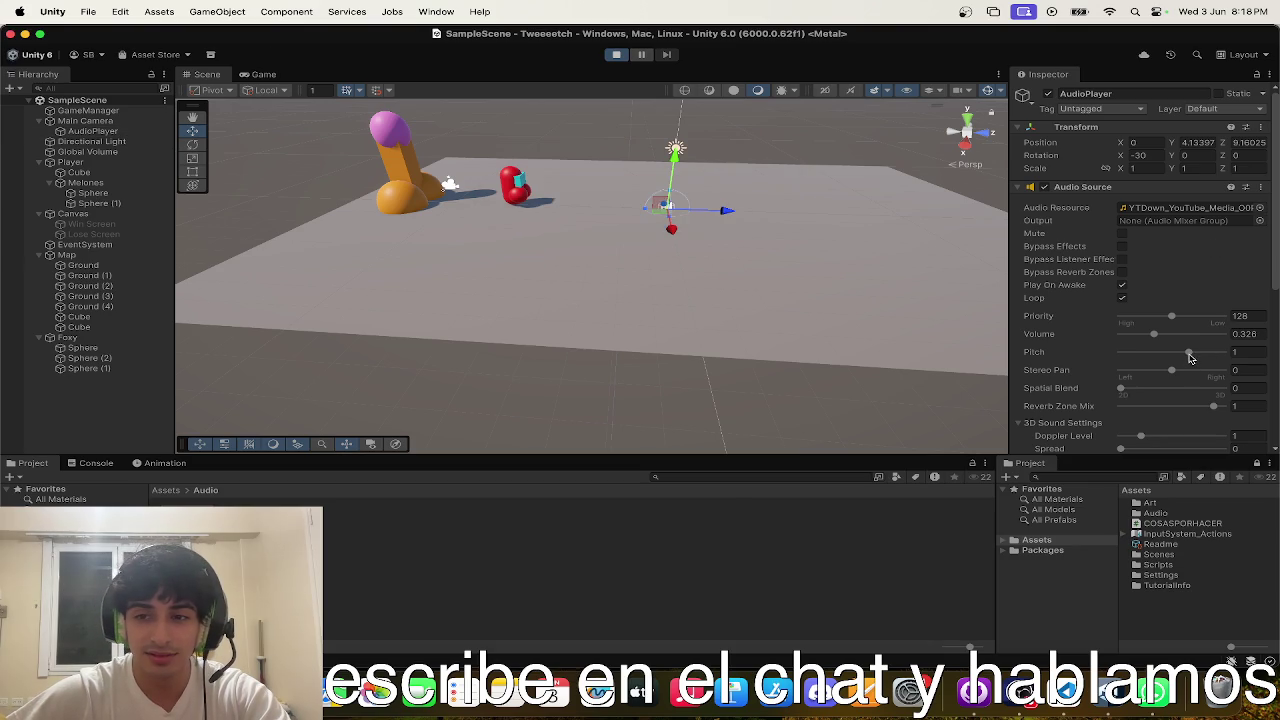
drag(1190, 356, 1222, 357)
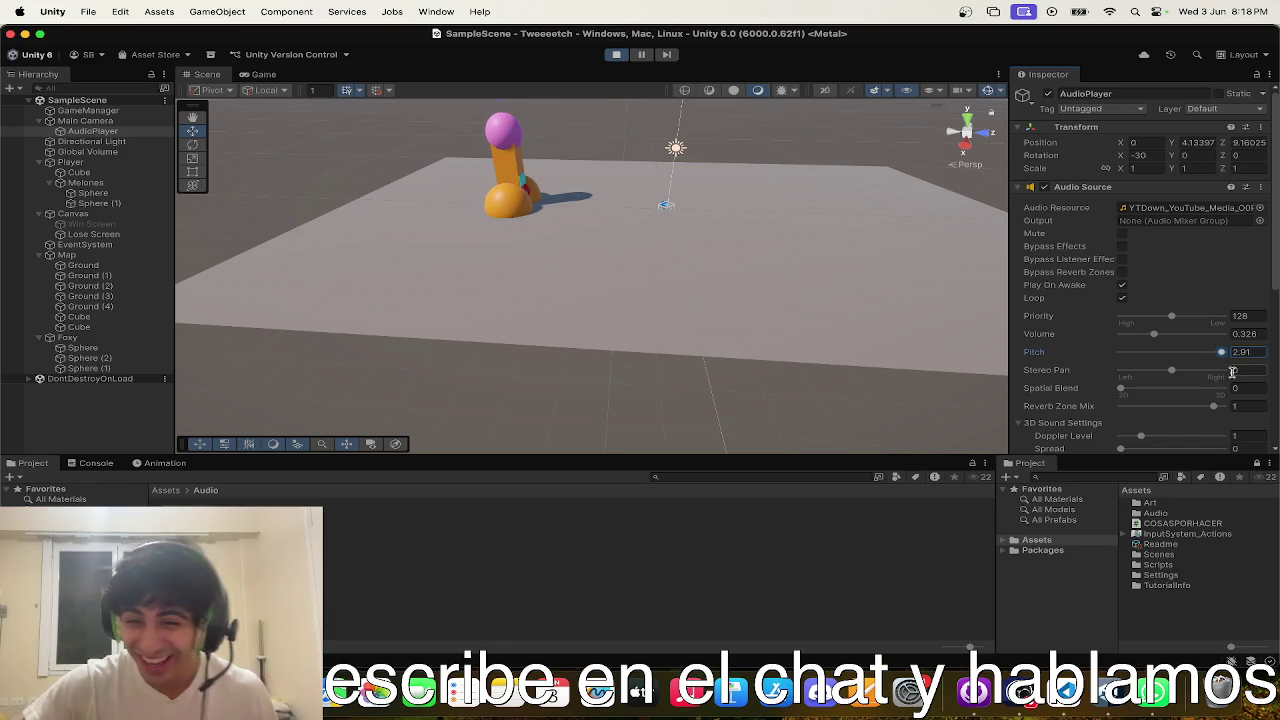
click(1240, 352)
text(0.2)
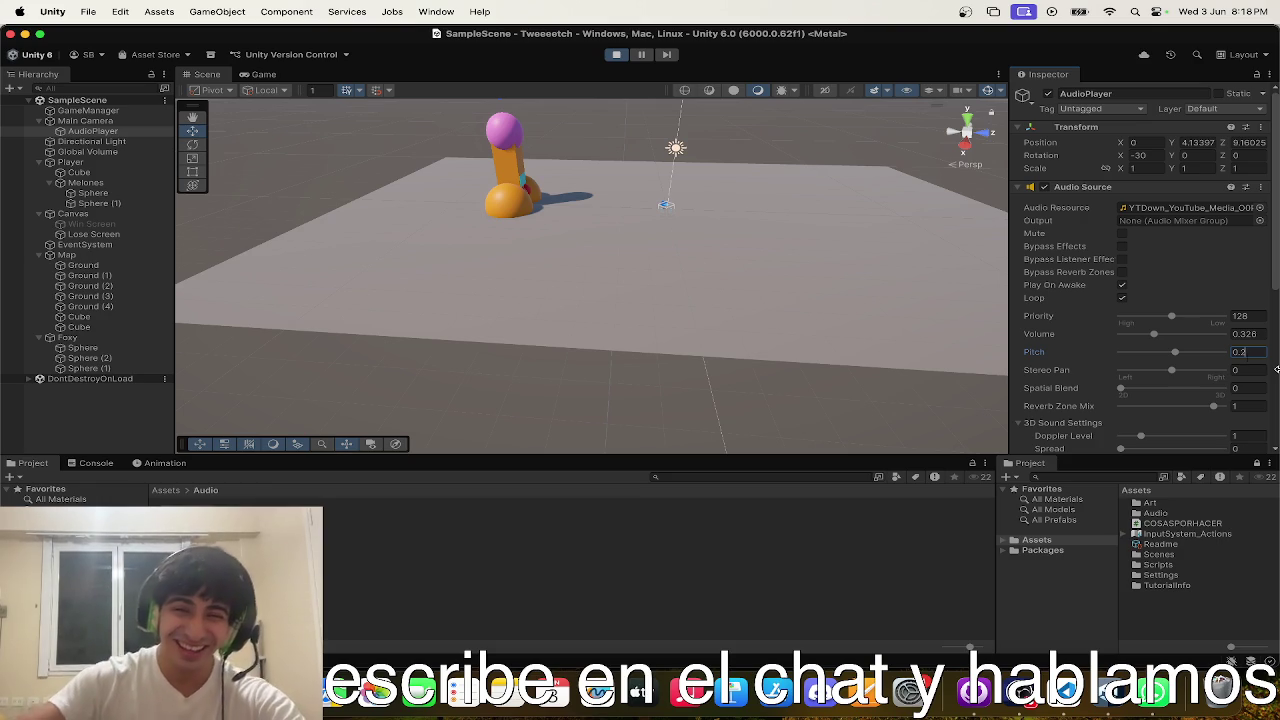
click(616, 54)
click(1121, 285)
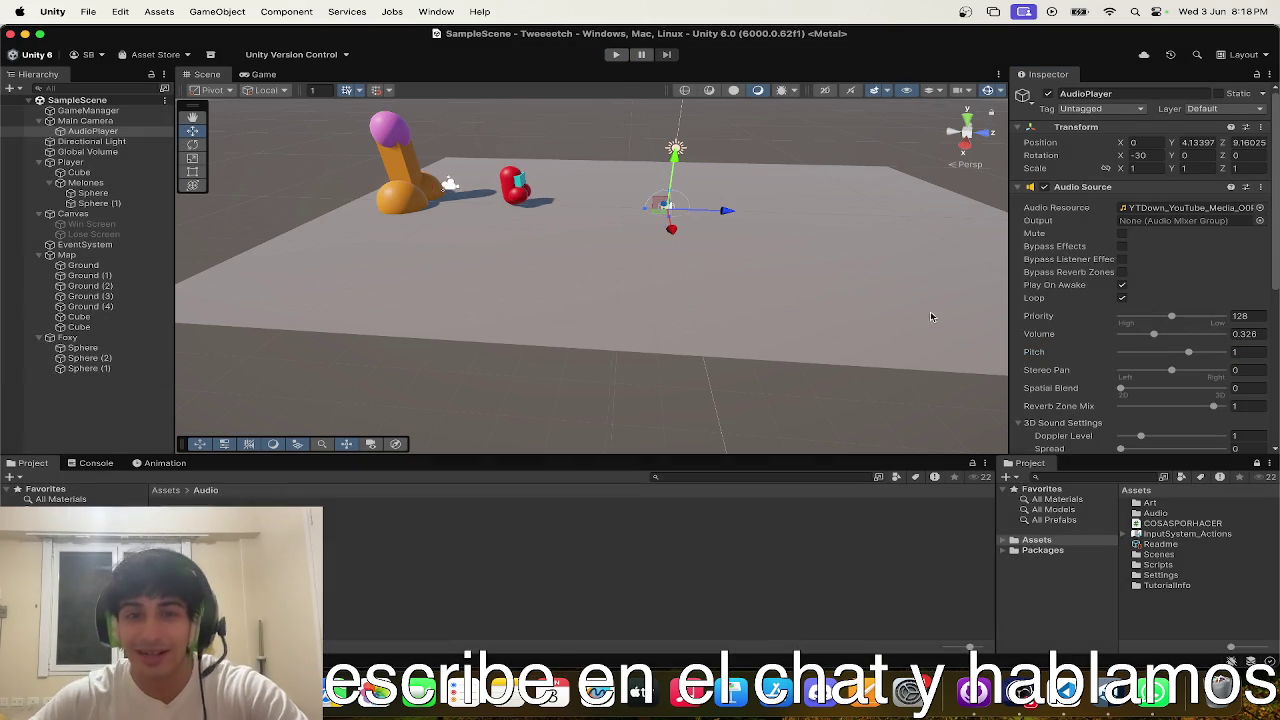
click(1222, 352)
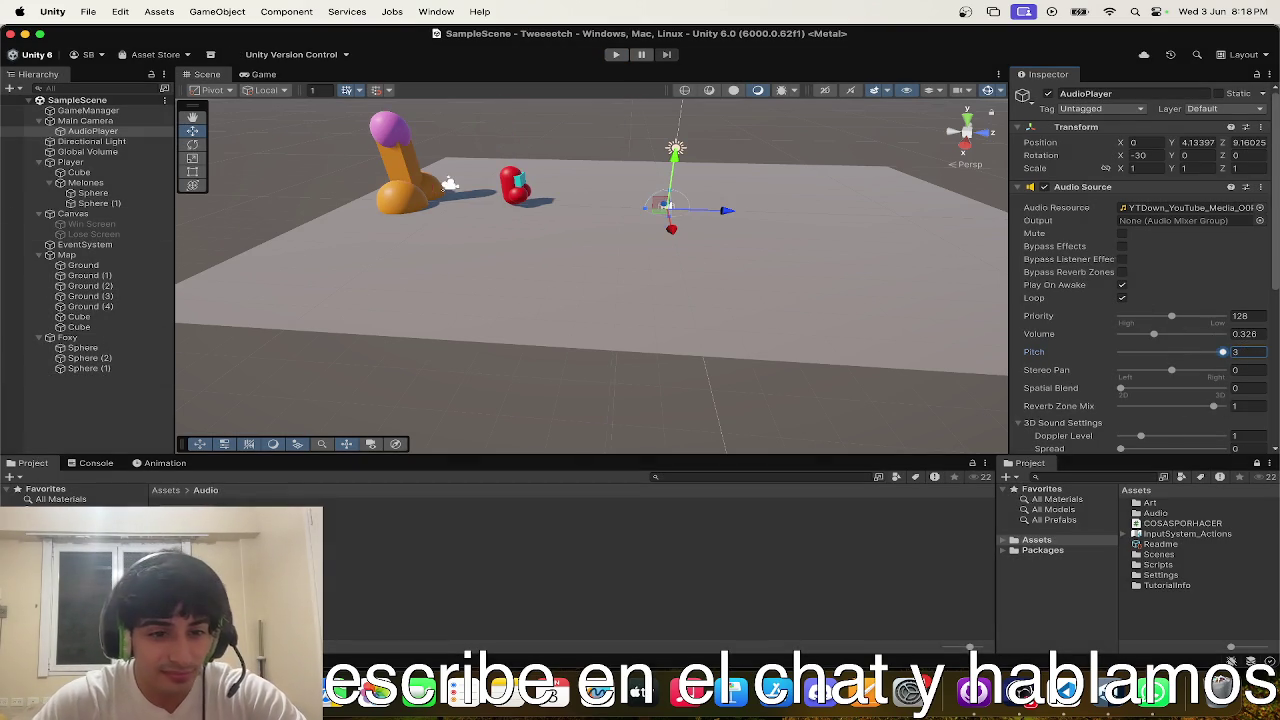
click(178, 493)
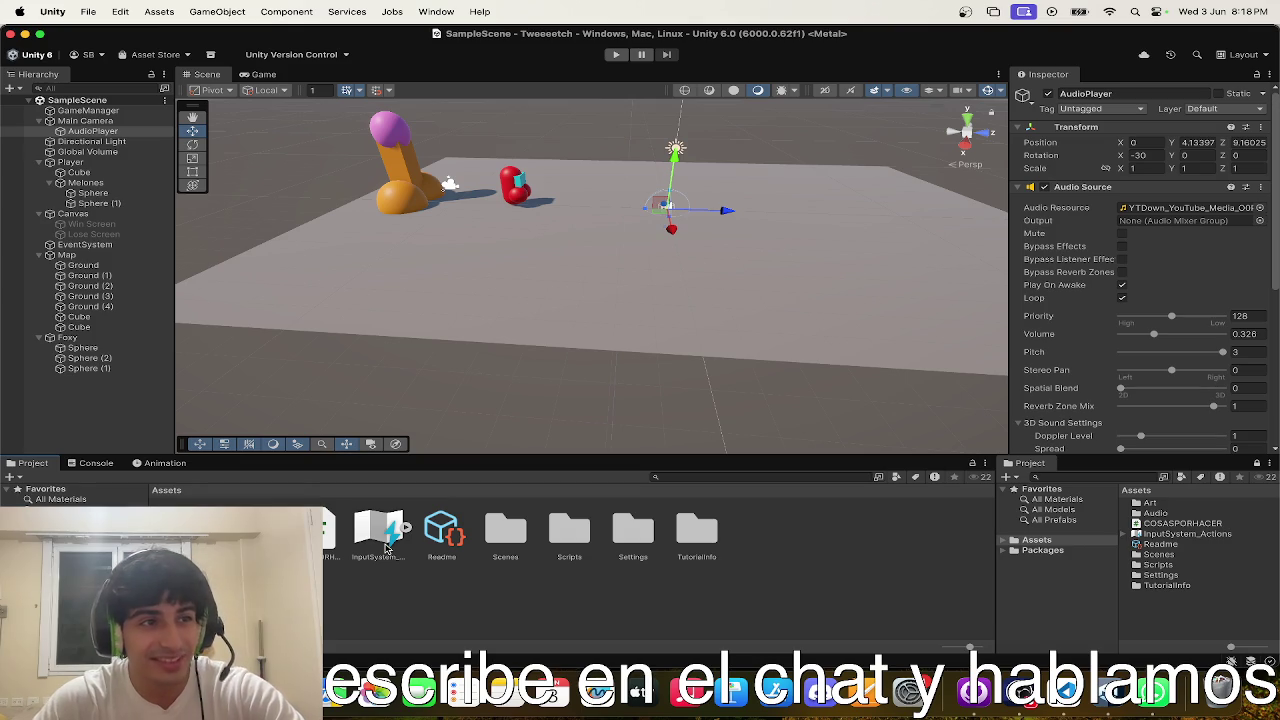
- Create a MonoBehaviour script named AudioPlayer in the Scripts folder and open it in VS Code
click(517, 540)
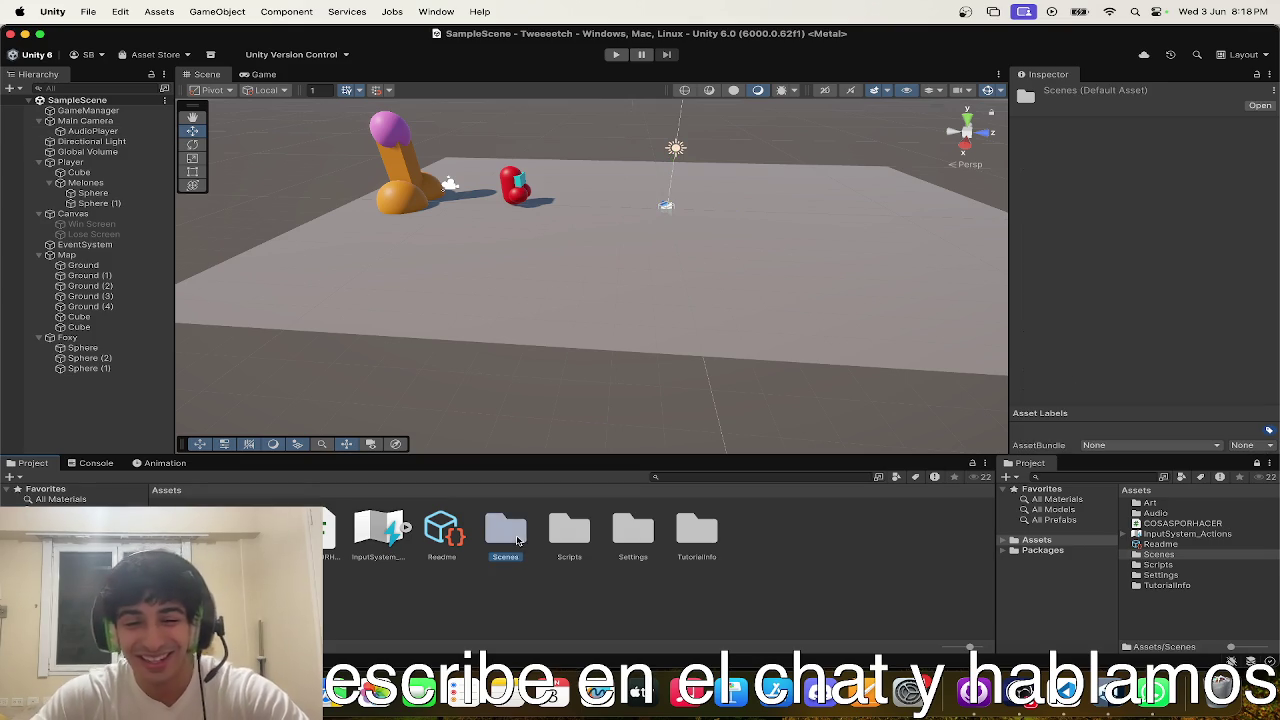
double_click(569, 530)
right_click(630, 510)
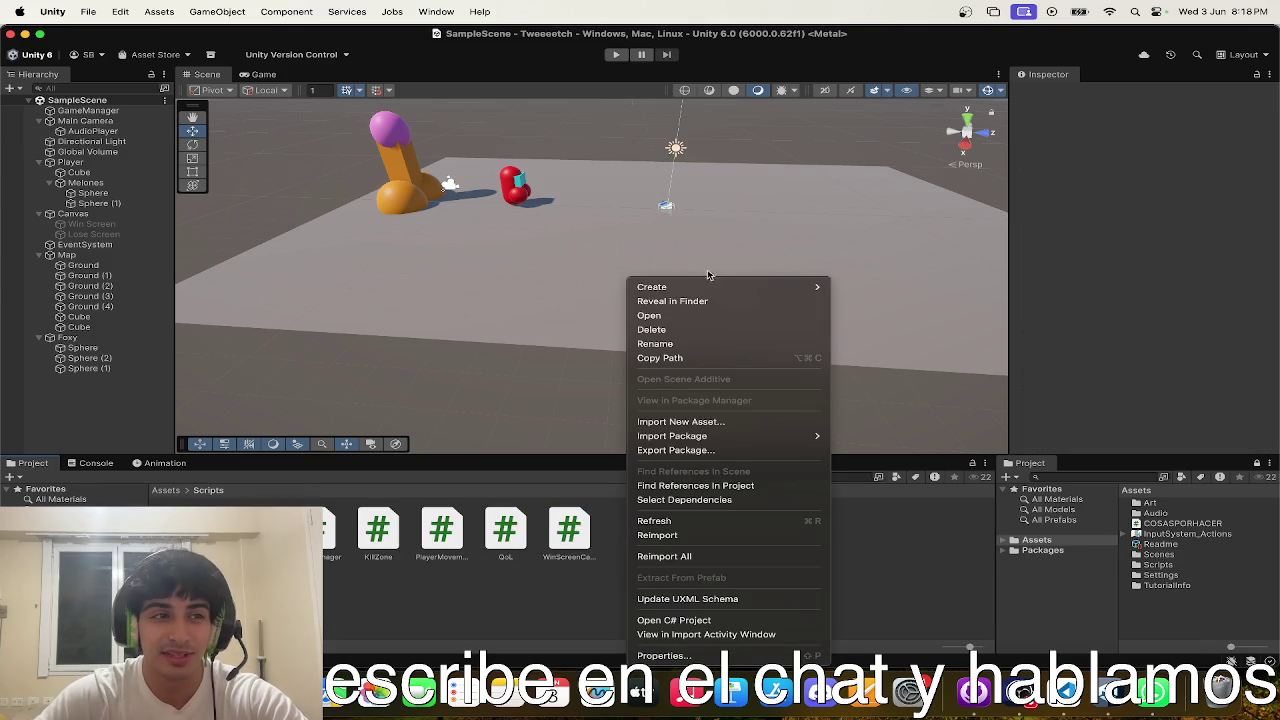
mouse_move(705, 286)
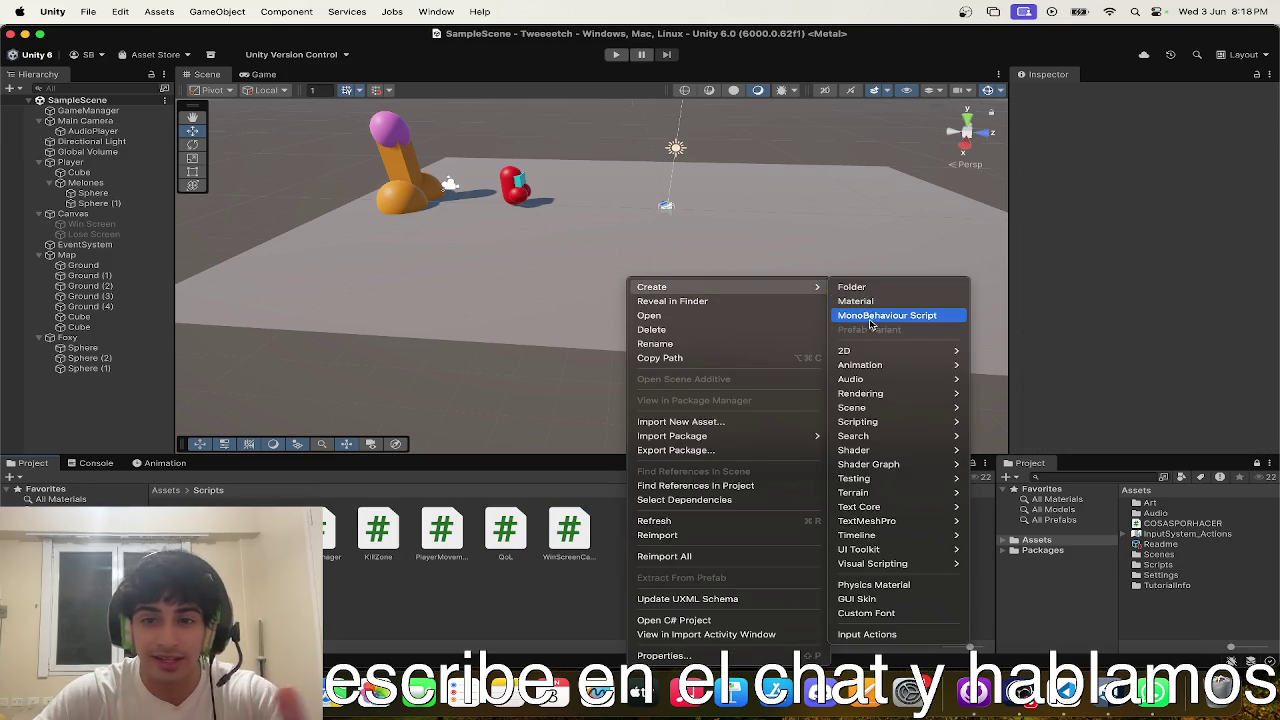
click(872, 316)
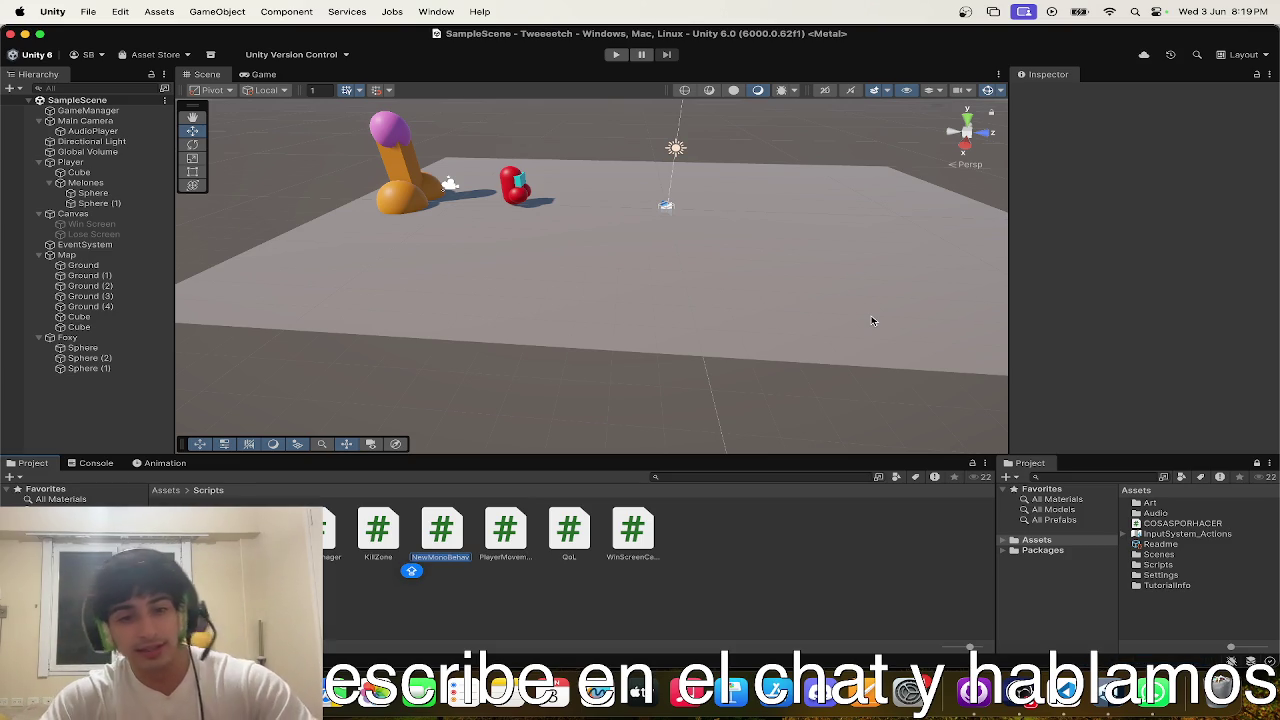
text(AudioPlayer)
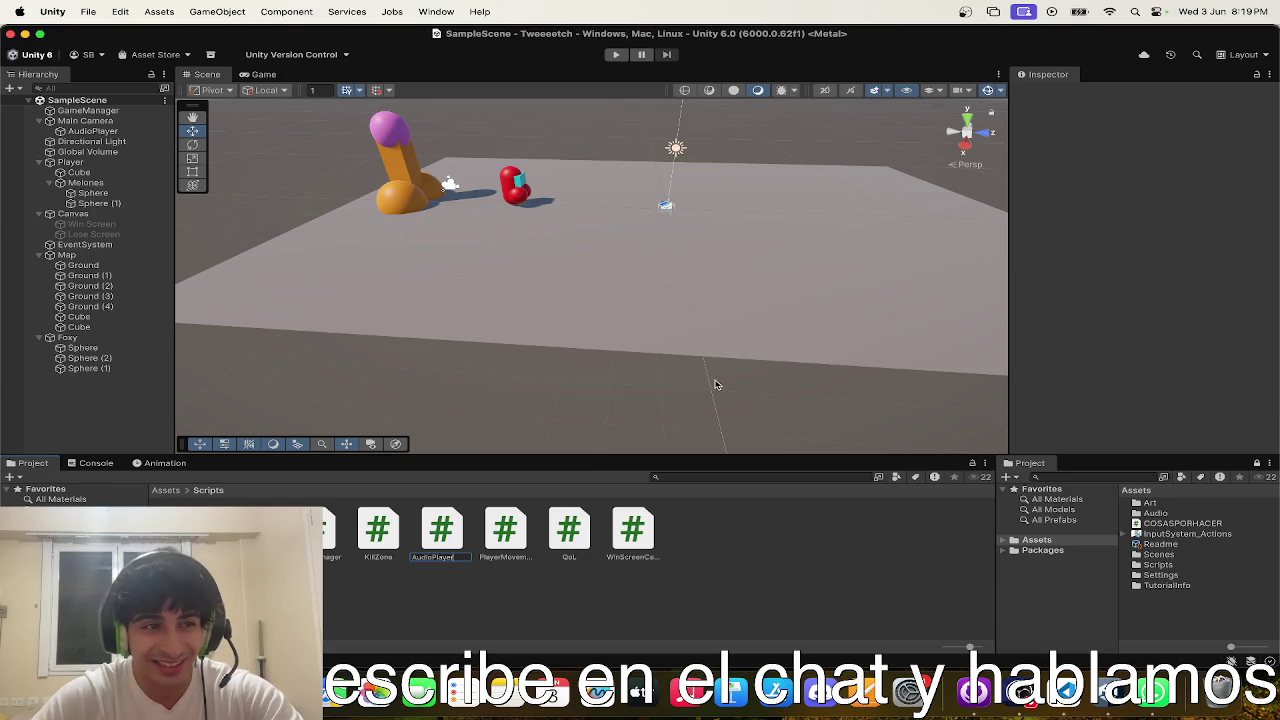
key(Return)
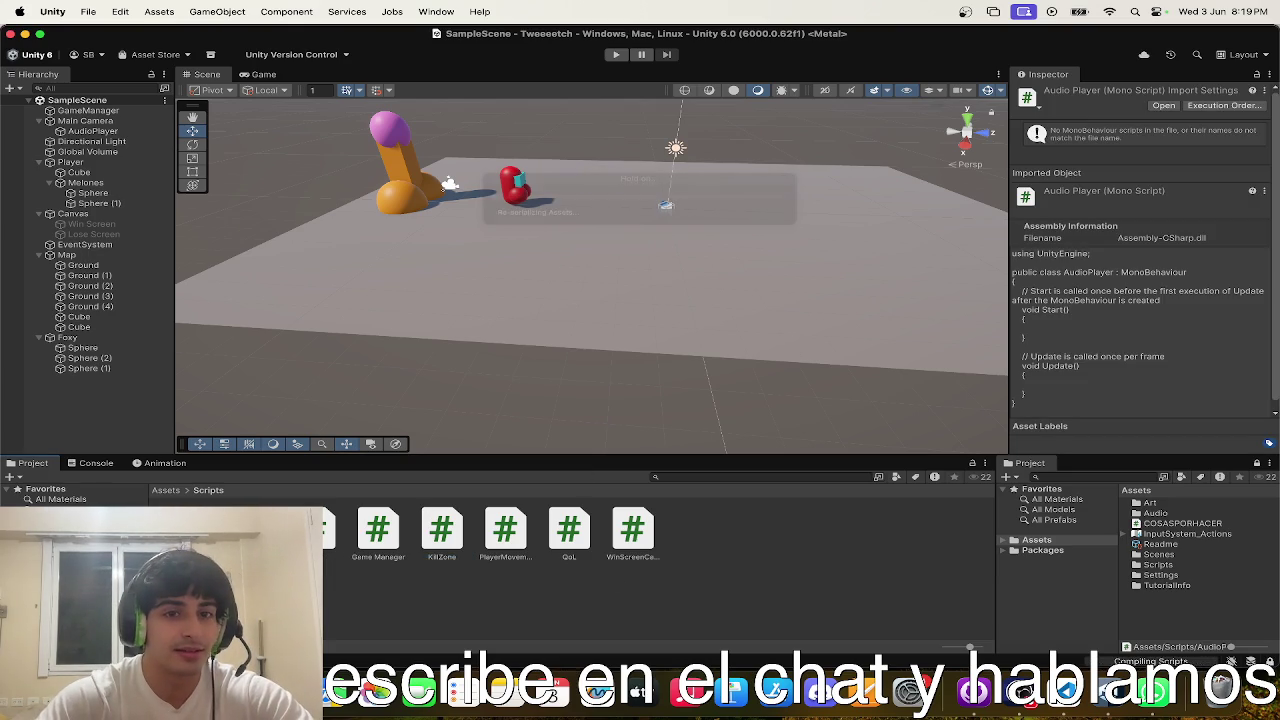
double_click(186, 530)
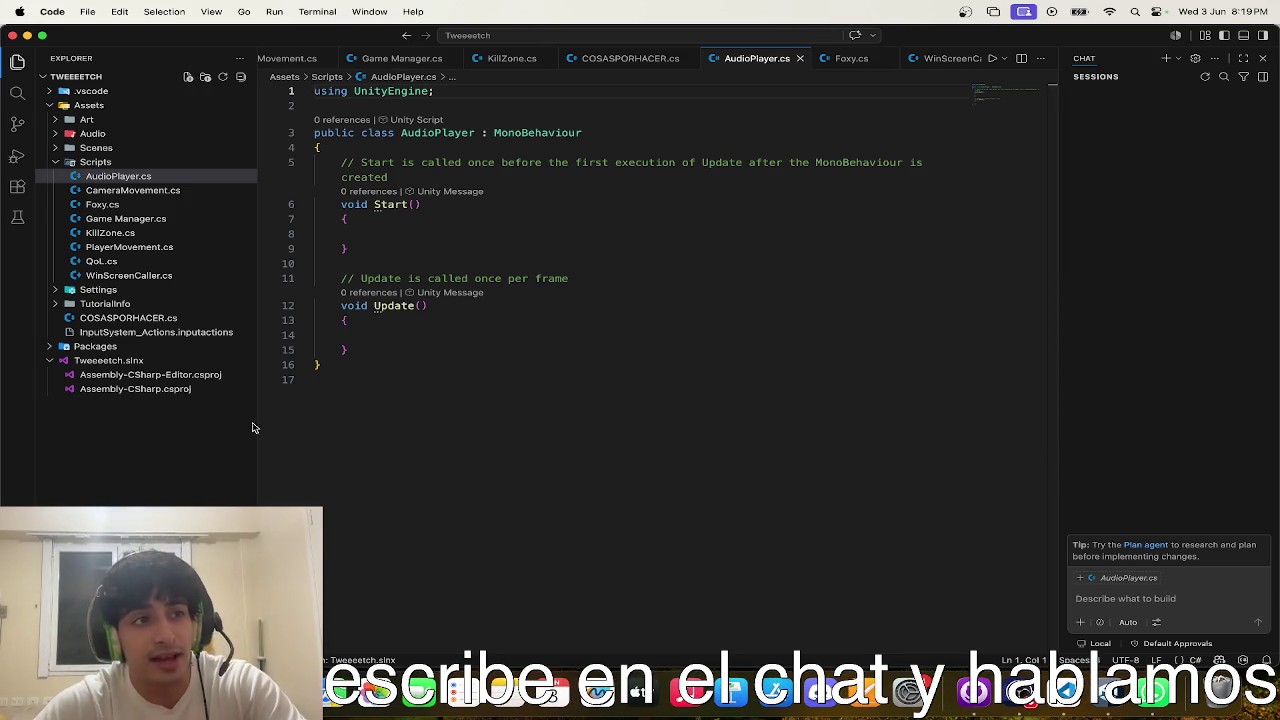
- Delete the template Start and Update methods from the AudioPlayer class
mouse_move(375, 345)
mouse_down()
mouse_move(340, 230)
mouse_move(290, 158)
mouse_up()
key(BackSpace)
key(Tab)
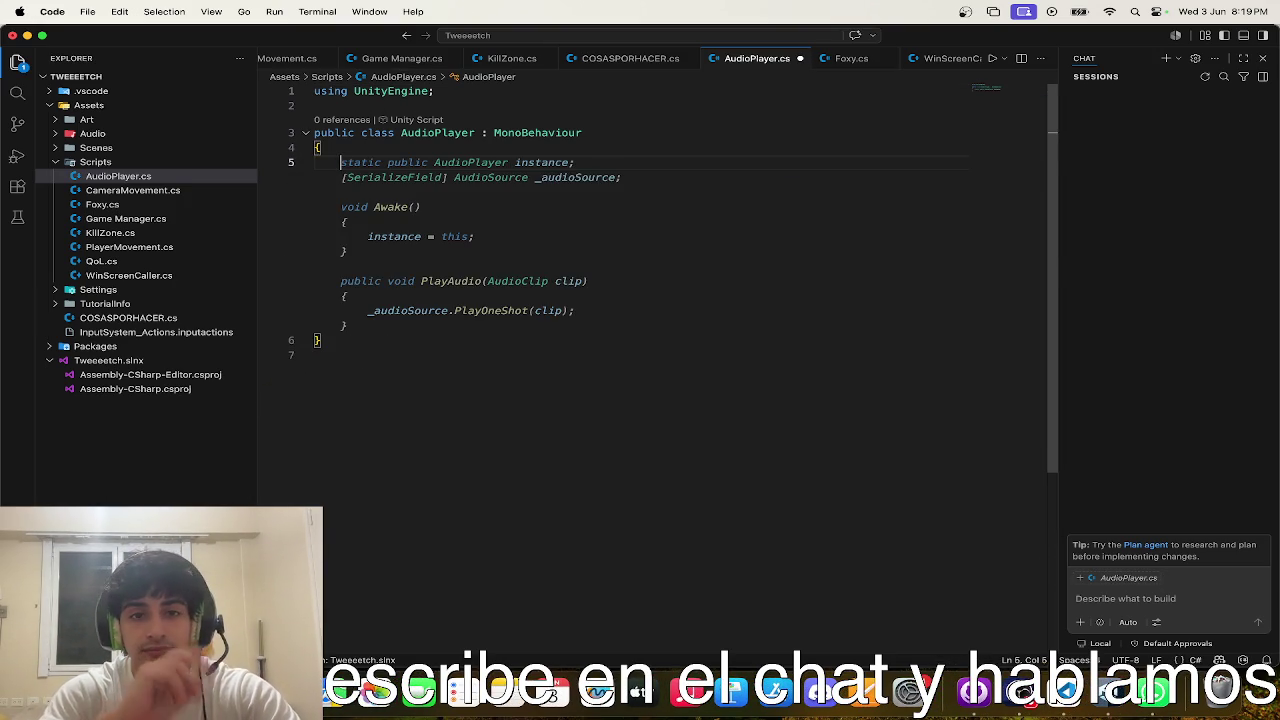
mouse_move(417, 209)
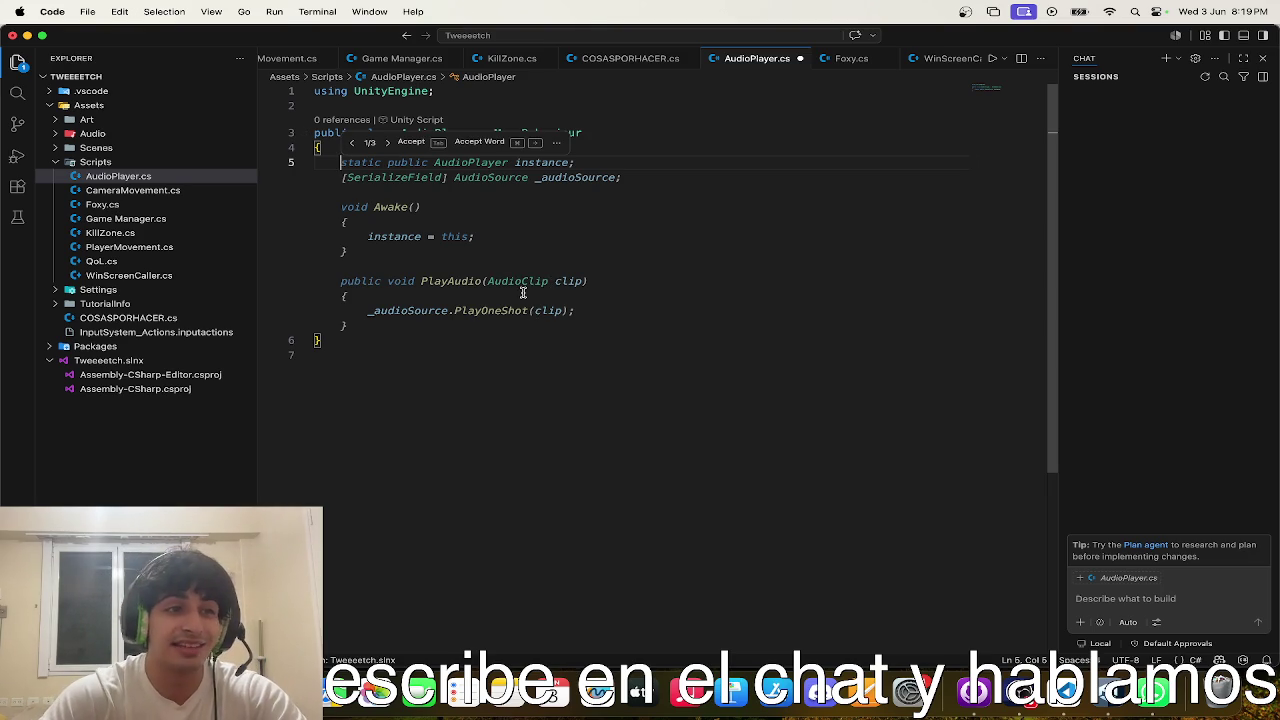
click(556, 374)
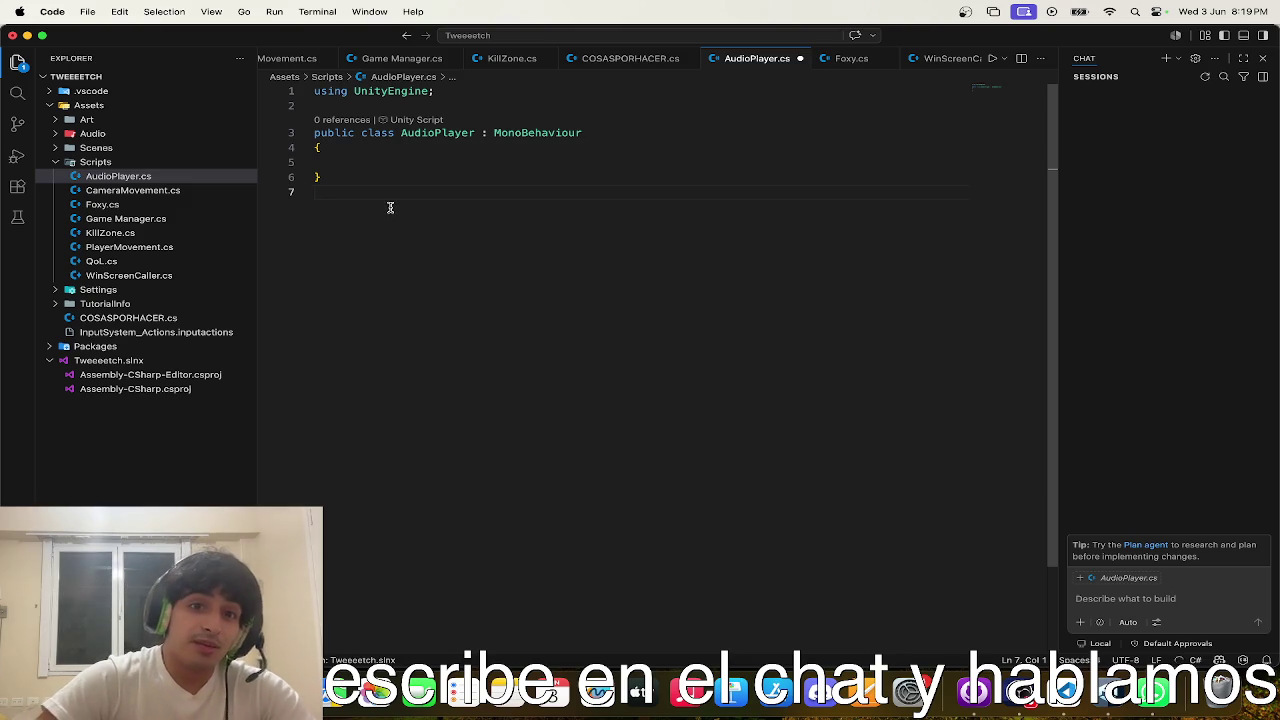
click(409, 173)
click(411, 167)
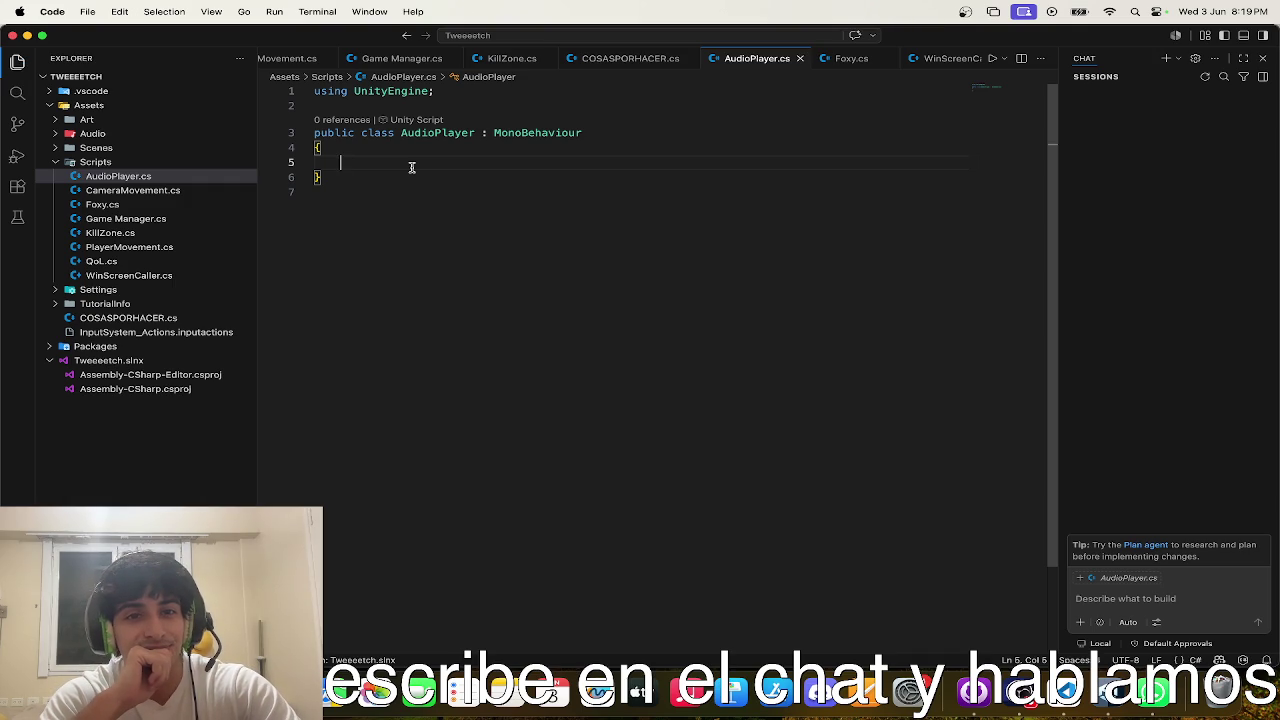
- Accept Copilot's static instance, serialized AudioSource, Awake and PlayAudio code
key(Caps_Lock)
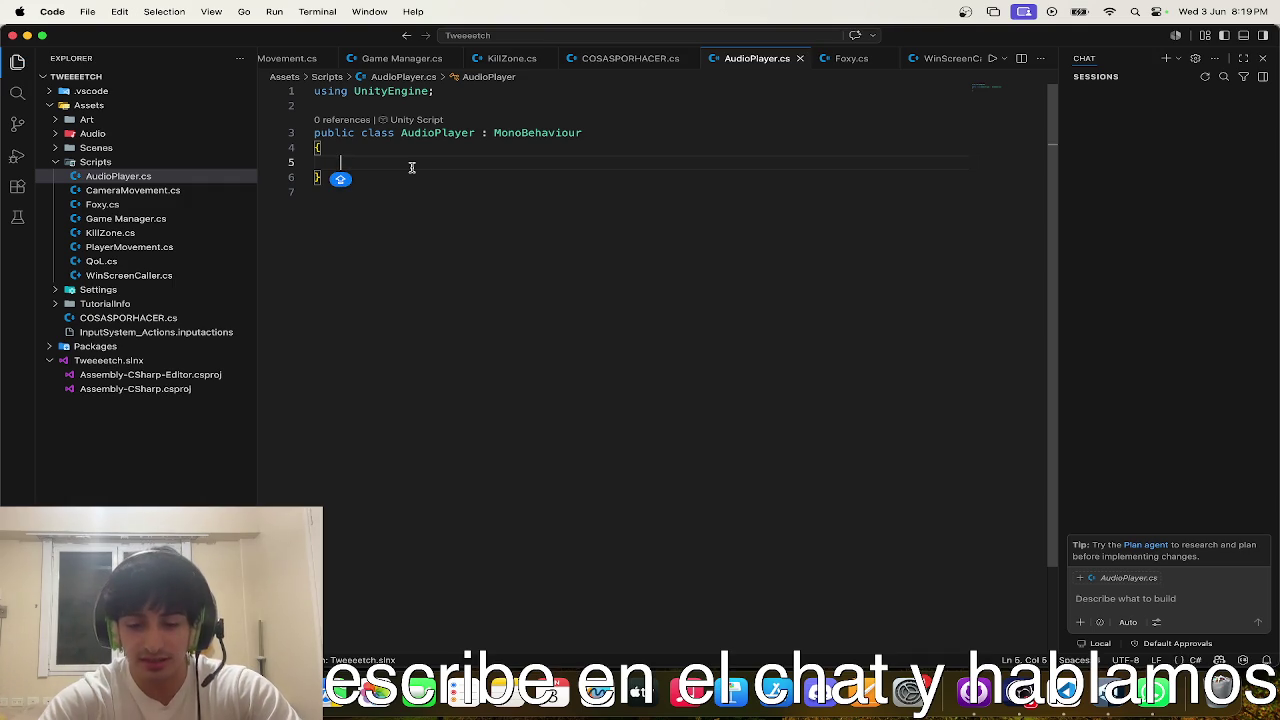
key(Caps_Lock)
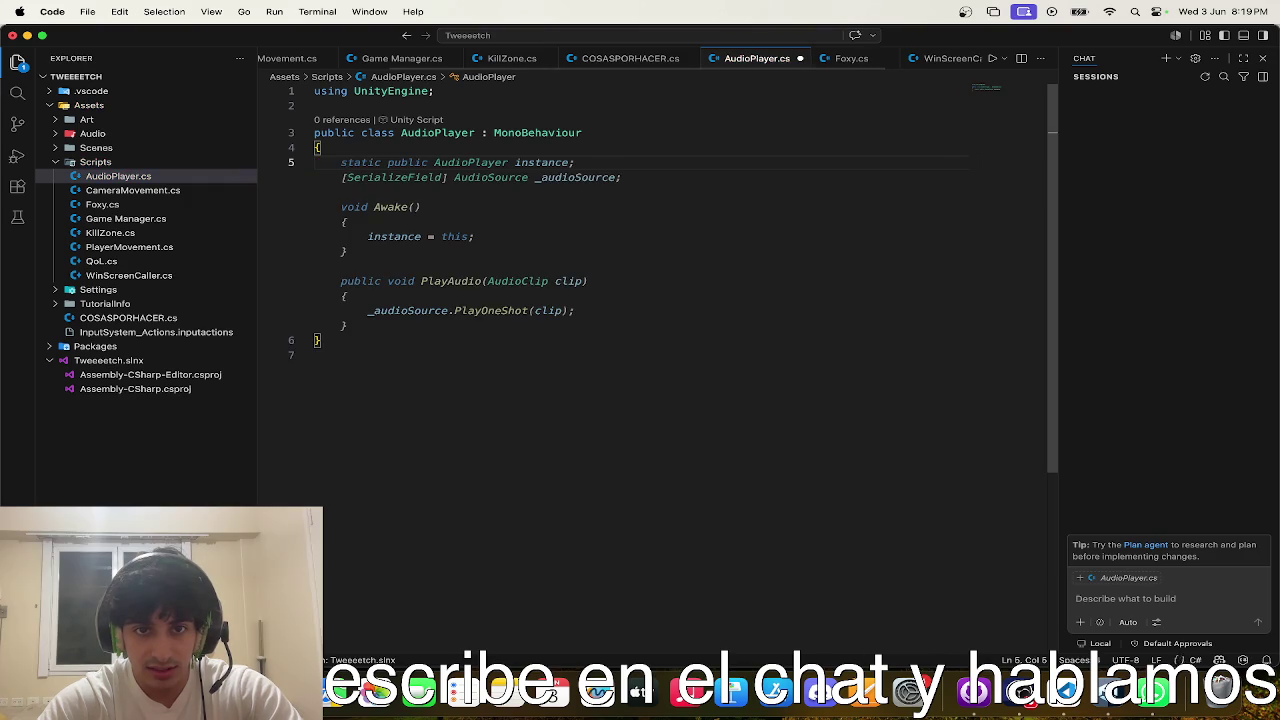
key(Tab)
triple_click(524, 174)
click(388, 374)
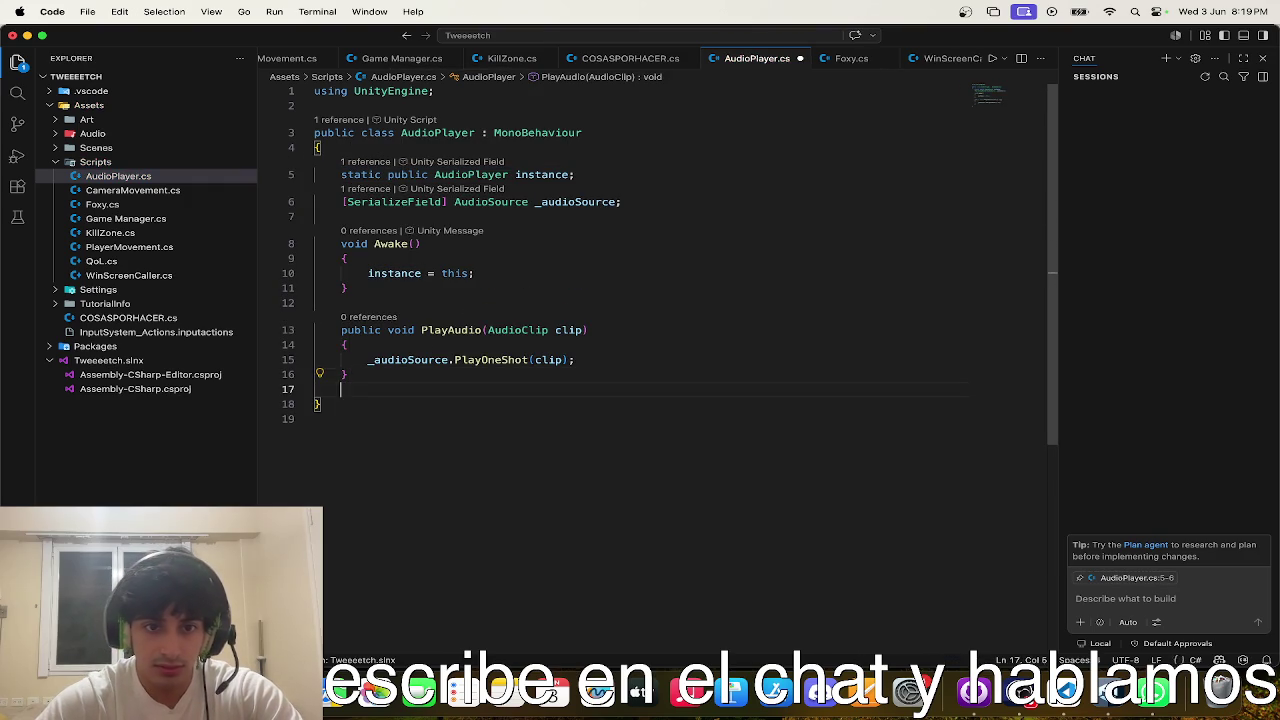
click(432, 288)
key(Return)
key(Return)
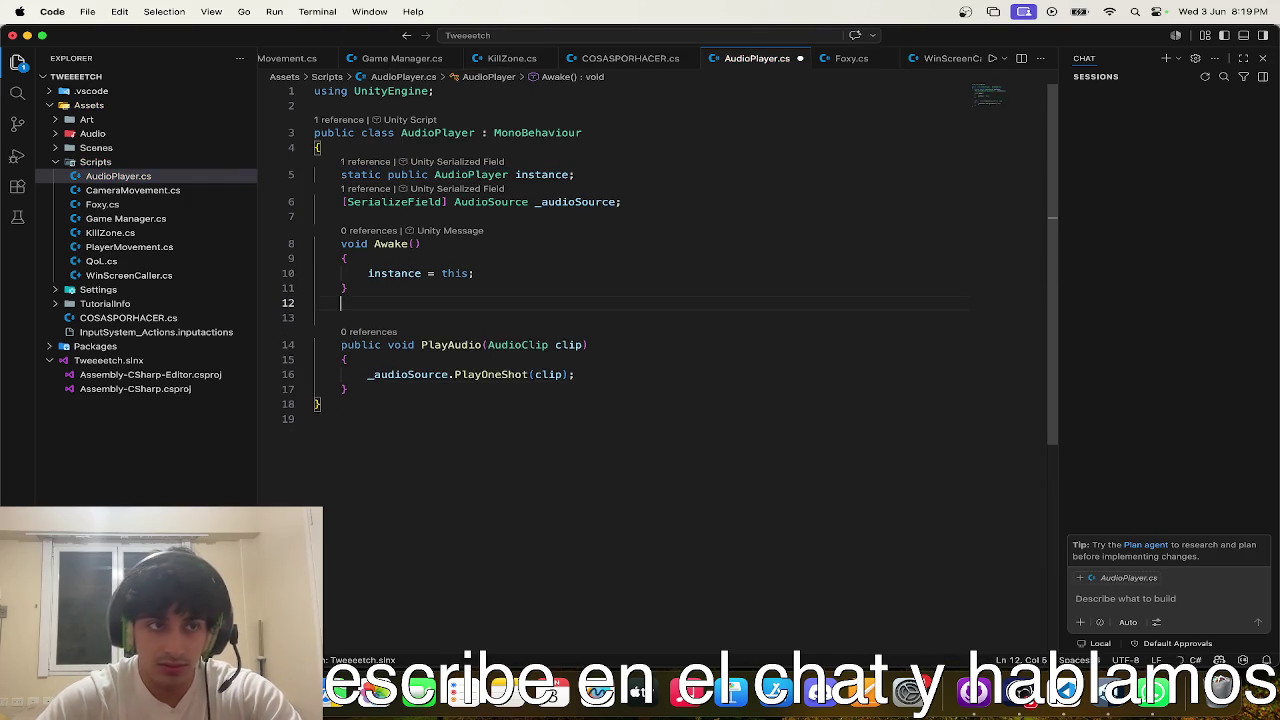
- Add an empty void Start() method below Awake
text(void Start)
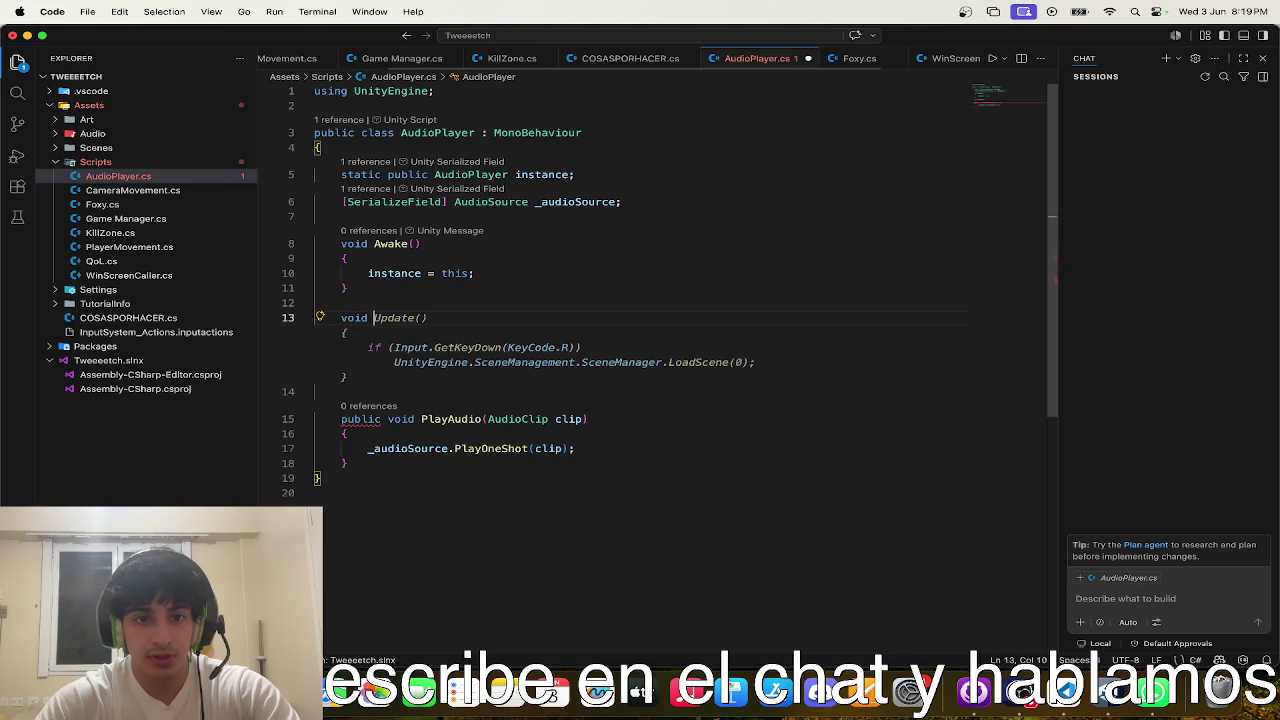
text(())
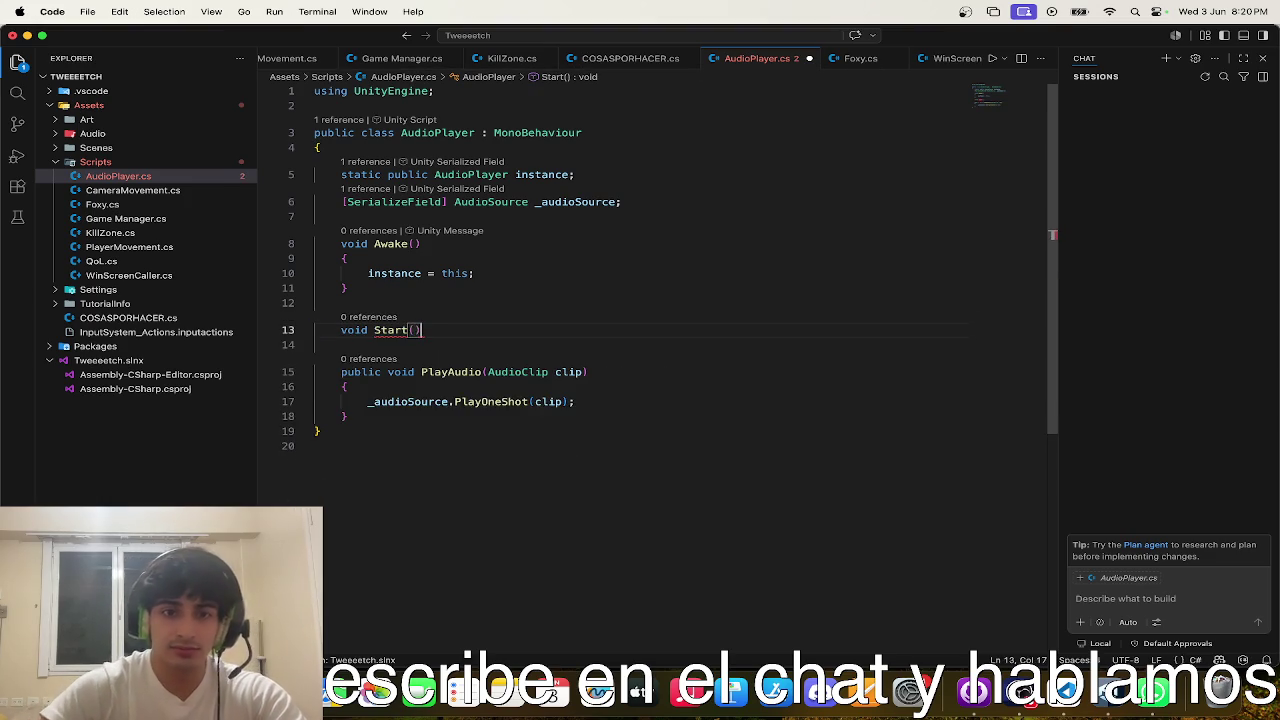
key(Return)
text({)
key(Return)
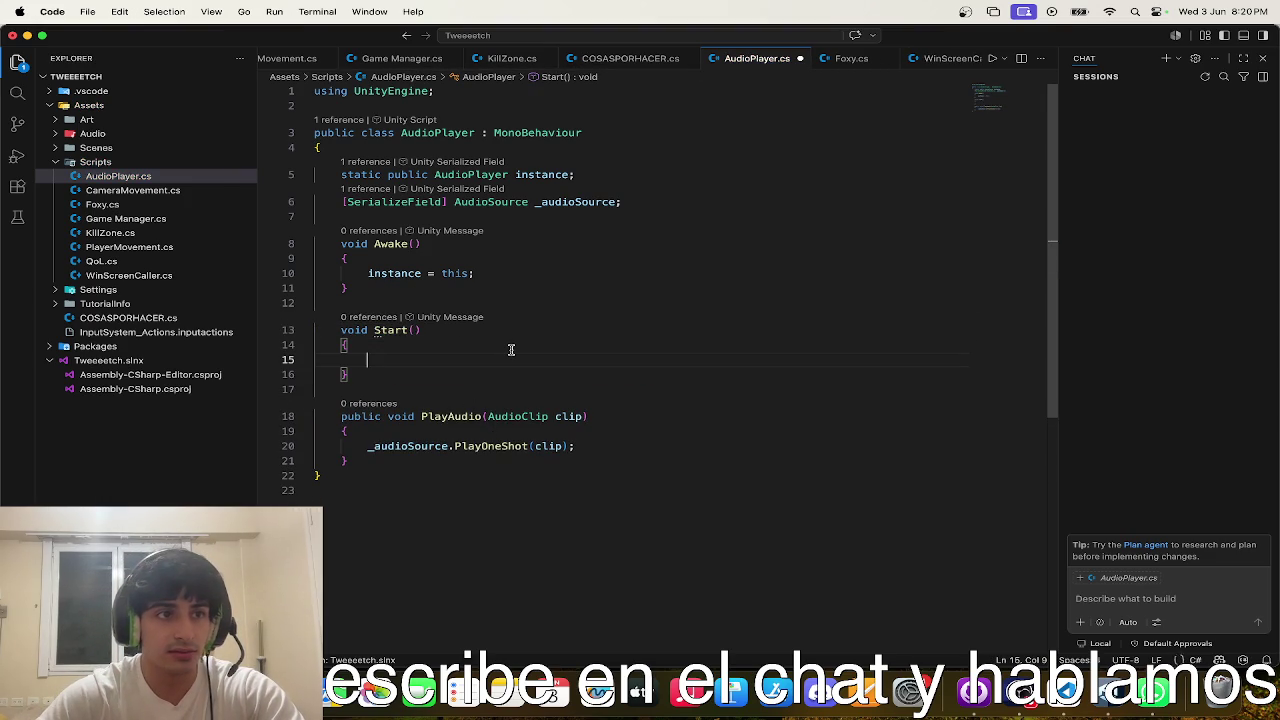
- Add a serialized AudioClip _jumpClip field and begin a _jumpClip.length line in Start
click(640, 199)
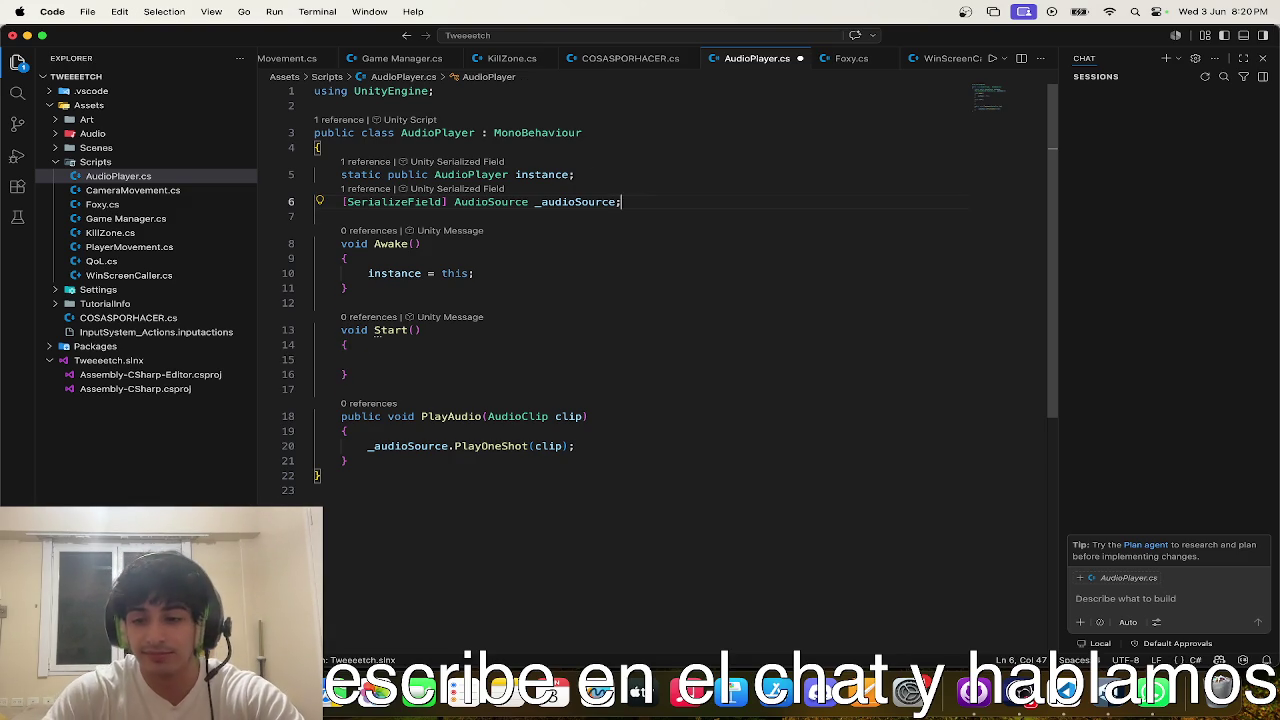
key(Return)
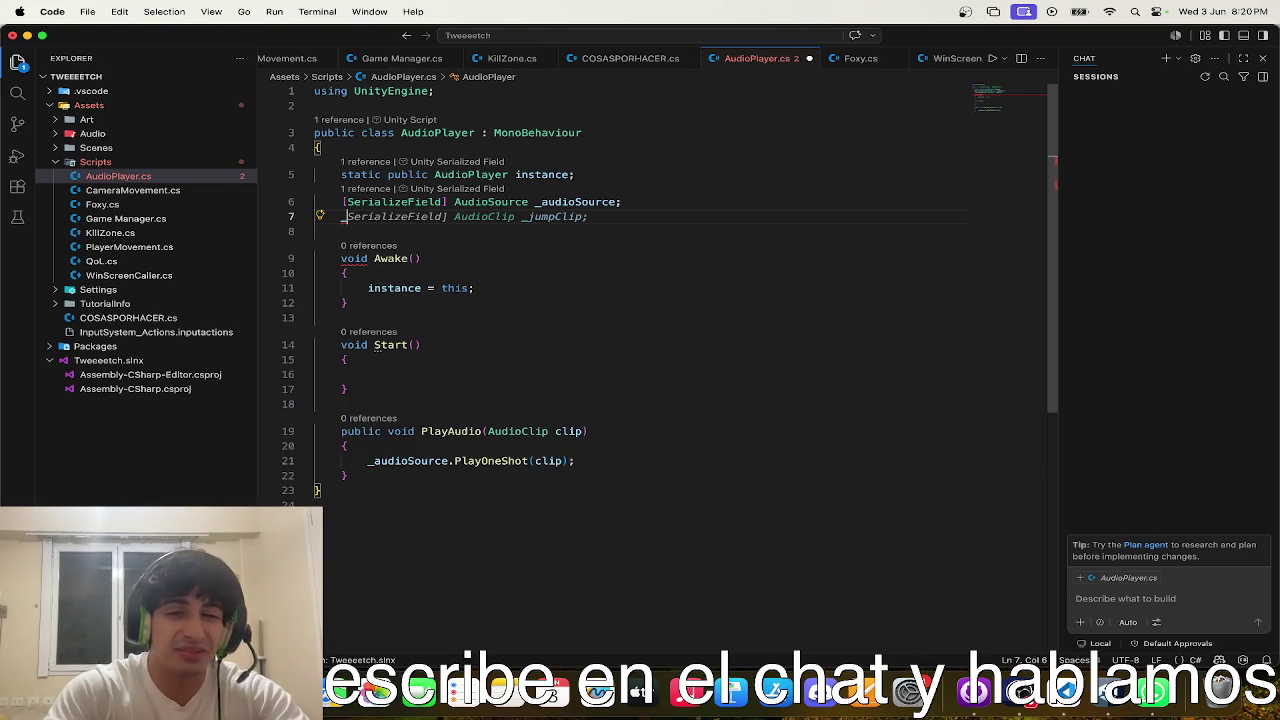
key(Tab)
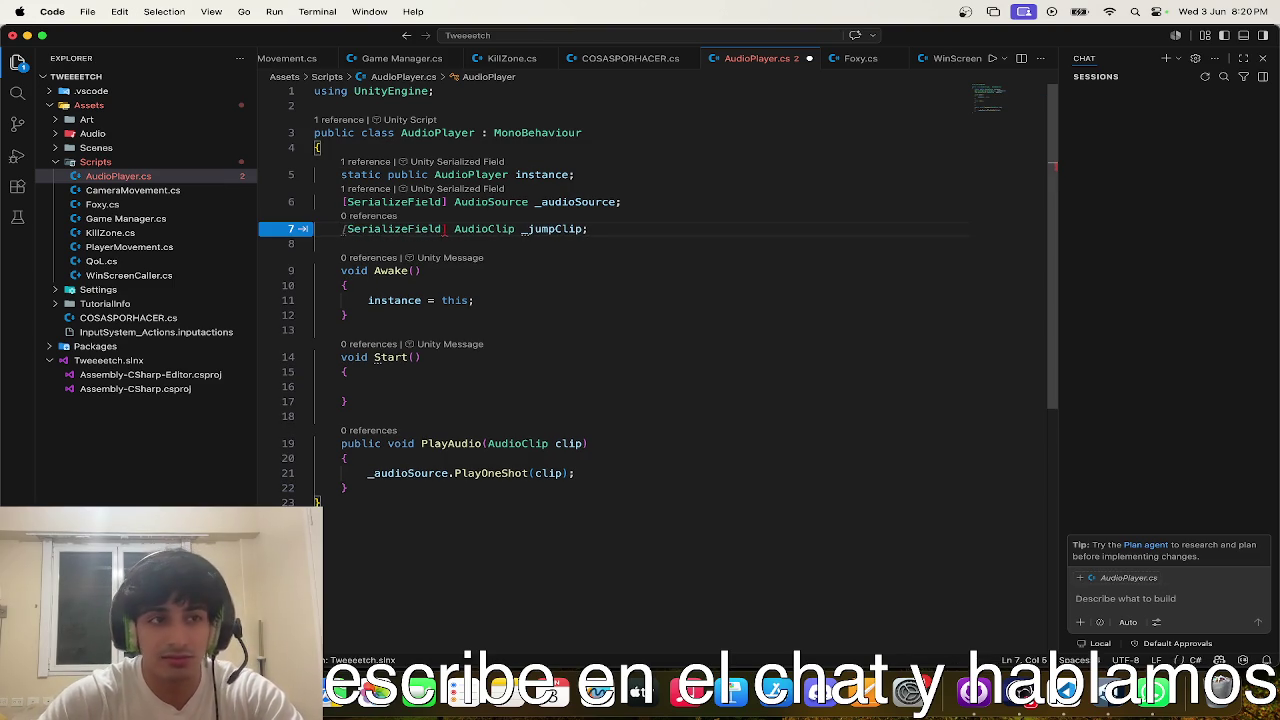
click(477, 285)
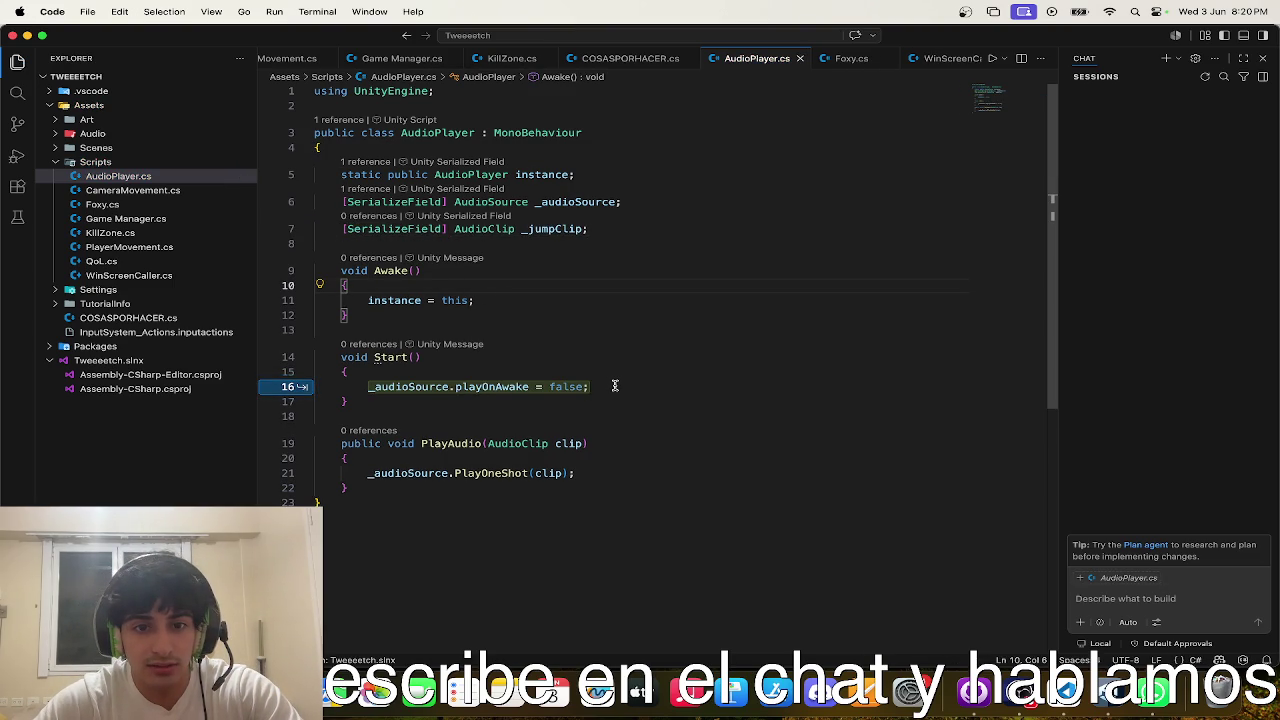
key(Tab)
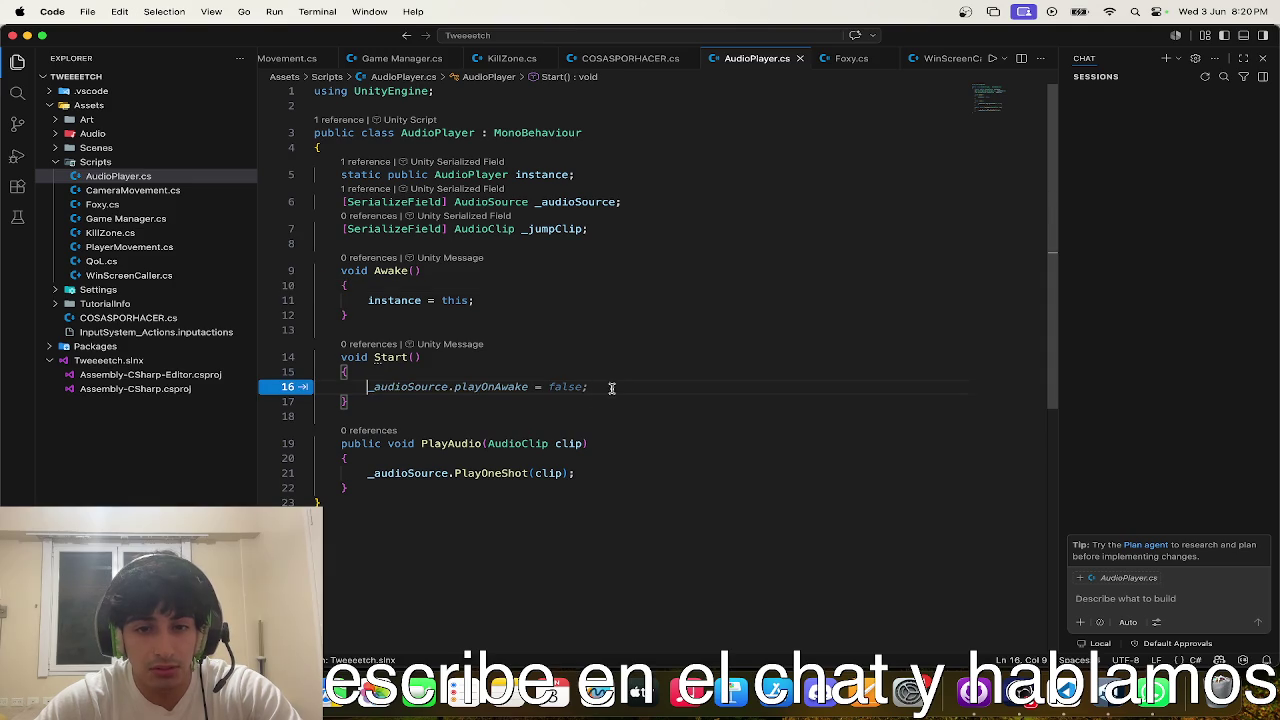
key(Escape)
text(_jumplClip.length)
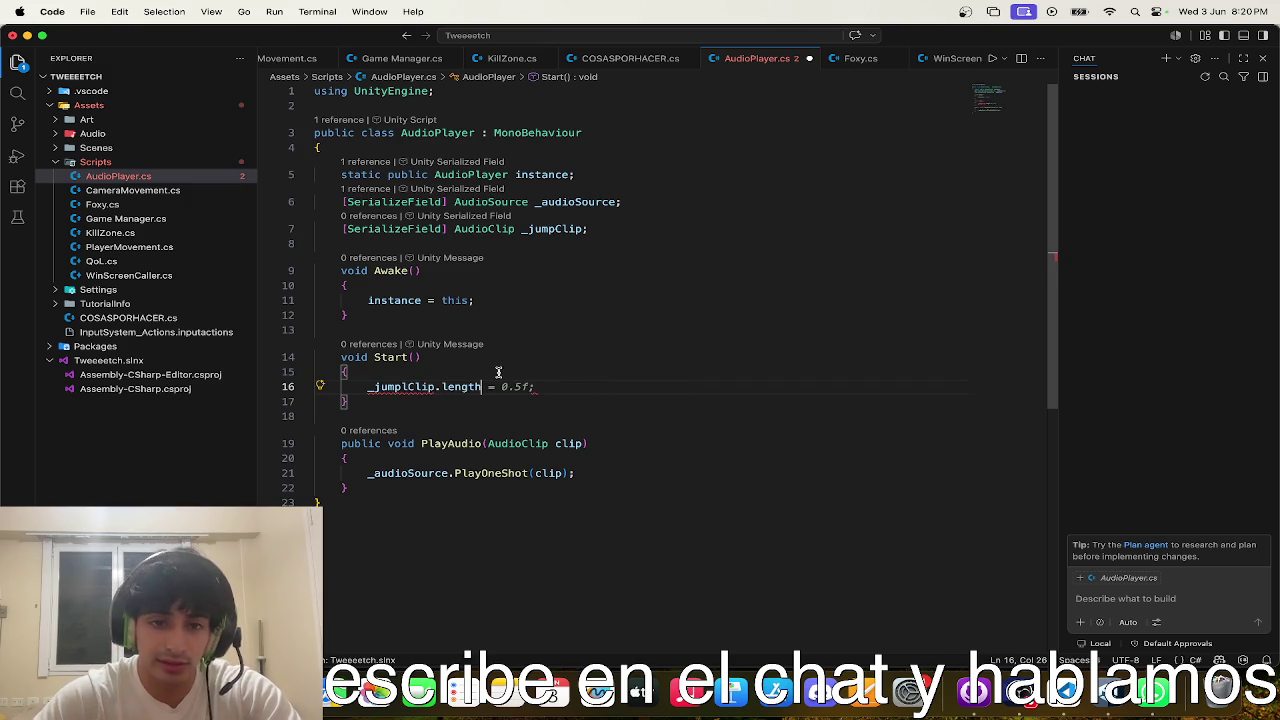
- Fix the _jumpClip typo and assign randomStatPoint = Random.Range(0, _jumpClip.length) in Start
text(;)
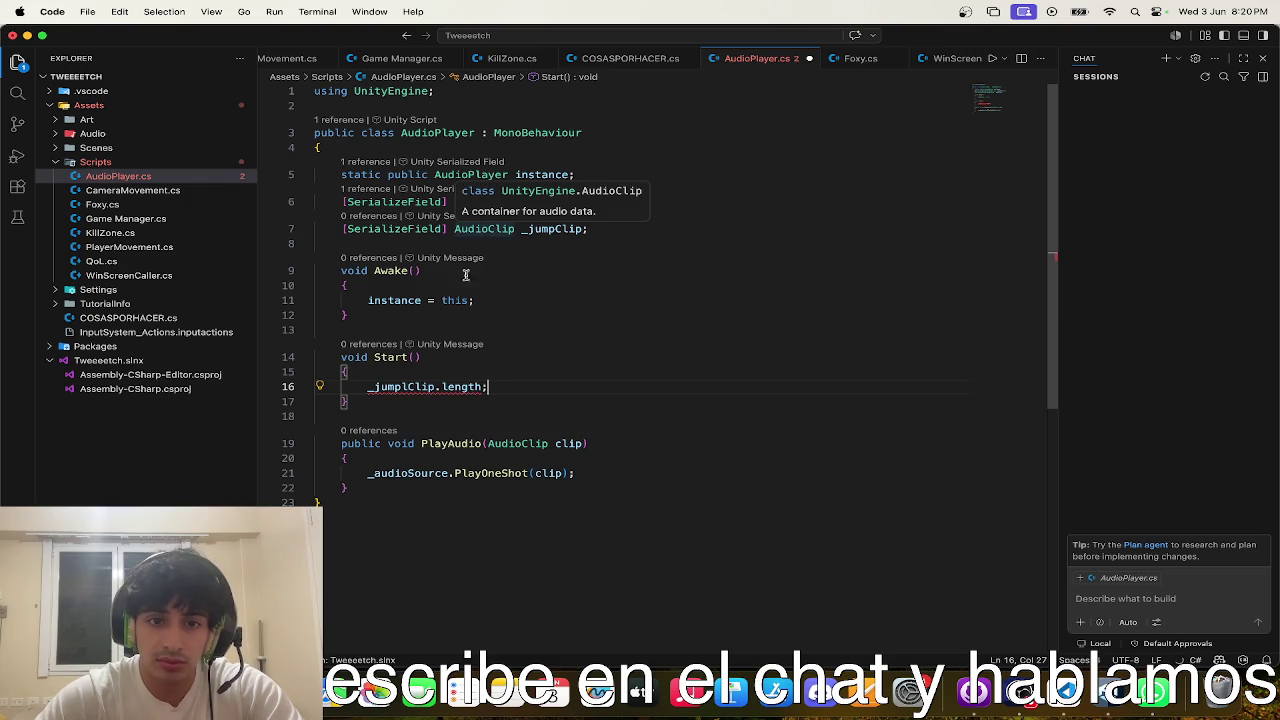
mouse_move(401, 388)
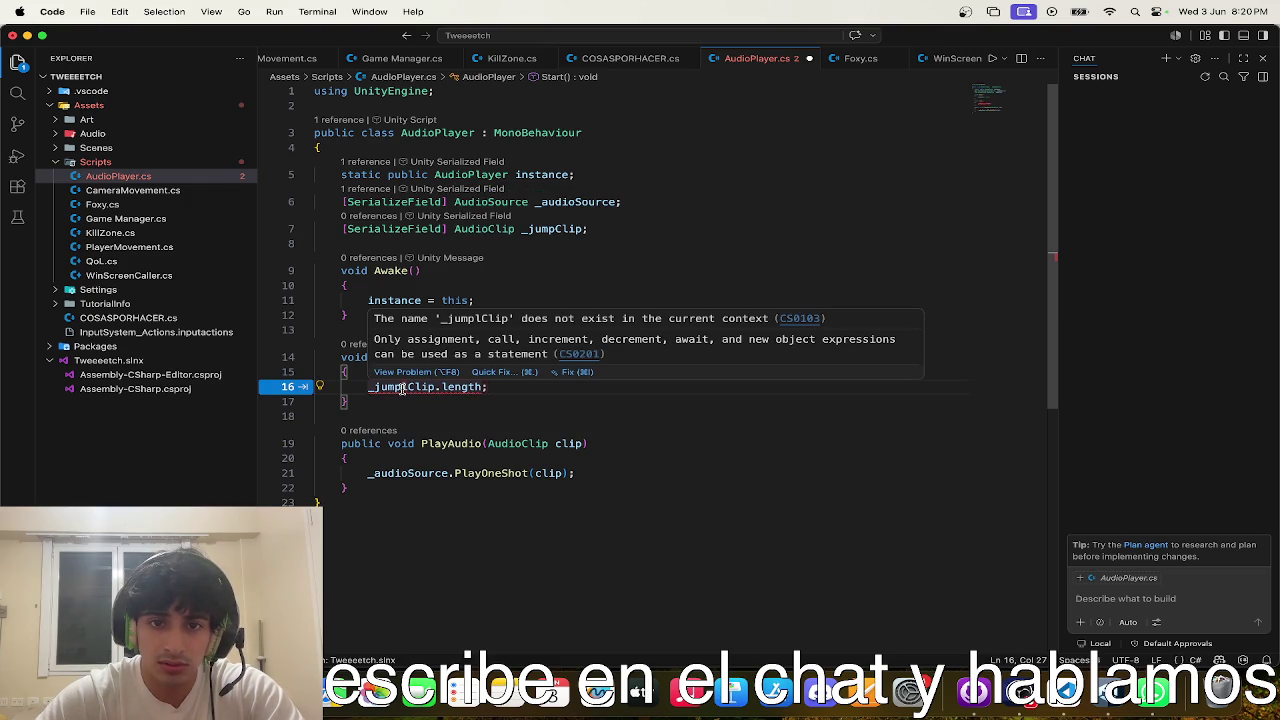
click(410, 388)
key(BackSpace)
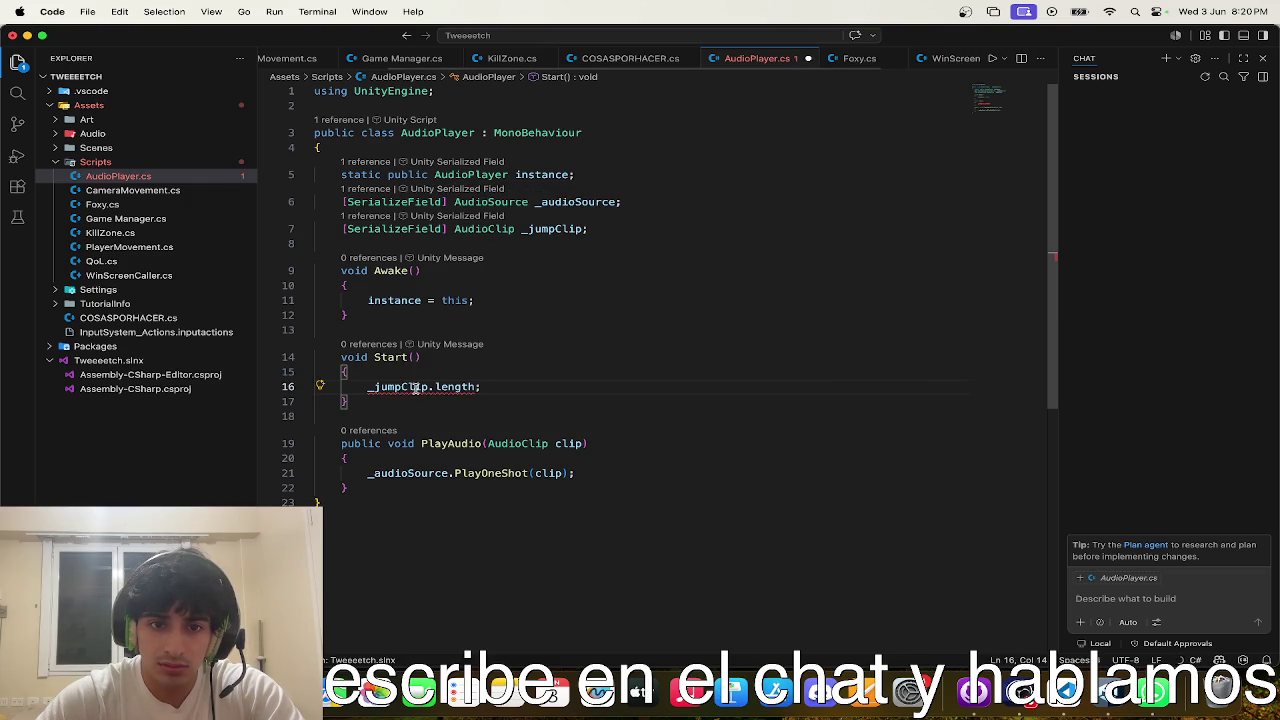
super+click(399, 388)
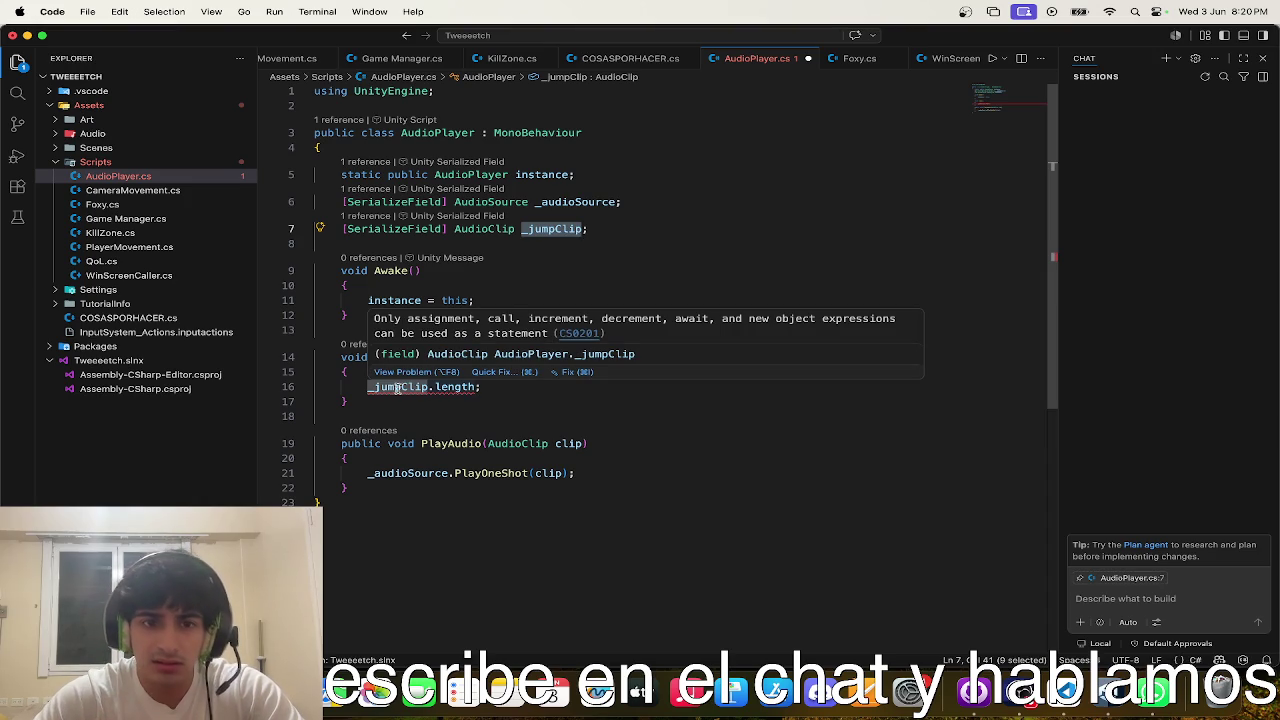
key(ctrl+minus)
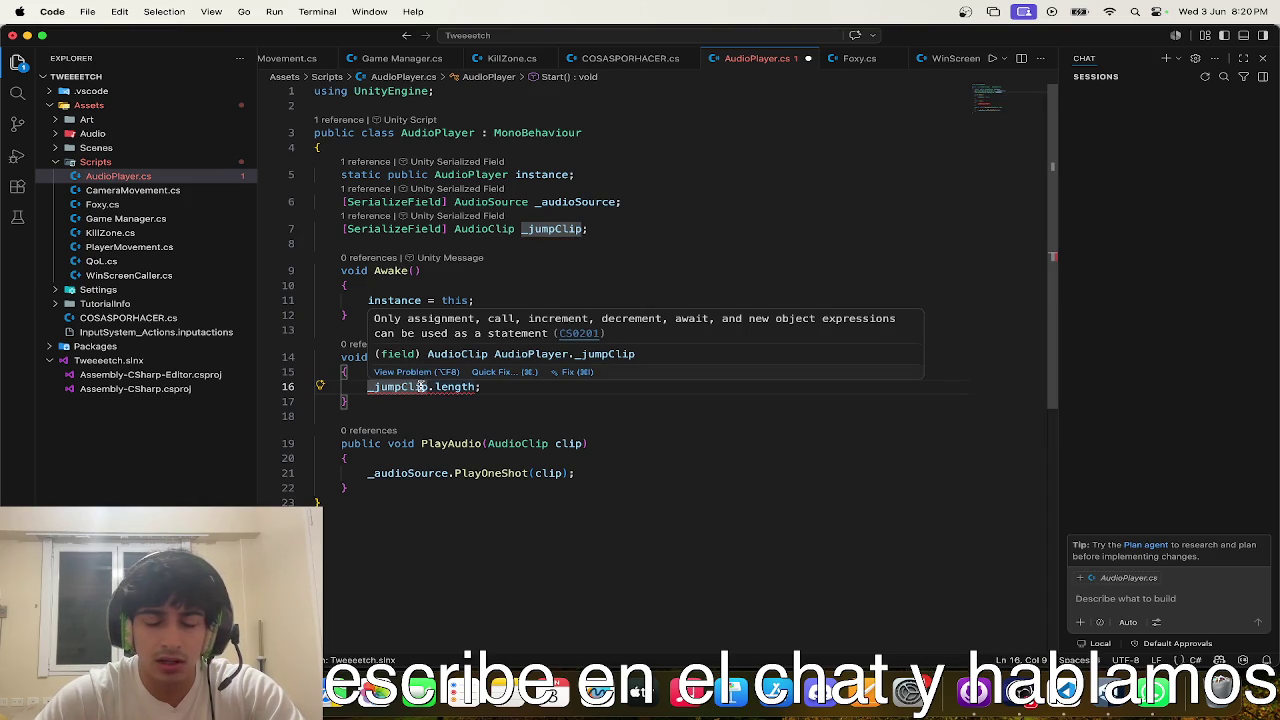
mouse_move(441, 388)
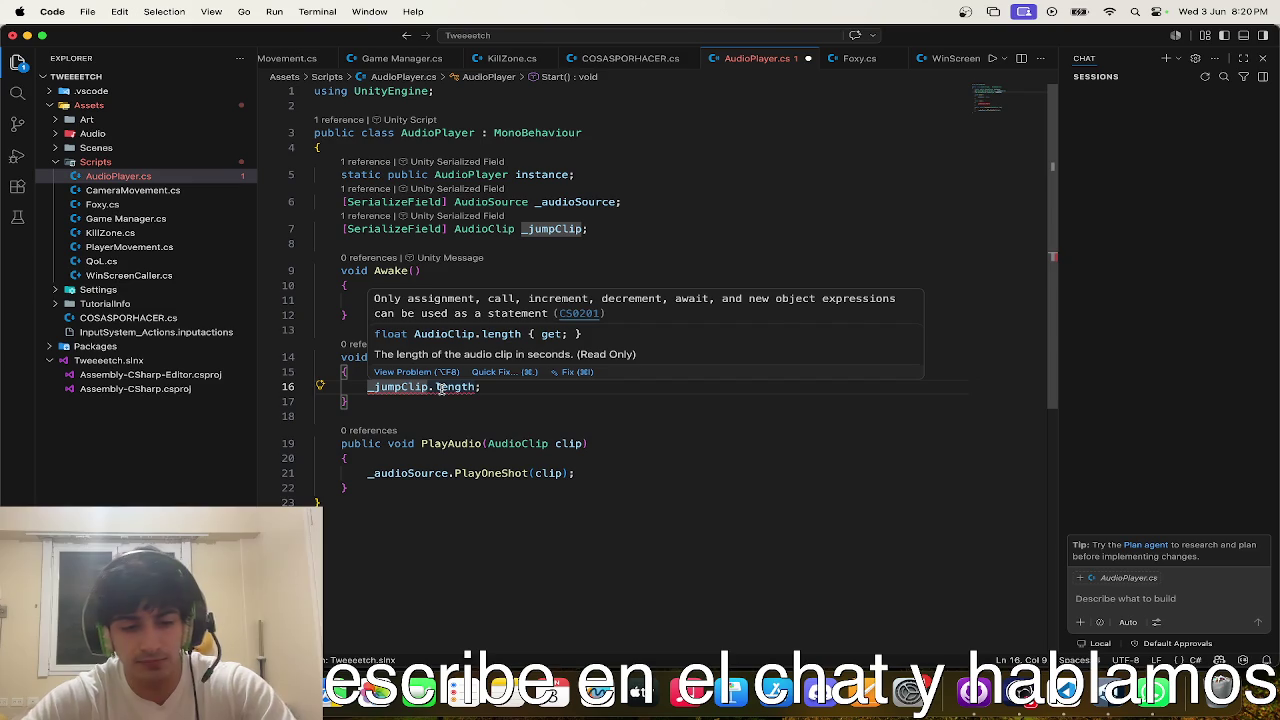
text(int )
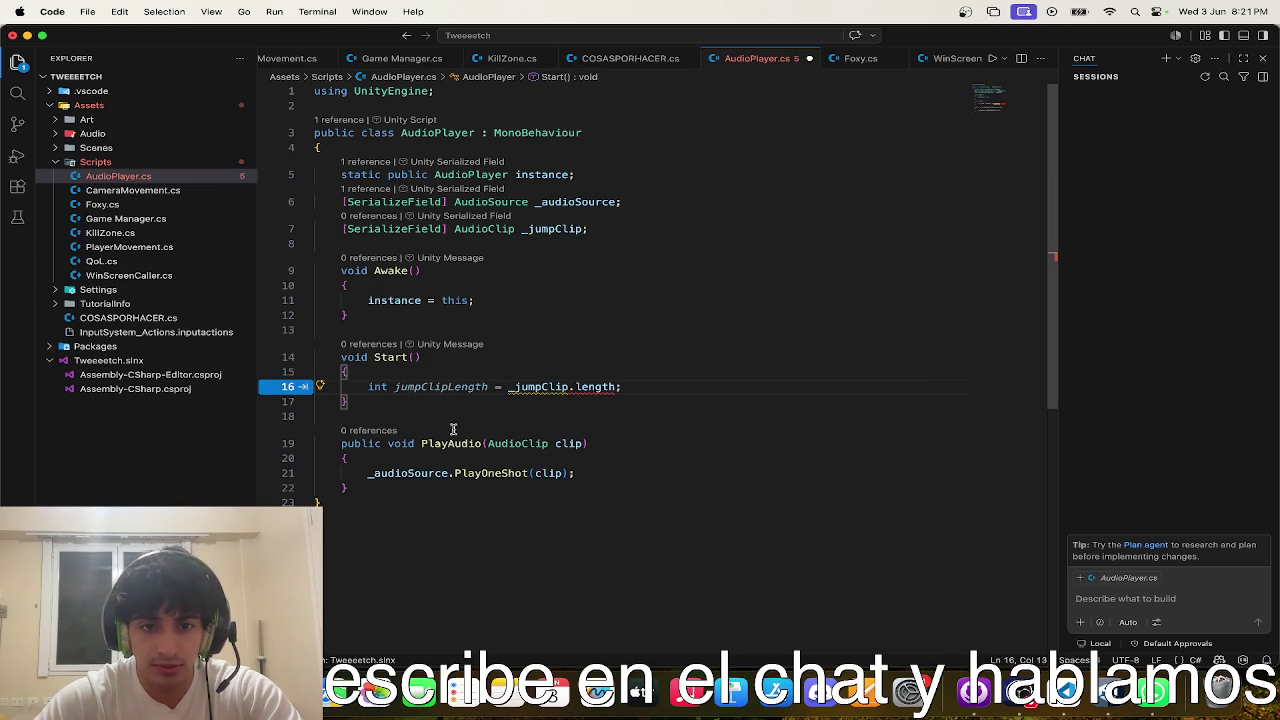
text(randomSt)
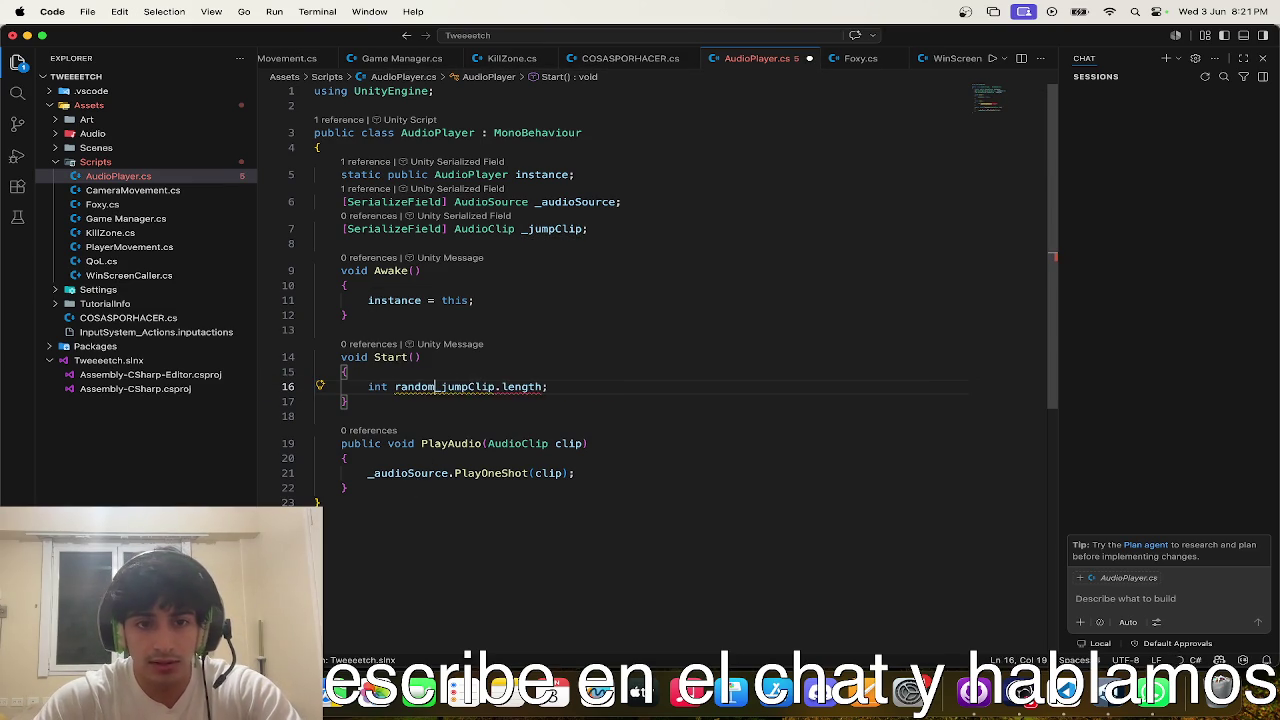
text(atPoint )
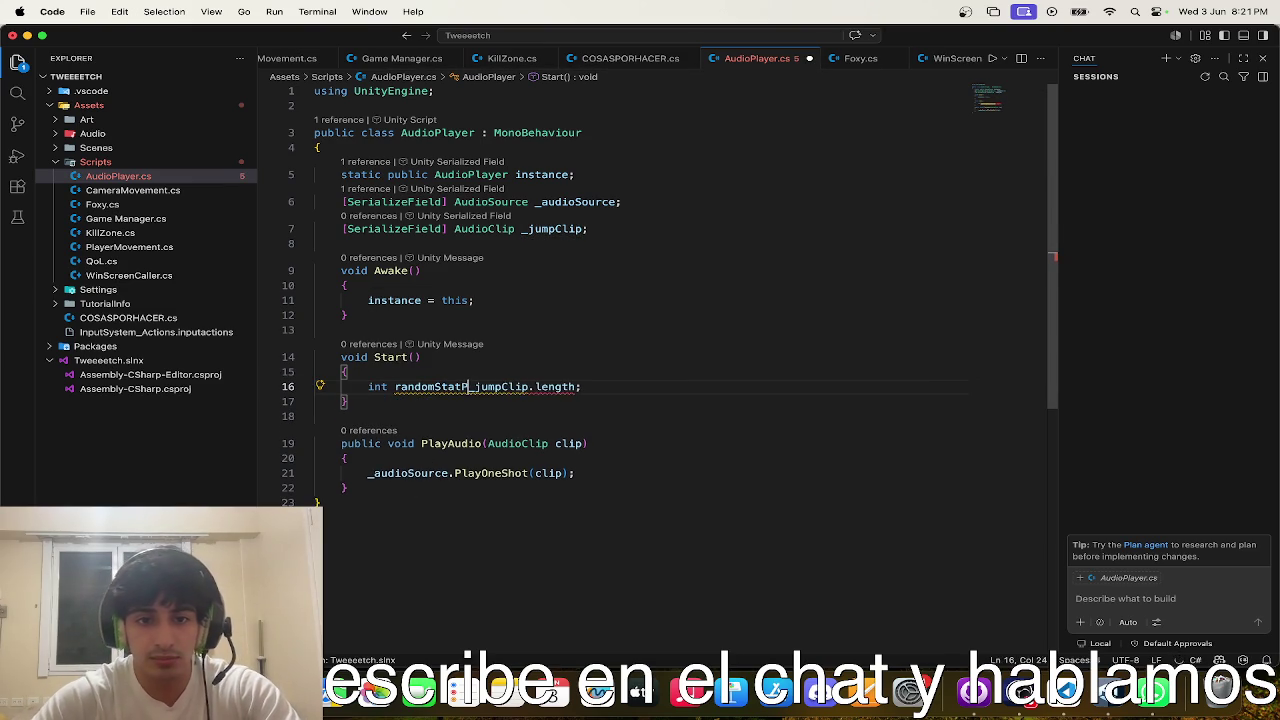
text(=)
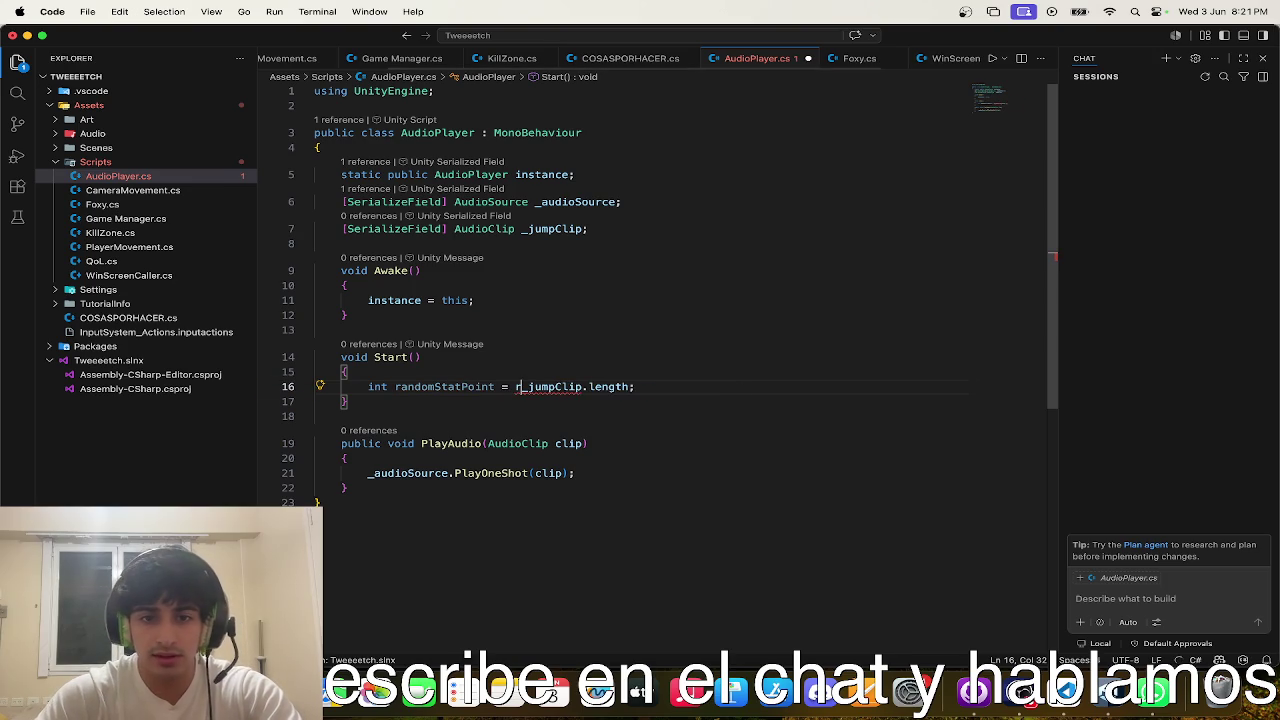
key(Tab)
- Change randomStatPoint's type from int to float and save the script
mouse_move(695, 387)
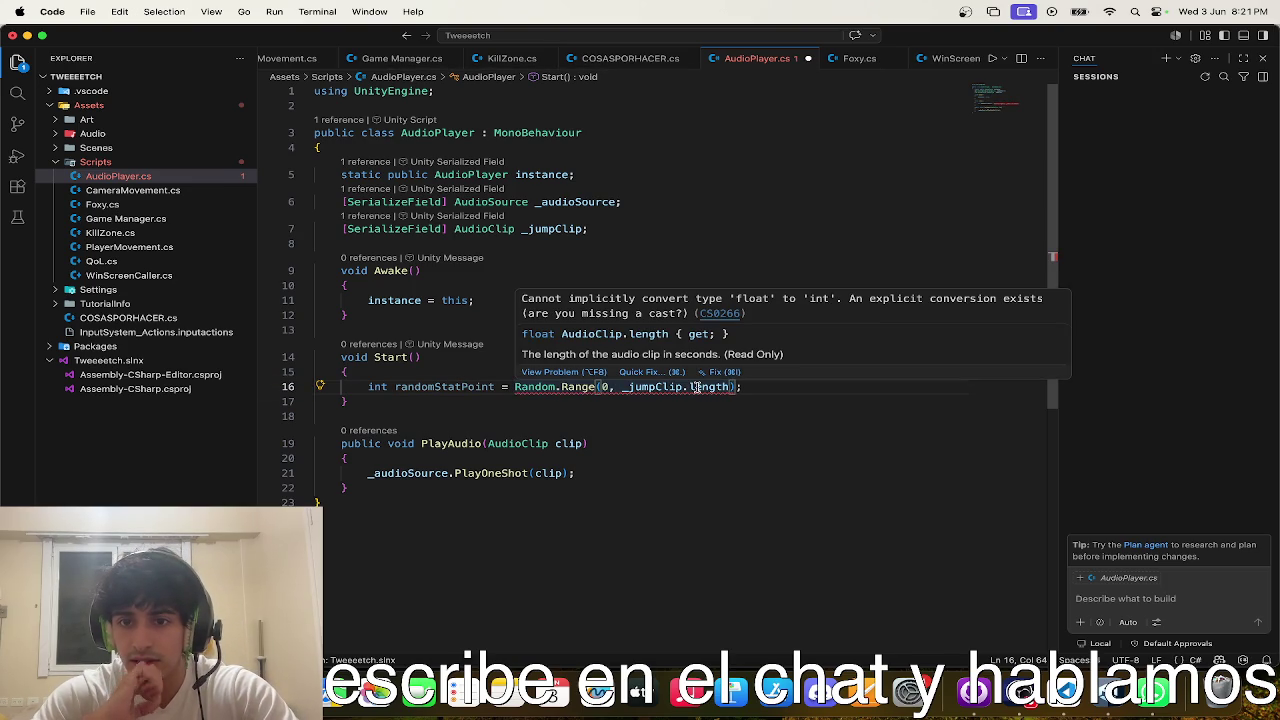
double_click(723, 387)
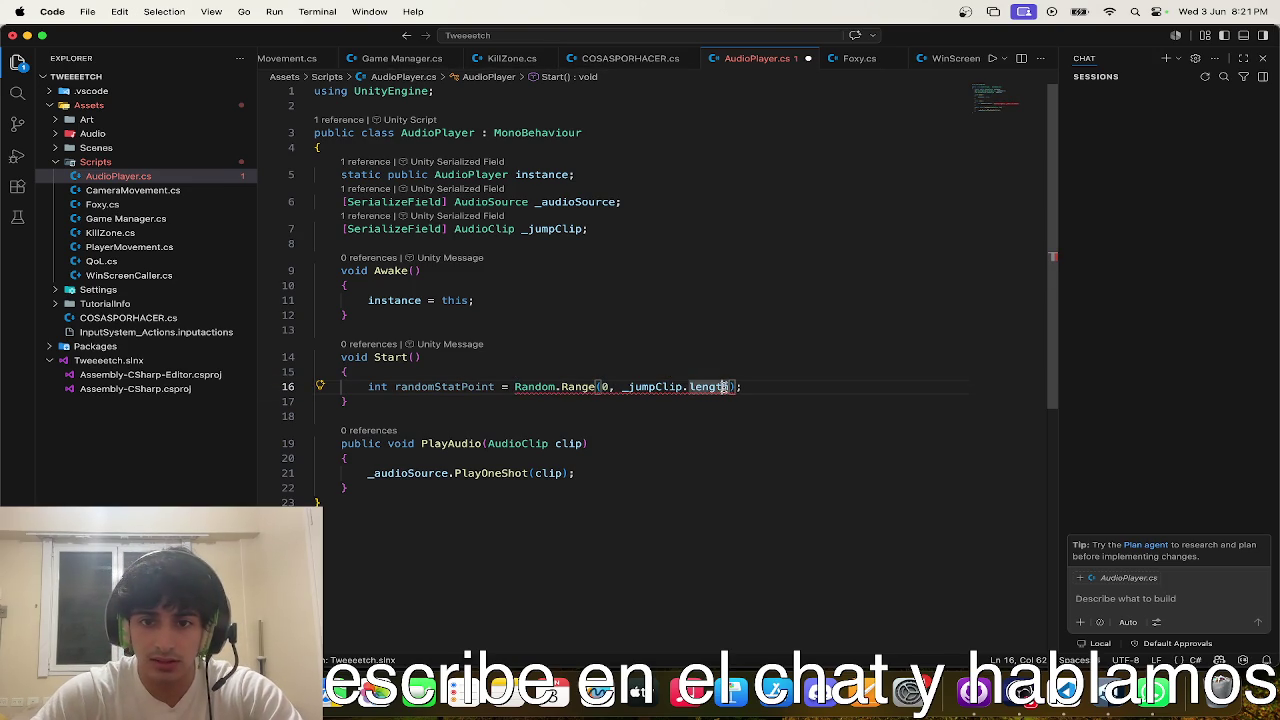
click(444, 387)
double_click(377, 387)
text(float)
click(429, 432)
key(ctrl+s)
click(593, 474)
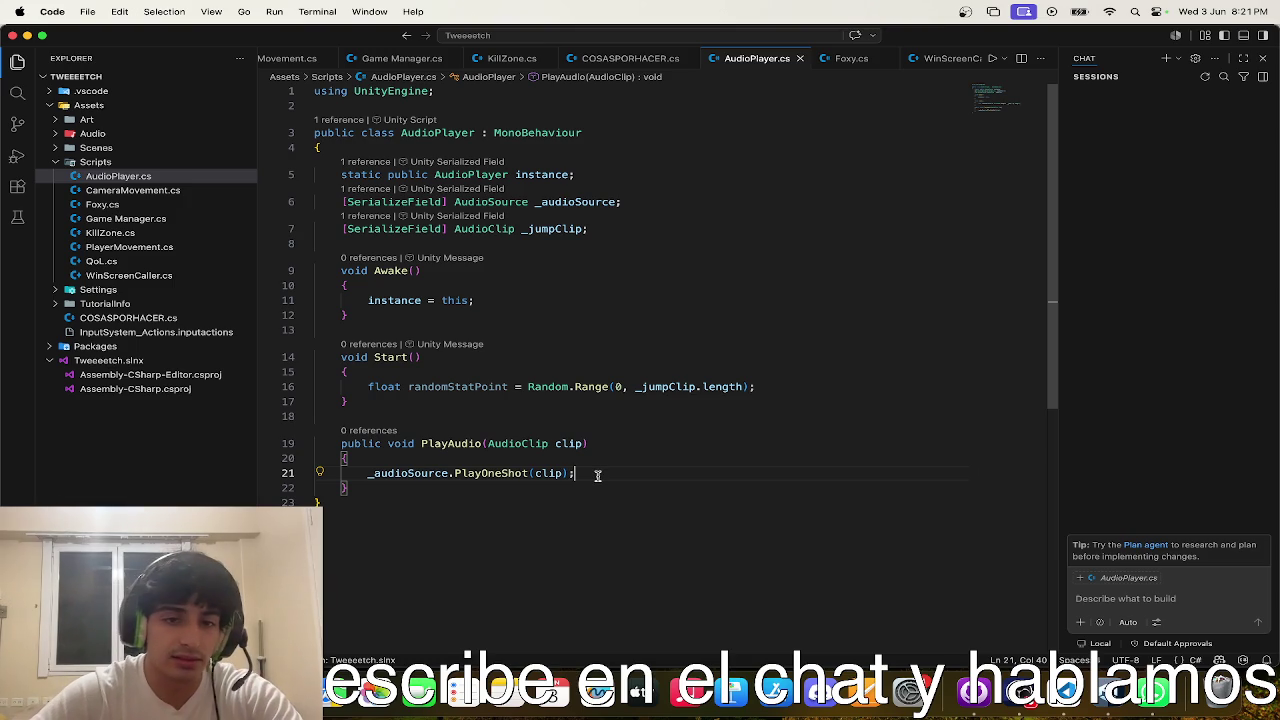
drag(578, 474, 367, 470)
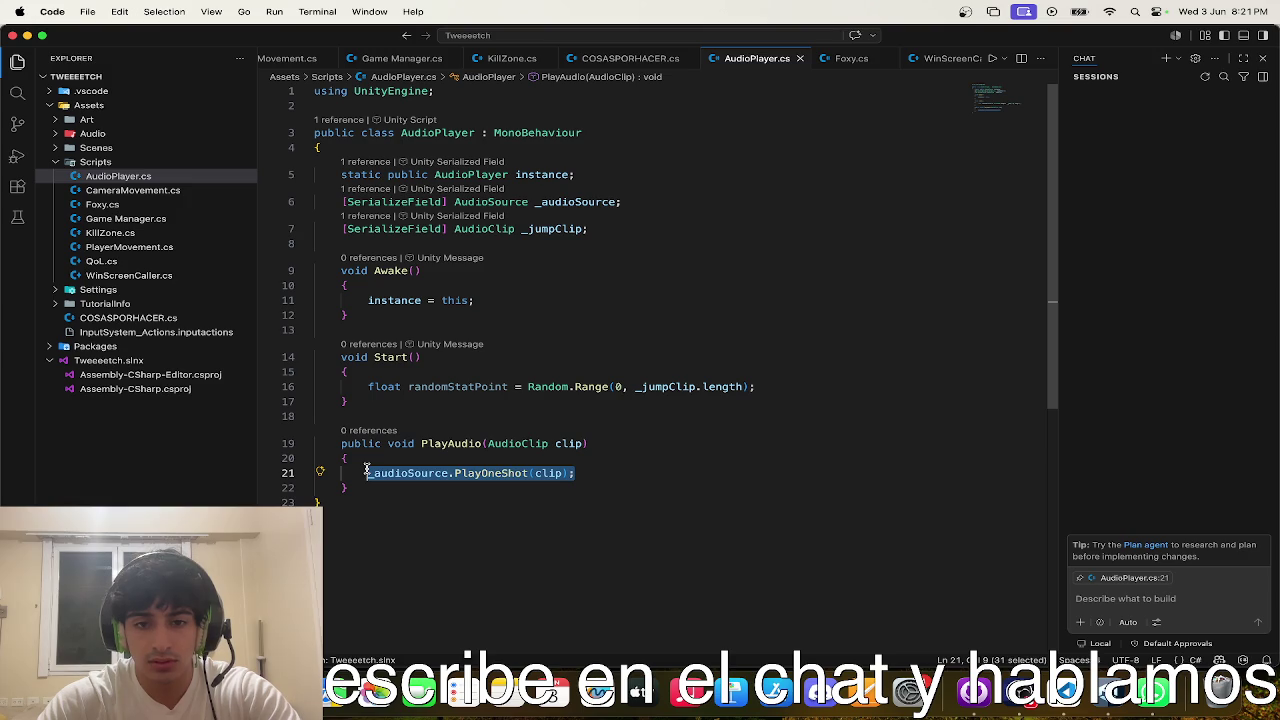
- Rewrite PlayAudio as _jumpClip.time = Random.Range(0, _jumpClip.length) plus PlayOneShot(_jumpClip)
text(_jumpCl)
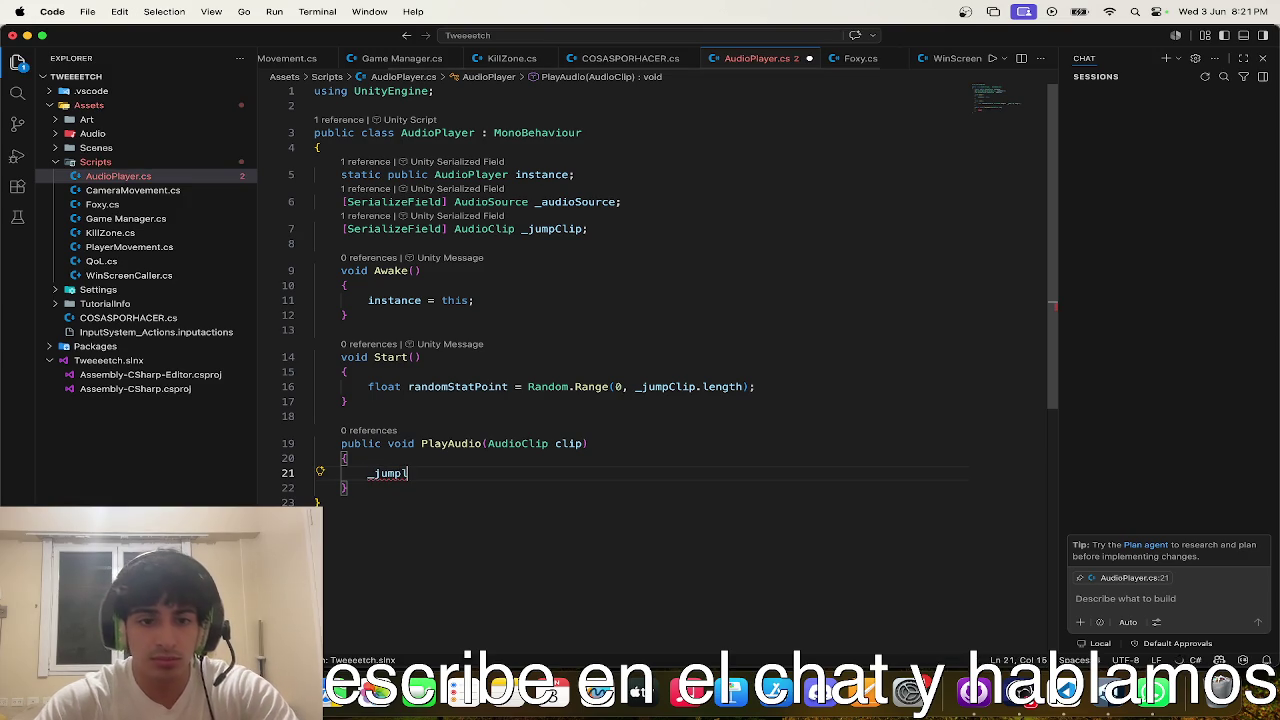
key(Tab)
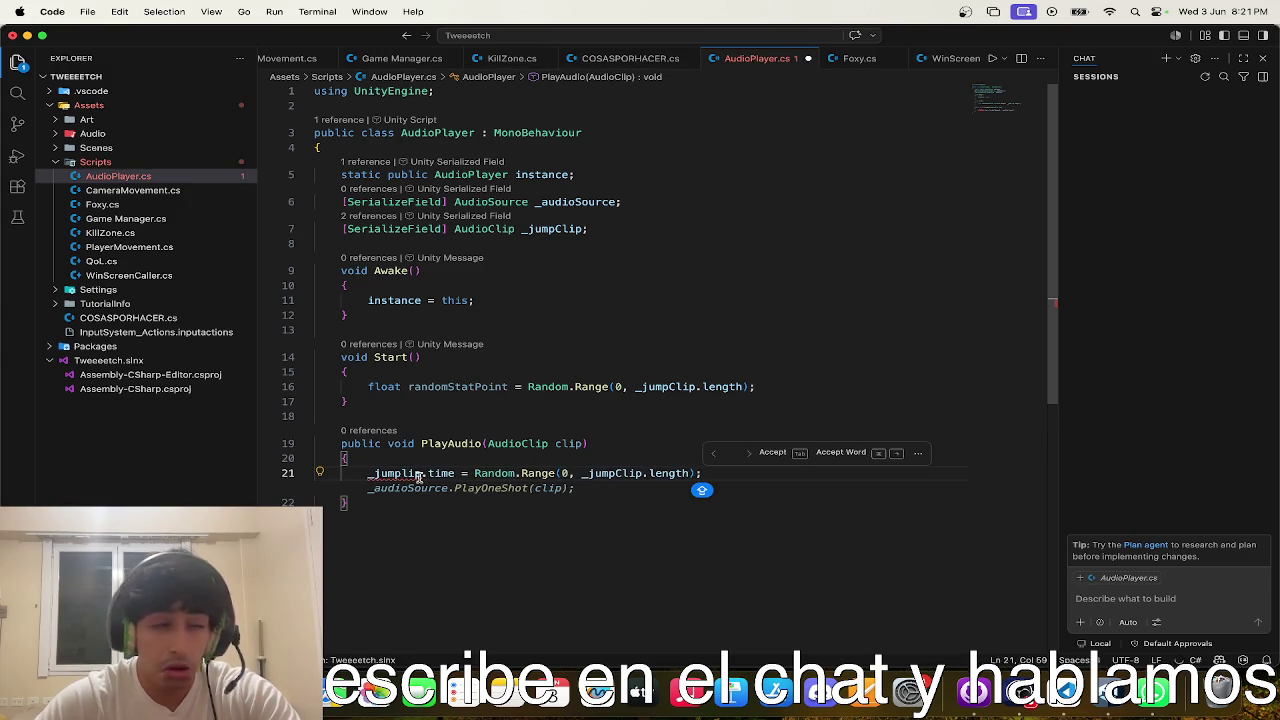
mouse_move(420, 476)
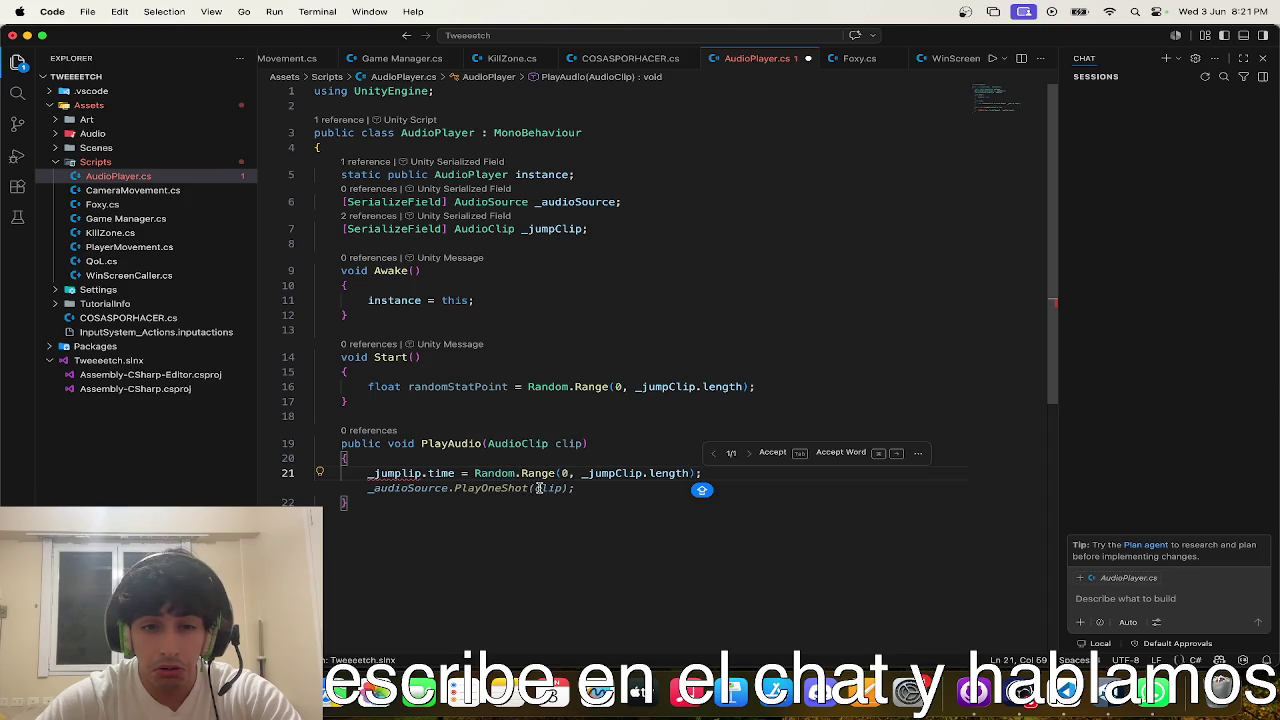
key(Escape)
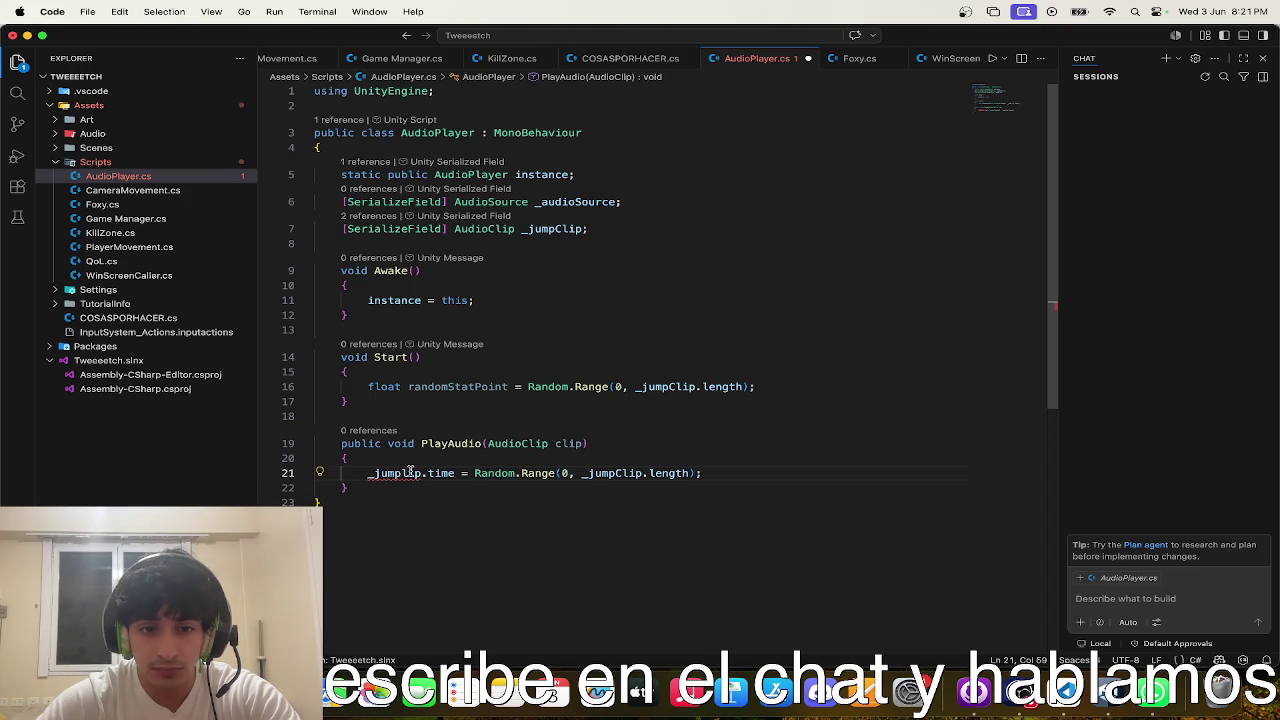
click(400, 473)
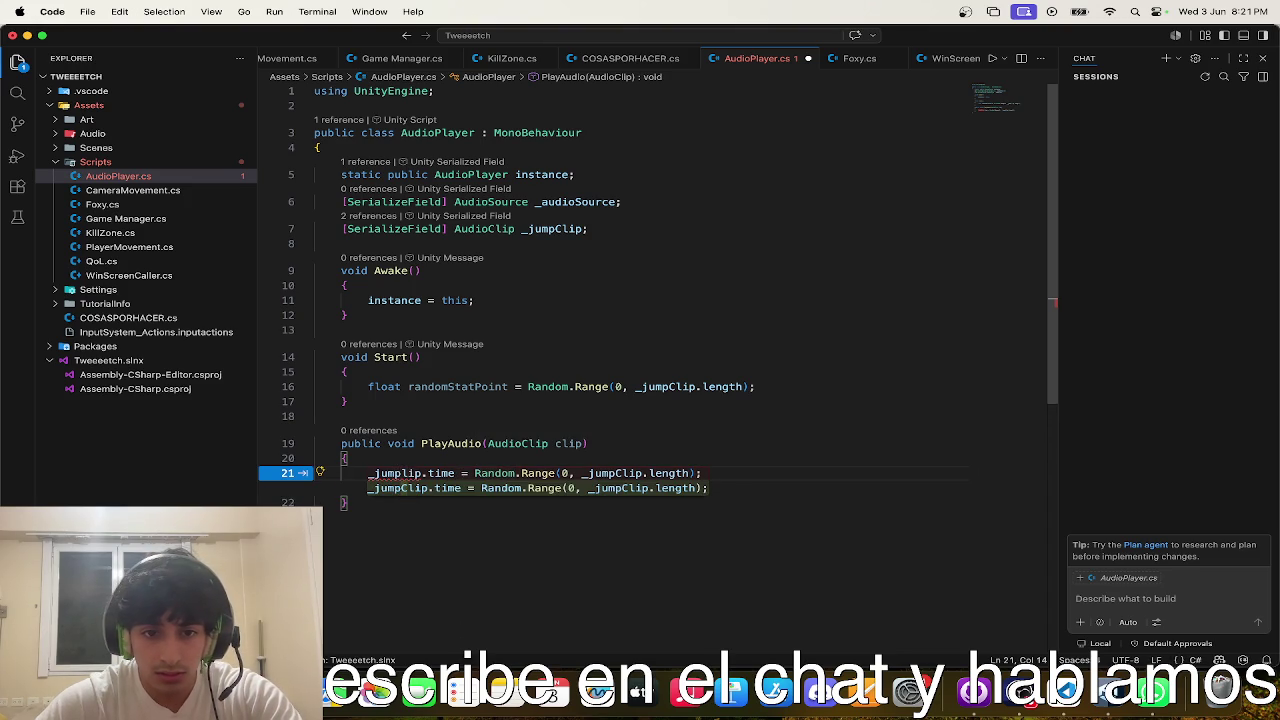
key(Tab)
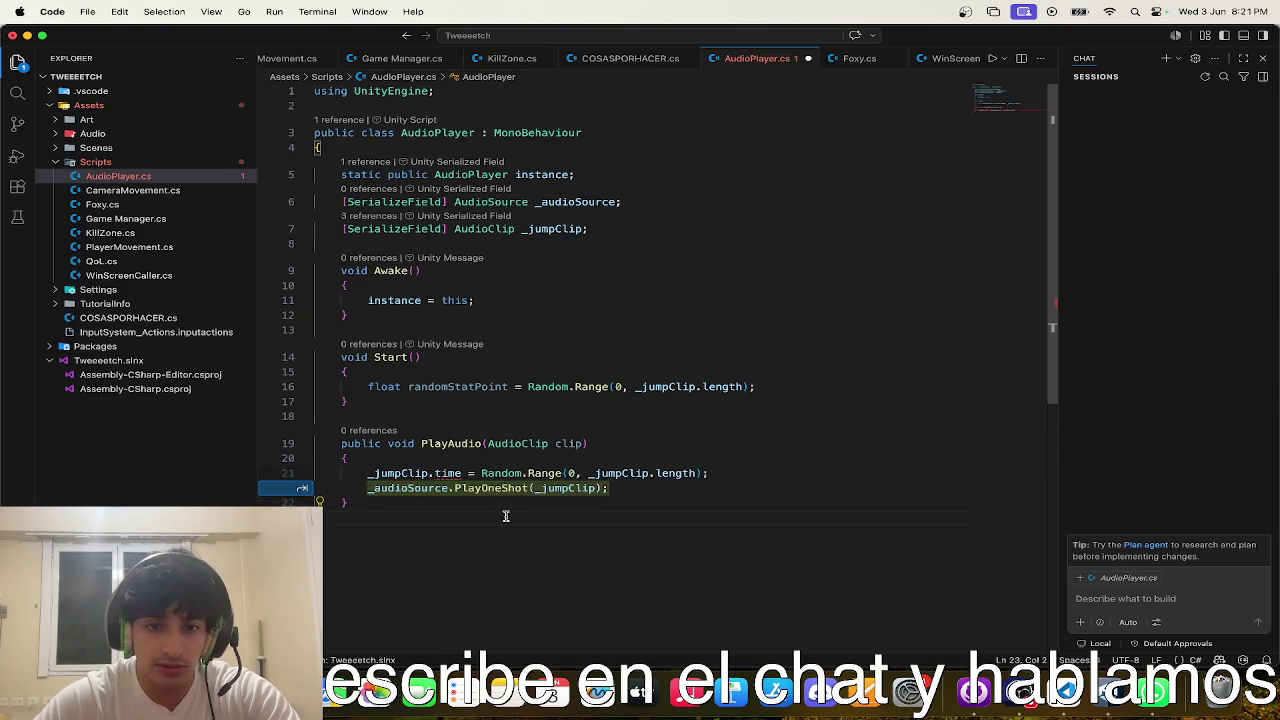
key(Tab)
- Delete the invalid 'time' property and browse the AudioClip members for a playback position
mouse_move(440, 472)
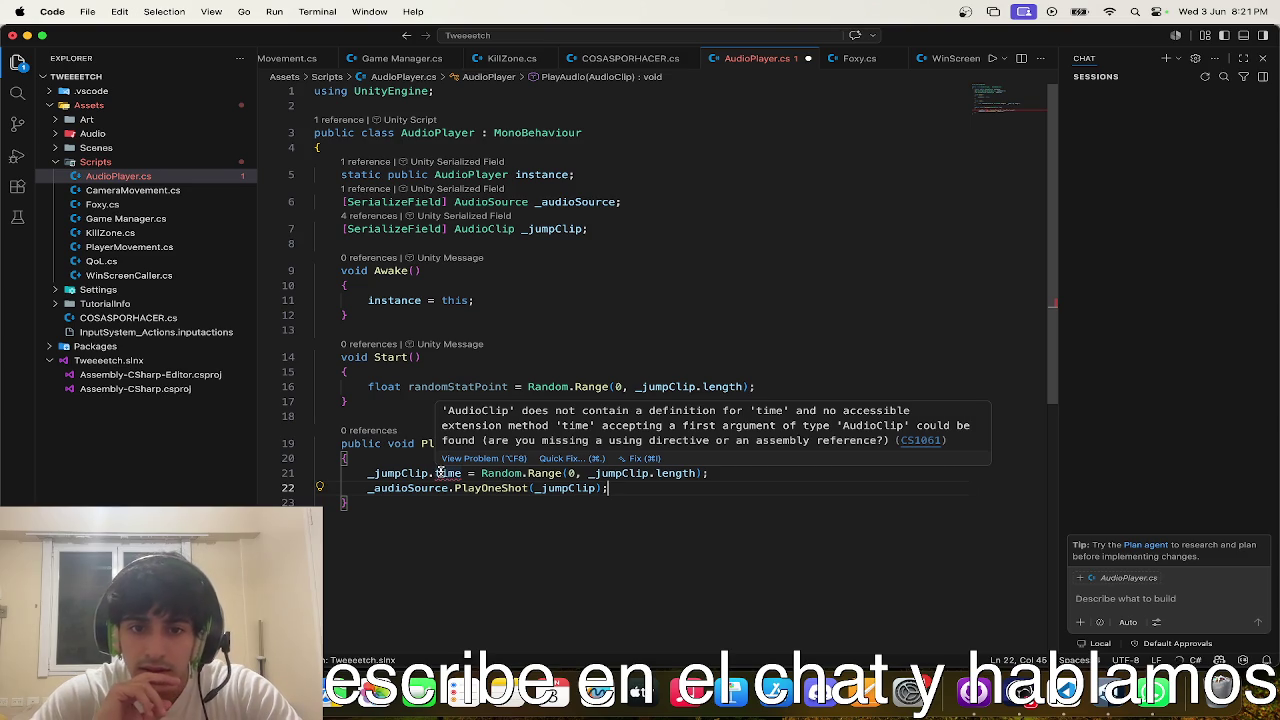
double_click(440, 472)
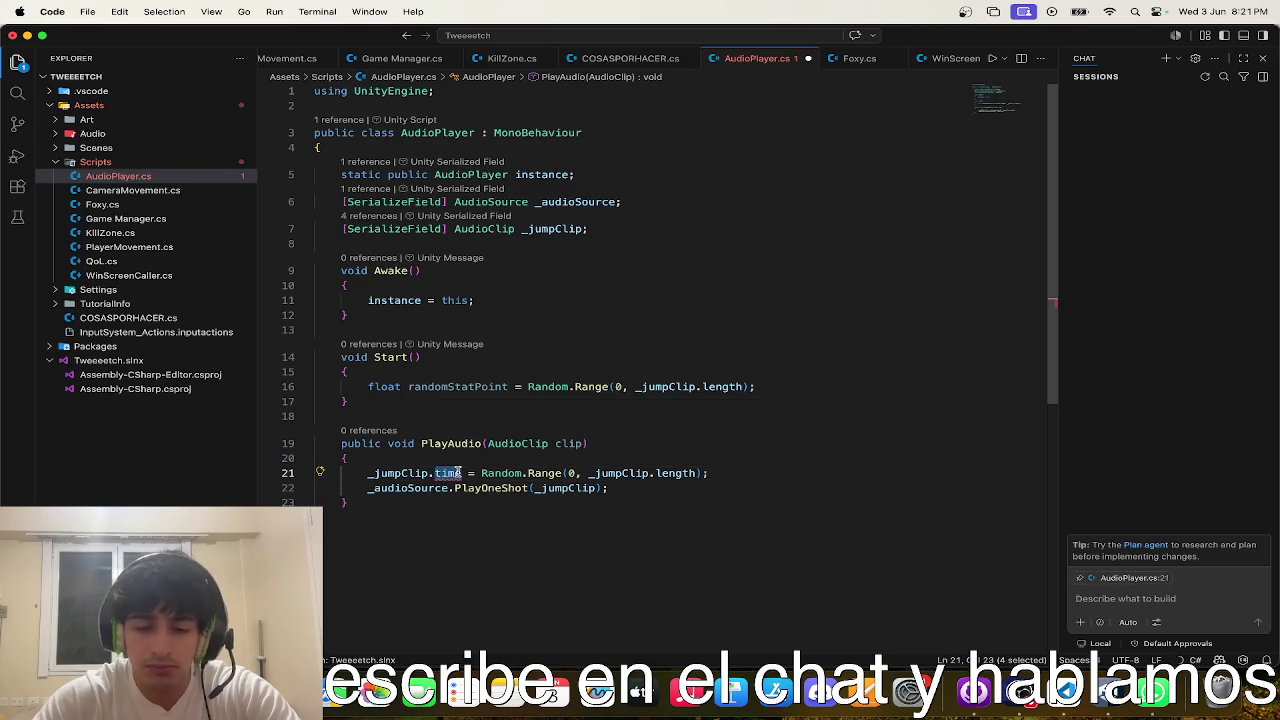
key(BackSpace)
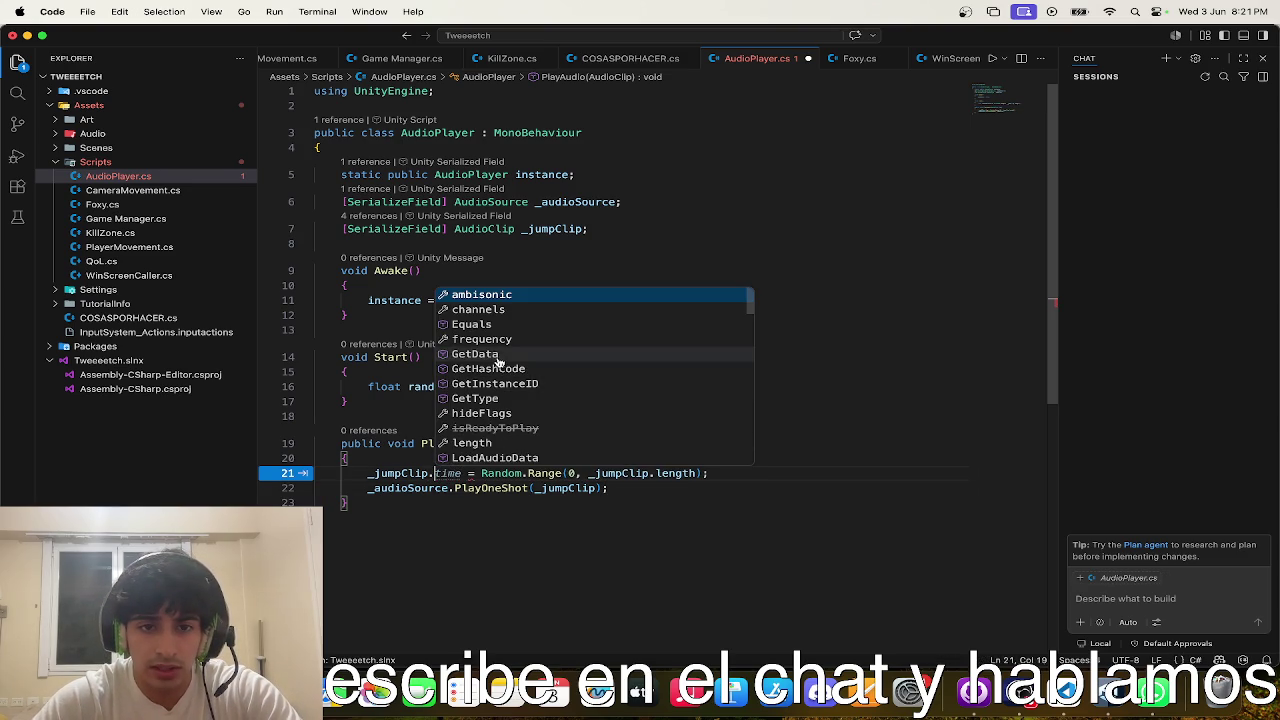
scroll(494, 353, down, 1)
scroll(494, 353, down, 2)
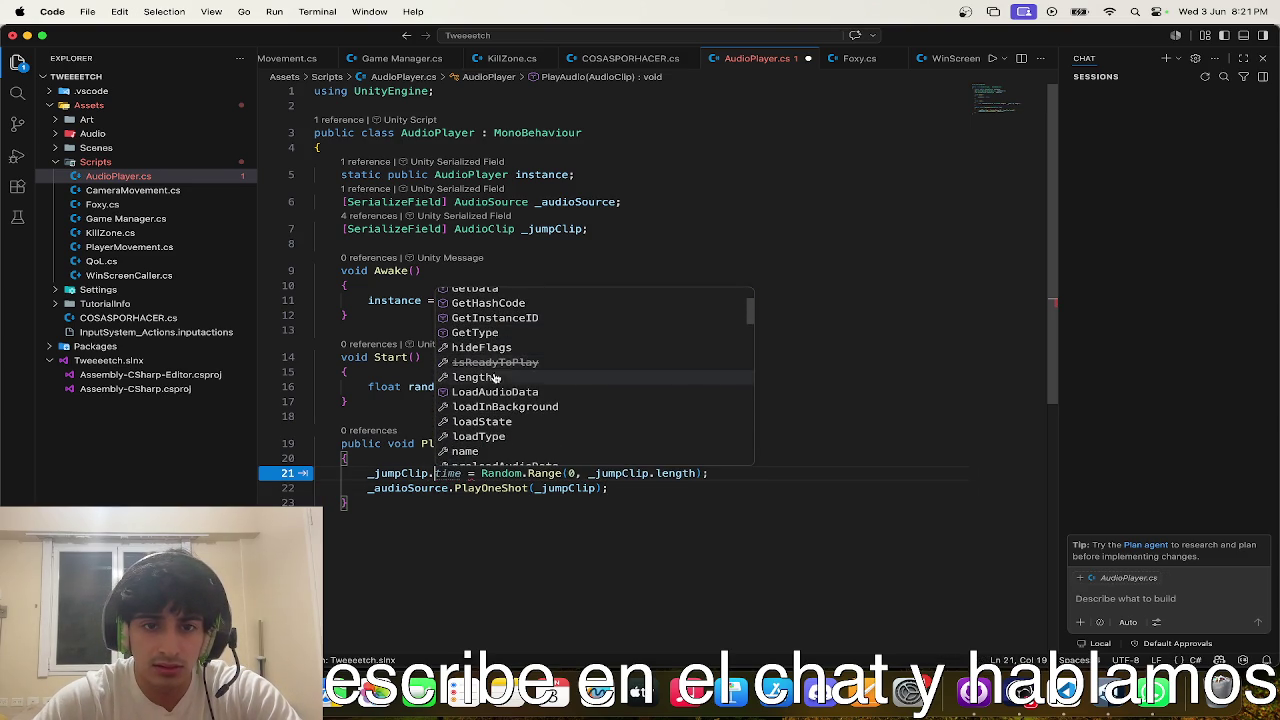
scroll(500, 390, down, 2)
scroll(500, 392, down, 8)
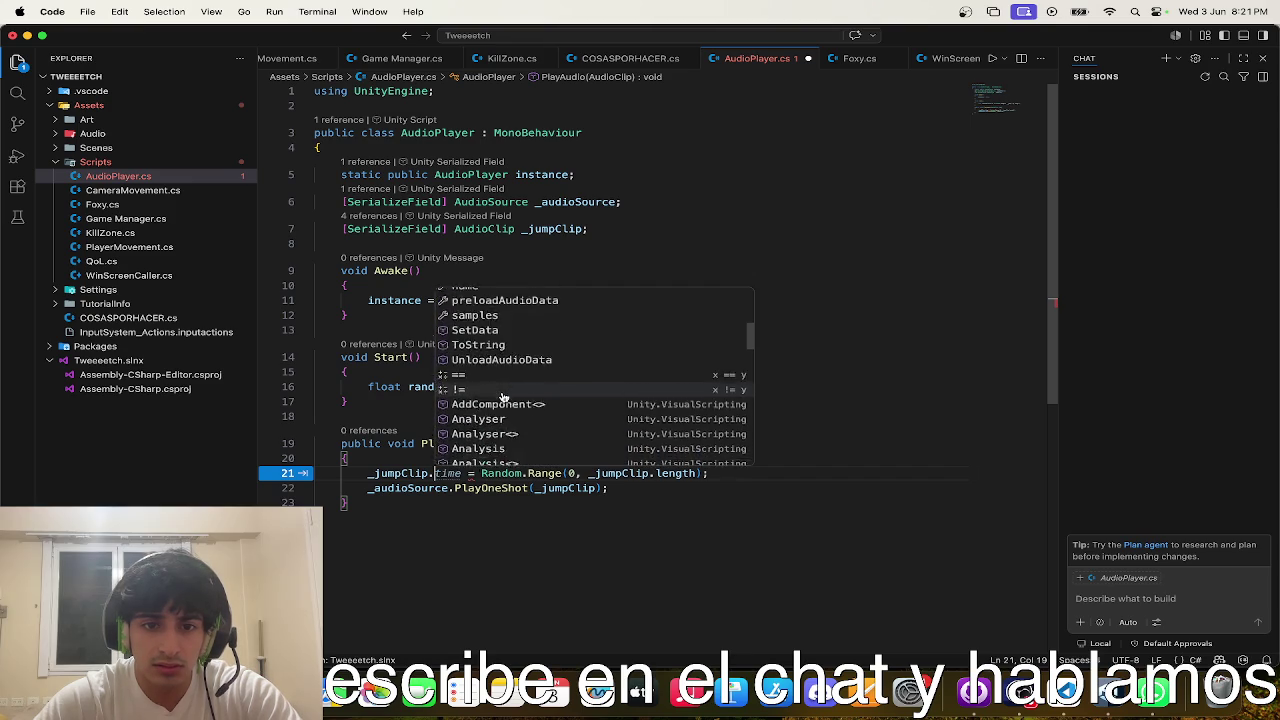
scroll(503, 397, down, 10)
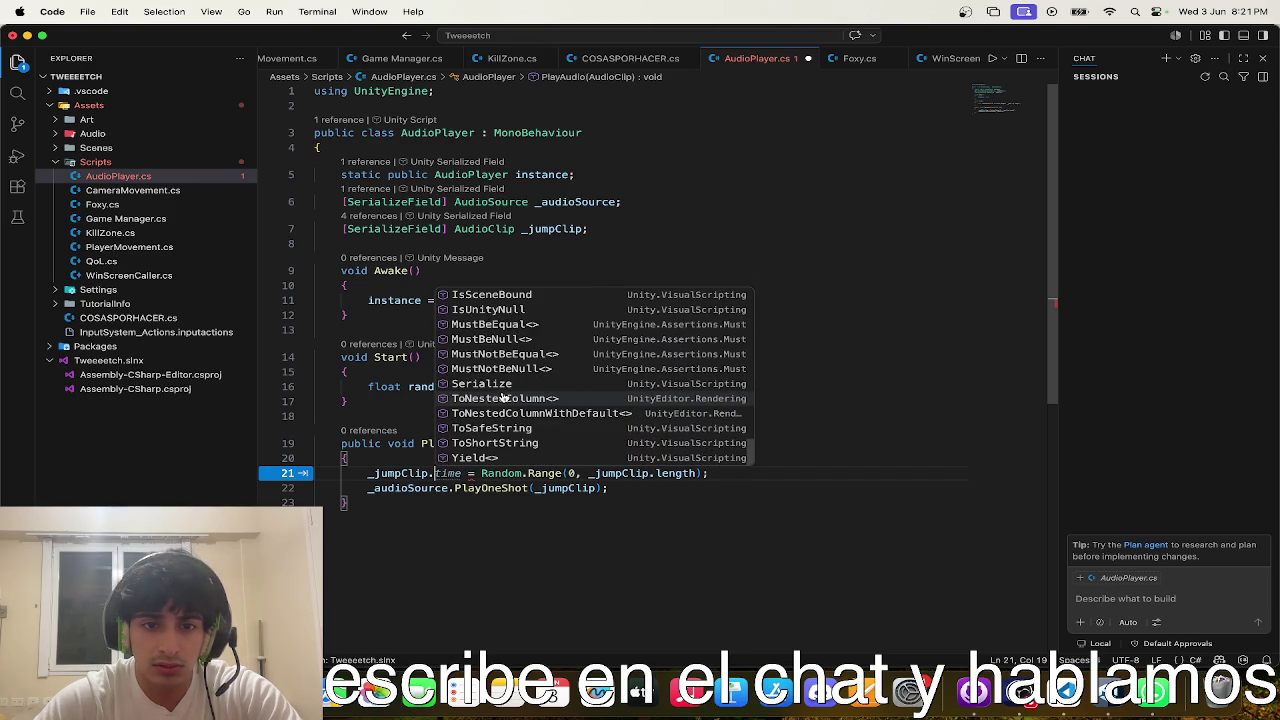
key(ctrl+Up)
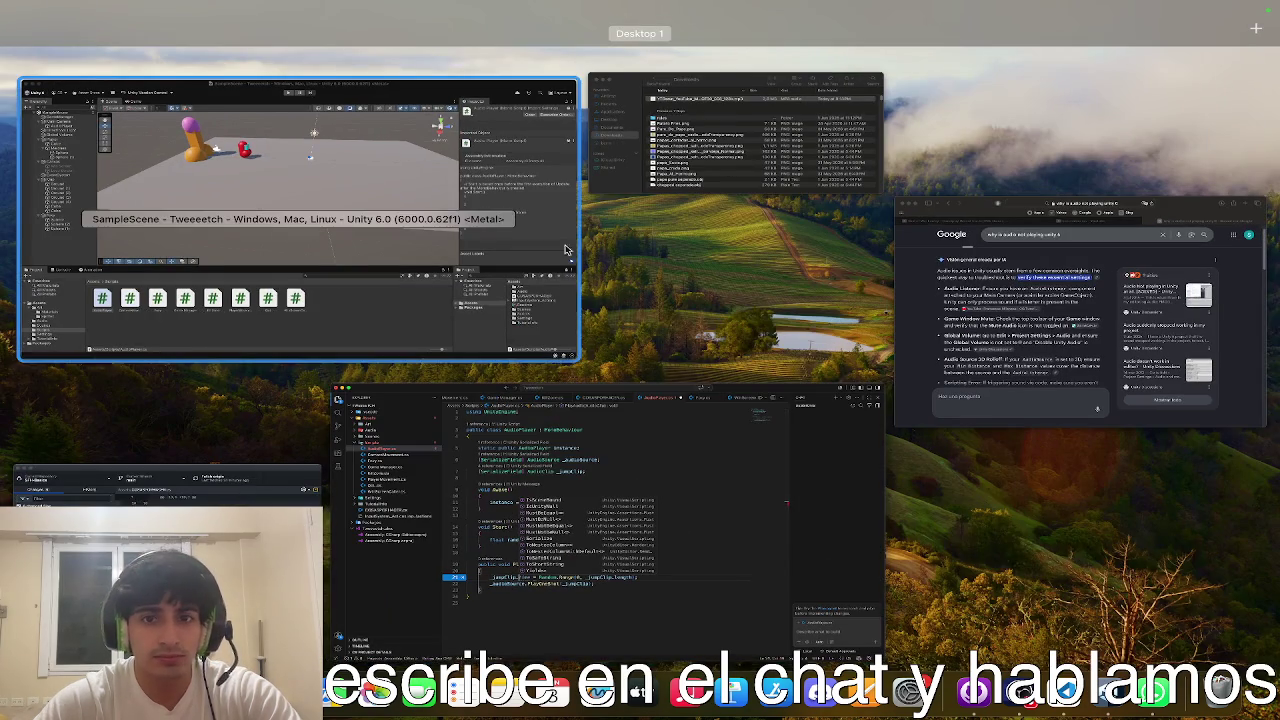
click(960, 283)
- Google 'unity how to set audio current time', finding that AudioSource.time sets playback position
click(680, 202)
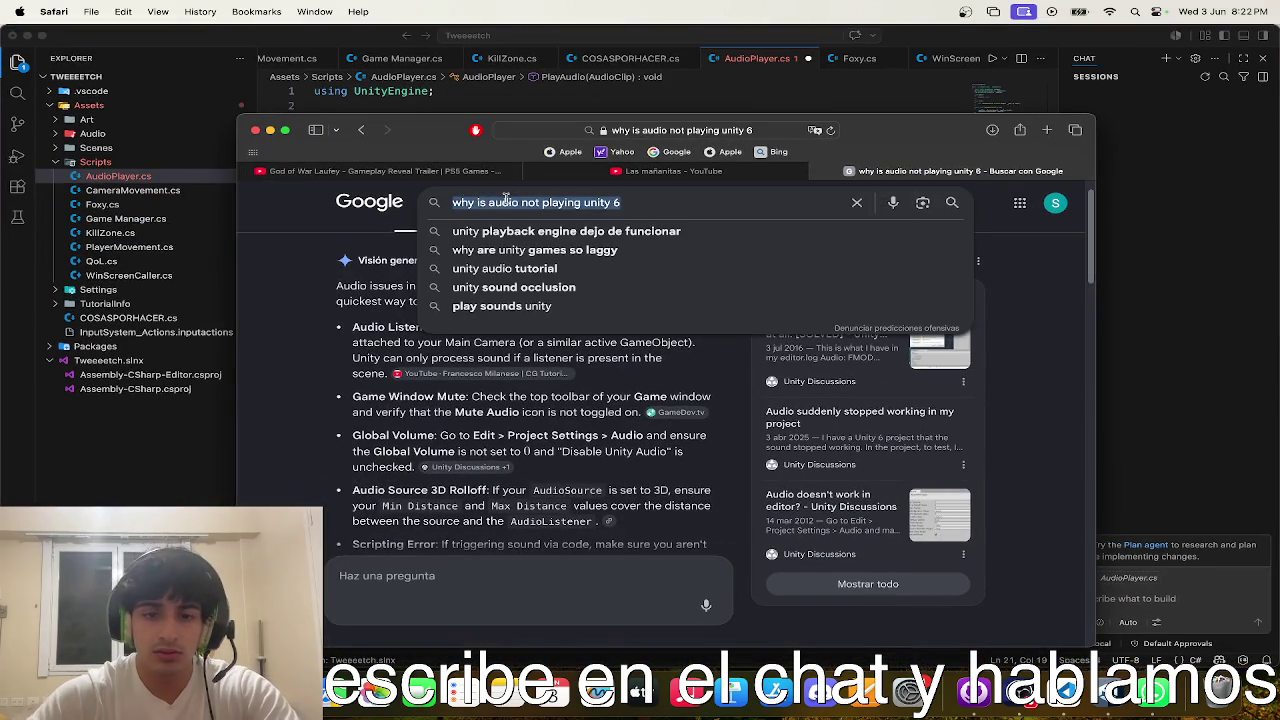
text(unity)
text( how to set curr)
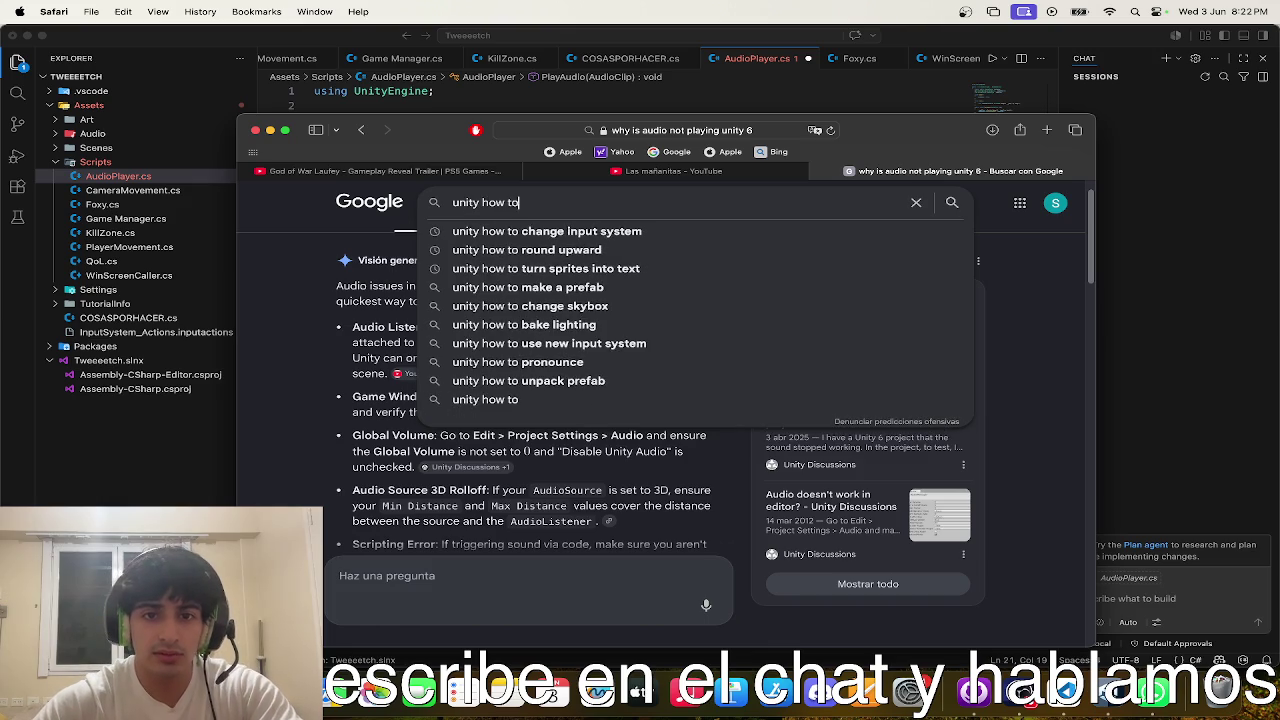
key(BackSpace)
key(BackSpace)
key(BackSpace)
text(audio currentt)
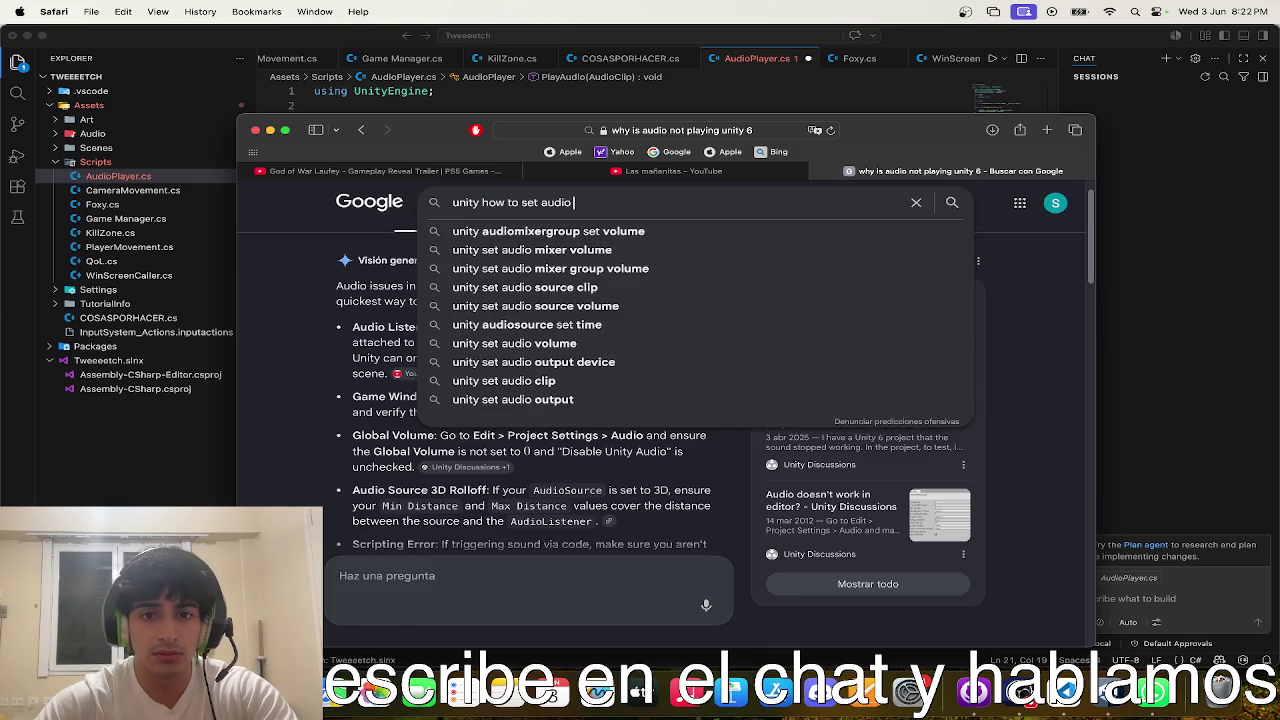
key(BackSpace)
text(time)
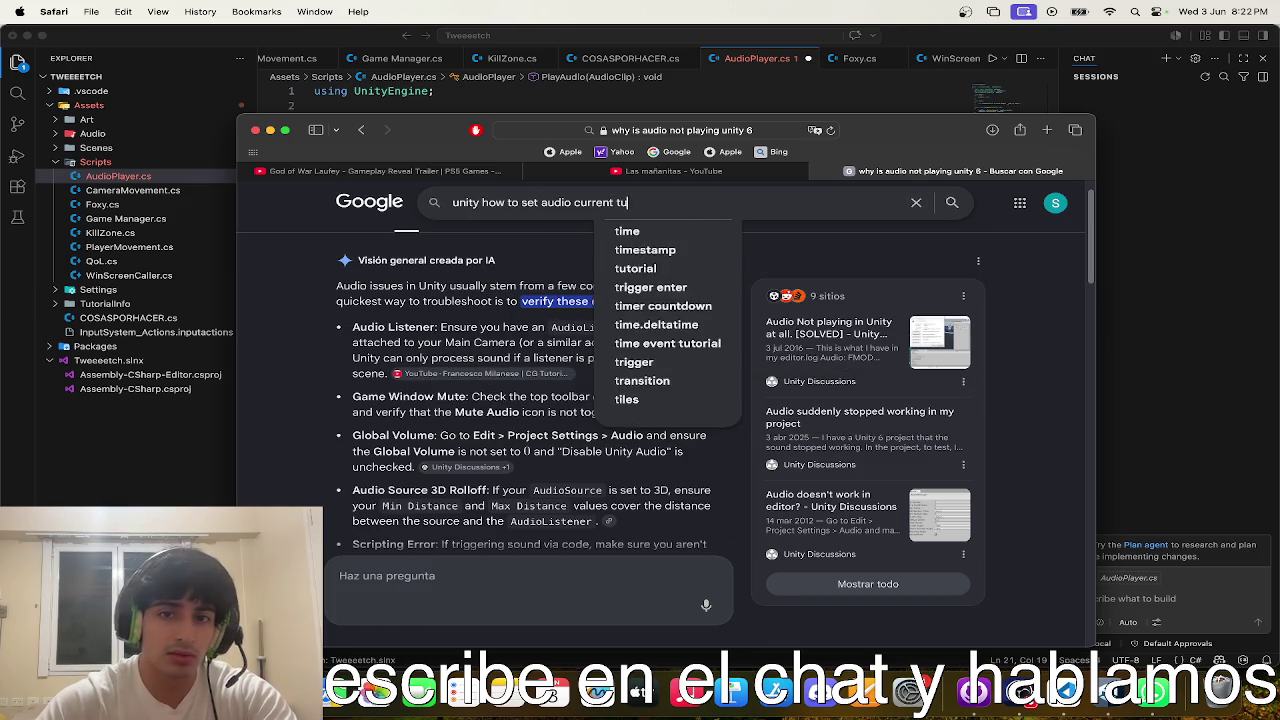
key(Return)
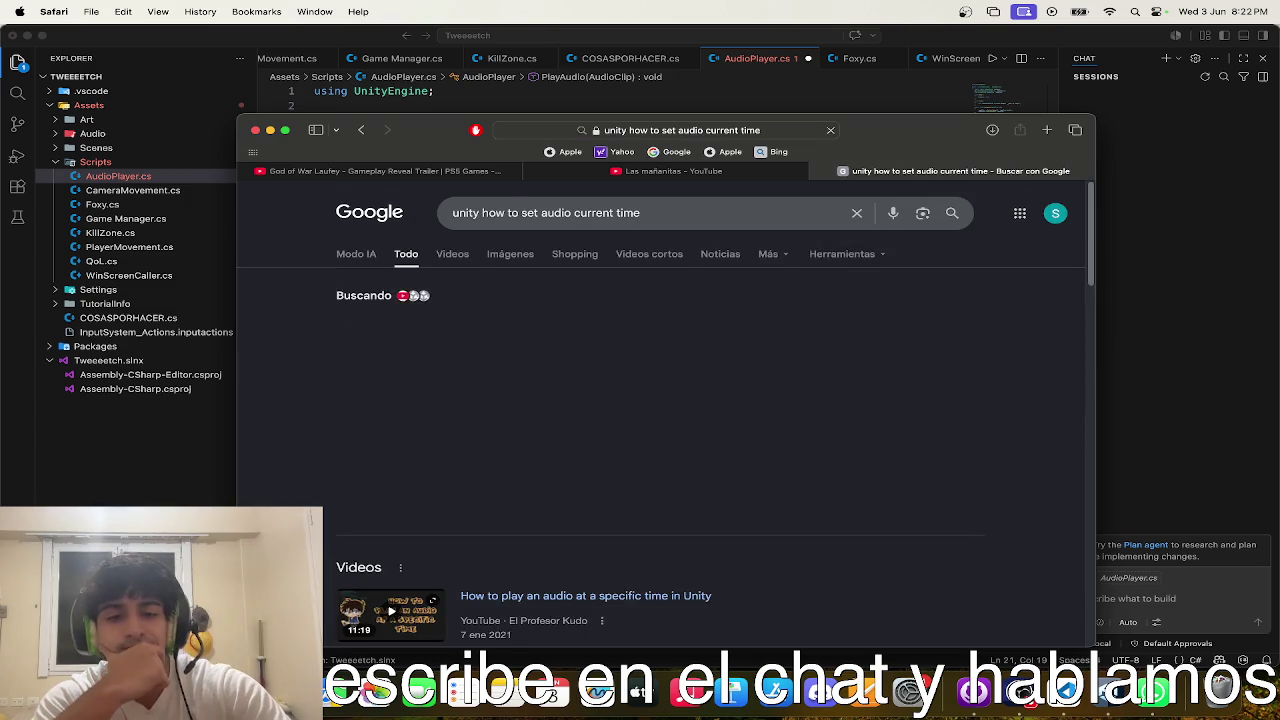
click(648, 403)
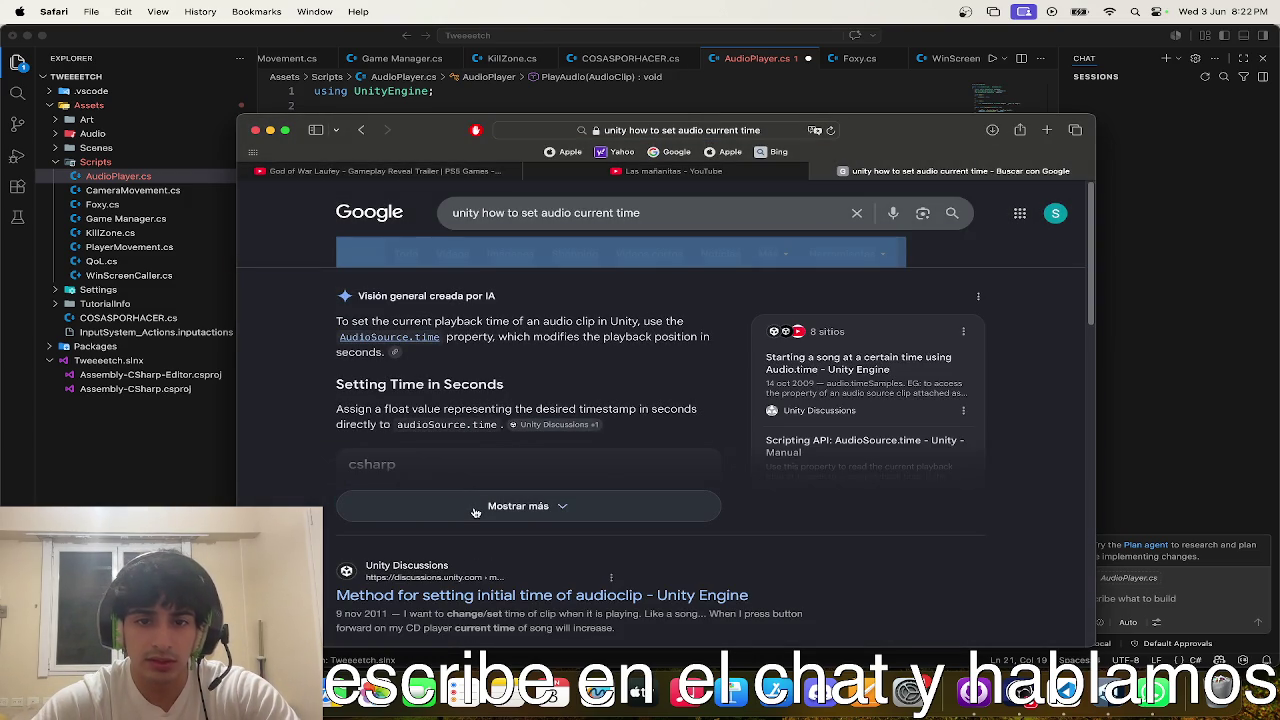
key(ctrl+Up)
click(826, 501)
click(500, 229)
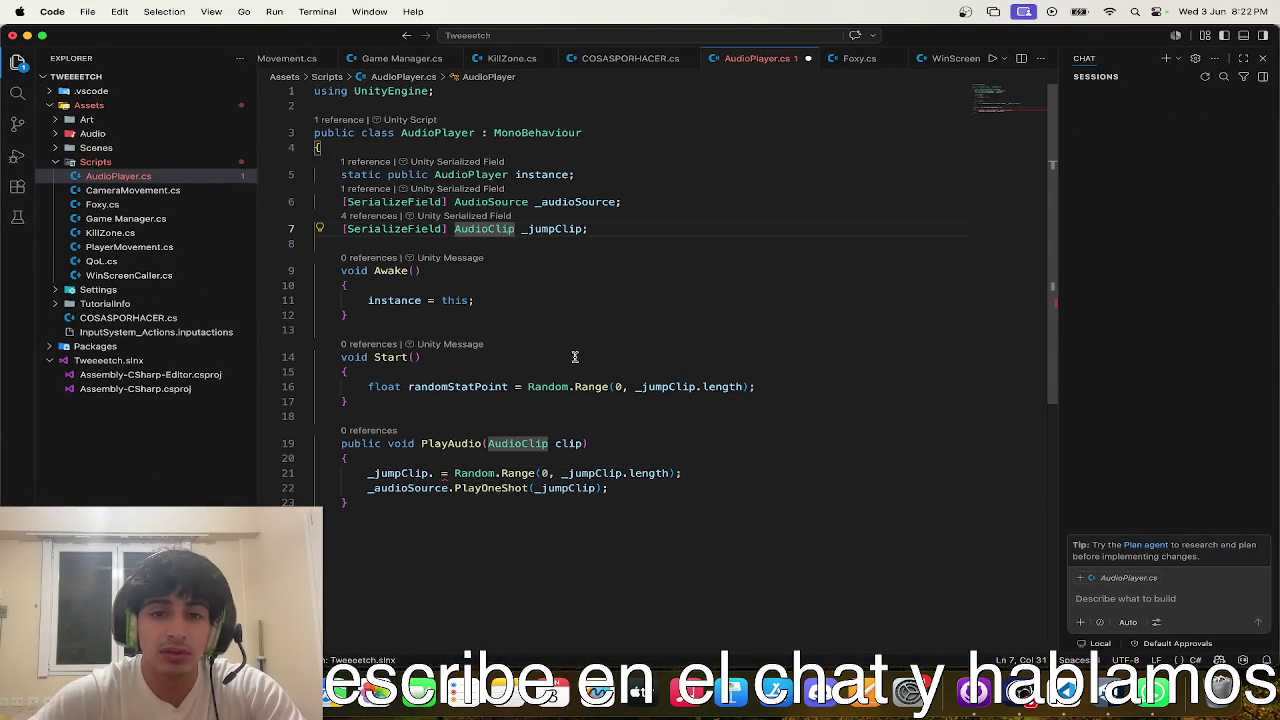
- Remove the broken _jumpClip line and add _audioSource.time = randomStatPoint in Start
double_click(578, 201)
double_click(414, 488)
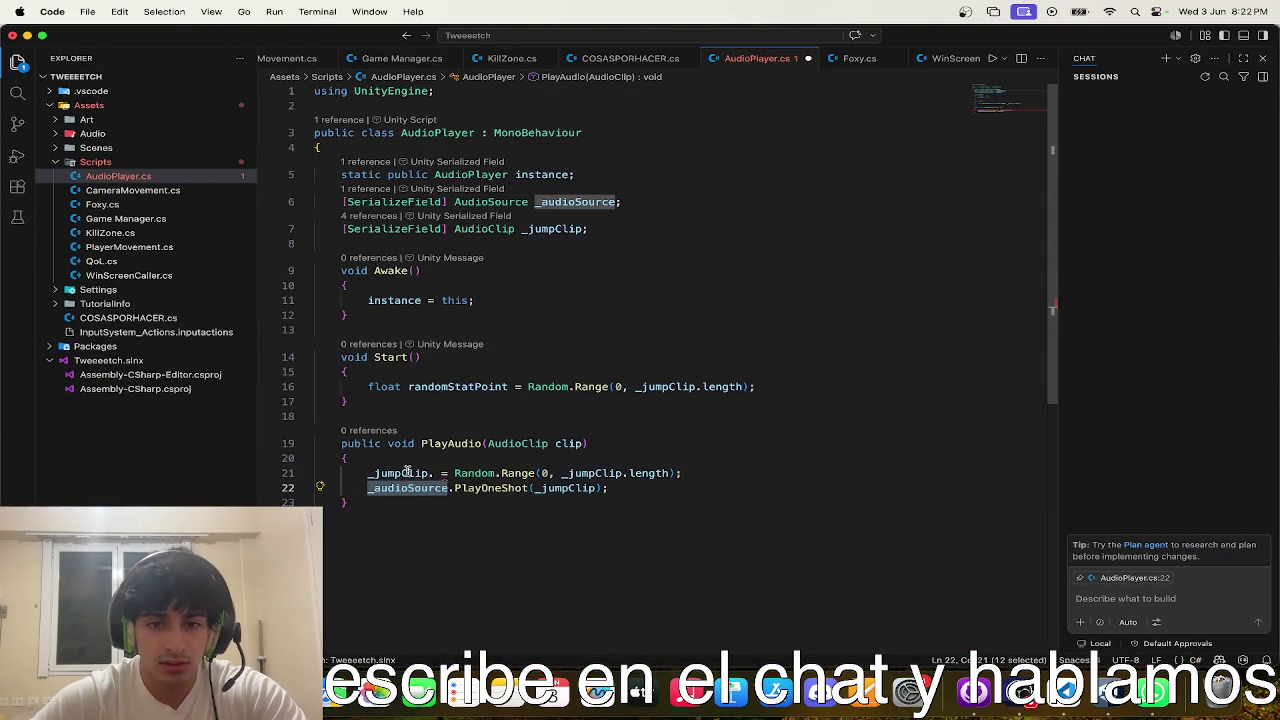
triple_click(407, 473)
key(BackSpace)
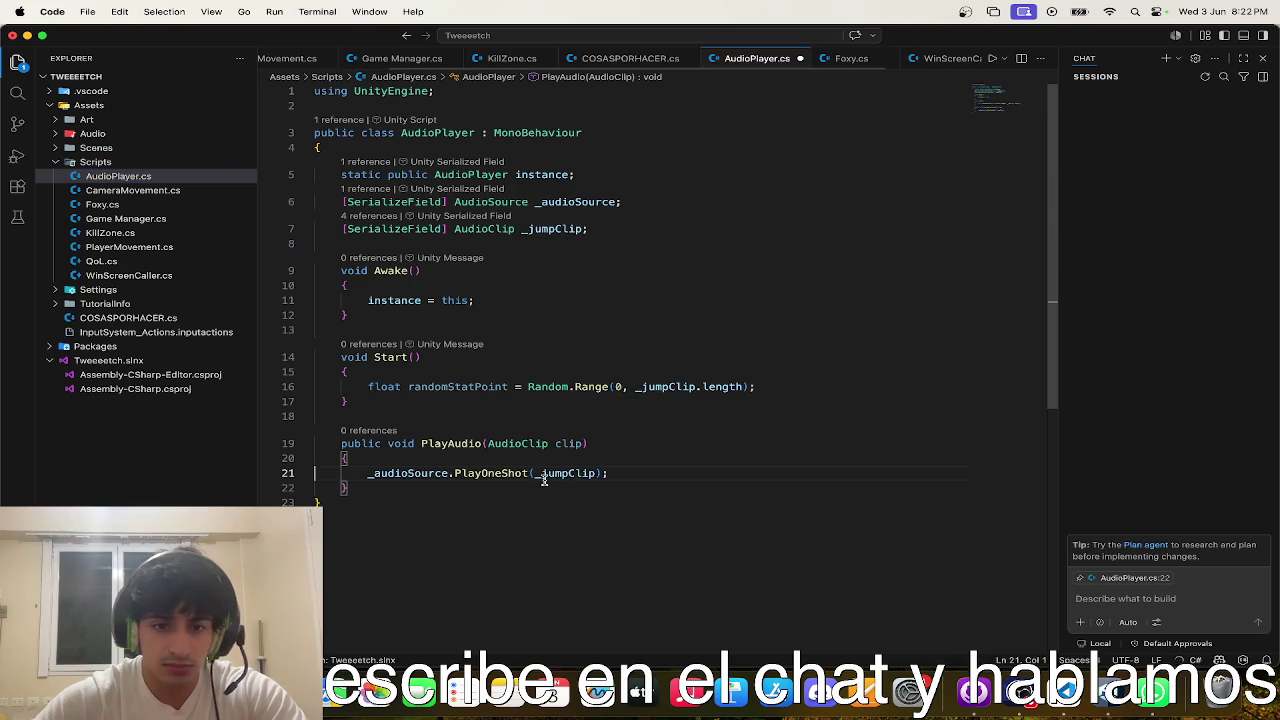
click(757, 386)
key(Return)
text(_audioSource)
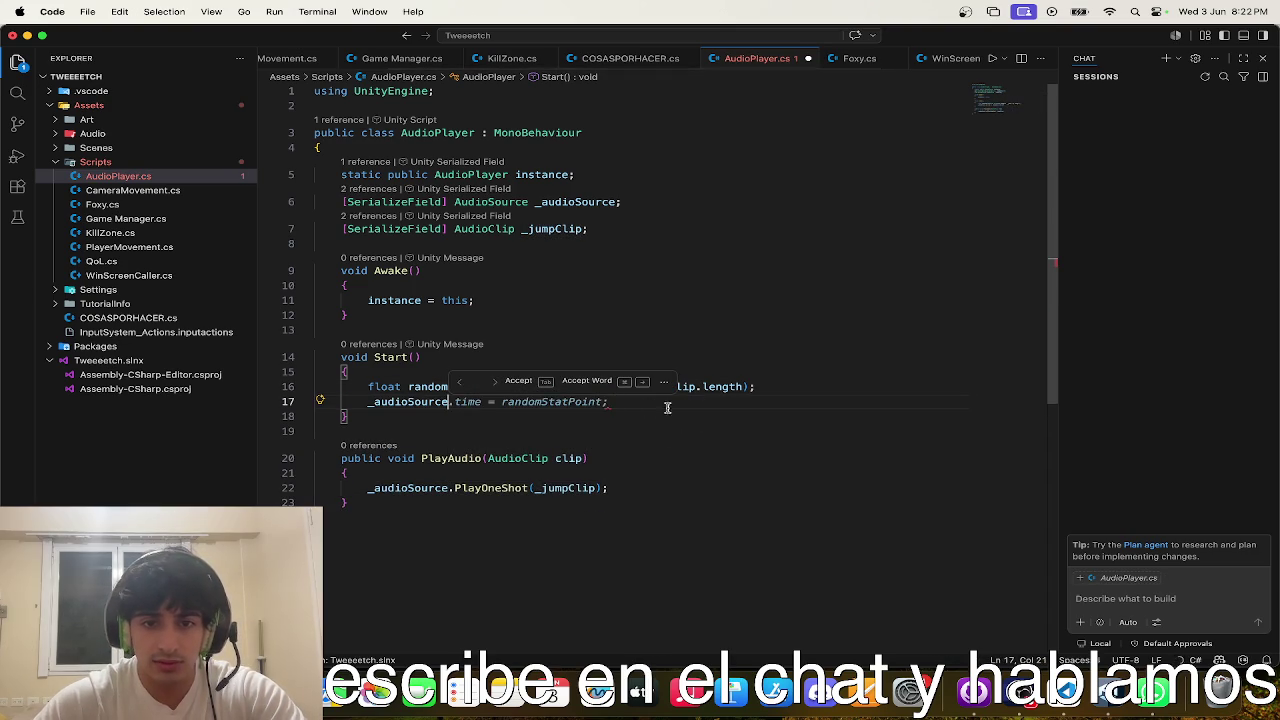
key(Tab)
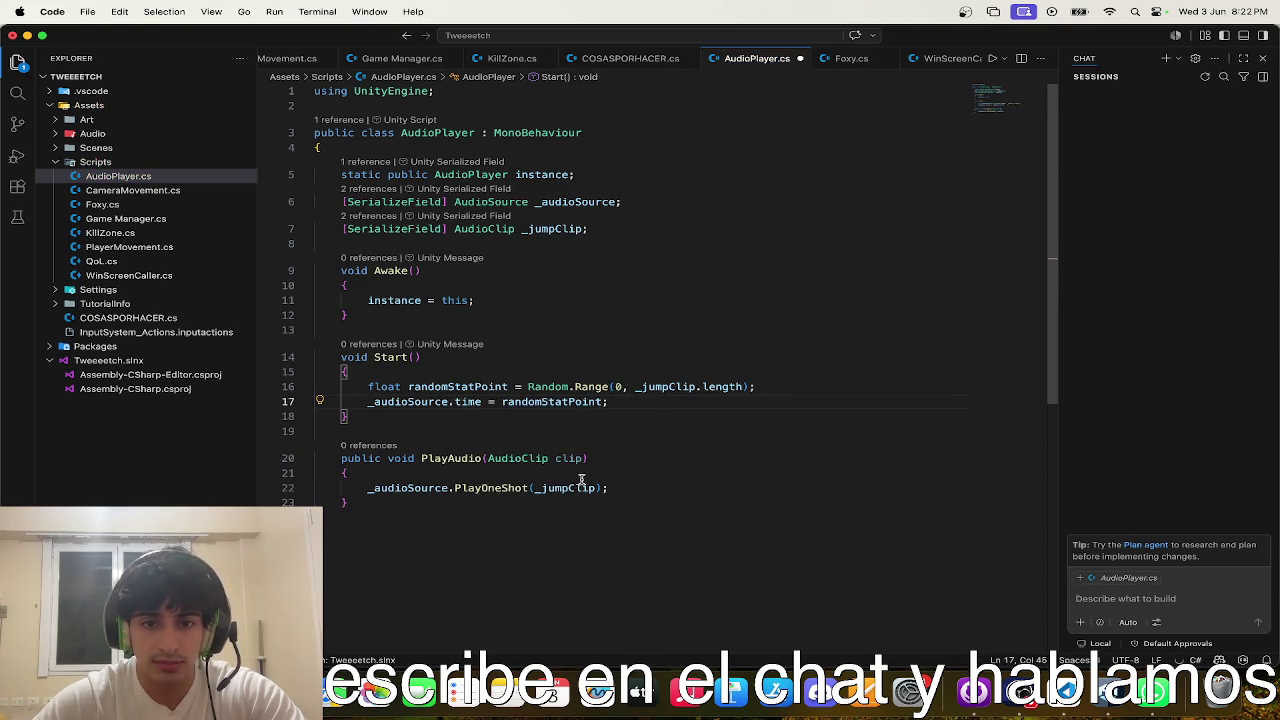
- Rename randomStatPoint to randomStartPoint in both lines and save the script
click(561, 401)
text(r)
click(474, 386)
text(r)
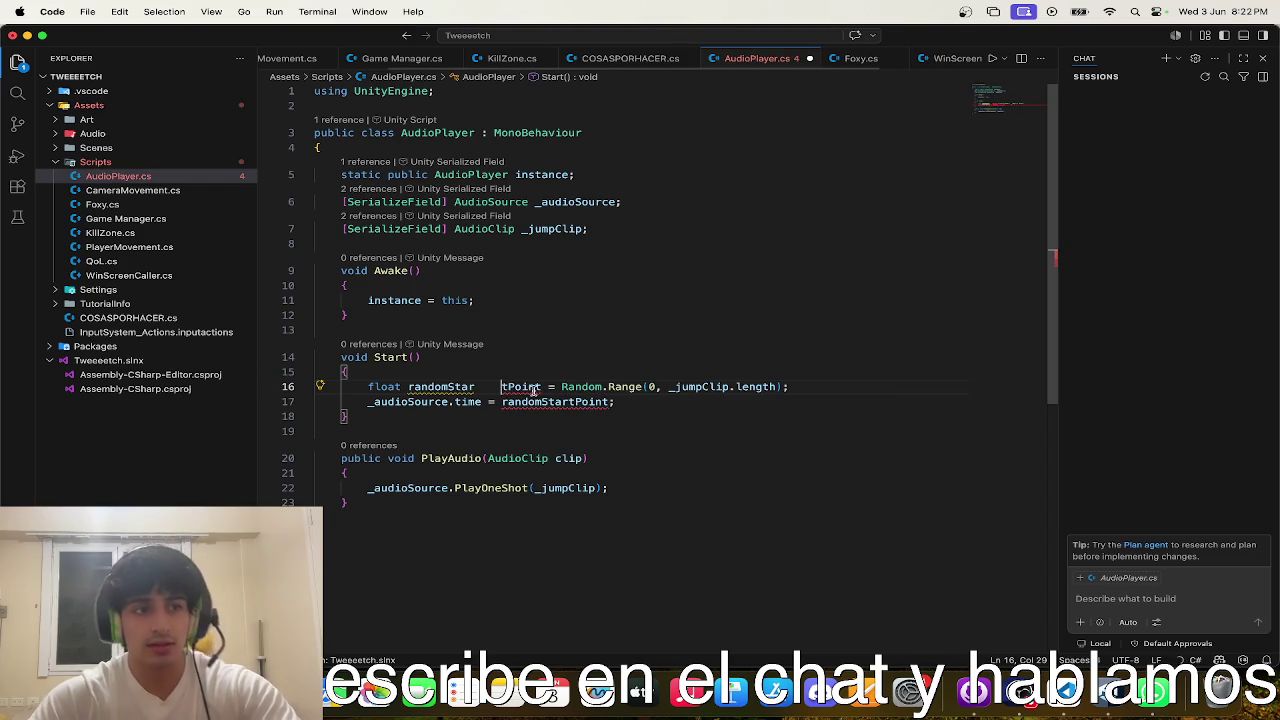
key(BackSpace)
key(BackSpace)
key(BackSpace)
key(super+s)
click(546, 512)
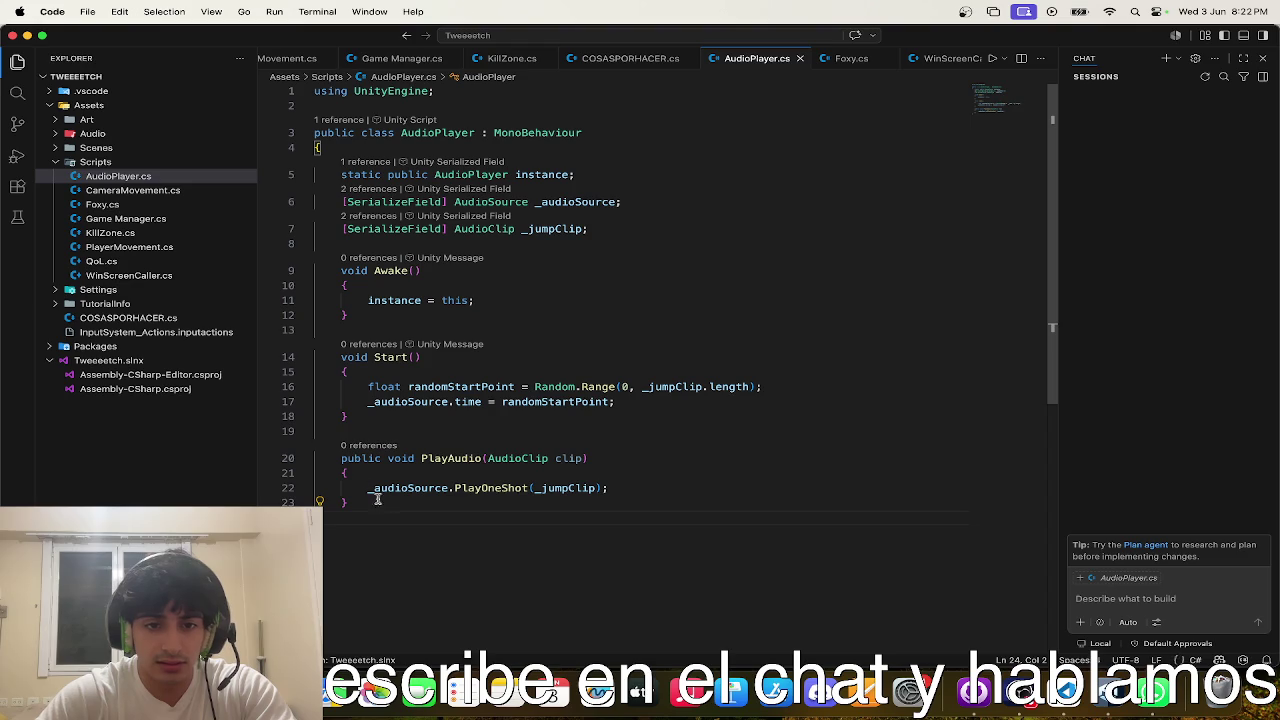
key(ctrl+Up)
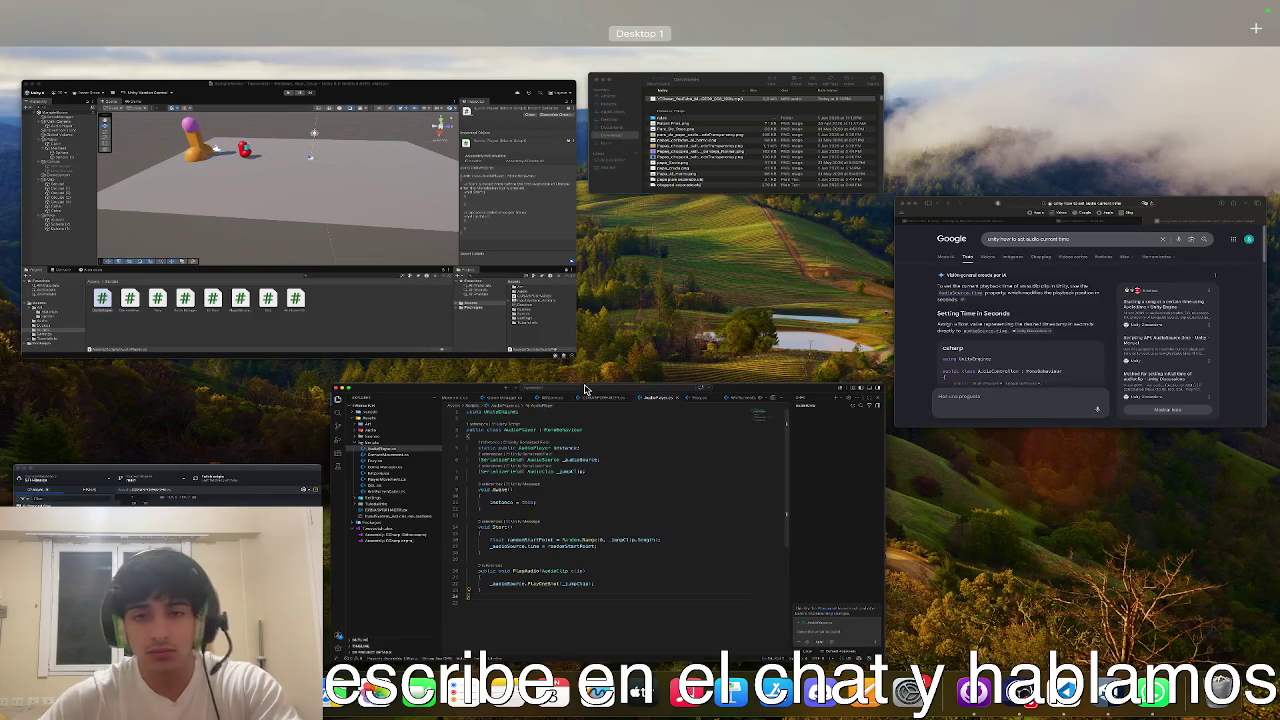
- Move the AudioPlayer object out from under Main Camera to the Hierarchy root
click(296, 252)
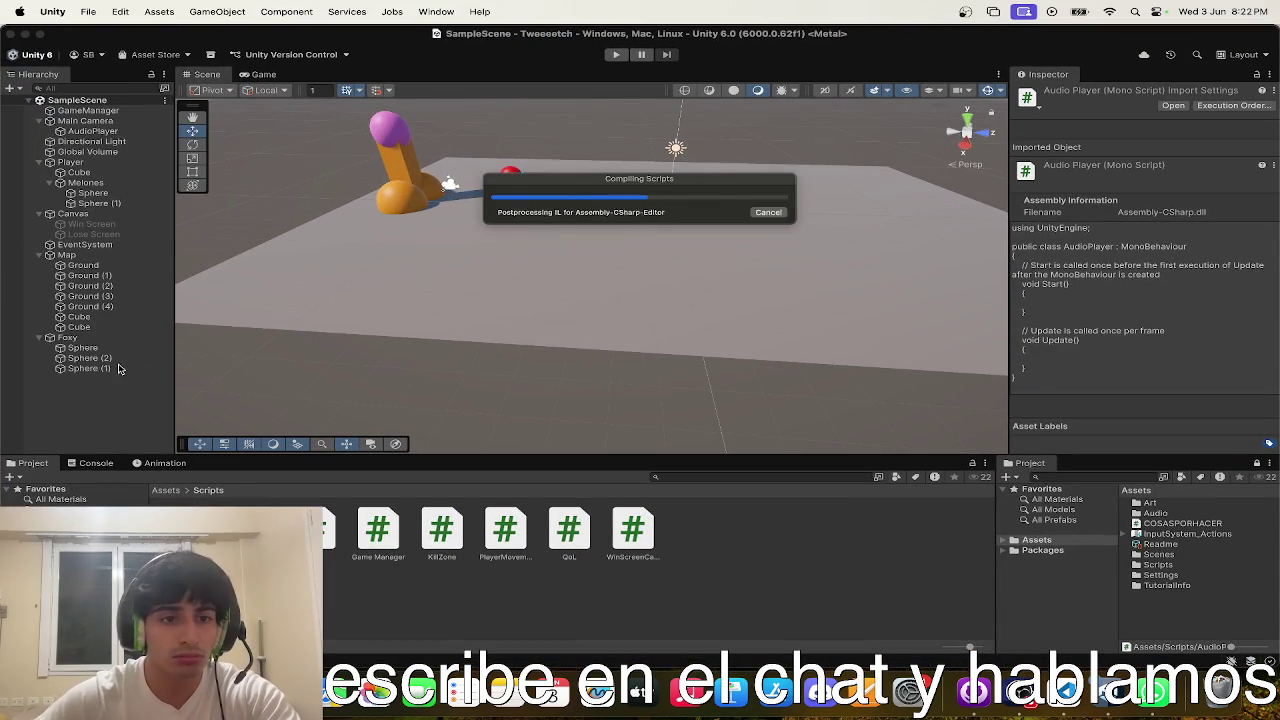
click(90, 234)
click(72, 214)
click(92, 131)
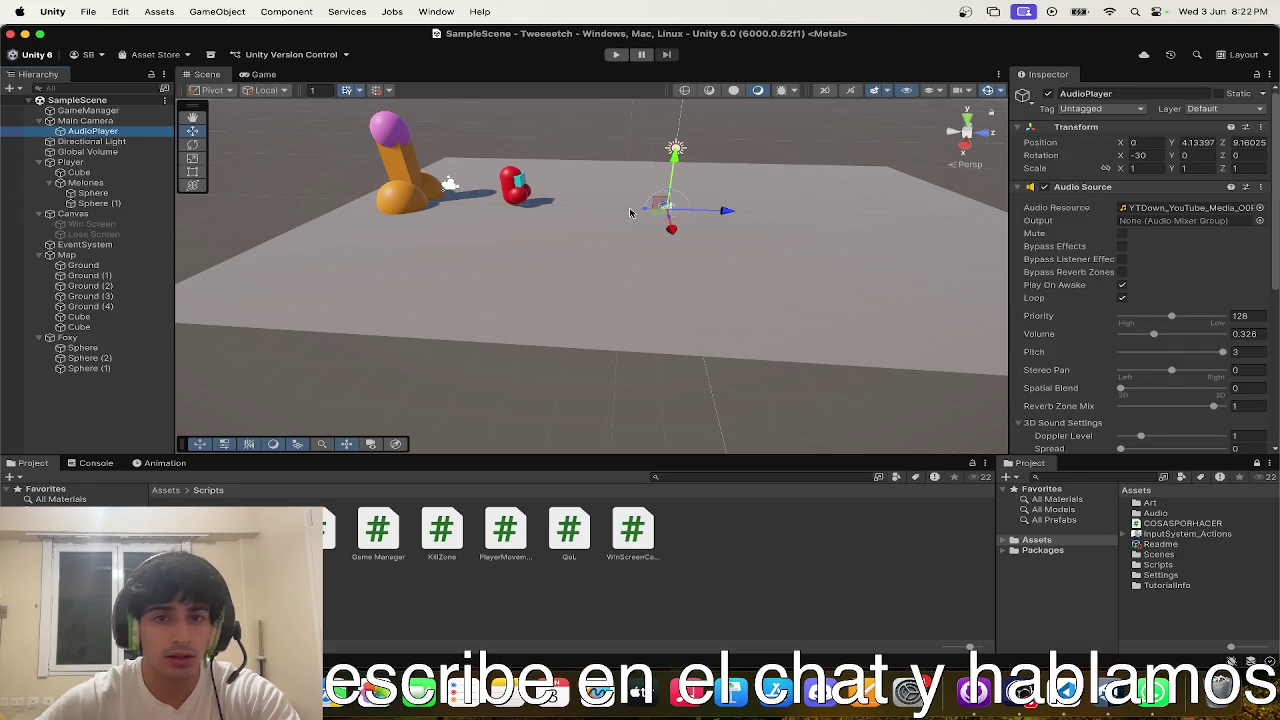
drag(120, 131, 80, 418)
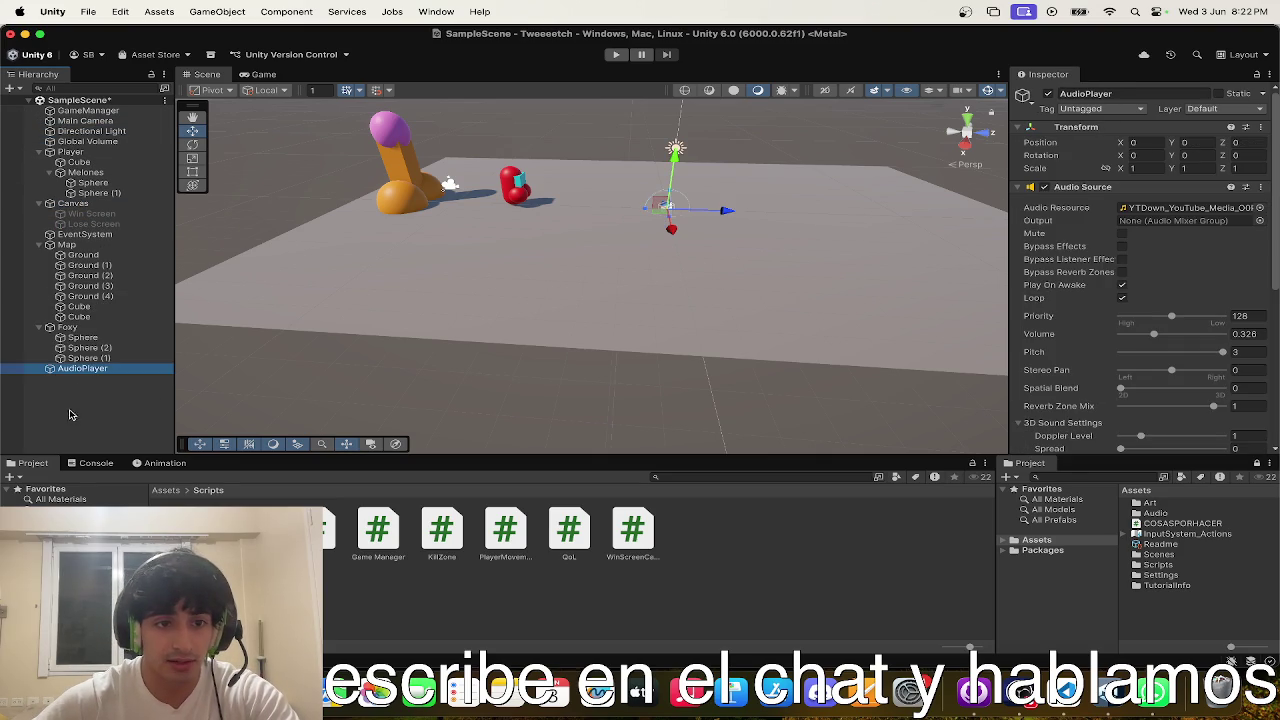
mouse_move(860, 250)
mouse_down()
mouse_move(918, 248)
mouse_move(815, 289)
mouse_up()
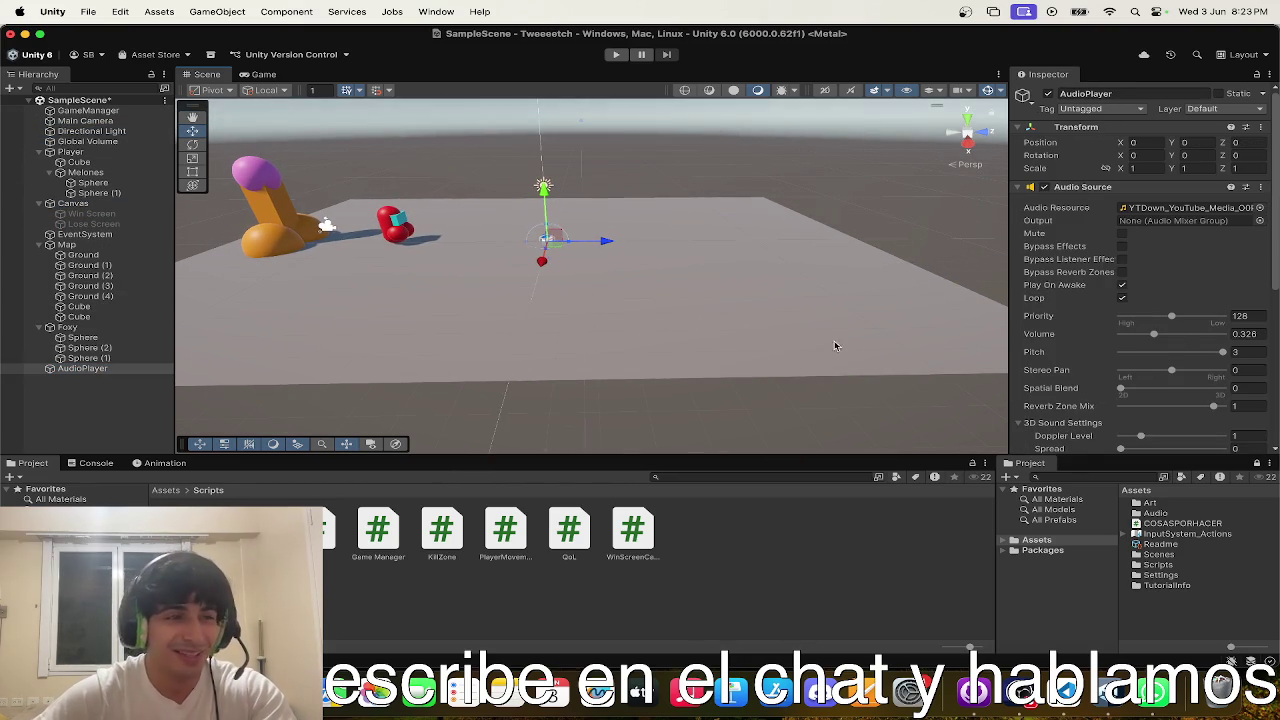
- Add the AudioPlayer script to AudioPlayer and link the object's own Audio Source to it
scroll(1050, 325, down, 10)
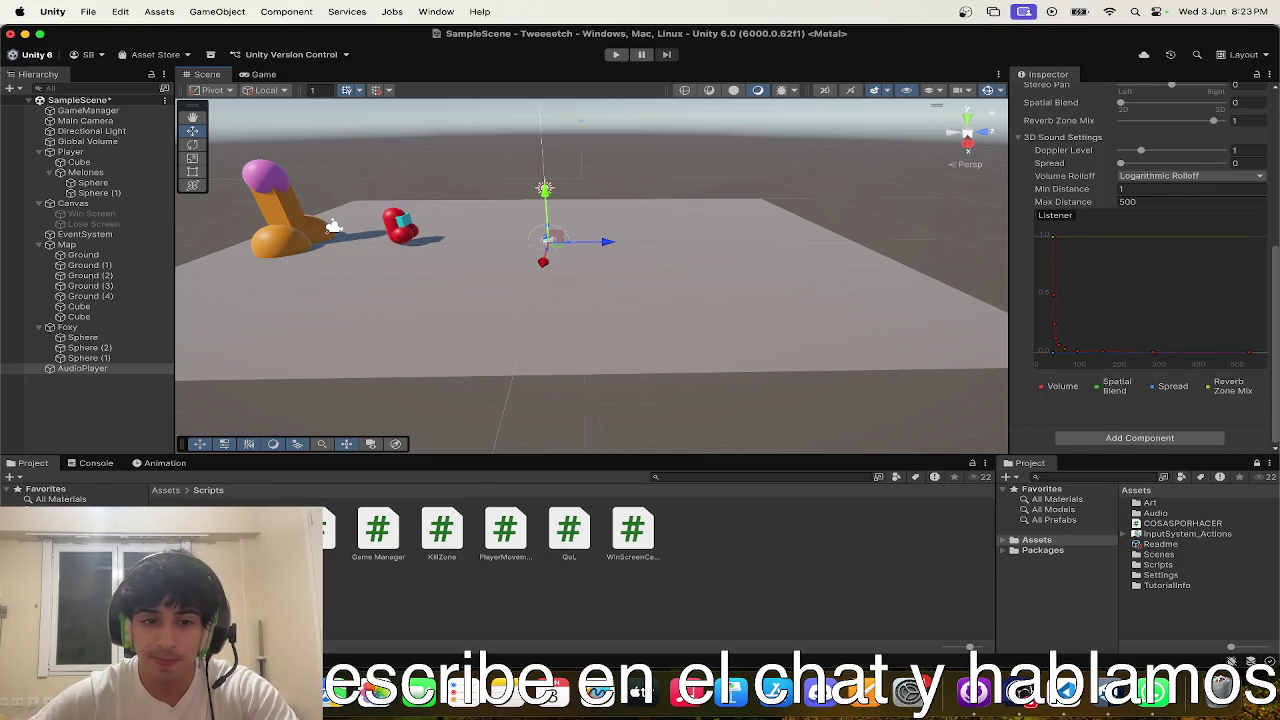
drag(732, 449, 1145, 425)
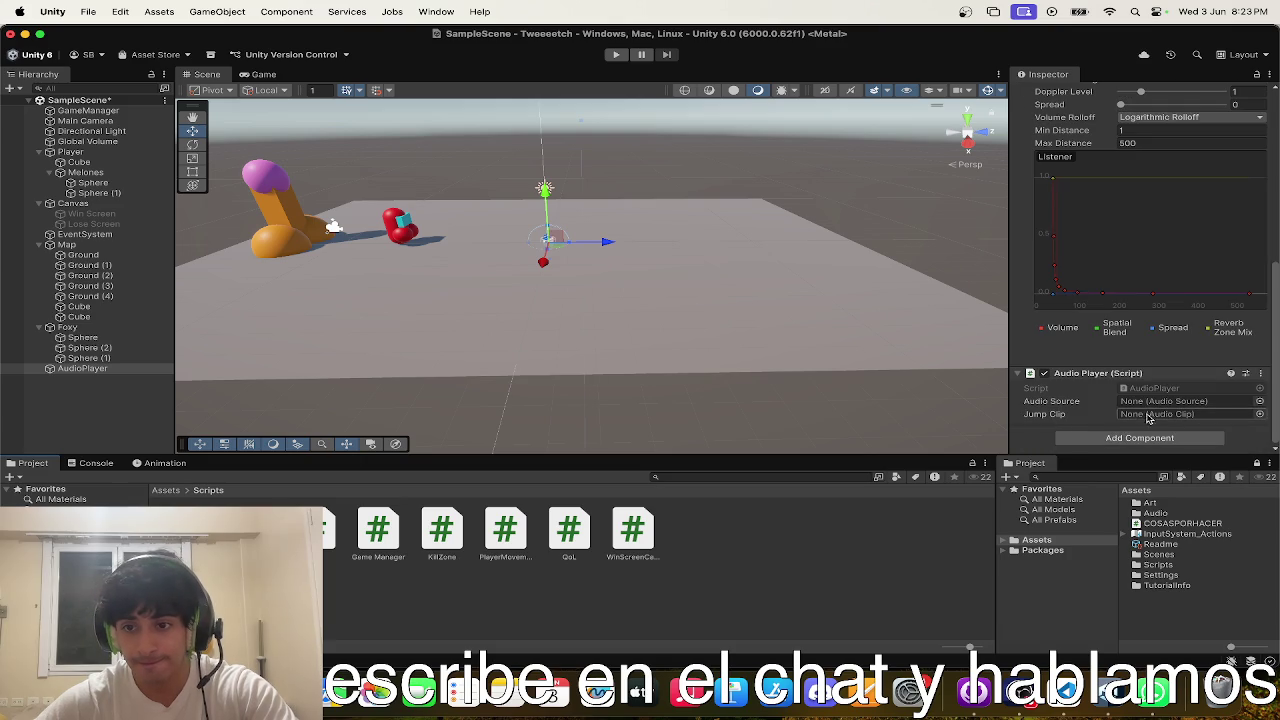
mouse_move(113, 370)
mouse_down()
mouse_move(960, 430)
mouse_move(1150, 402)
mouse_up()
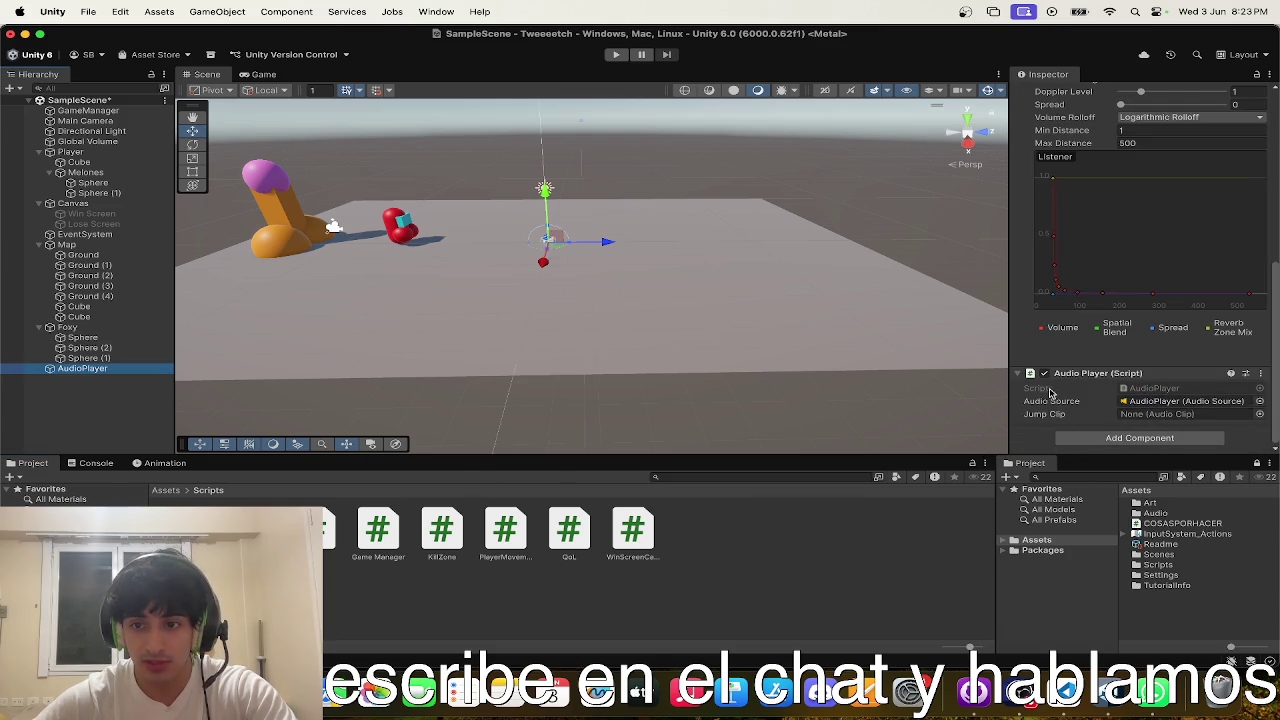
scroll(1054, 390, up, 10)
- Play-test the game with the new AudioPlayer setup, then stop it
key(ctrl+Up)
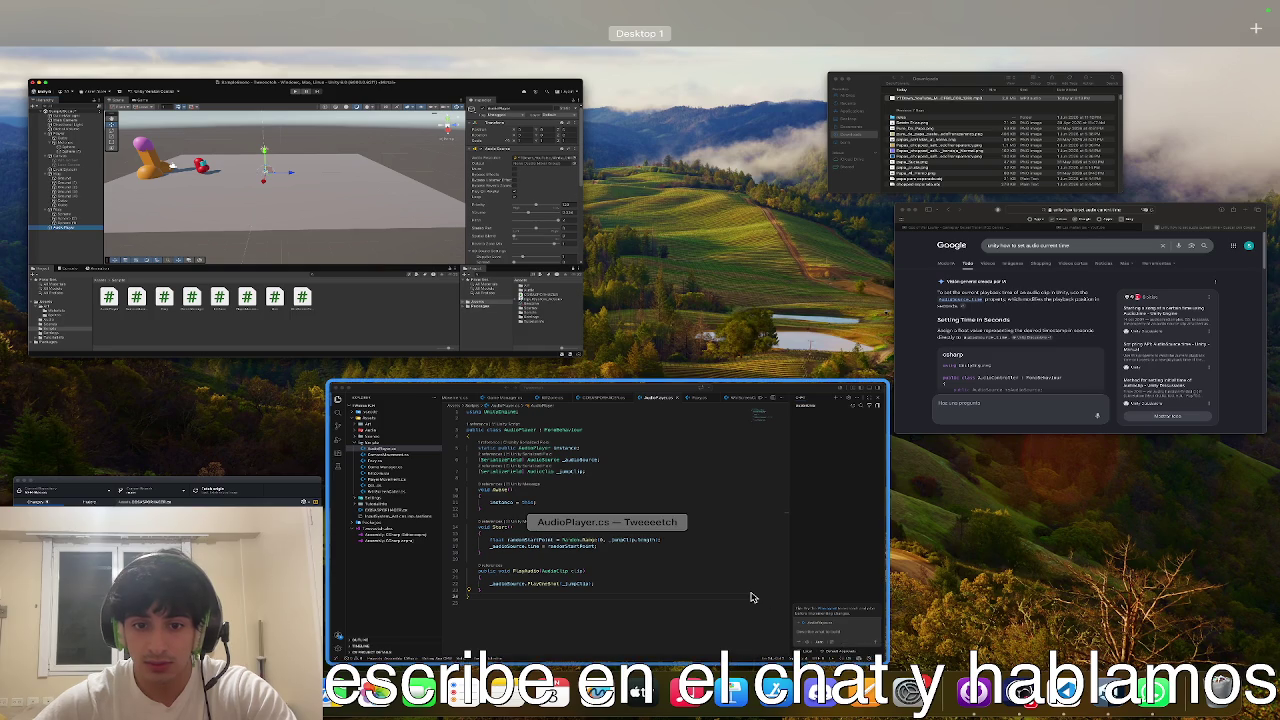
click(391, 280)
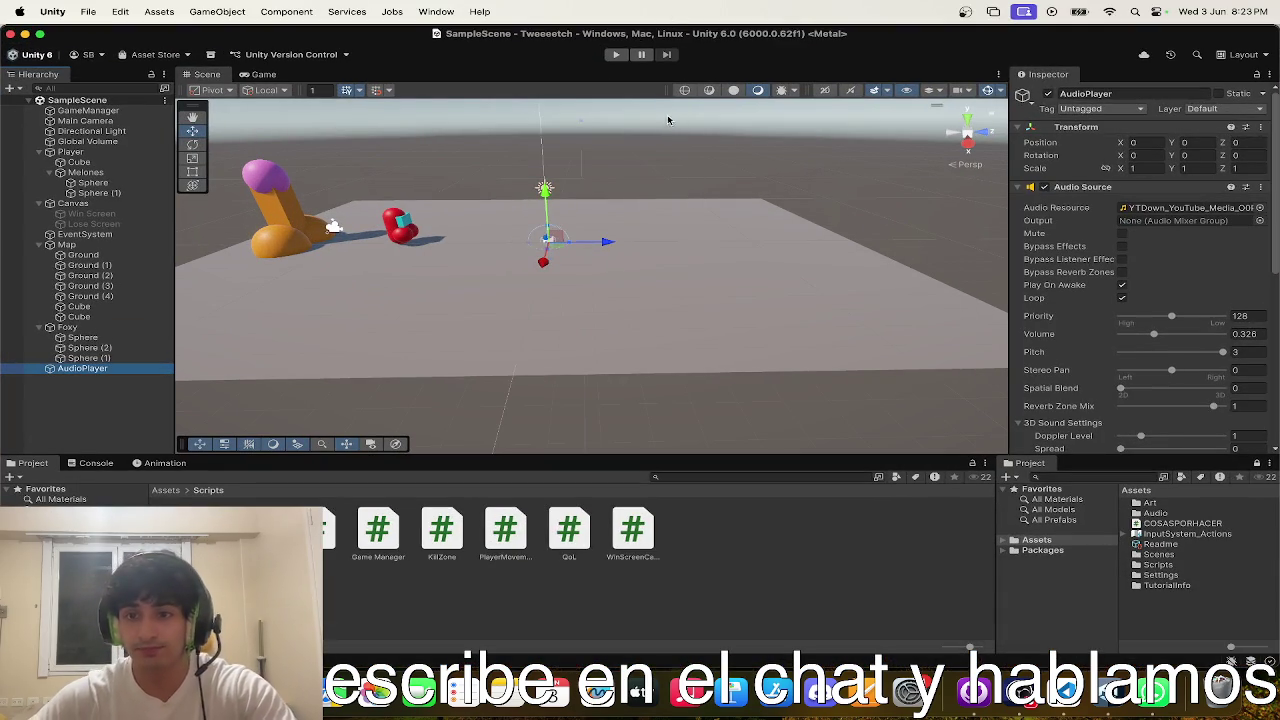
click(616, 56)
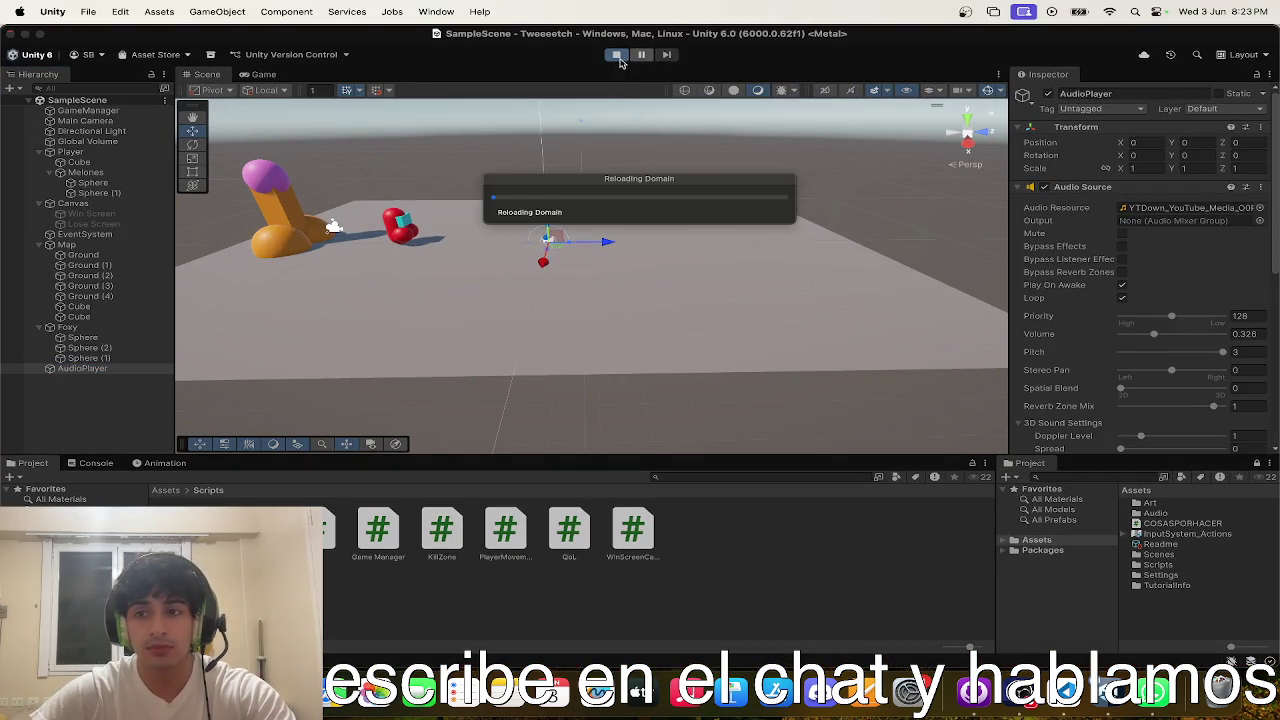
click(264, 75)
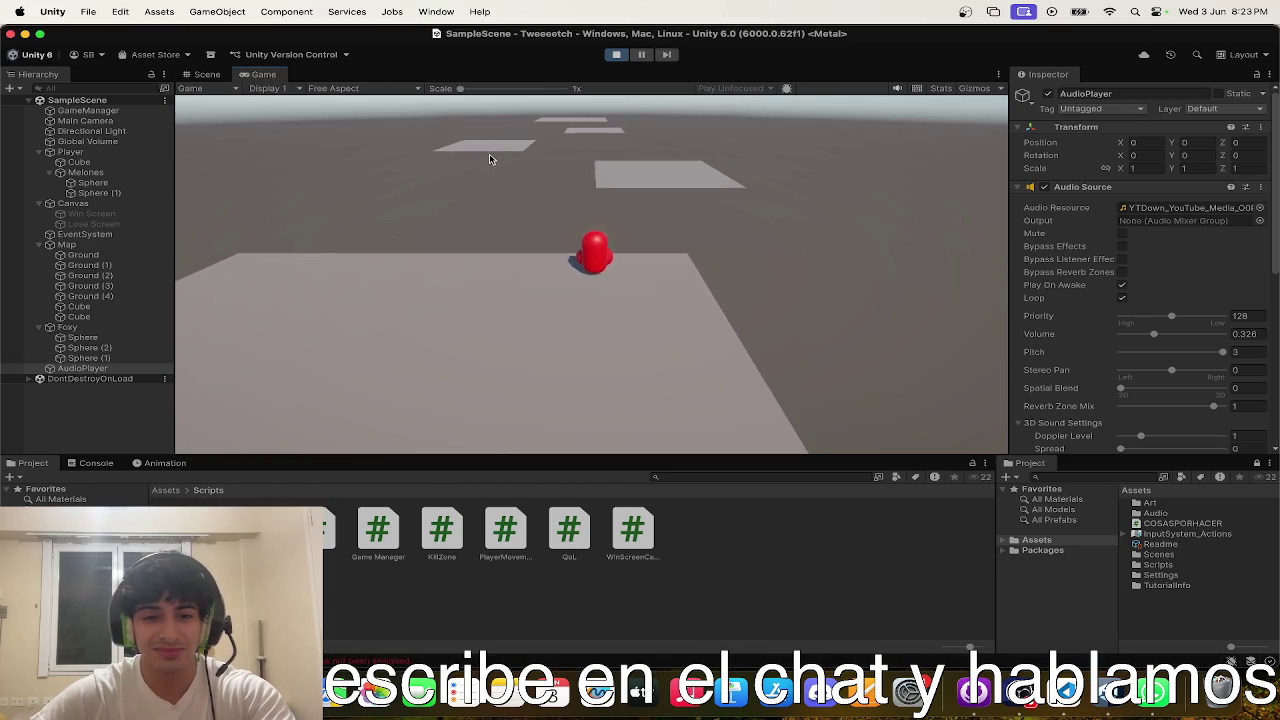
click(616, 54)
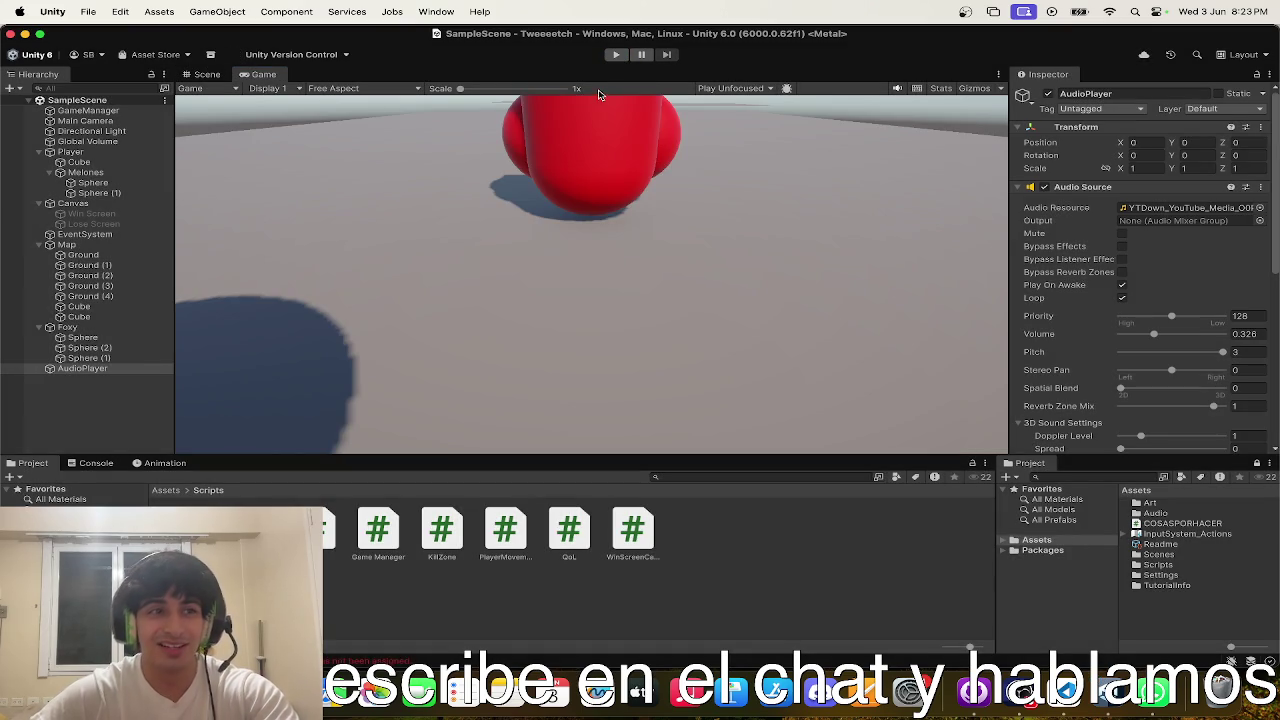
- Add Debug.Log(randomStartPoint) on a new line right after the random start calculation in Start
key(ctrl+Up)
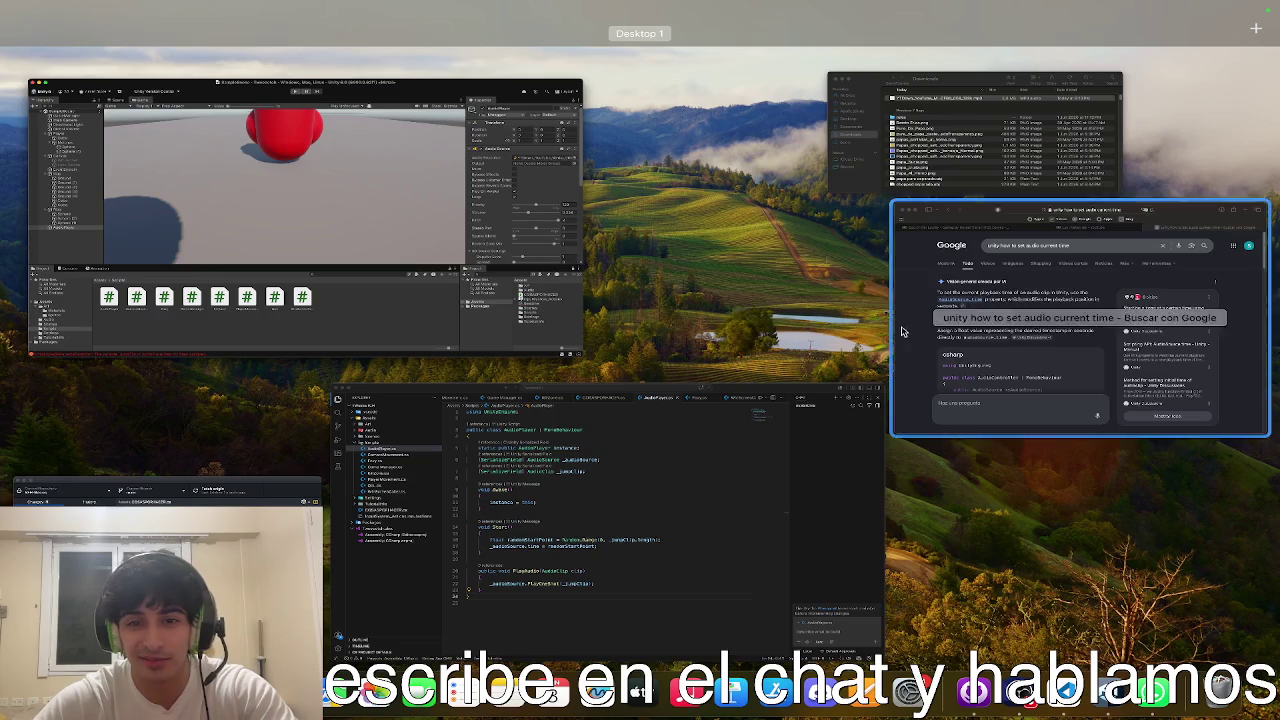
click(709, 486)
click(618, 401)
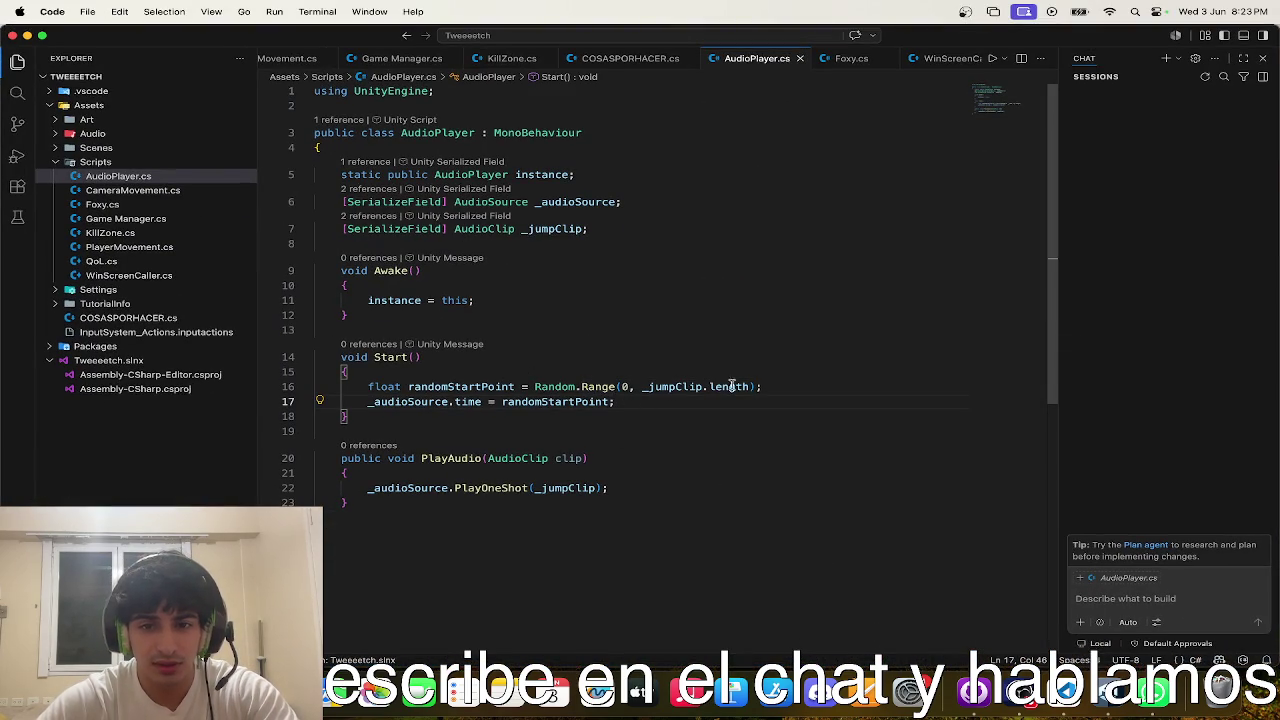
key(Return)
text(Debug)
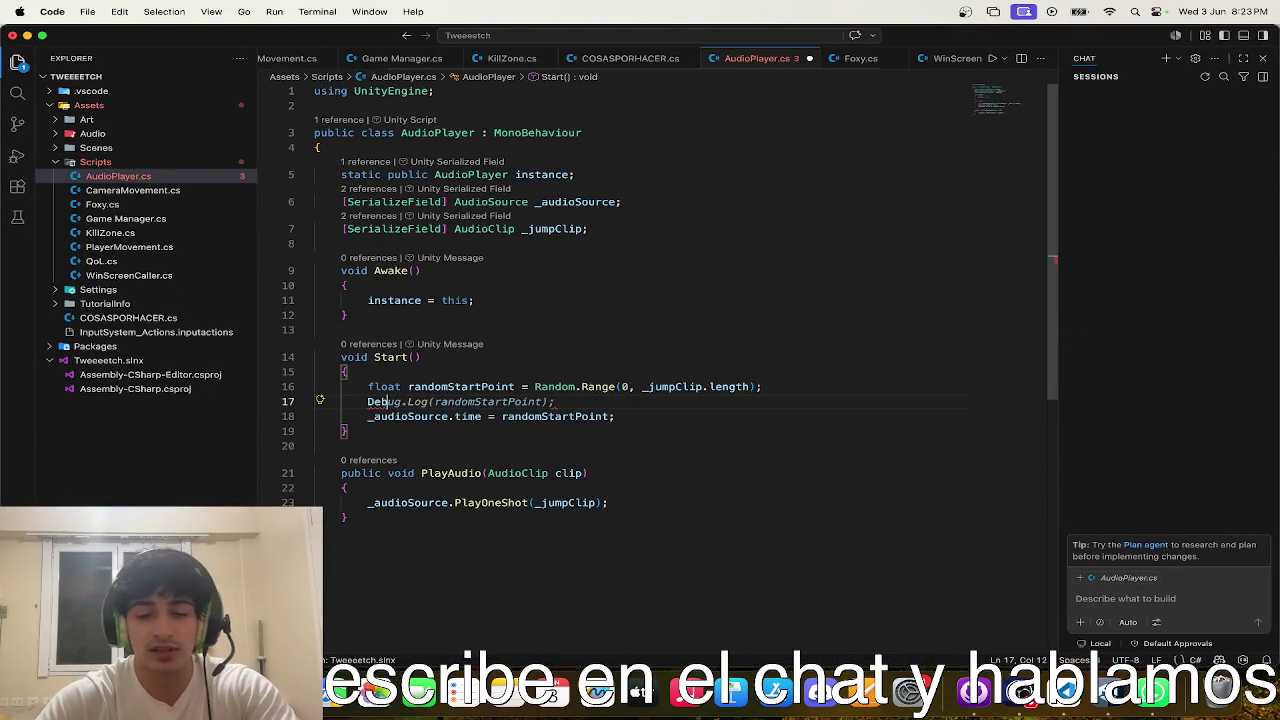
key(Tab)
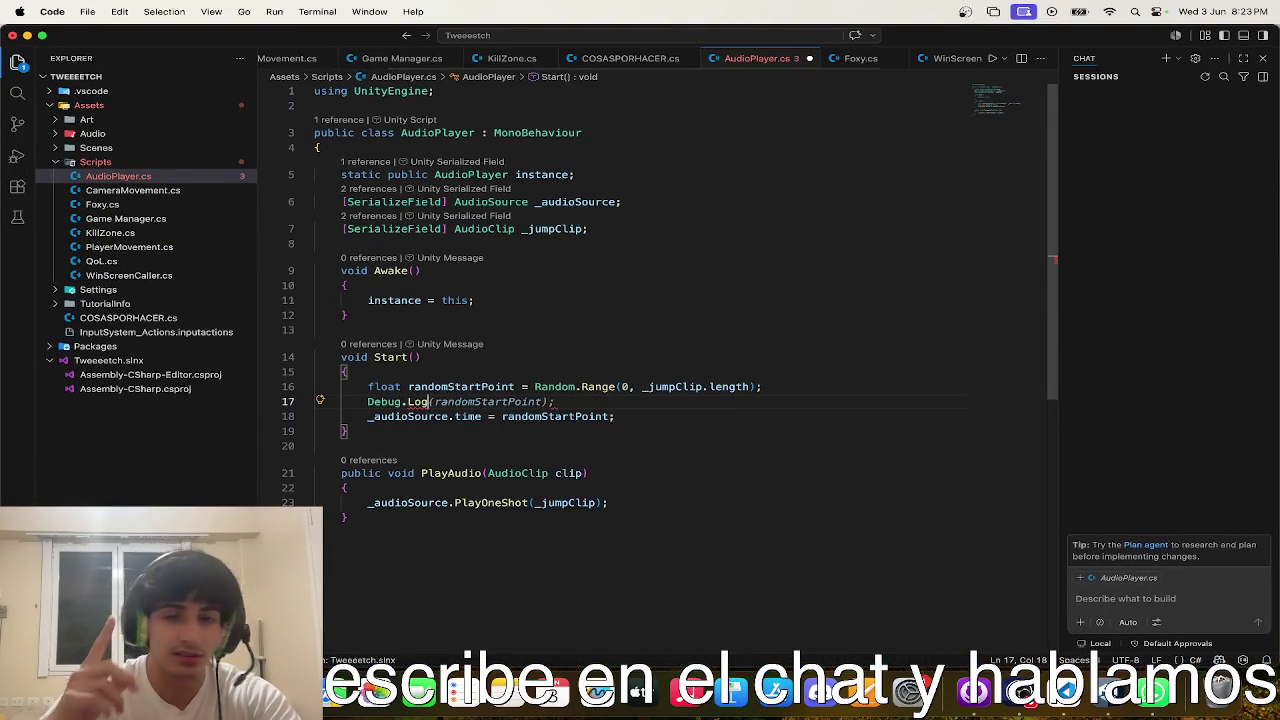
- Let Unity recompile the script, then select the _jumpClip field declaration line in AudioPlayer.cs
key(ctrl+Up)
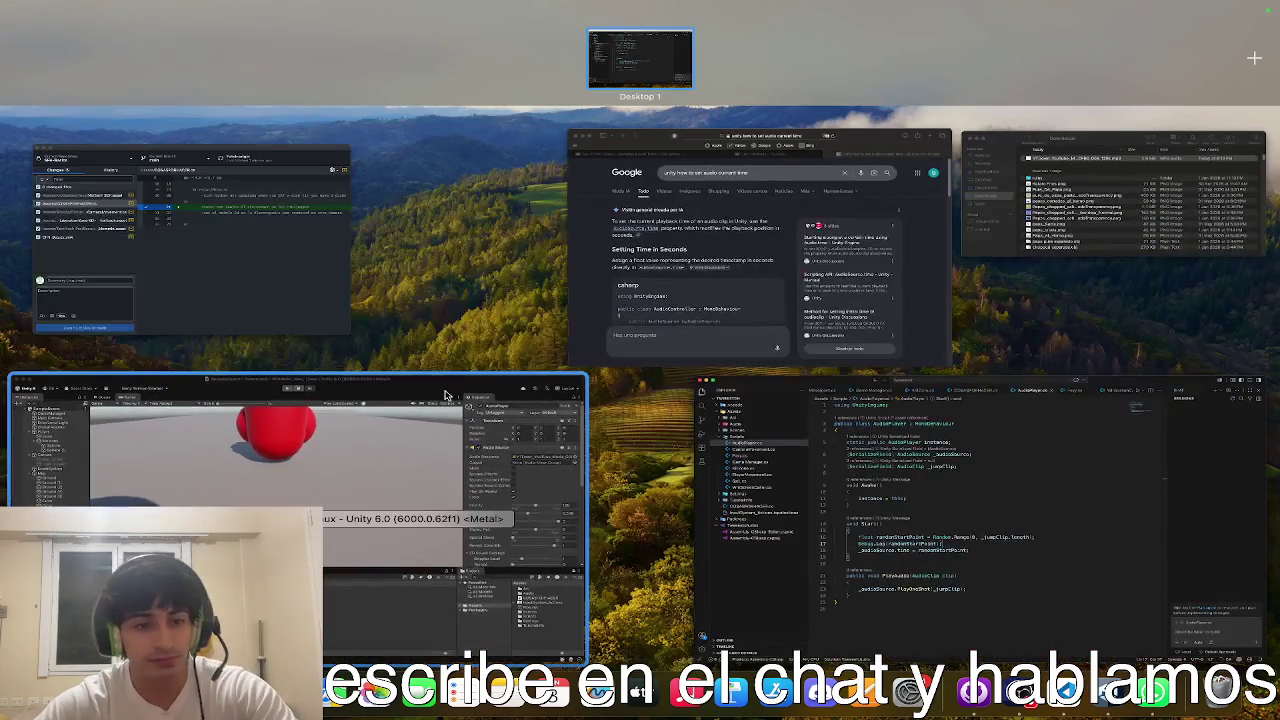
click(446, 395)
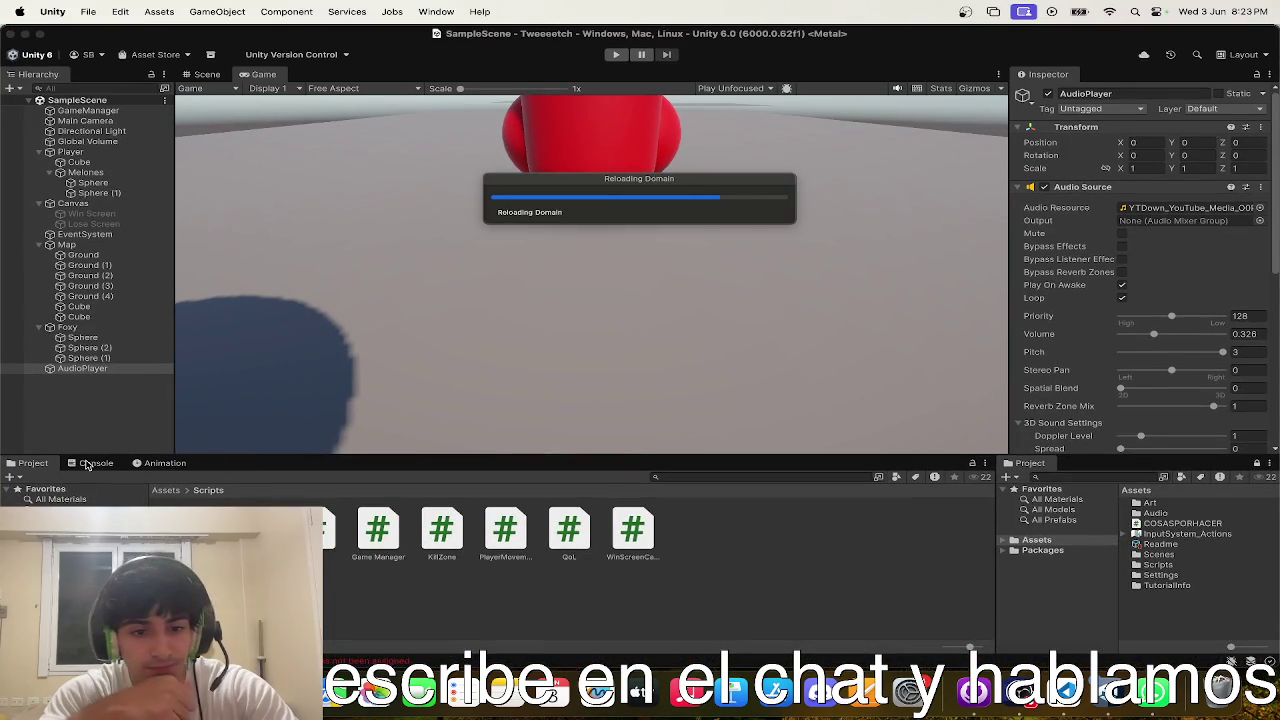
key(ctrl+Up)
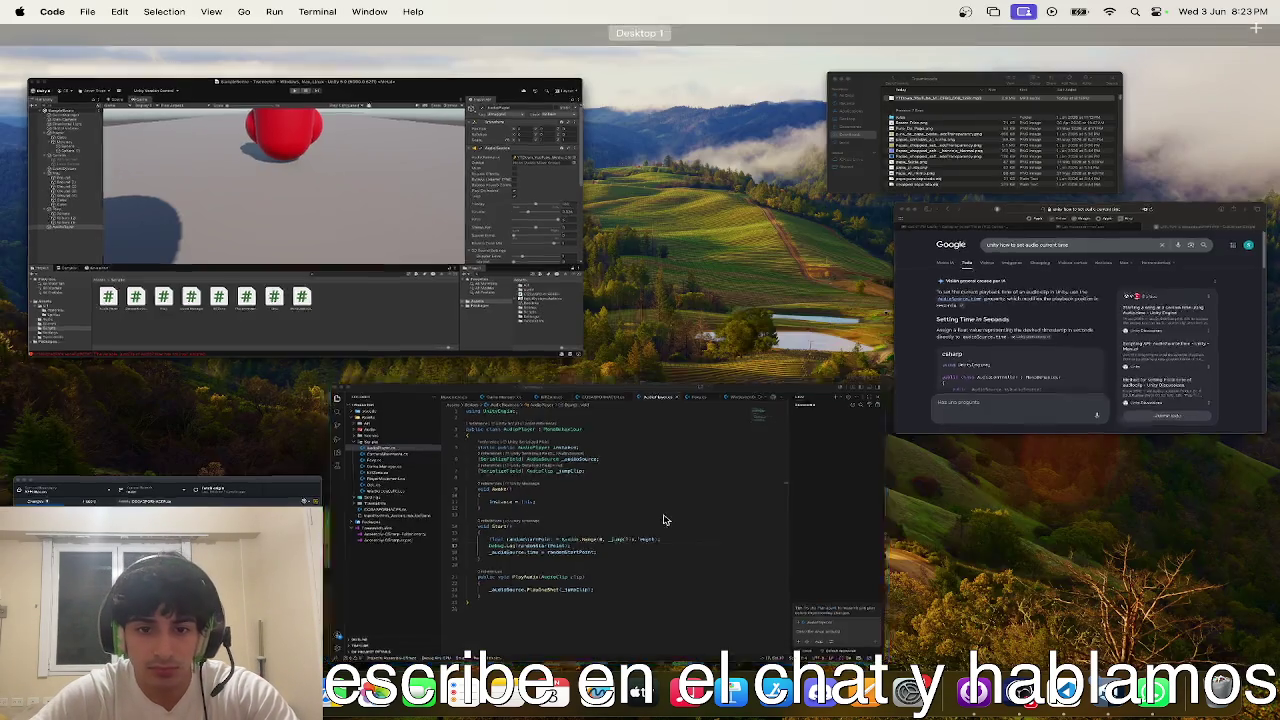
click(665, 520)
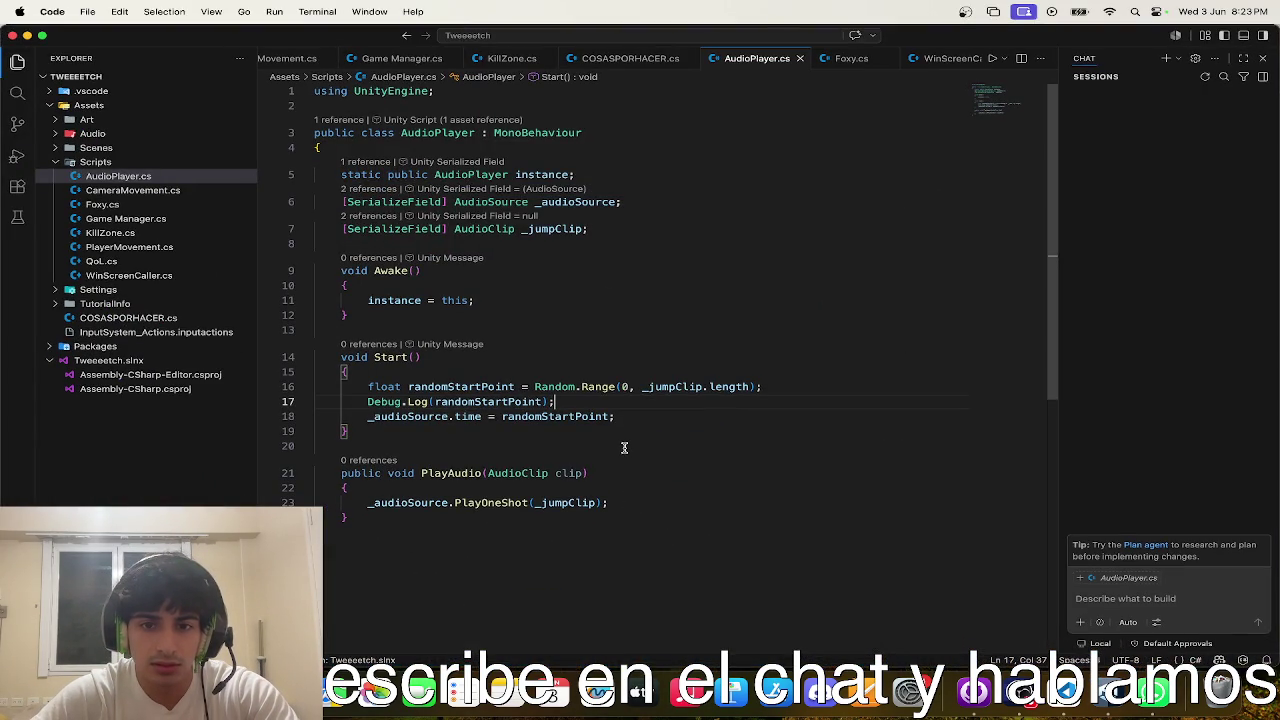
key(ctrl+Up)
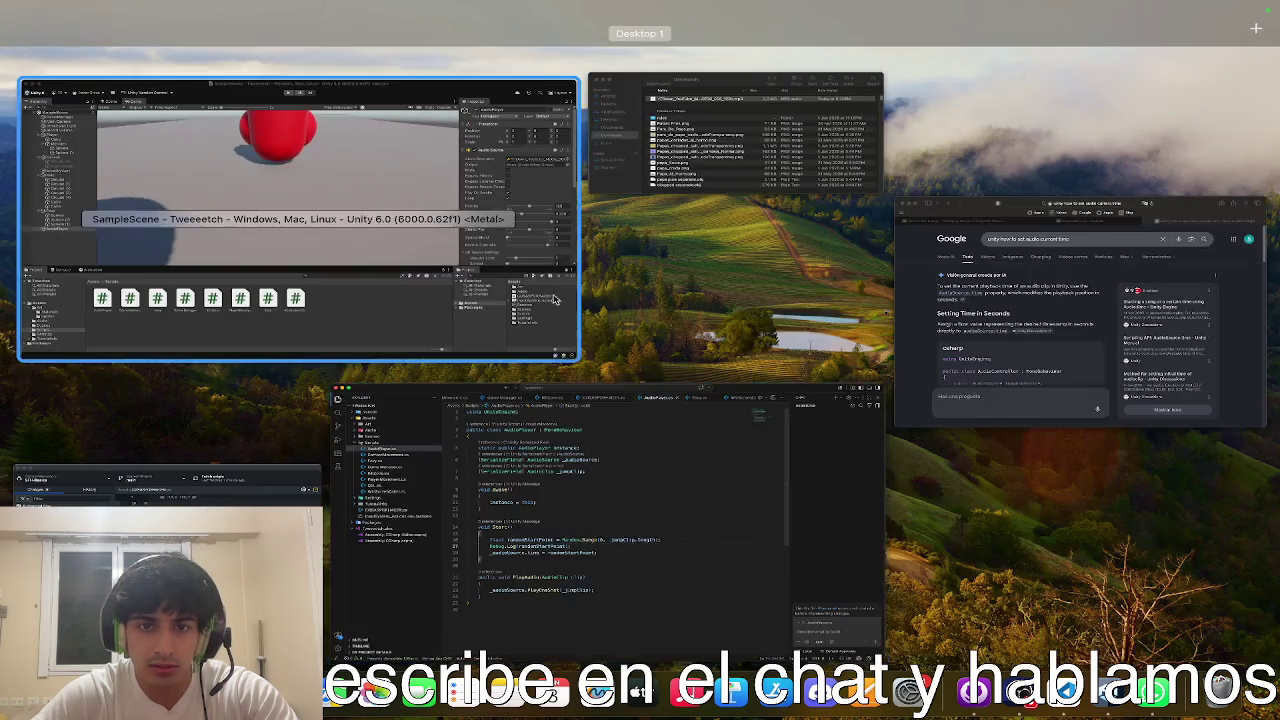
click(503, 281)
key(ctrl+Up)
click(571, 437)
double_click(692, 390)
triple_click(533, 228)
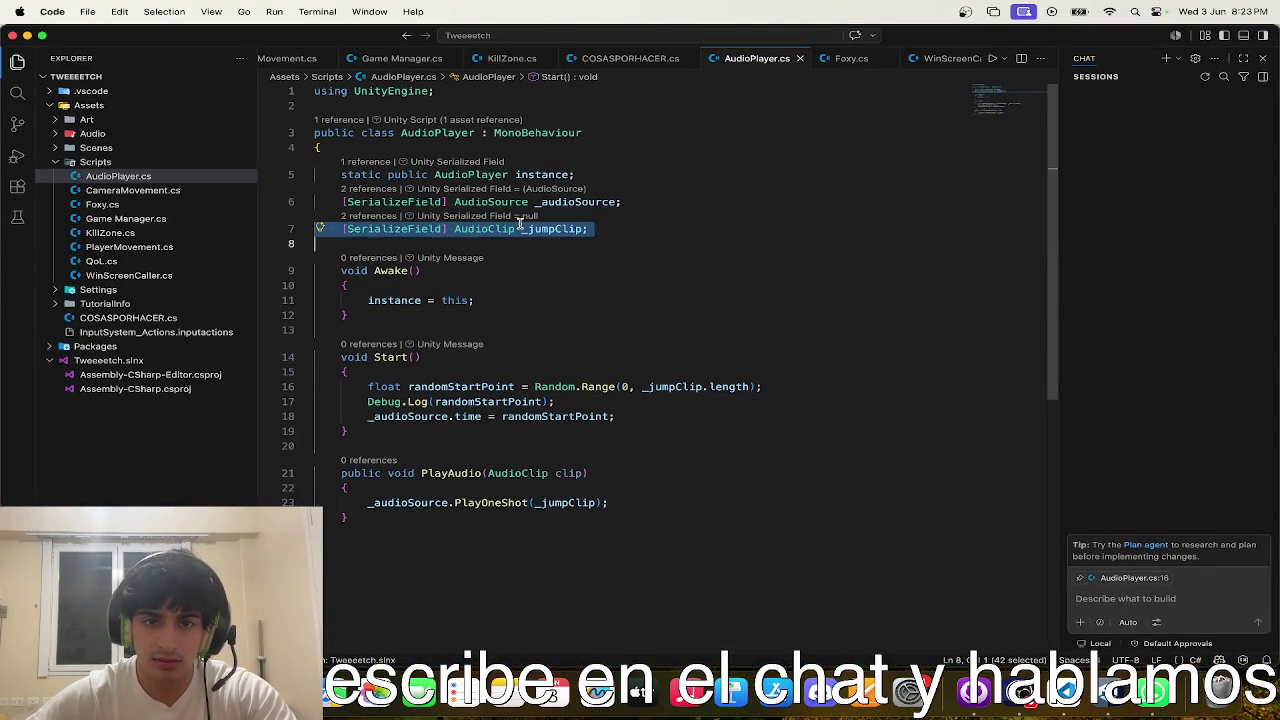
- Delete the _jumpClip field declaration and remove _jumpClip from the PlayOneShot call
key(BackSpace)
key(Escape)
double_click(565, 475)
key(BackSpace)
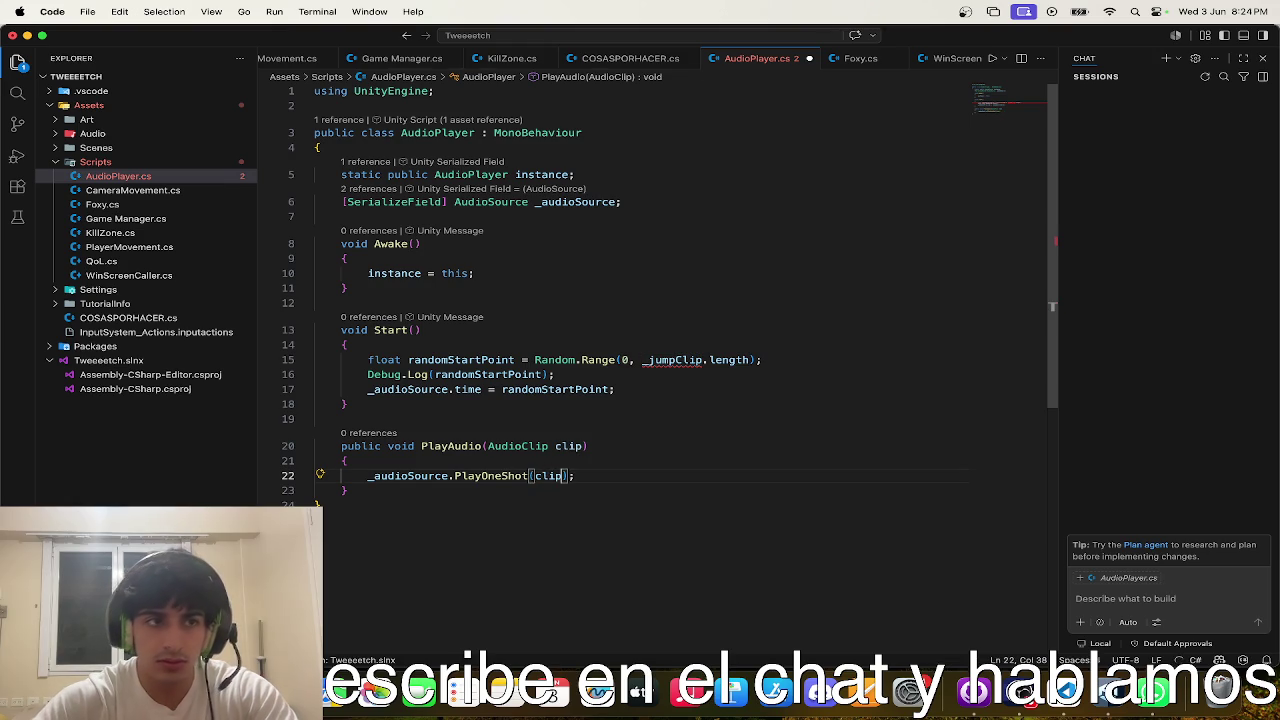
- Replace _jumpClip in Random.Range with _audioSource.clip.length
double_click(675, 361)
text(_audio)
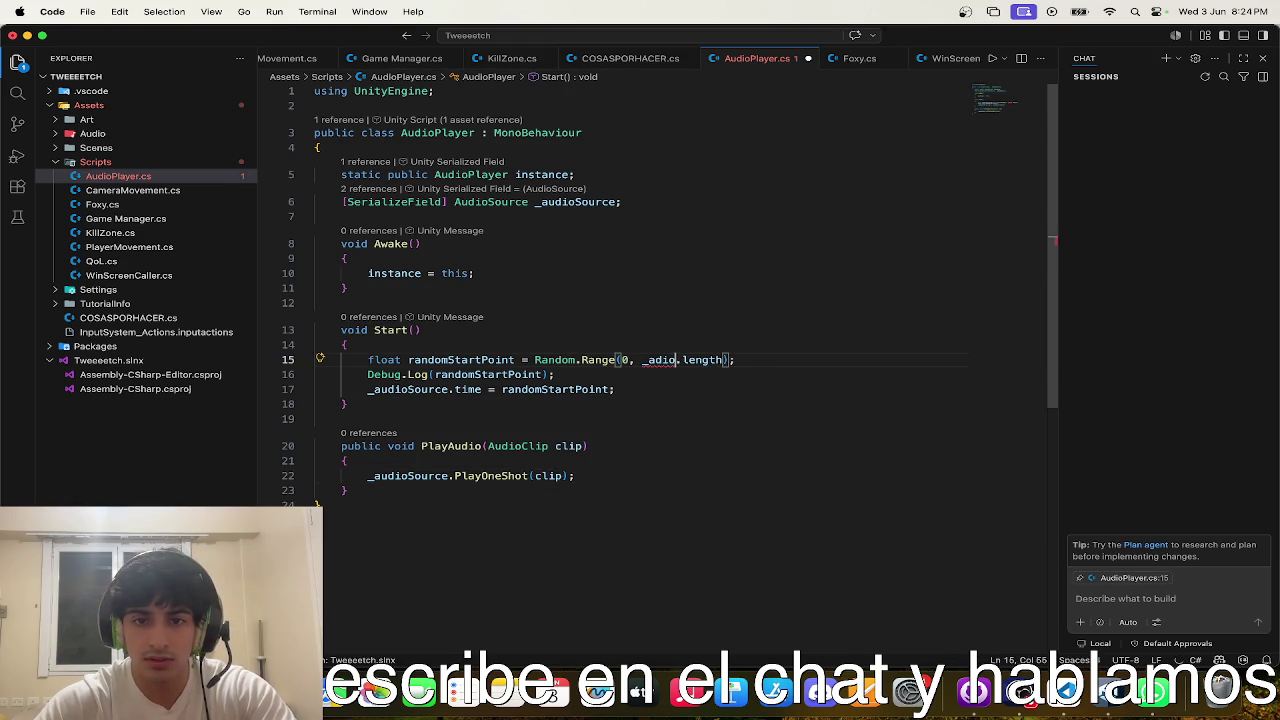
key(BackSpace)
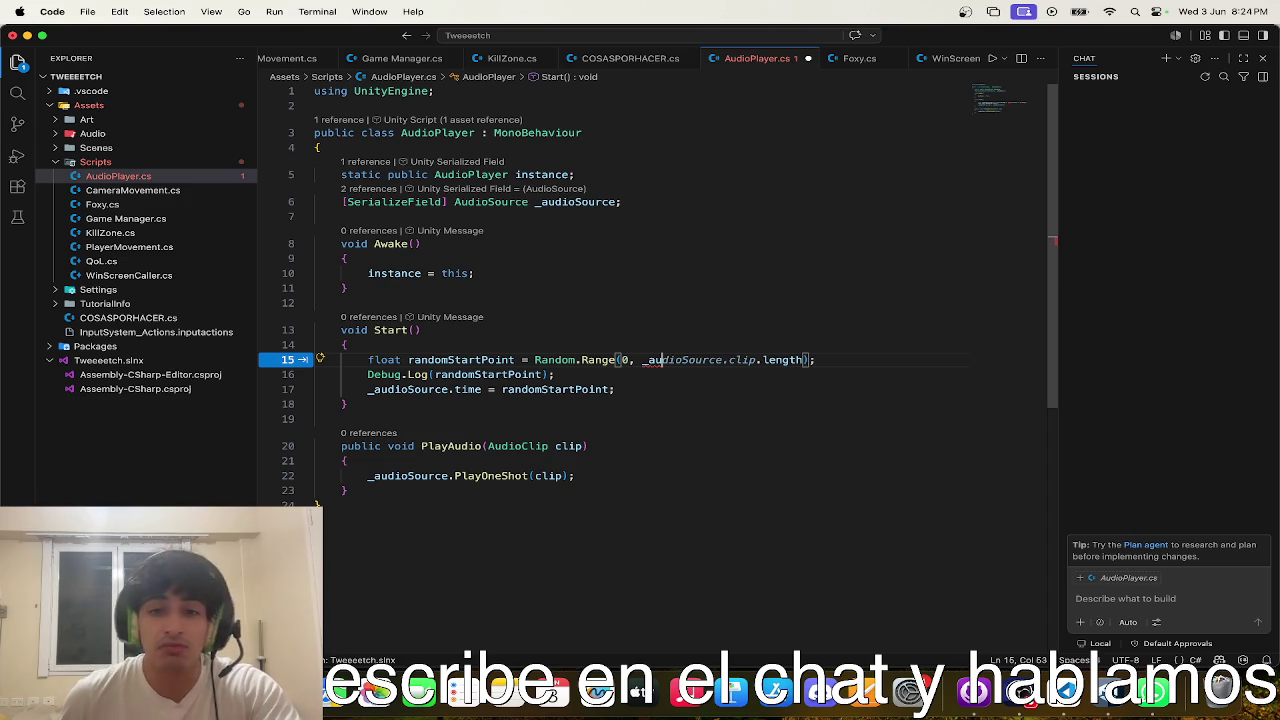
key(Tab)
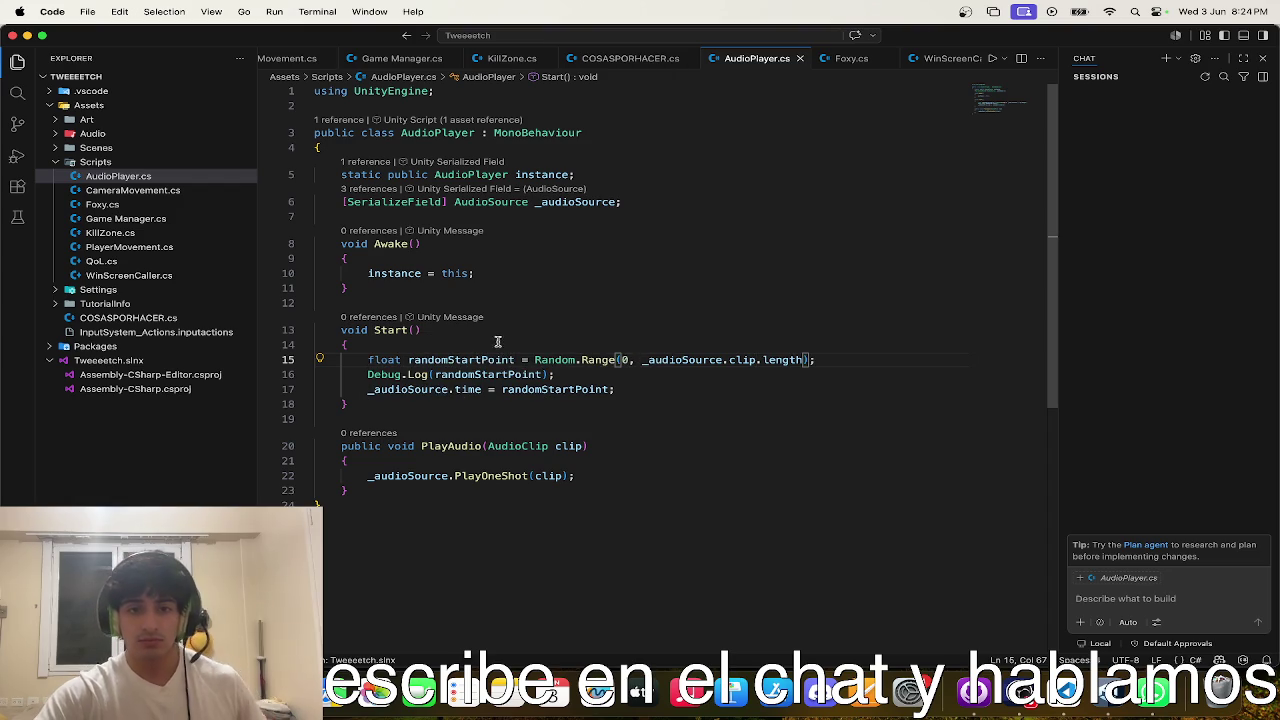
click(485, 366)
click(851, 360)
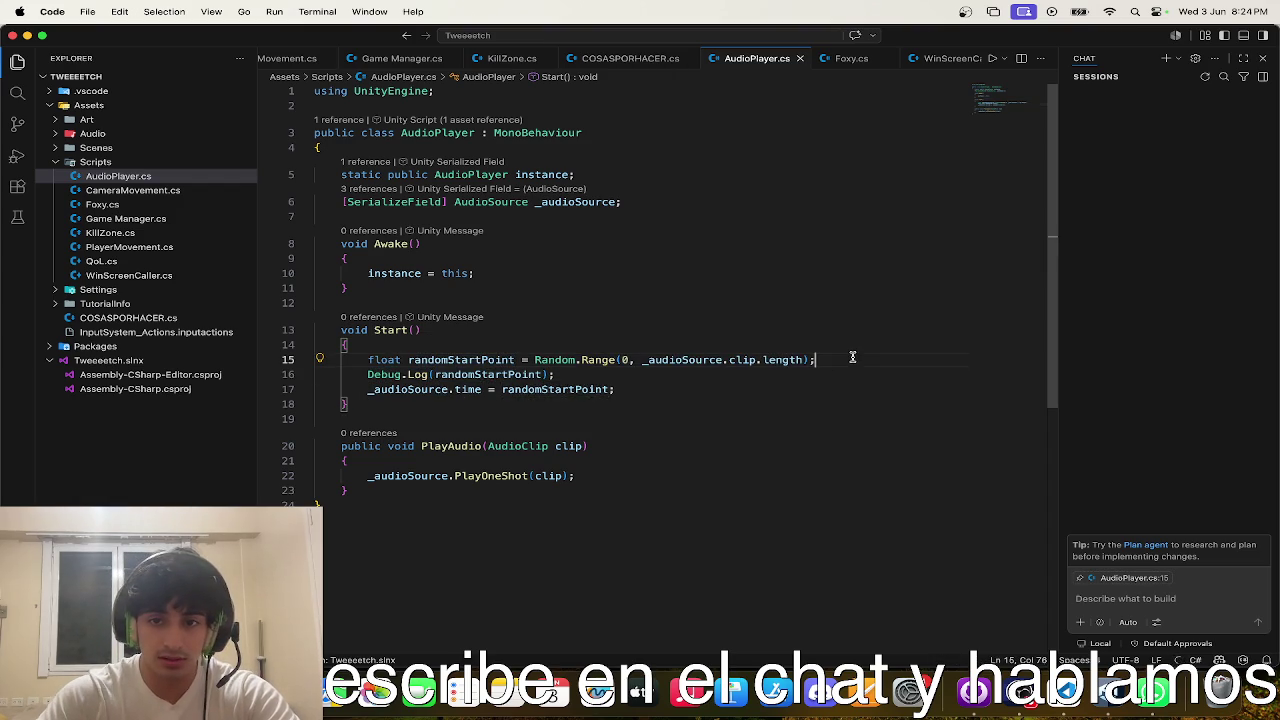
- Add a randomStartPoint.Play(); line after line 15, keeping Debug.Log on its own line
key(Return)
text(randomStartPoint.st)
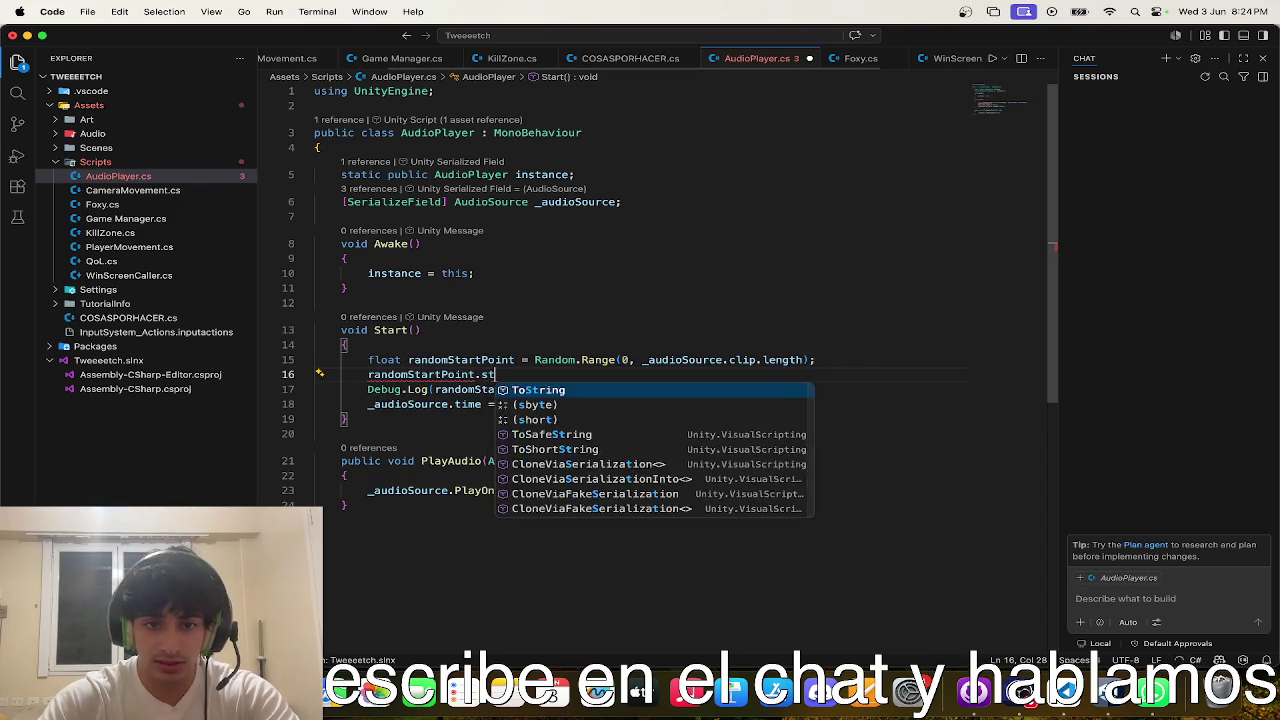
key(BackSpace)
key(BackSpace)
text(play)
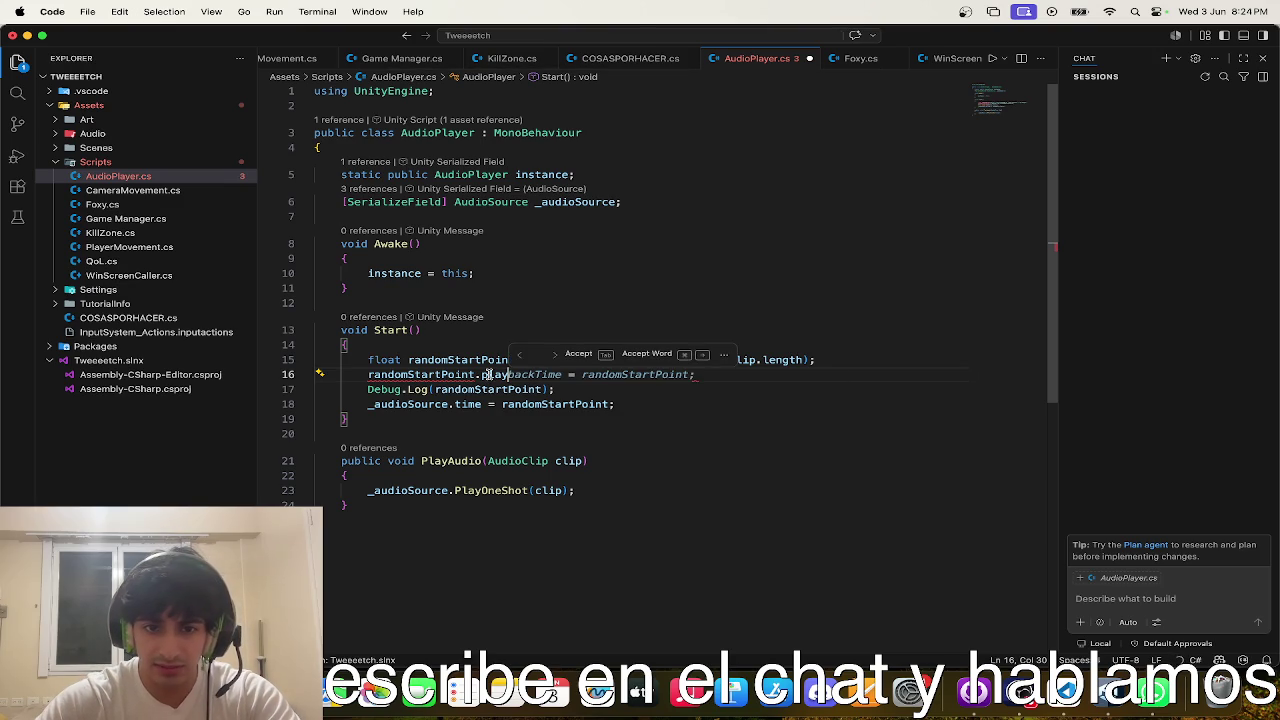
key(Left)
key(Left)
key(Left)
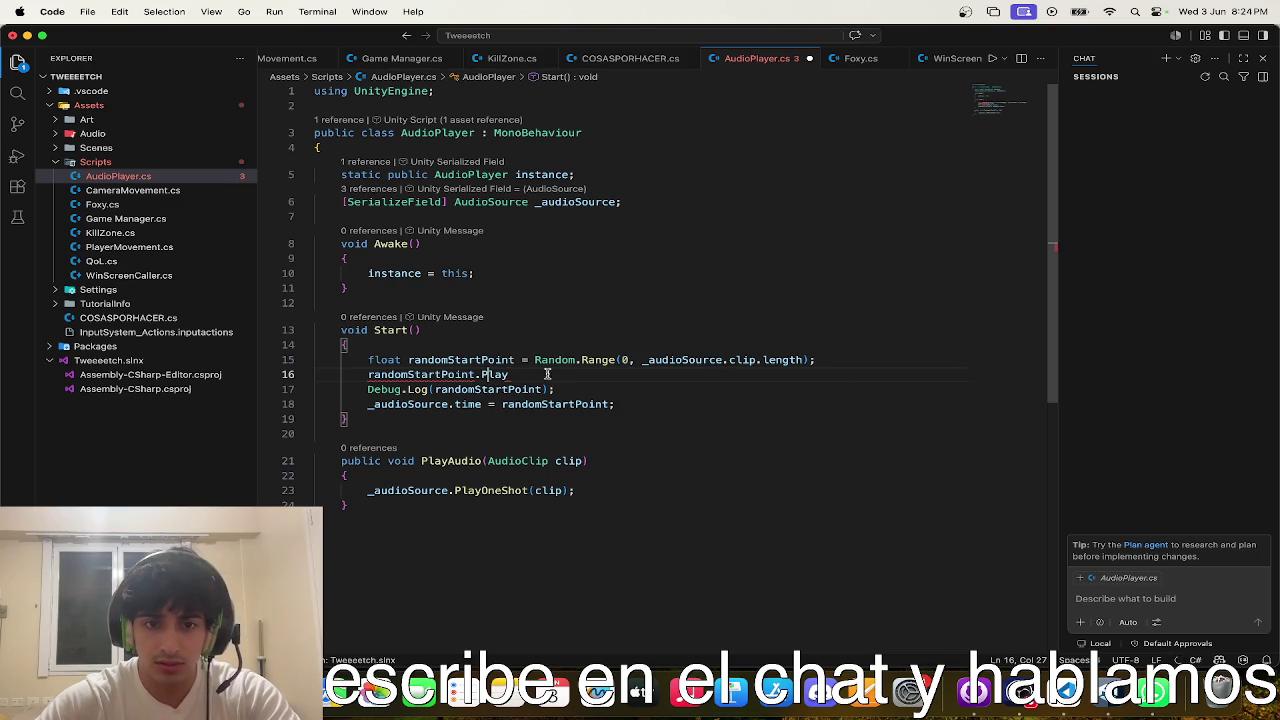
text(;)
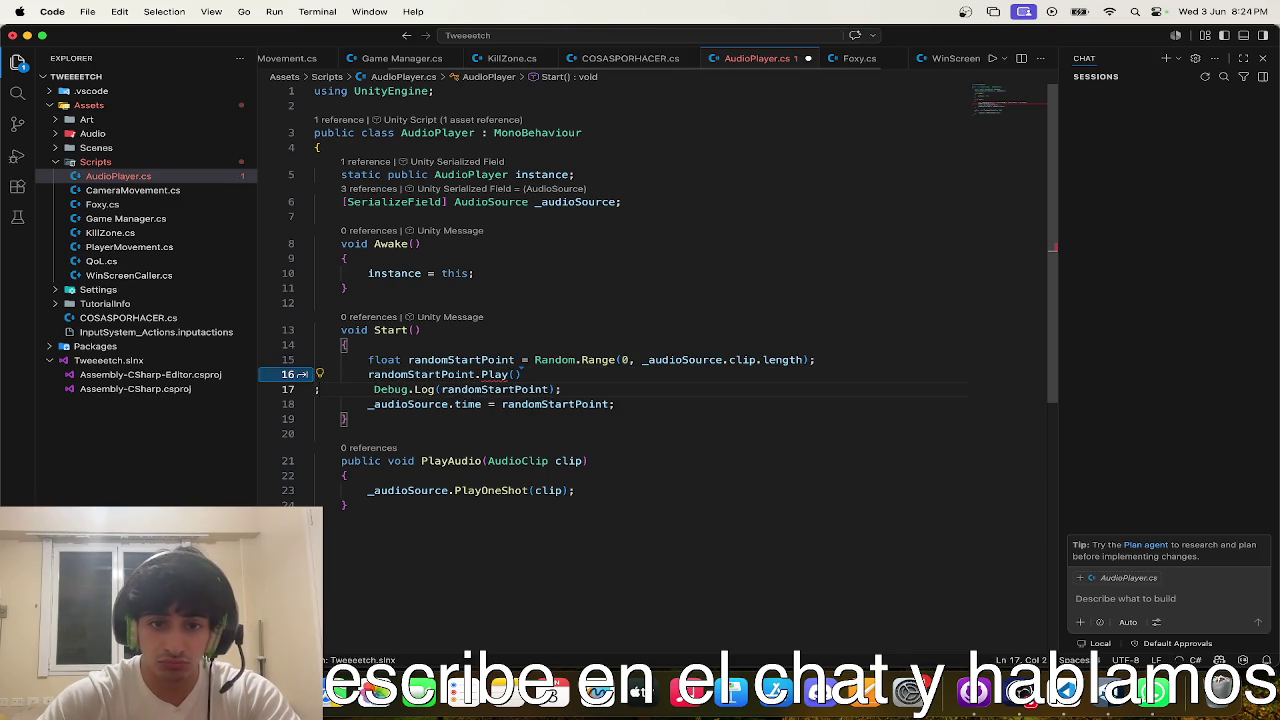
key(Delete)
key(Return)
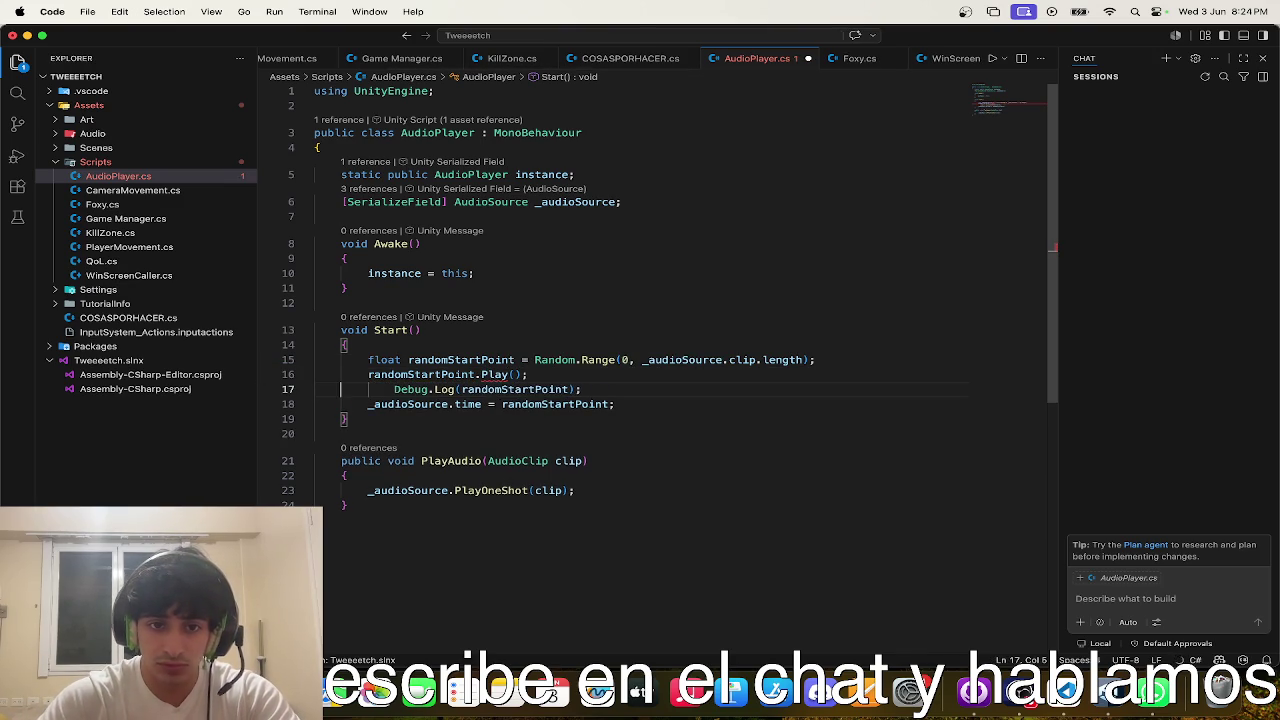
mouse_move(498, 372)
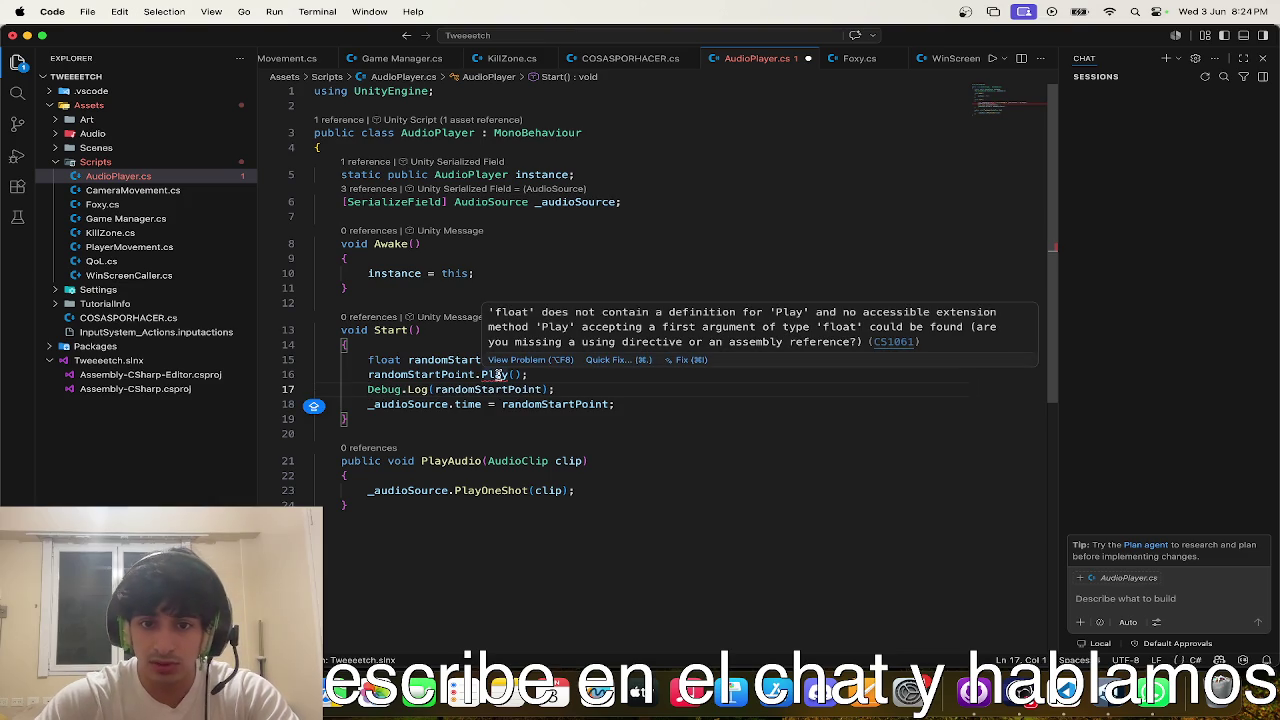
- Comment out the randomStartPoint.Play() line and let Unity recompile
key(ctrl+Up)
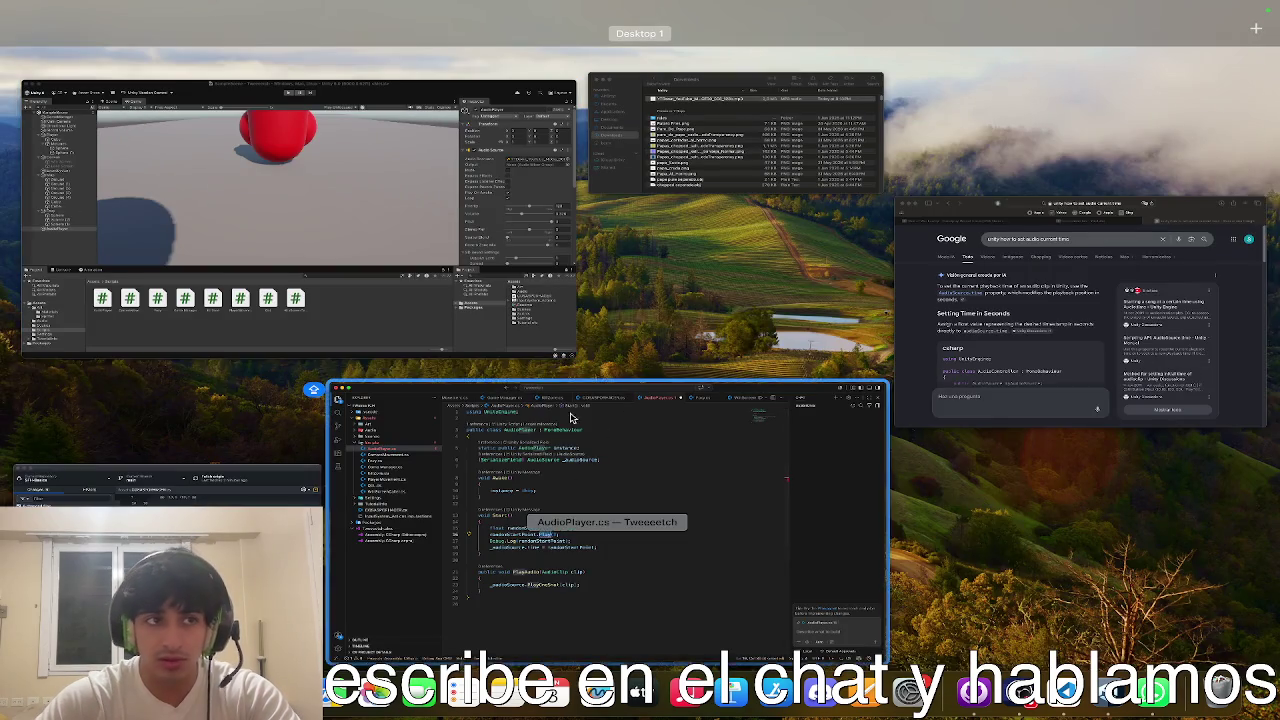
click(550, 500)
click(545, 386)
key(super+slash)
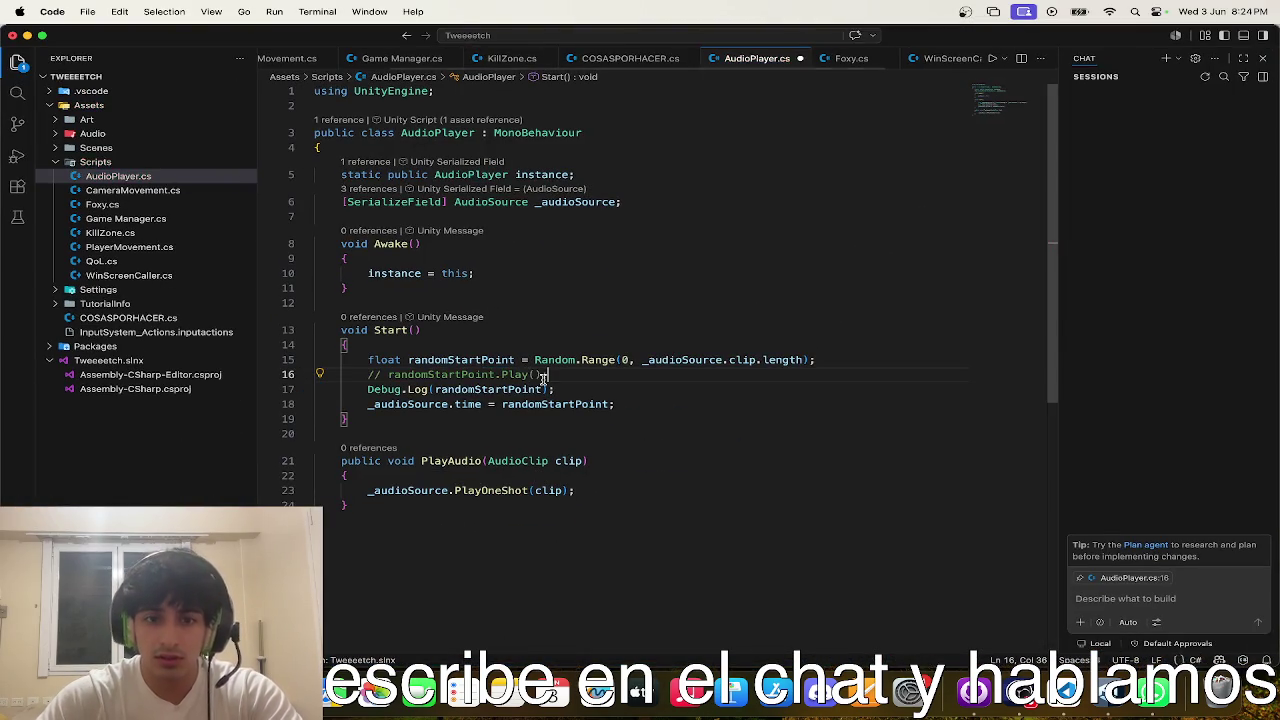
key(ctrl+Up)
click(500, 120)
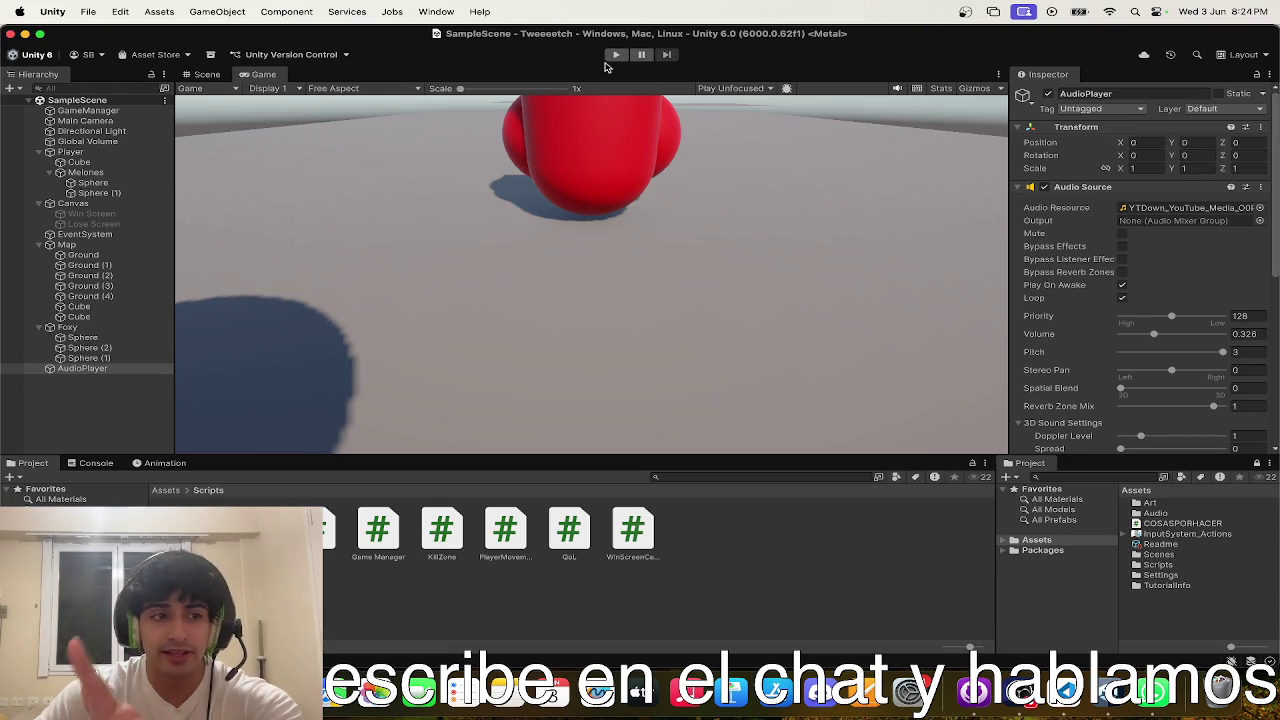
- Play-test to log start point 75.30859 in the Console, then open the Debug.Log line in AudioPlayer.cs
click(614, 55)
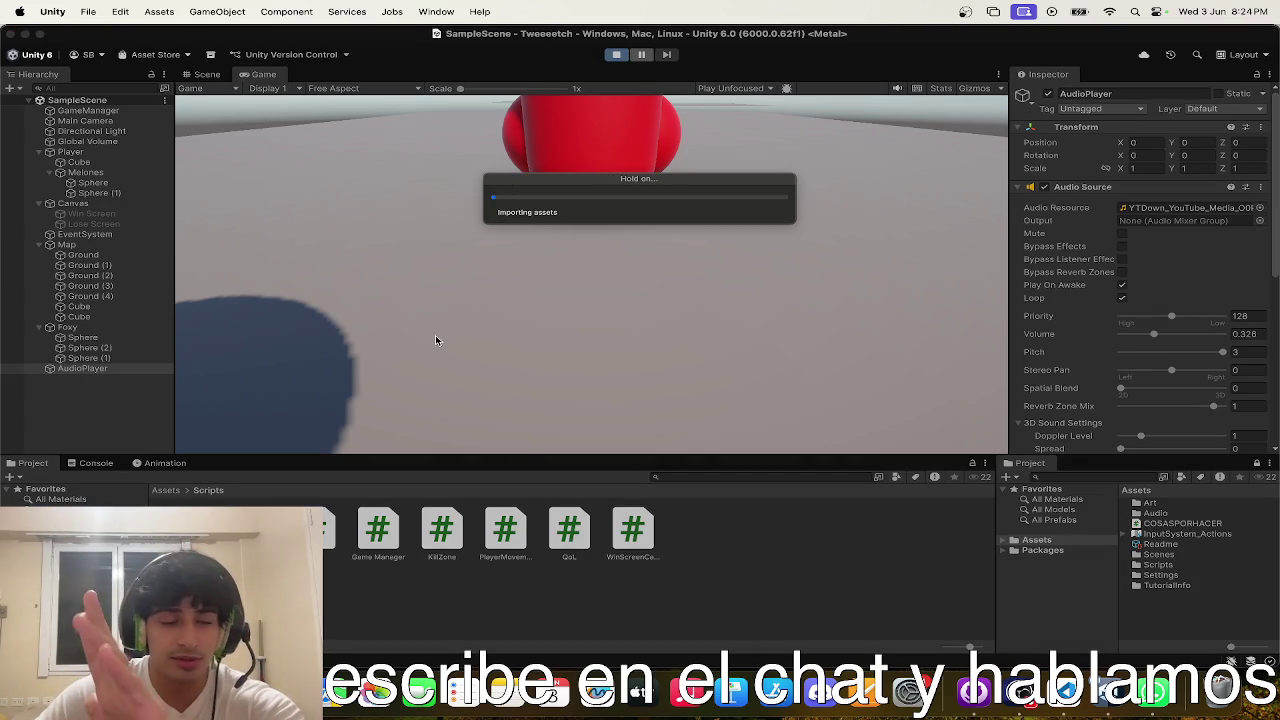
click(96, 463)
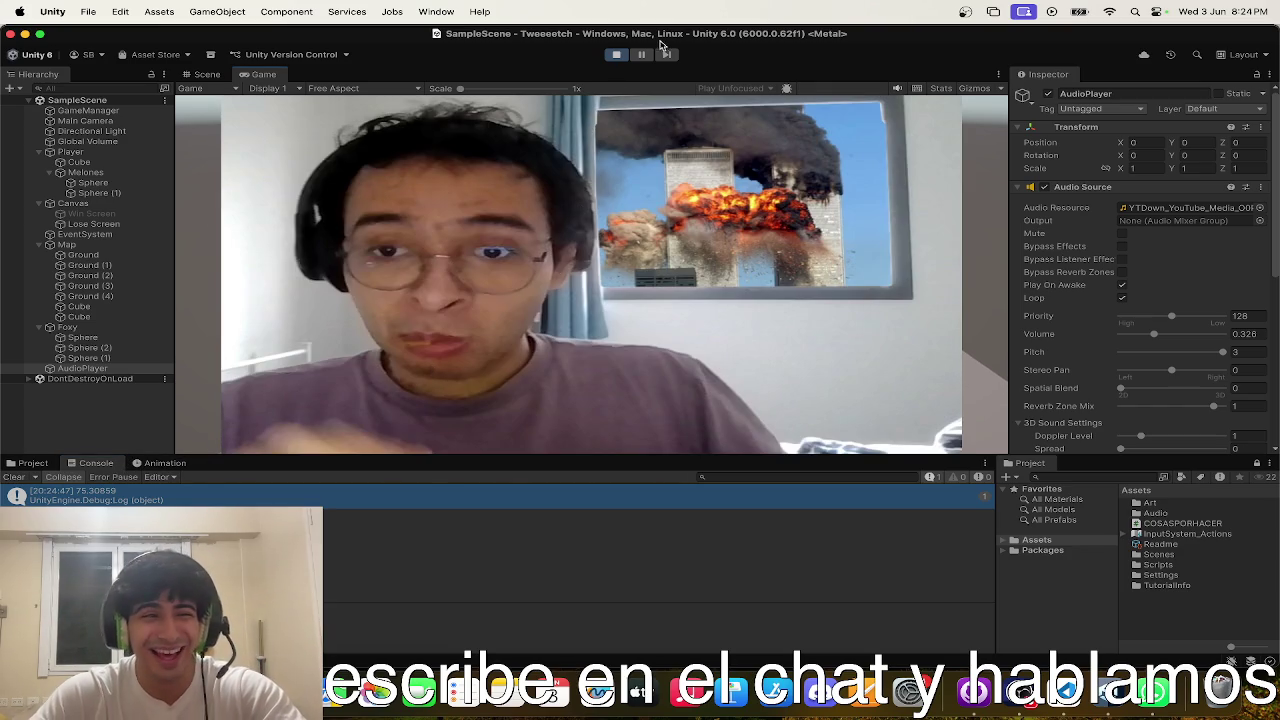
click(616, 56)
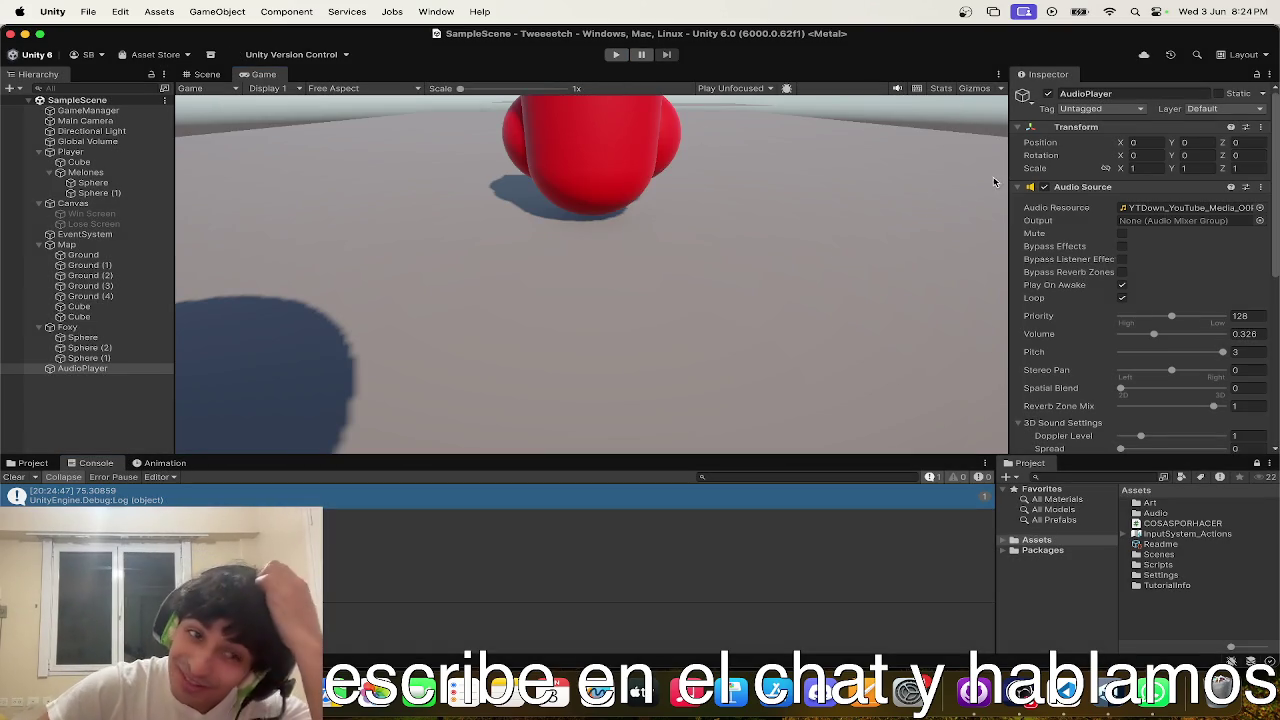
double_click(472, 506)
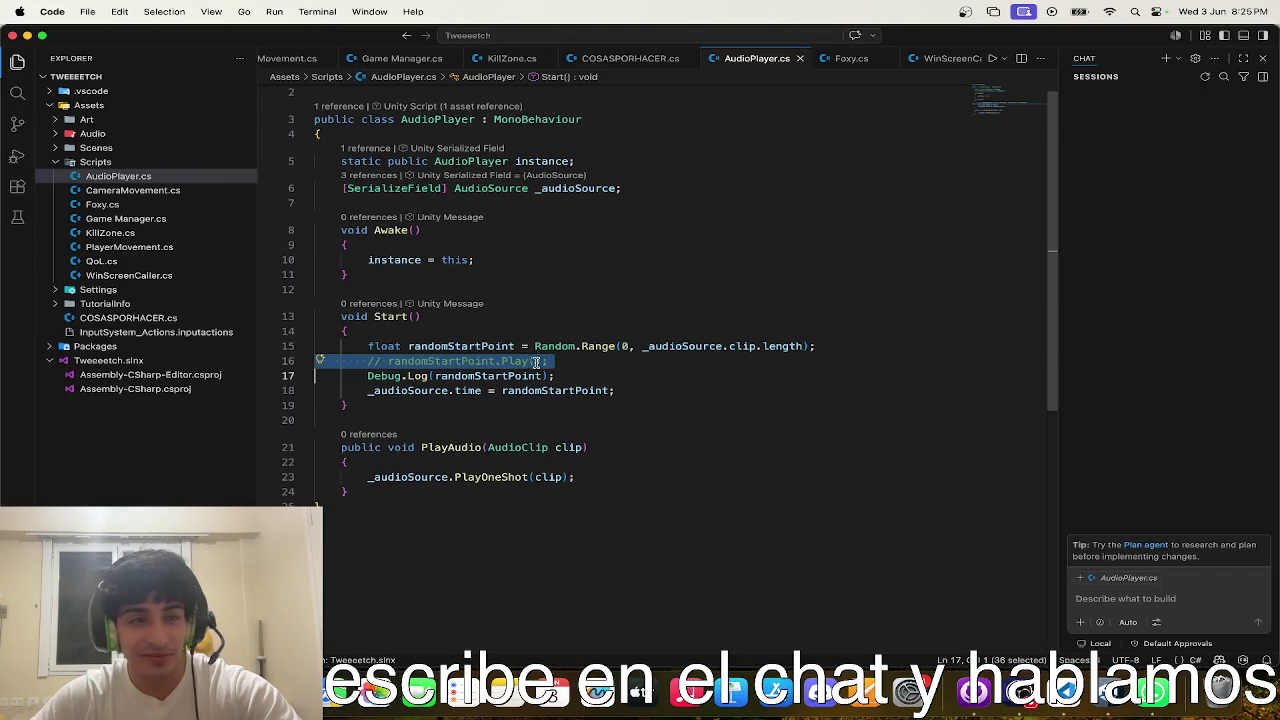
click(595, 374)
- Delete the commented Play() and Debug.Log lines from Start, save AudioPlayer.cs, and return to Unity
mouse_move(605, 376)
mouse_down()
mouse_move(330, 346)
mouse_move(210, 358)
mouse_up()
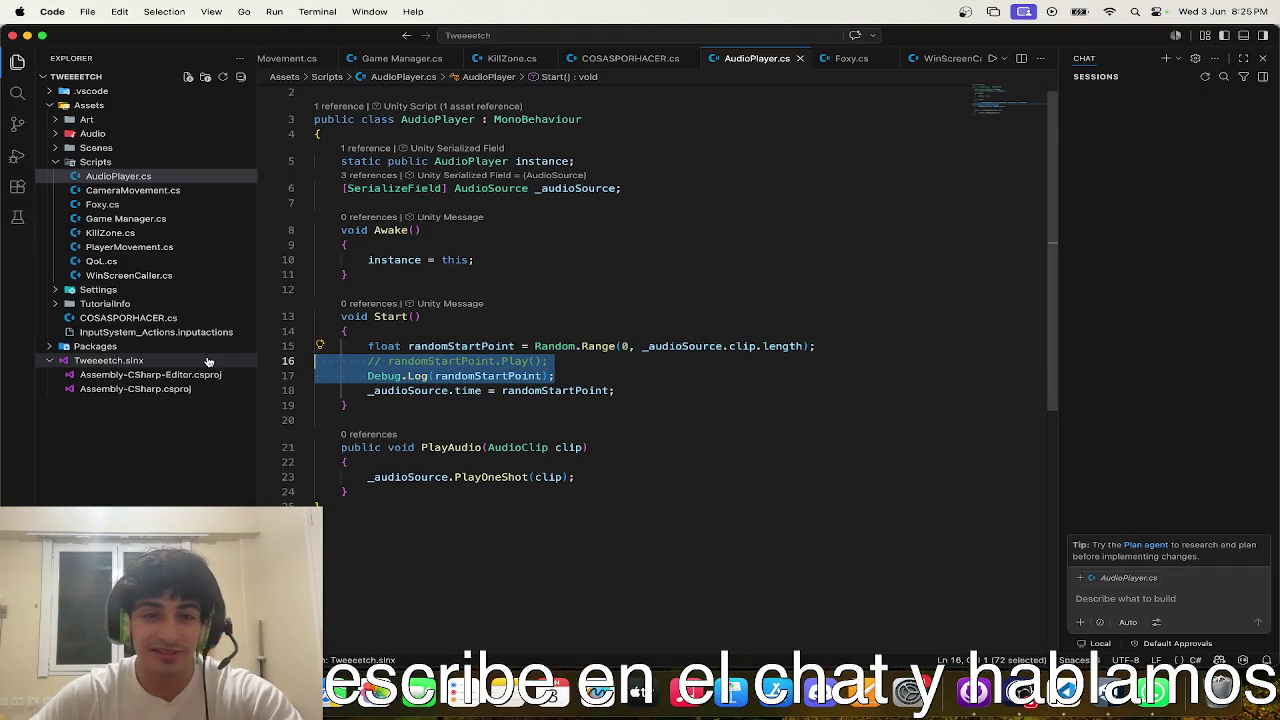
key(BackSpace)
key(BackSpace)
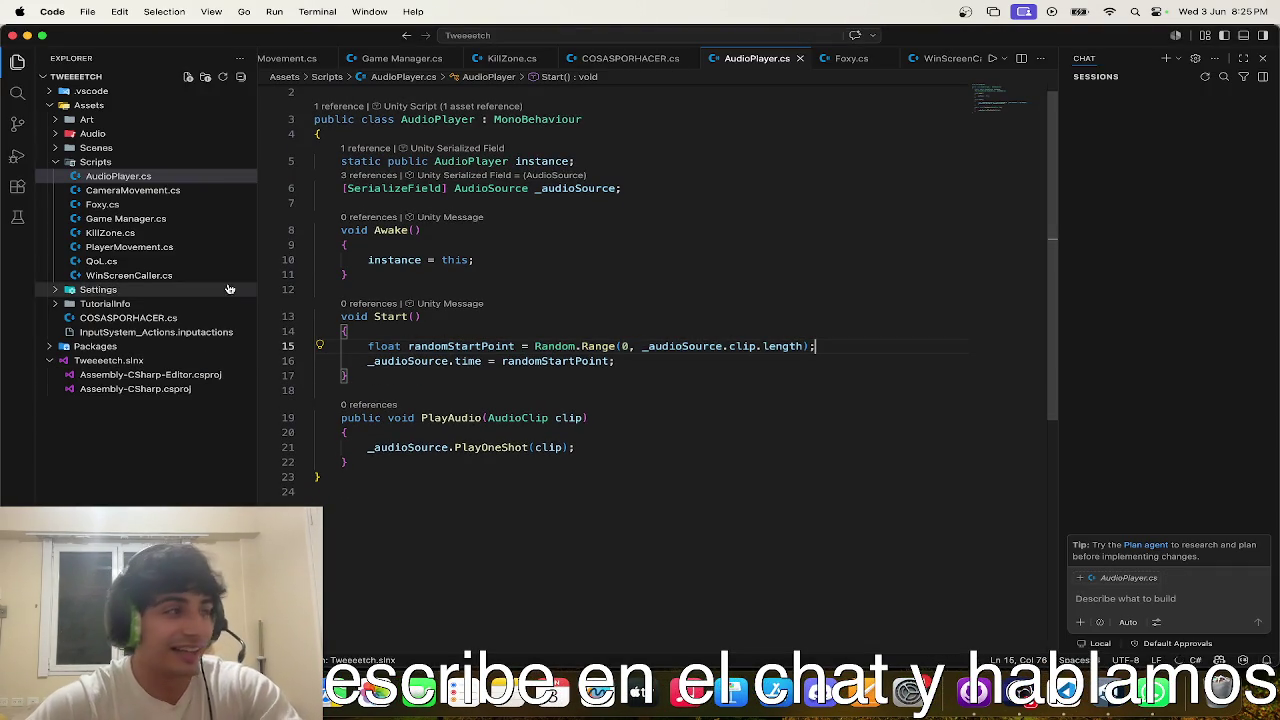
key(ctrl+s)
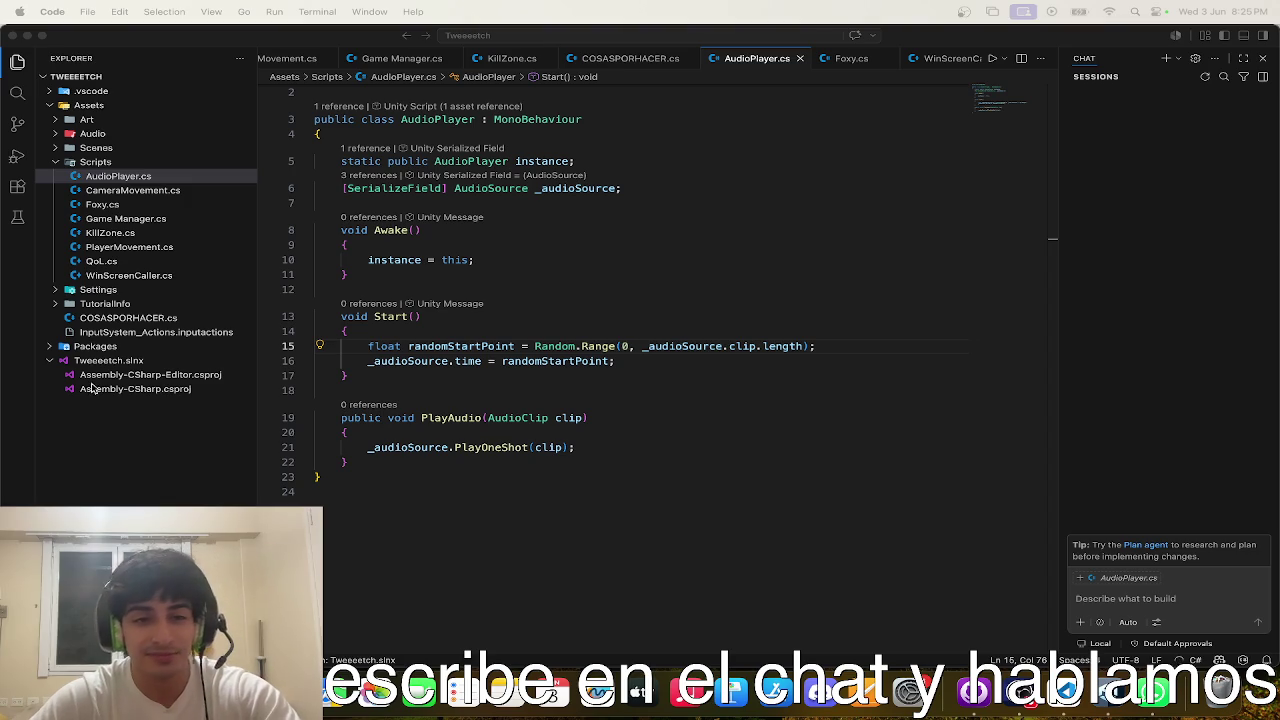
key(ctrl+Up)
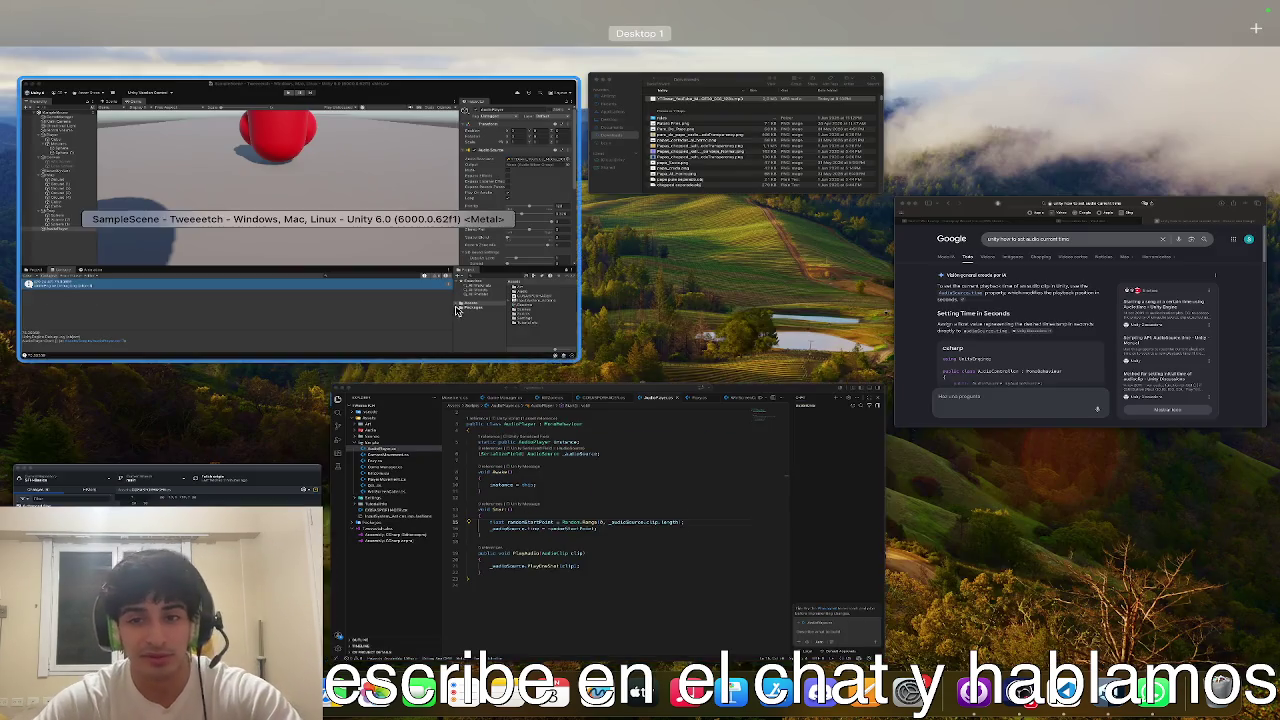
click(455, 305)
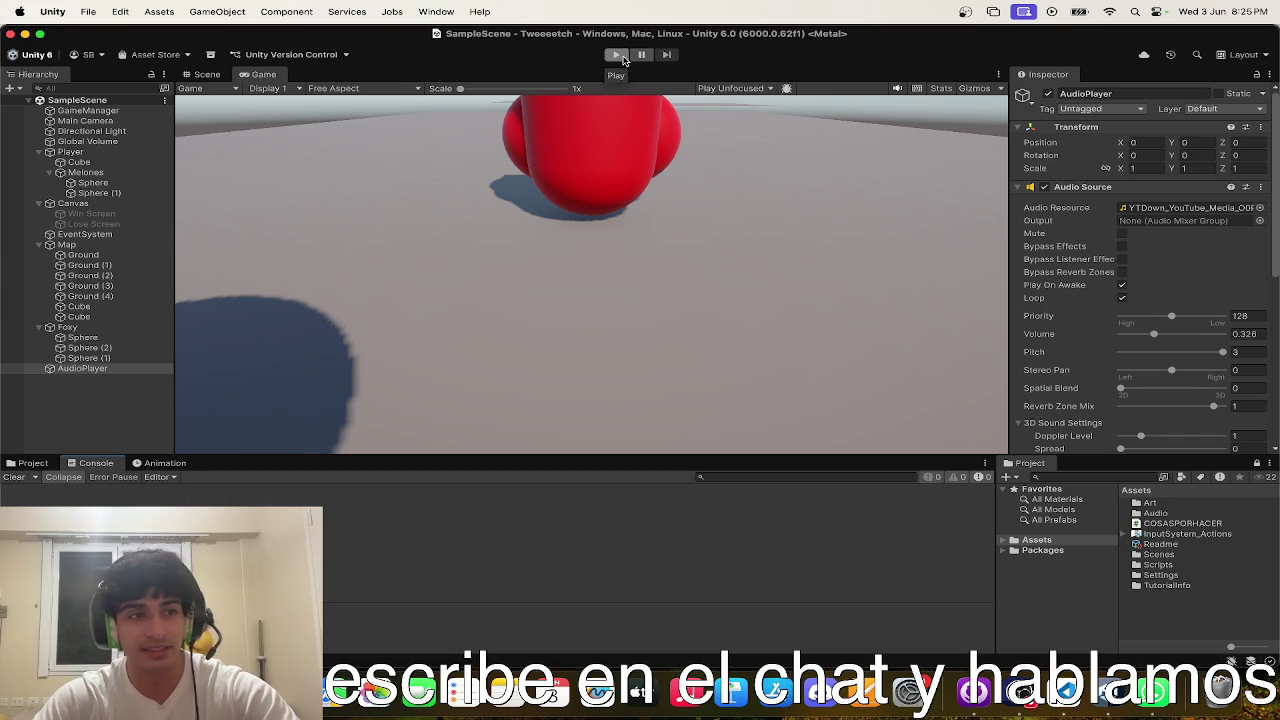
click(618, 55)
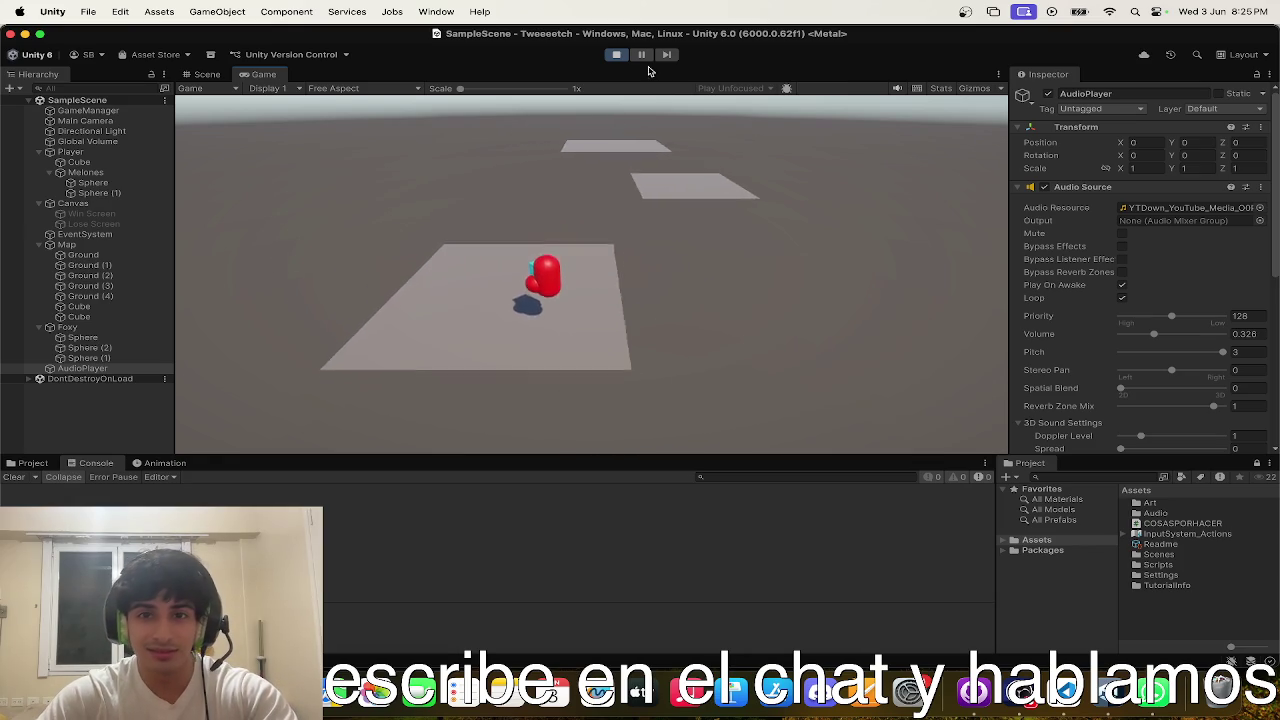
drag(1165, 333, 1128, 334)
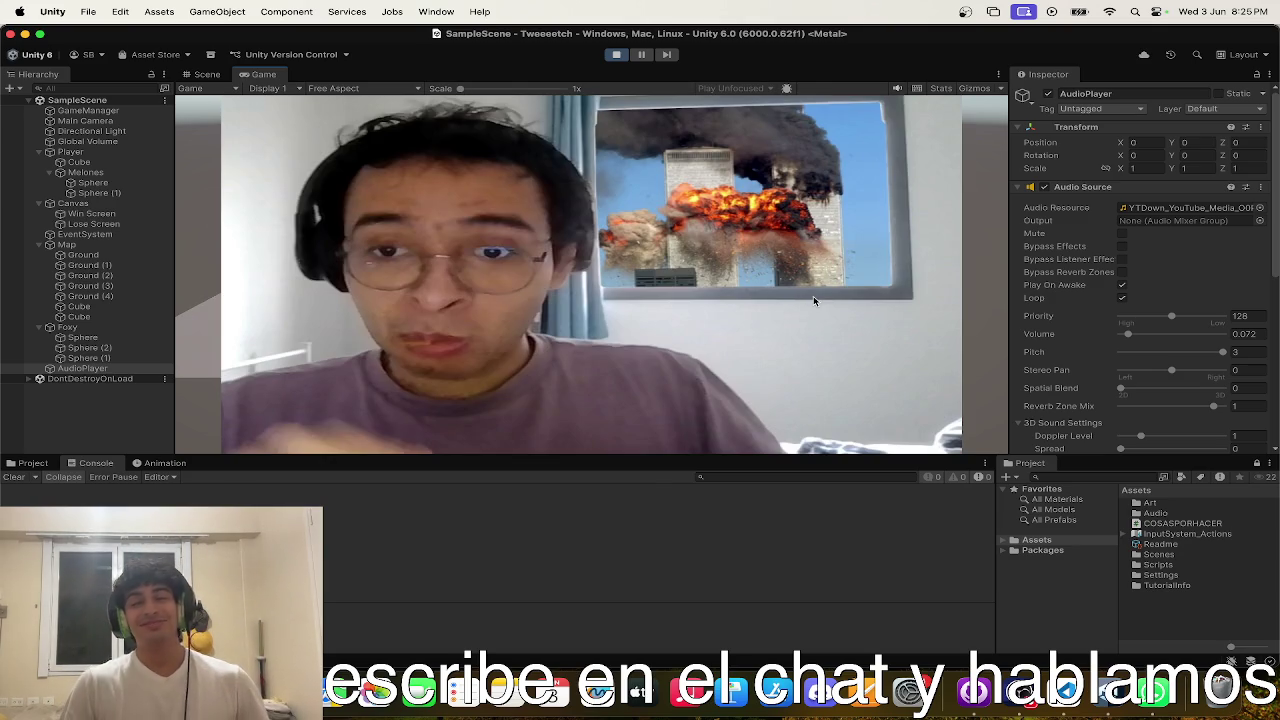
click(616, 54)
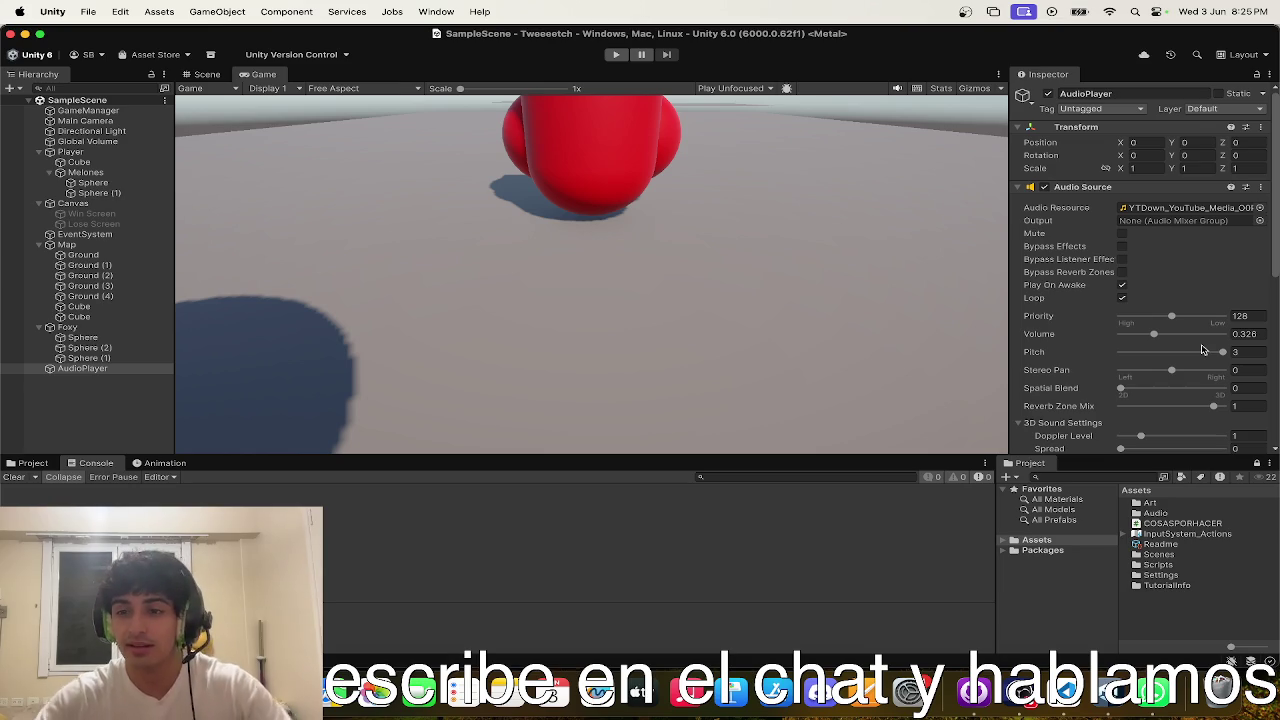
- Set AudioPlayer's Audio Source volume to 0.3, then orbit the Scene view around the level
click(1262, 334)
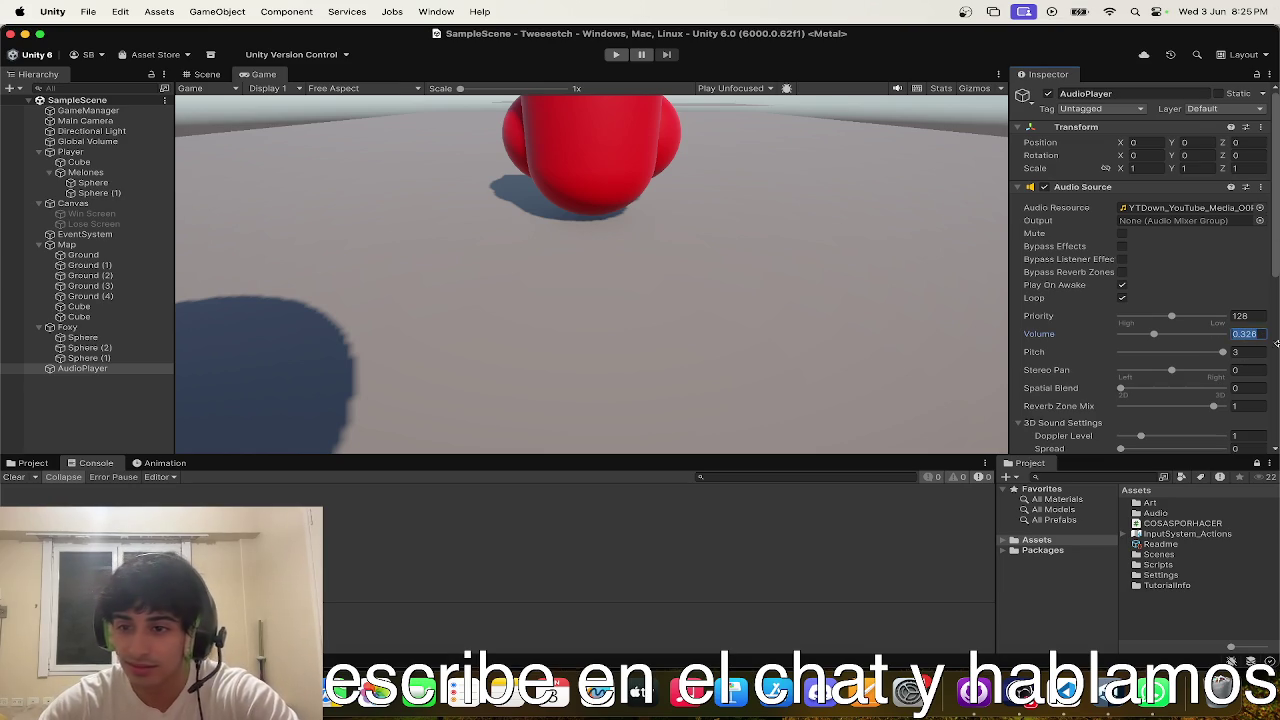
text(0.3)
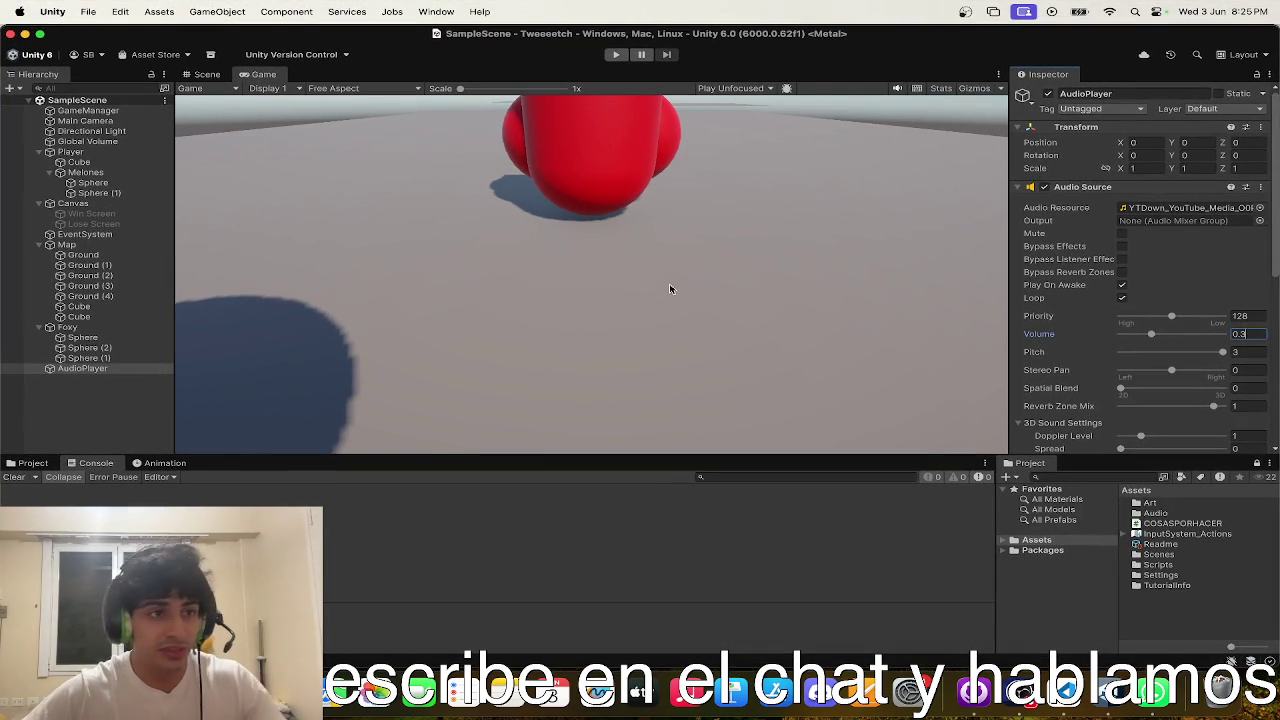
click(201, 74)
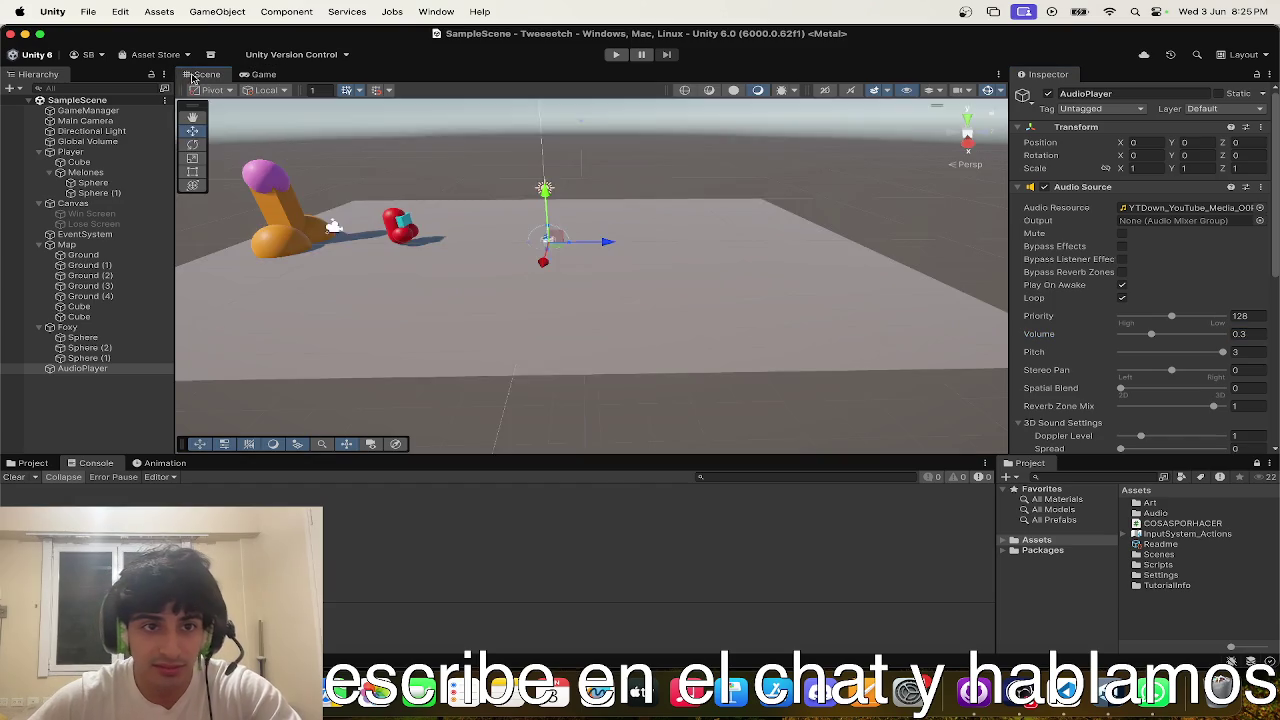
scroll(491, 206, down, 5)
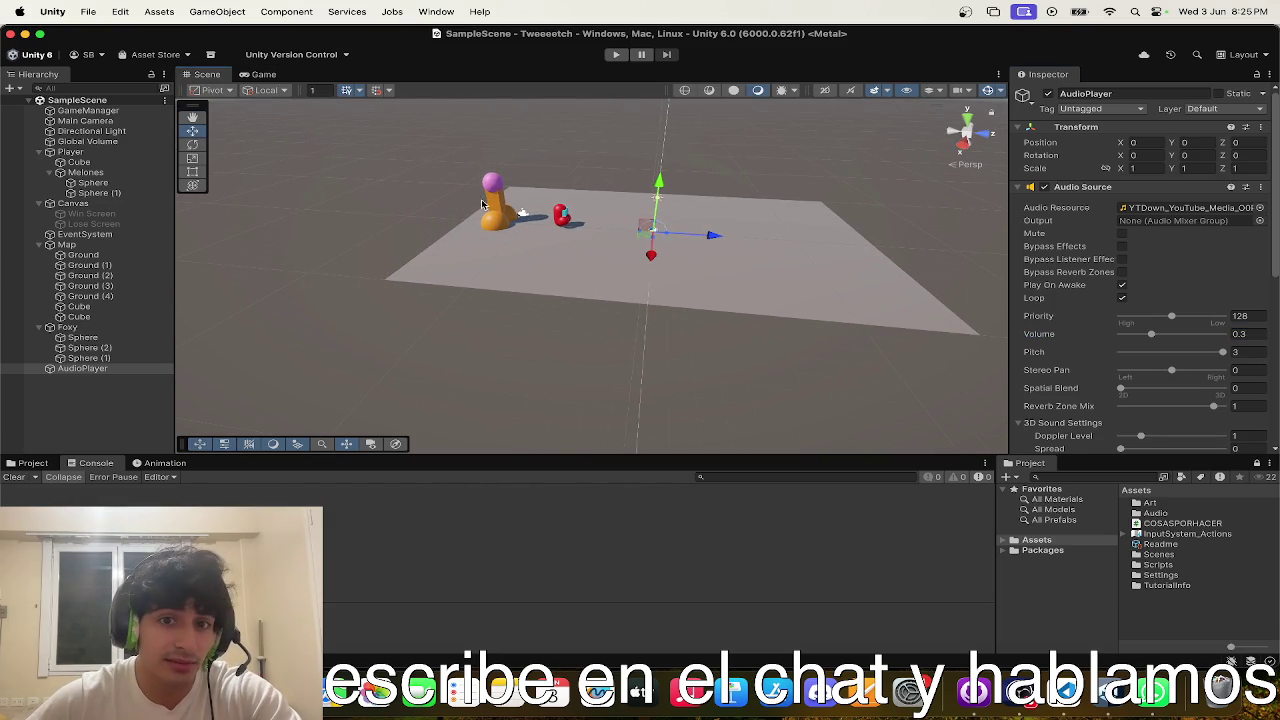
click(491, 206)
scroll(652, 309, down, 2)
mouse_move(652, 309)
mouse_down()
mouse_move(716, 281)
mouse_move(573, 245)
mouse_move(491, 202)
mouse_move(486, 243)
mouse_move(511, 283)
mouse_up()
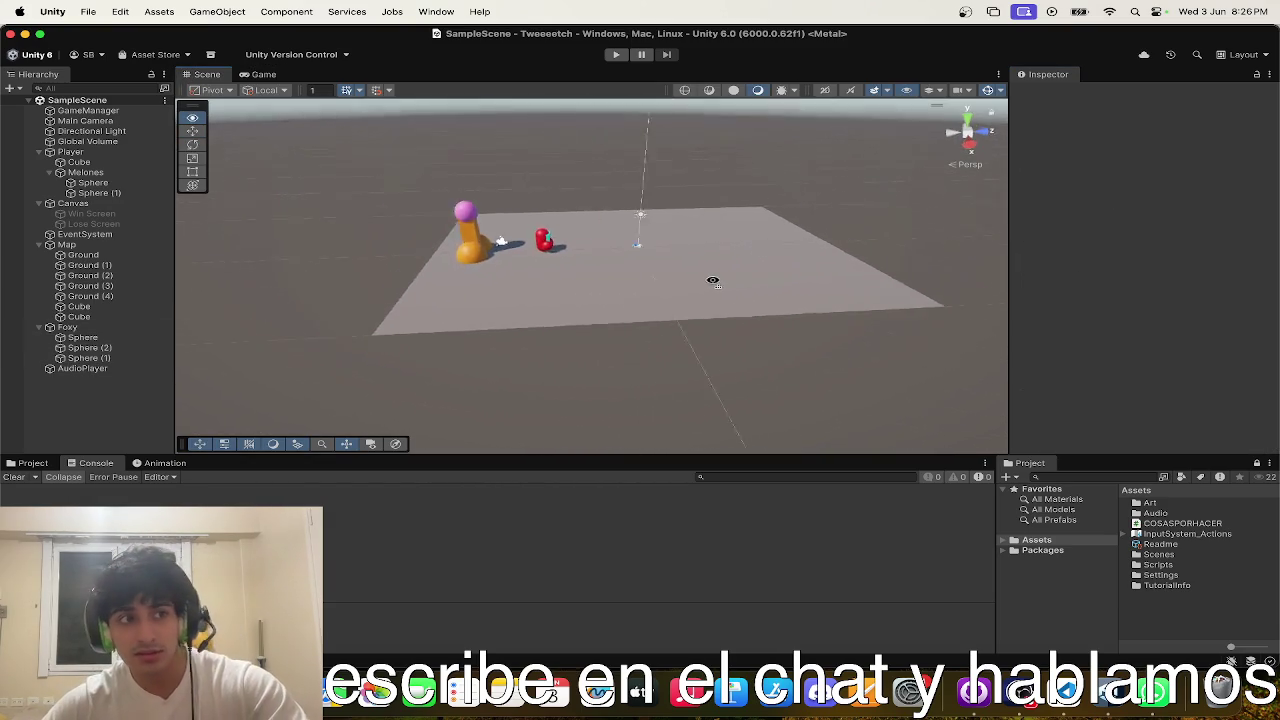
scroll(650, 270, up, 8)
scroll(488, 225, down, 5)
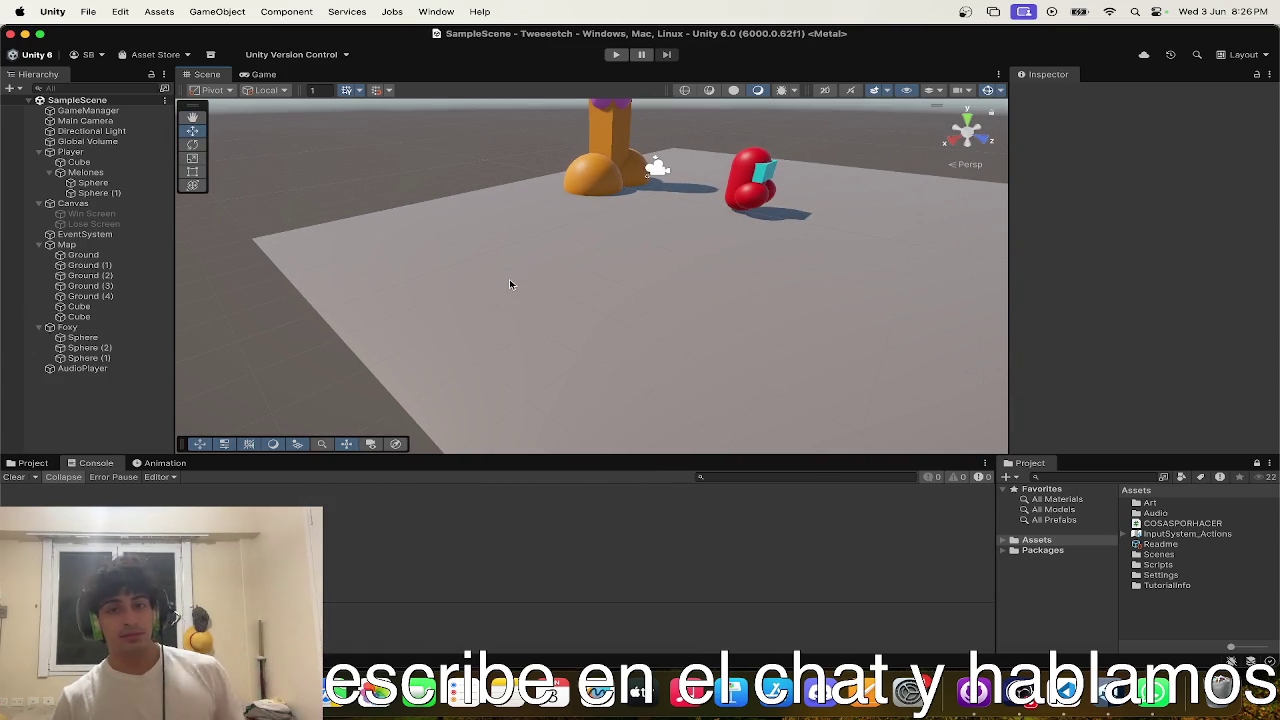
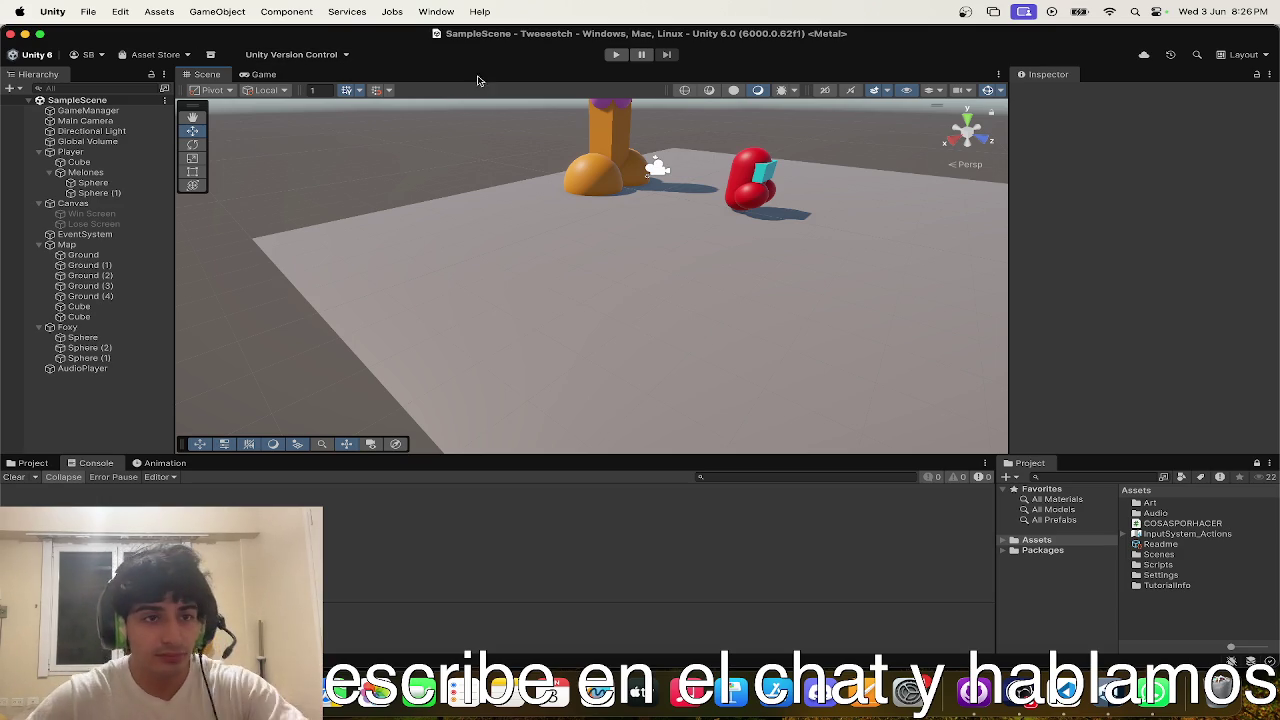
- Pull the Scene view back over the whole ground plane, then bring Safari forward
click(262, 74)
click(205, 74)
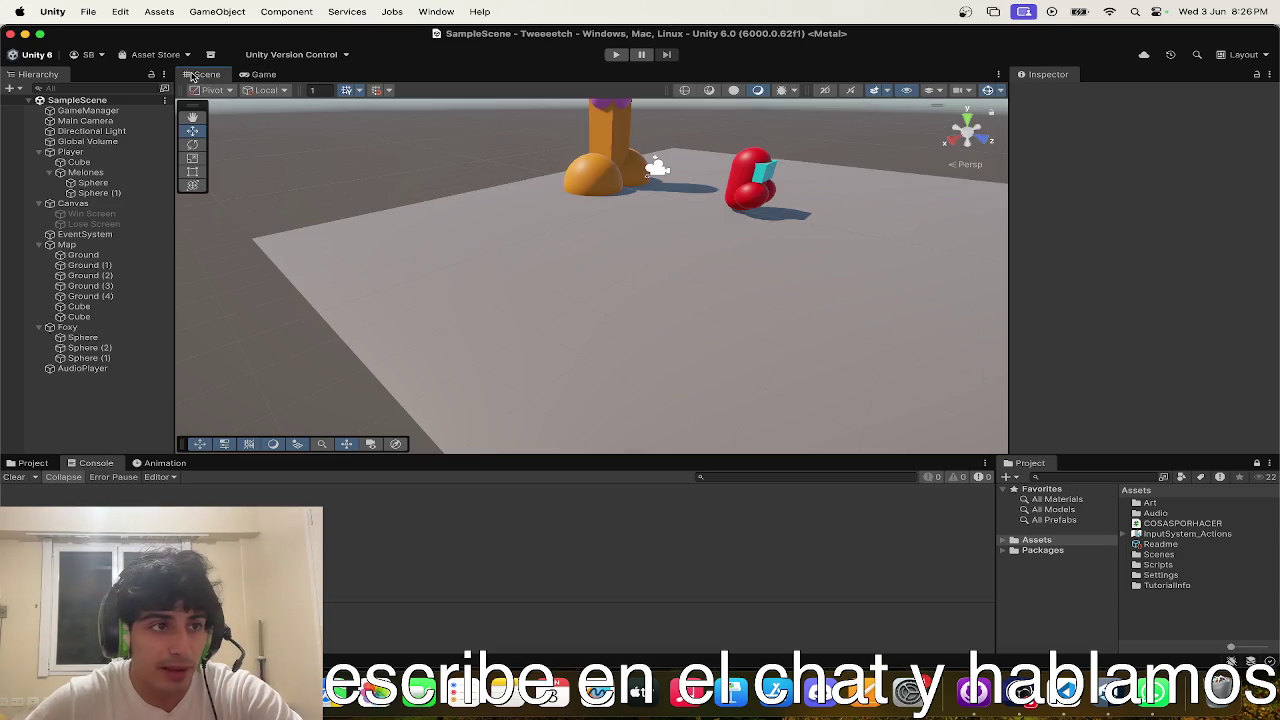
scroll(405, 139, down, 3)
drag(405, 139, 518, 180)
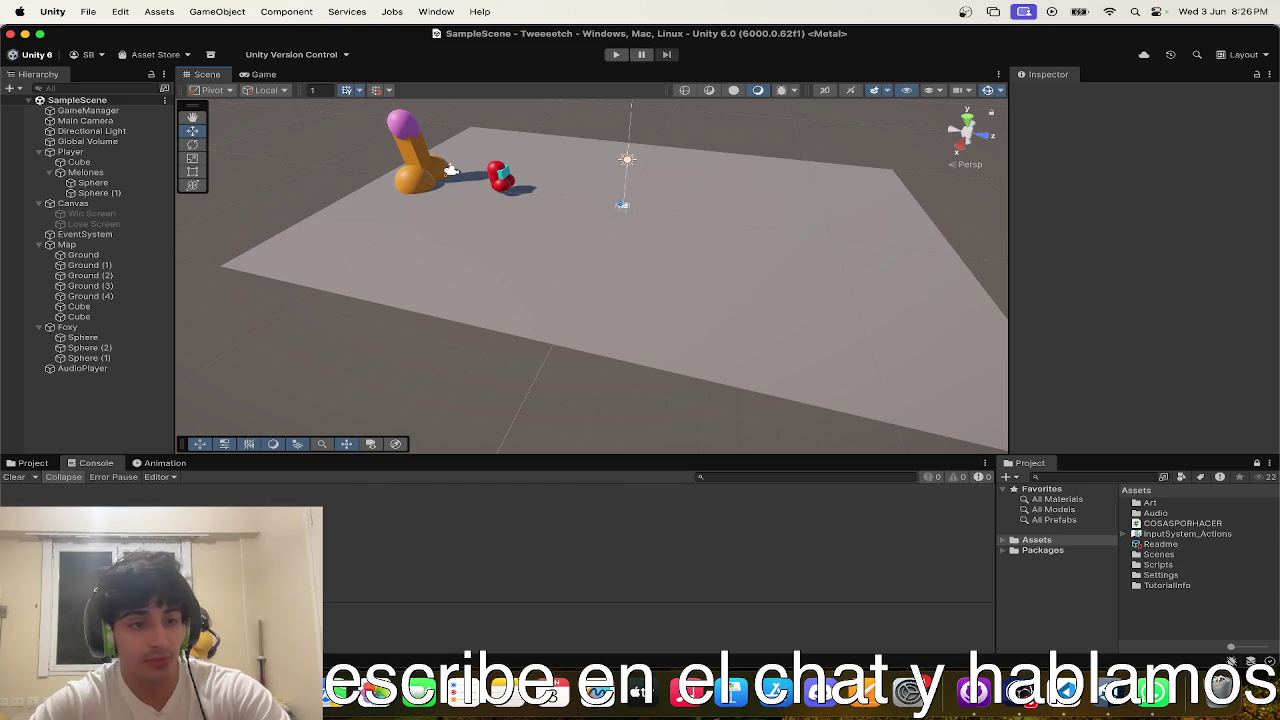
key(super+Tab)
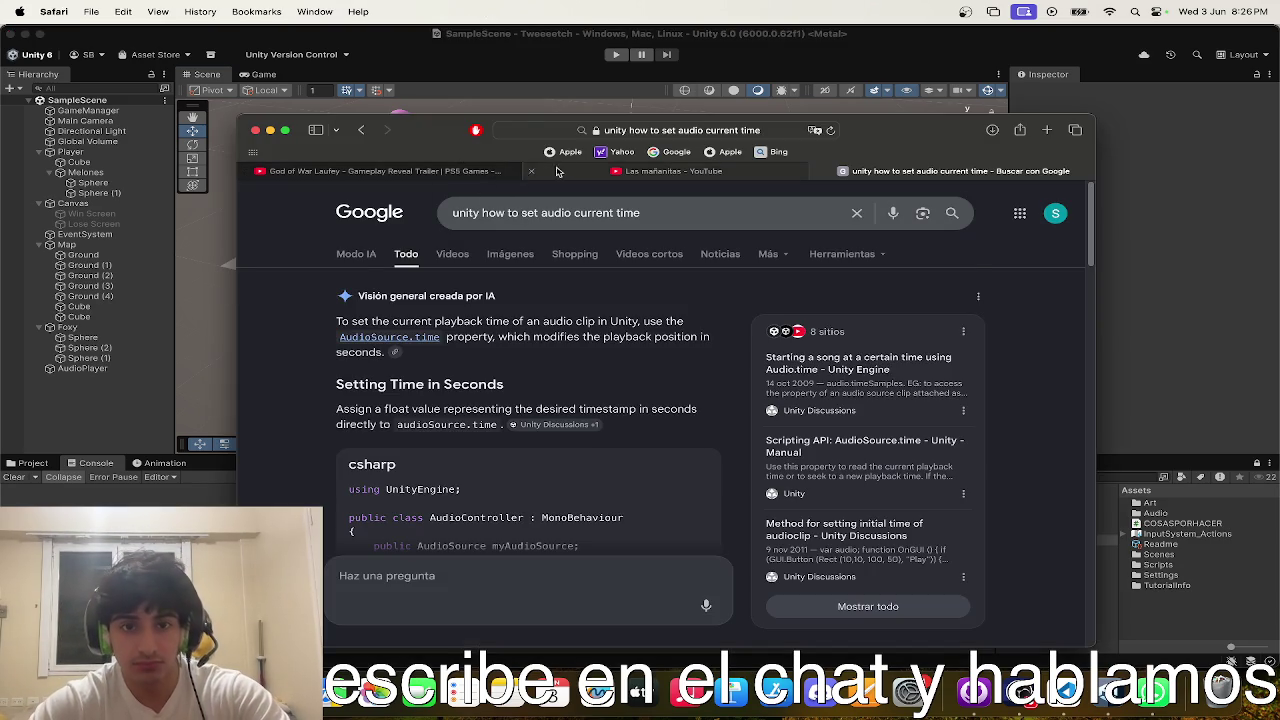
- Replace the Google search with 'batman' and show its image results
click(536, 218)
key(super+a)
text(batman)
key(Return)
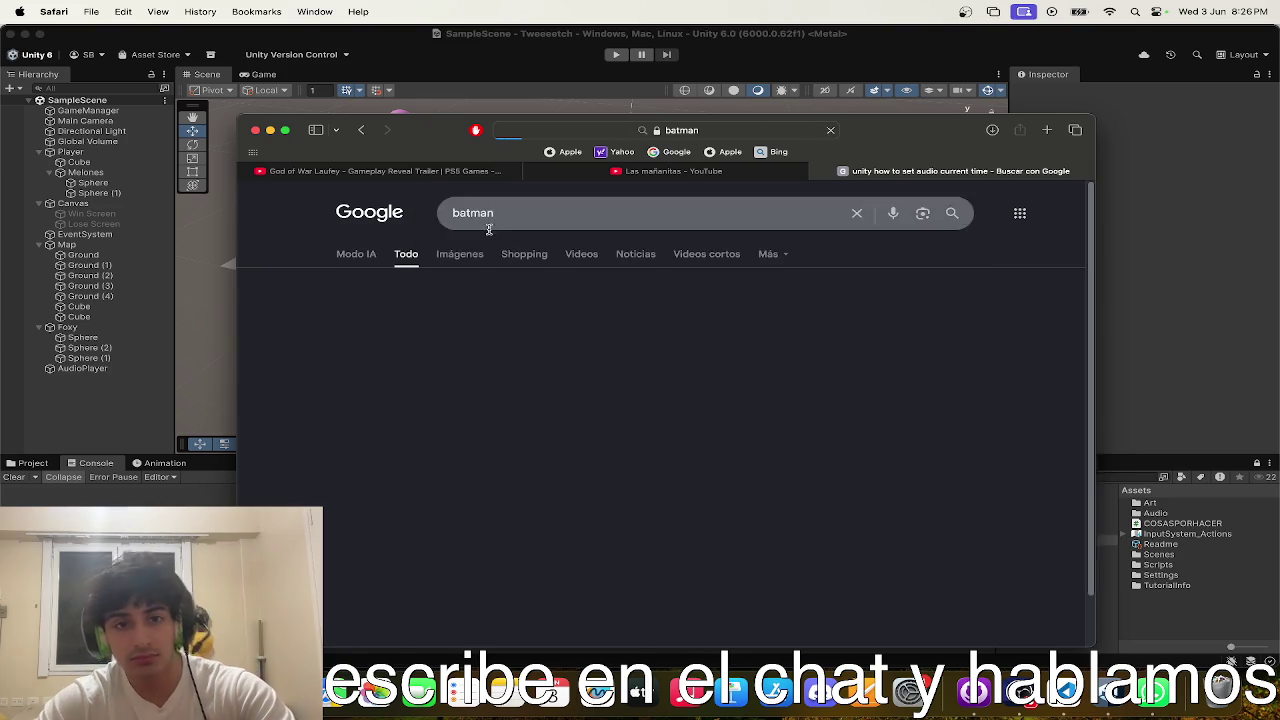
click(460, 262)
click(285, 130)
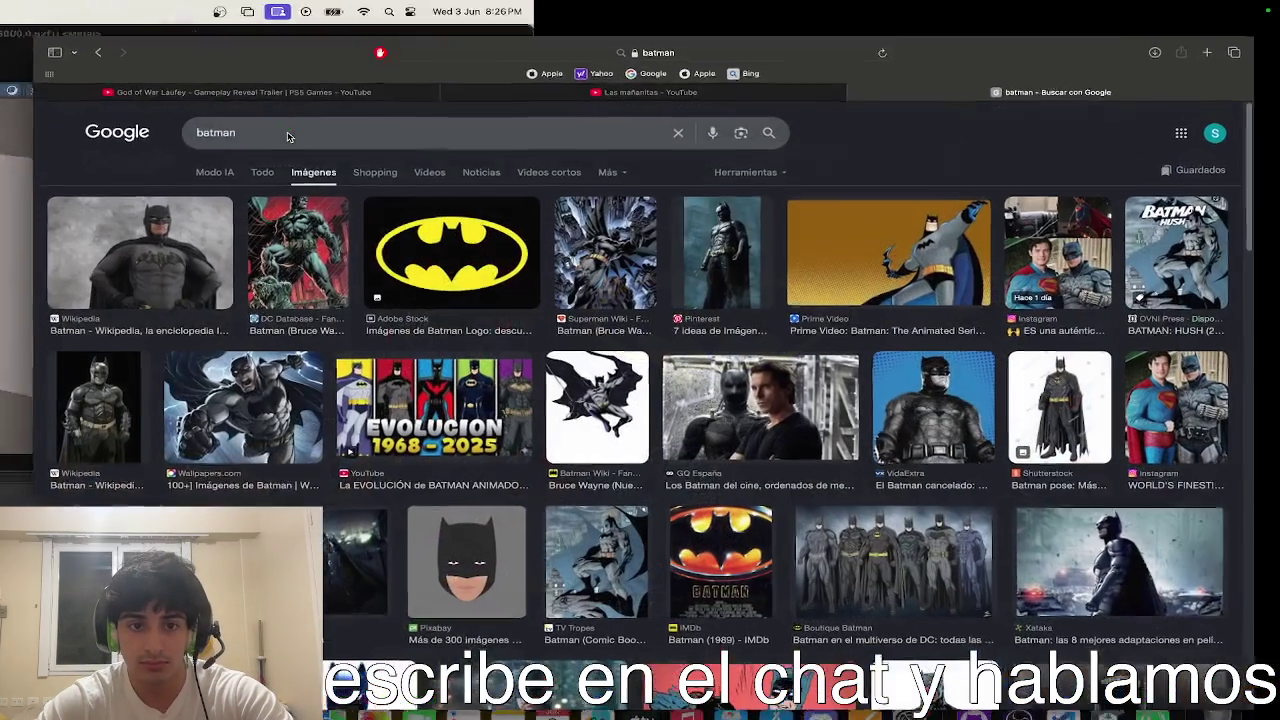
key(ctrl+super+f)
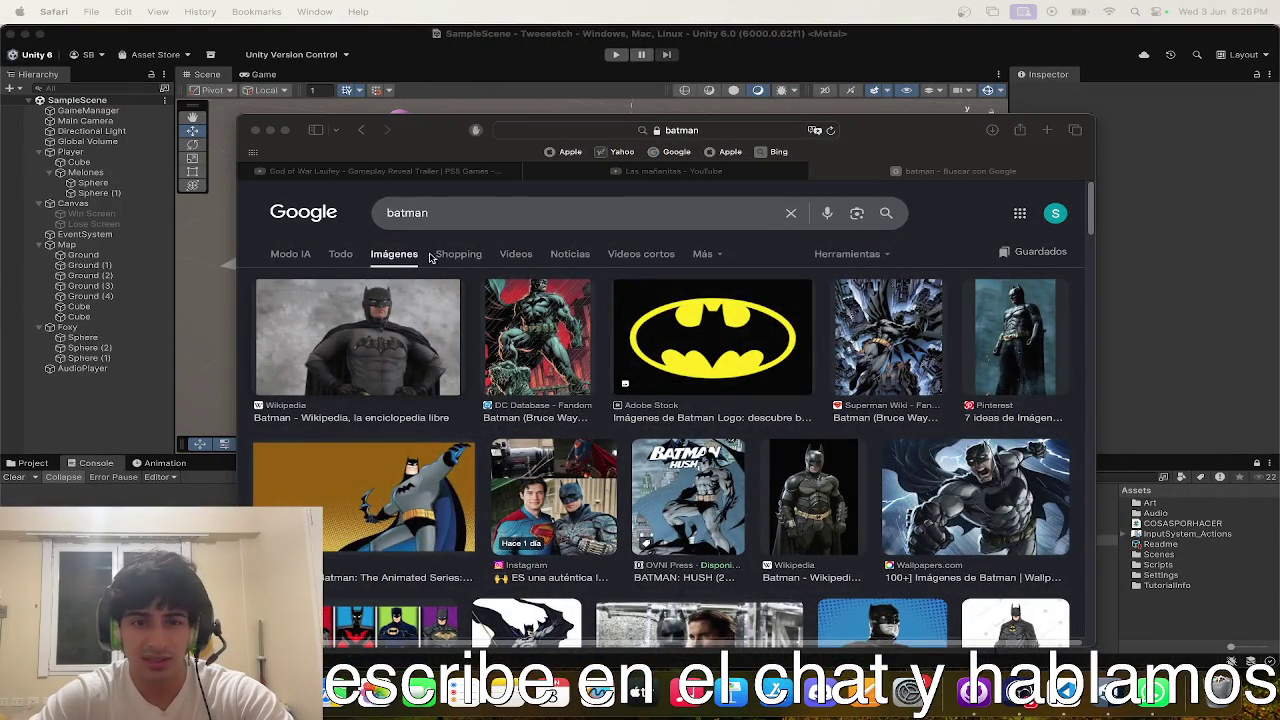
- Scroll through the batman image results, then close that tab
click(455, 222)
scroll(480, 486, down, 3)
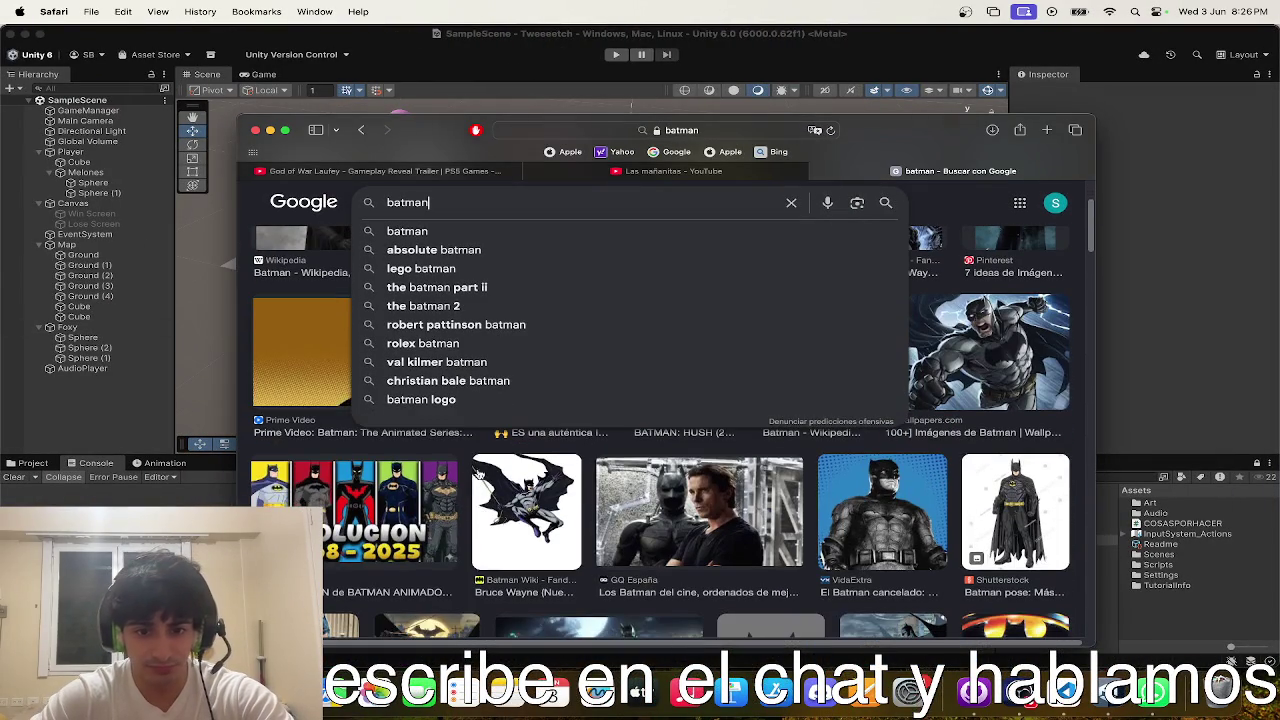
scroll(465, 457, down, 10)
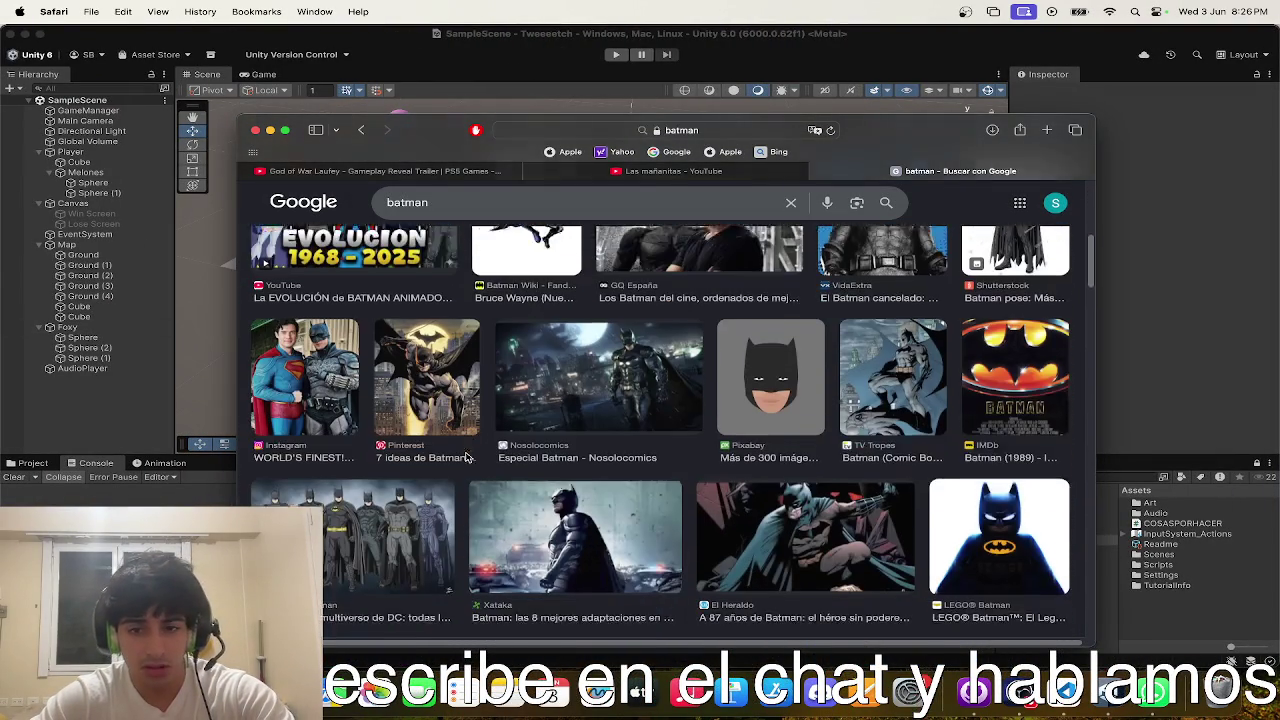
scroll(465, 457, down, 15)
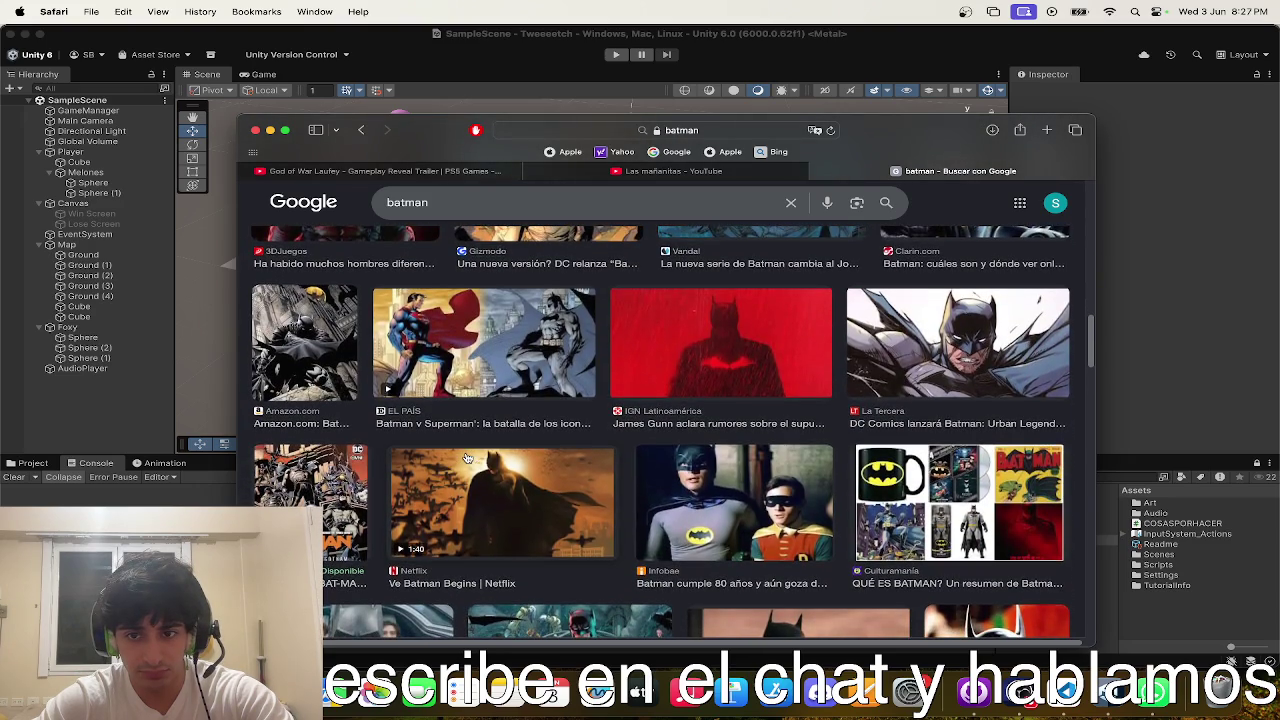
scroll(465, 457, down, 5)
scroll(465, 457, down, 10)
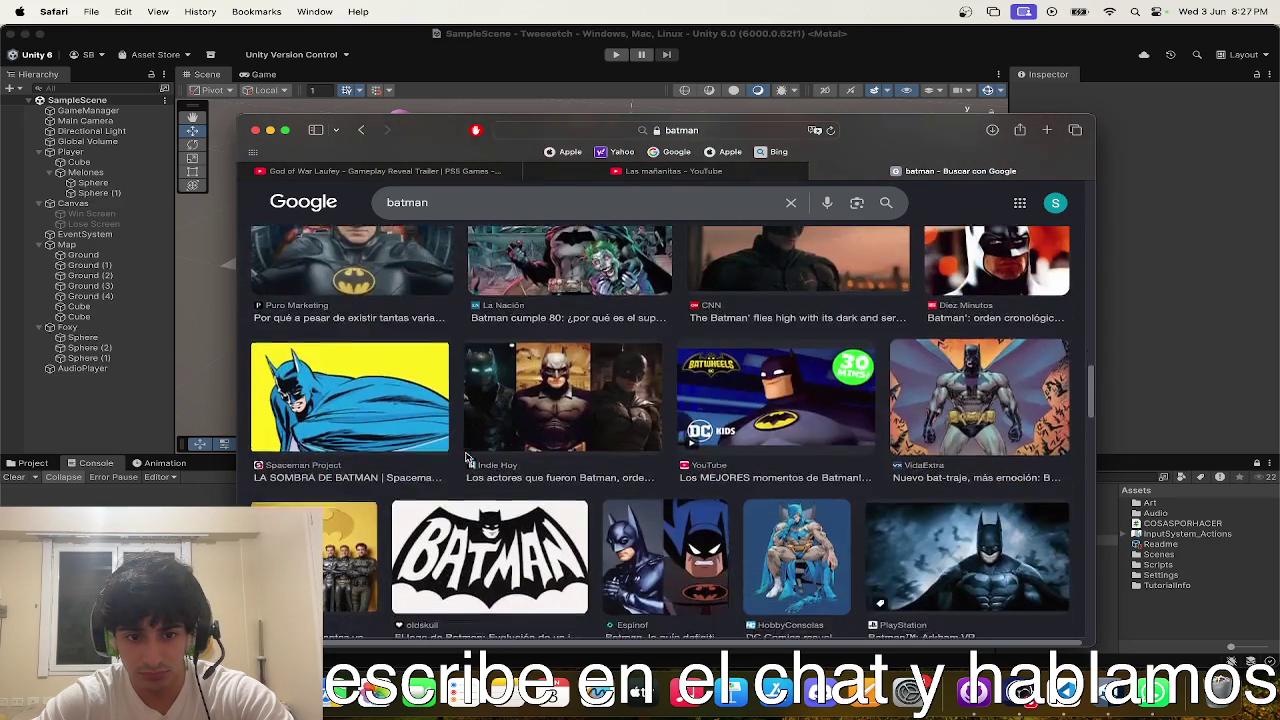
scroll(465, 457, down, 10)
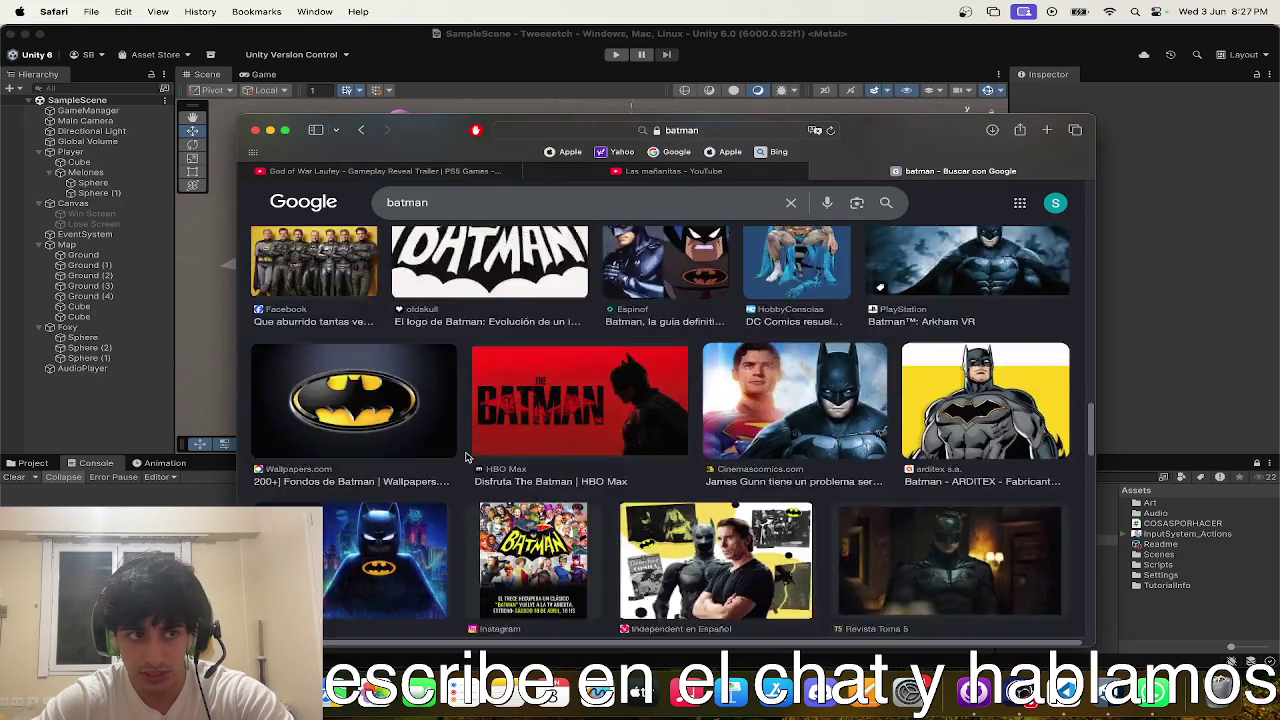
scroll(465, 457, up, 5)
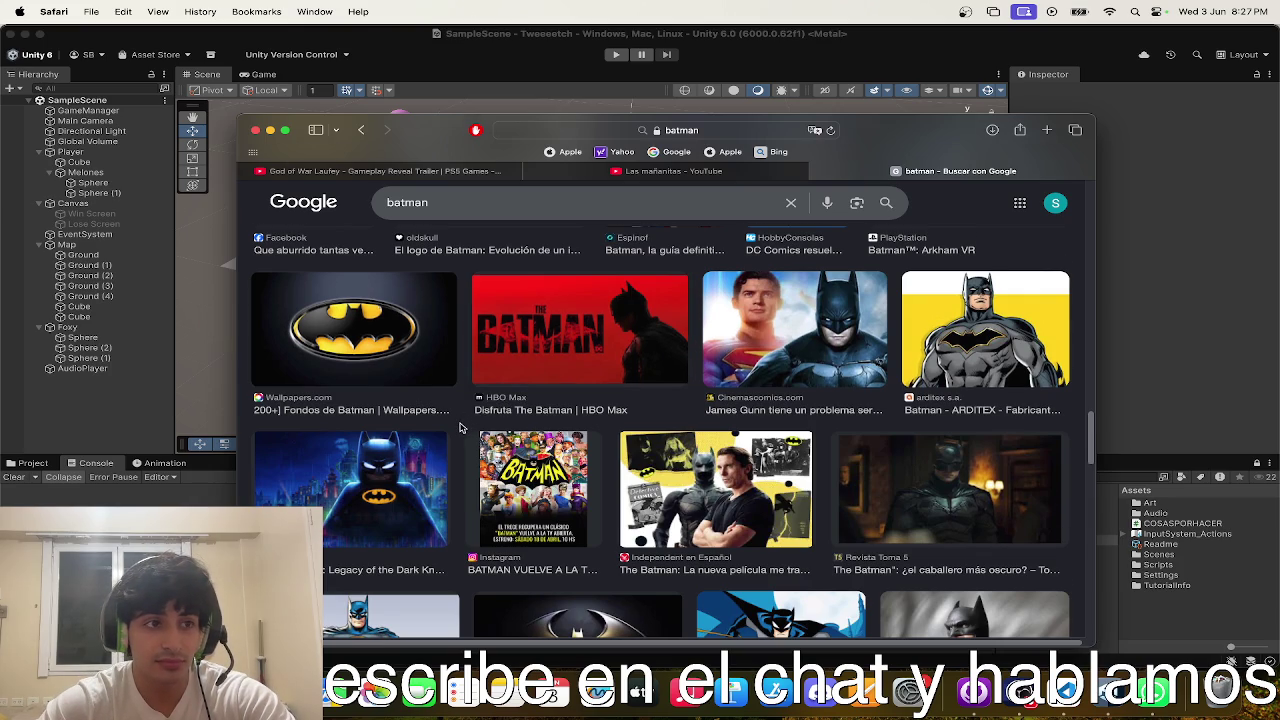
scroll(461, 427, down, 4)
scroll(461, 427, down, 1)
scroll(461, 427, down, 5)
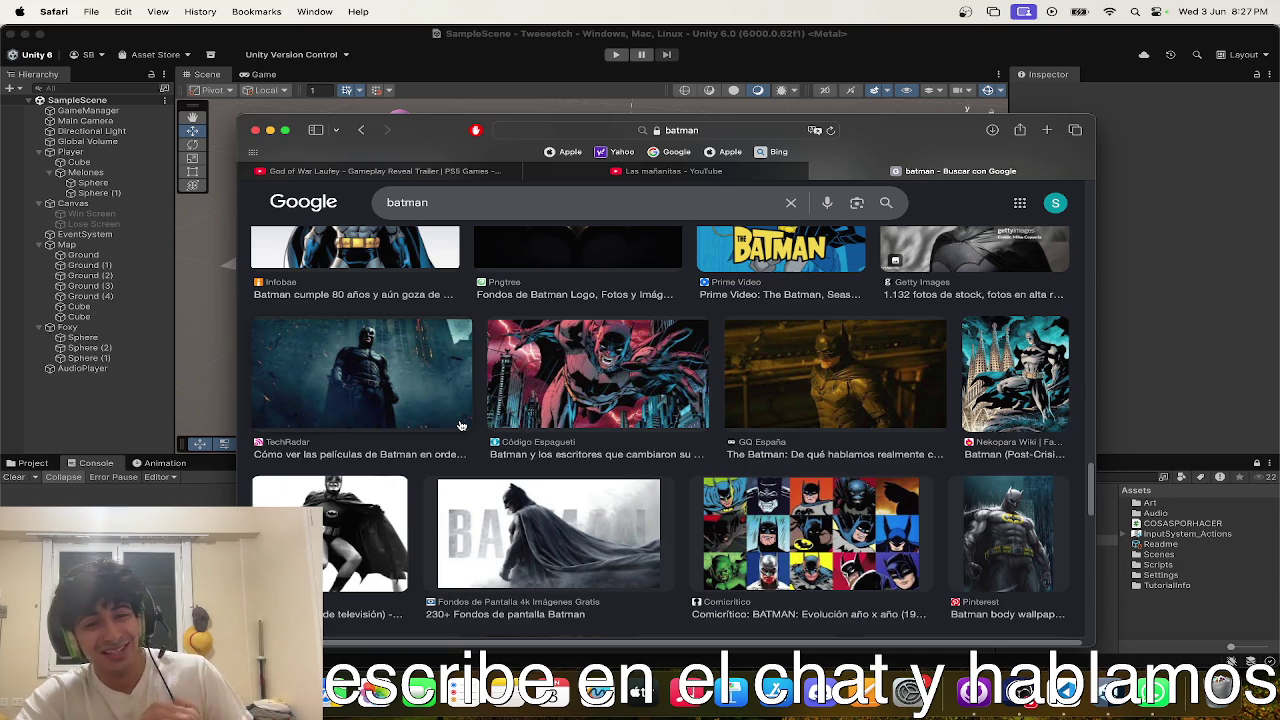
scroll(461, 426, down, 5)
scroll(461, 426, down, 6)
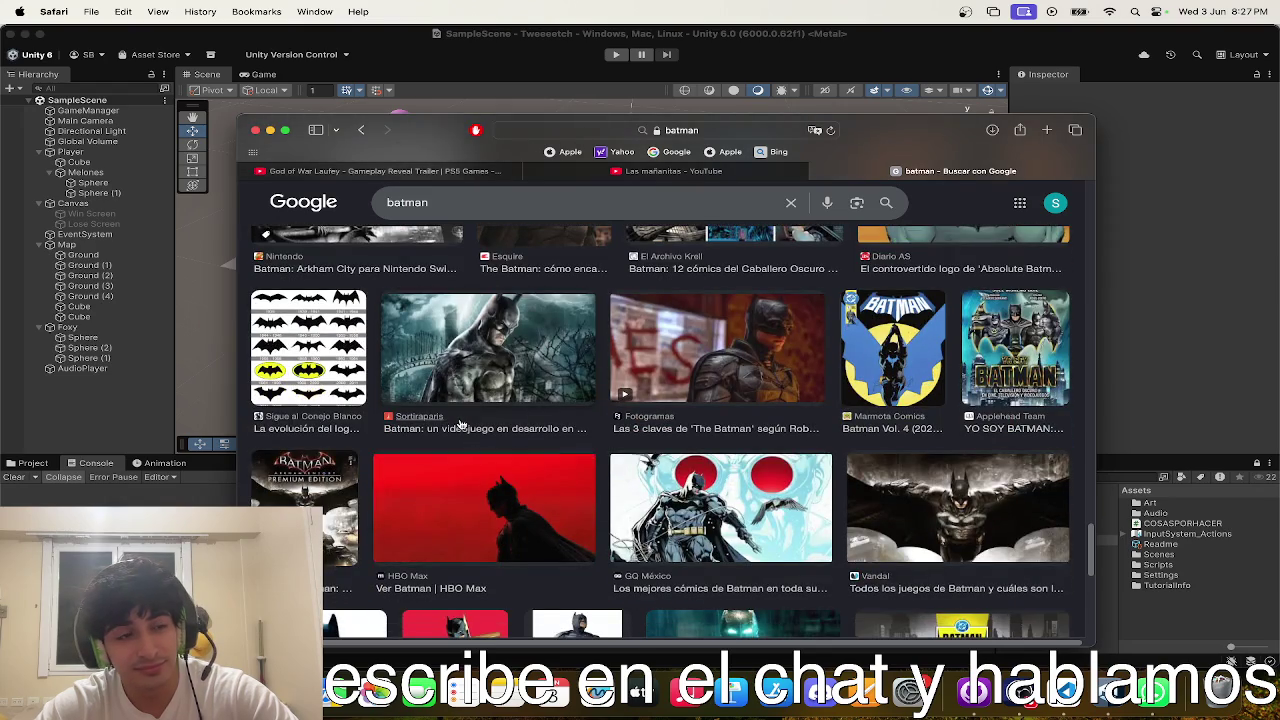
scroll(461, 426, down, 2)
scroll(461, 426, down, 2)
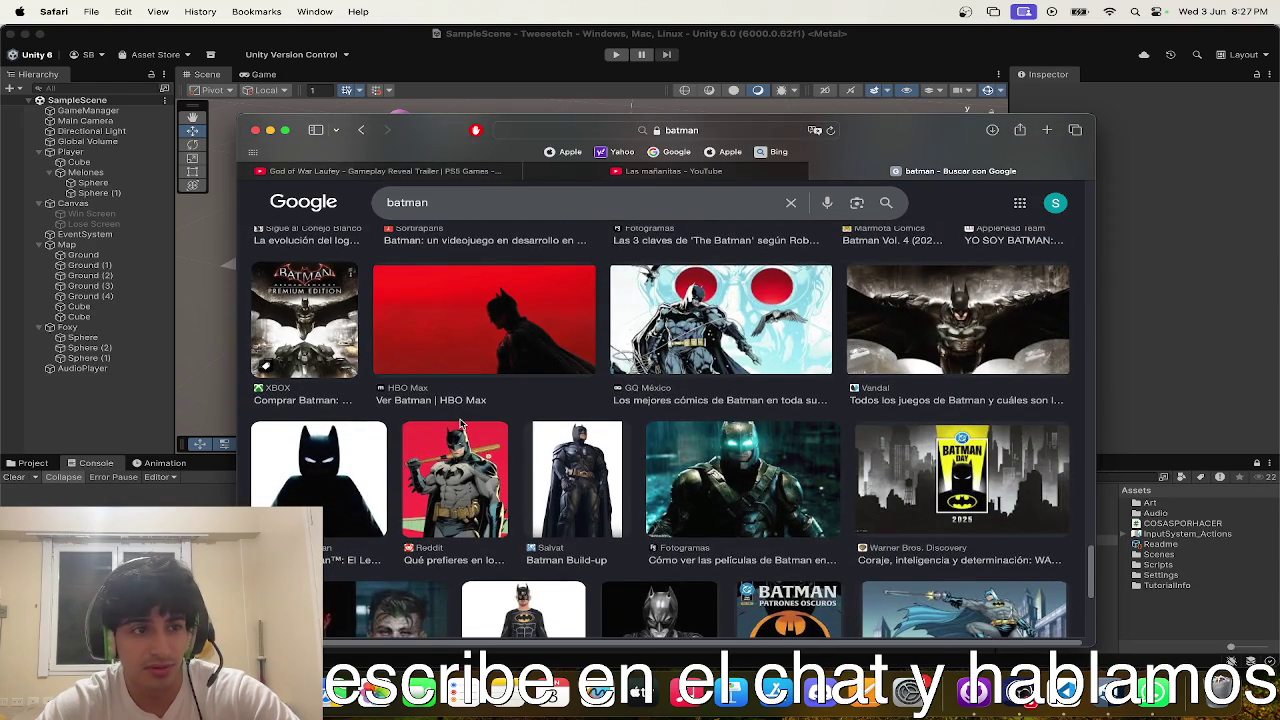
scroll(461, 426, down, 2)
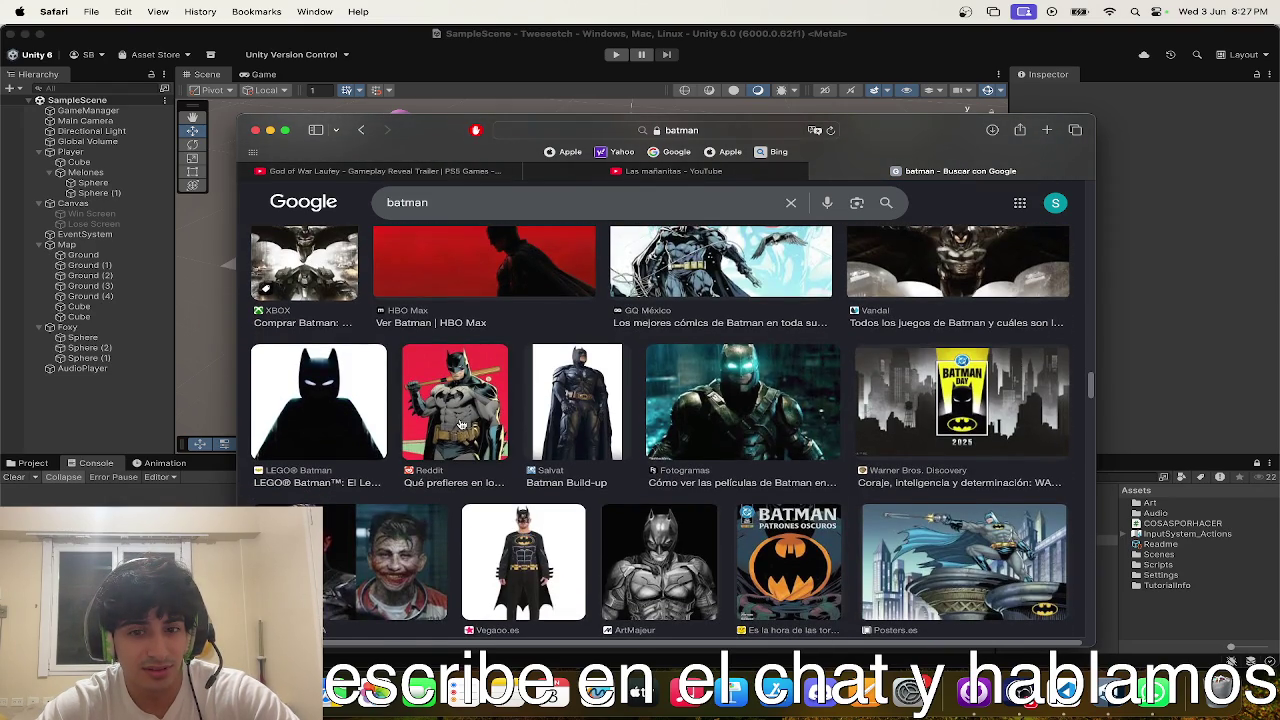
scroll(461, 426, up, 10)
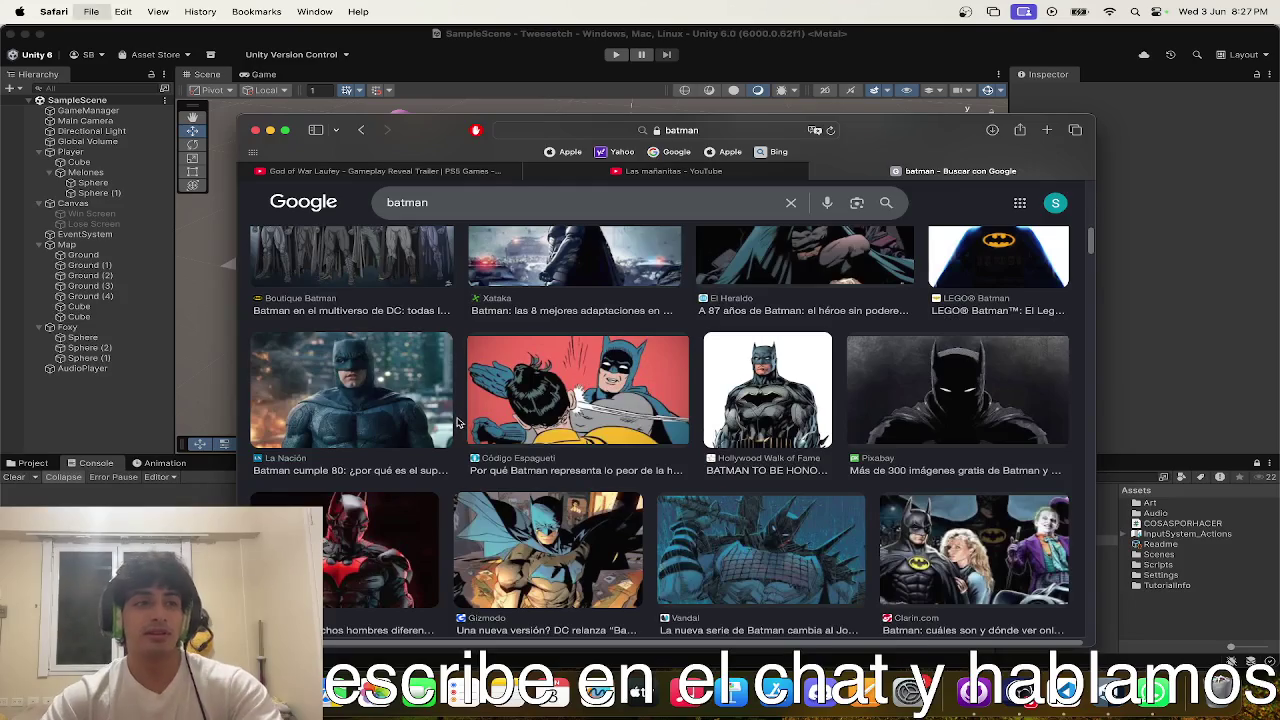
key(super+w)
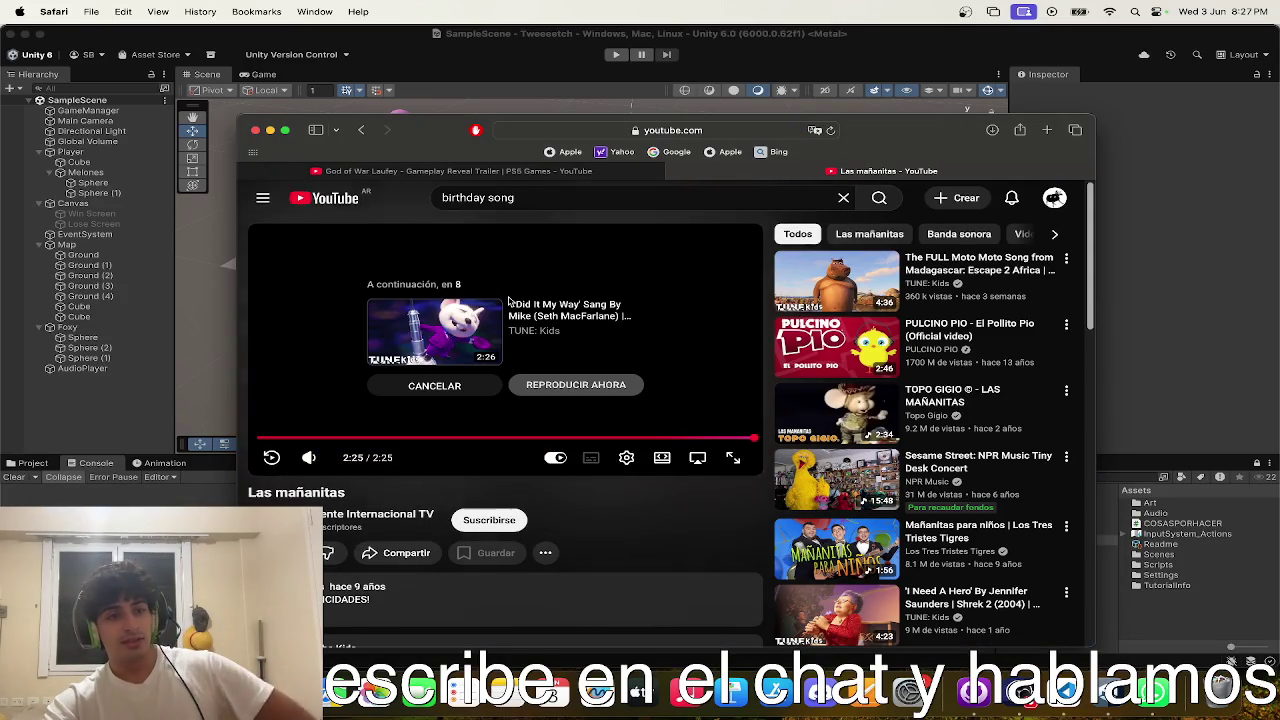
- Cancel YouTube's autoplay of the next video and return to the Unity editor
click(445, 385)
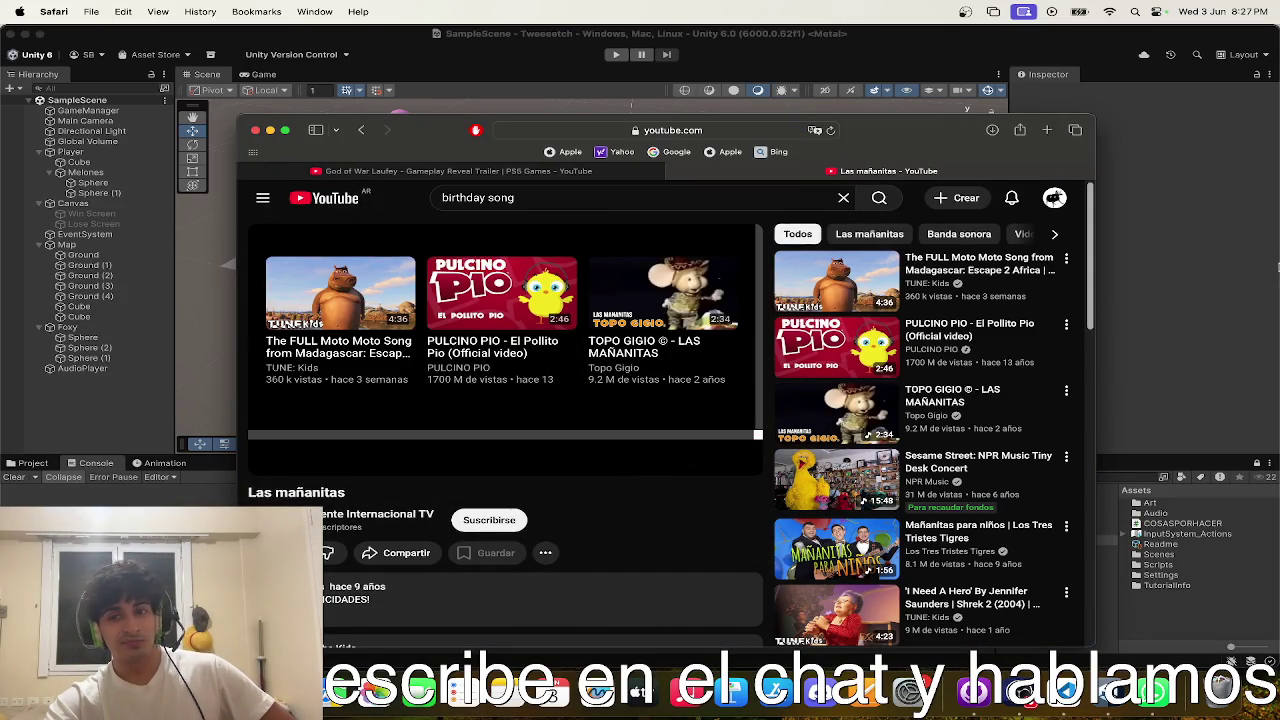
click(1253, 263)
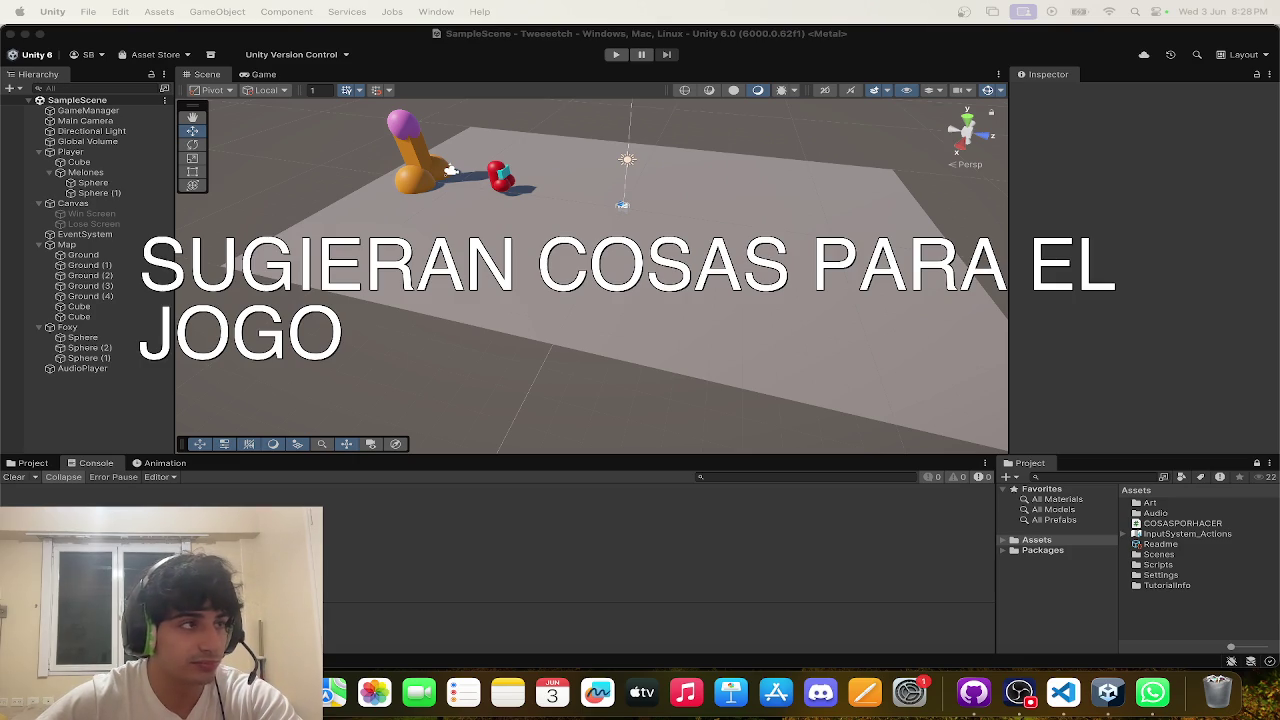
- Fly the Scene camera toward the player, run the game, select the Ground platform and pause
mouse_move(578, 318)
mouse_down()
mouse_move(434, 314)
mouse_move(938, 250)
mouse_move(175, 234)
mouse_up()
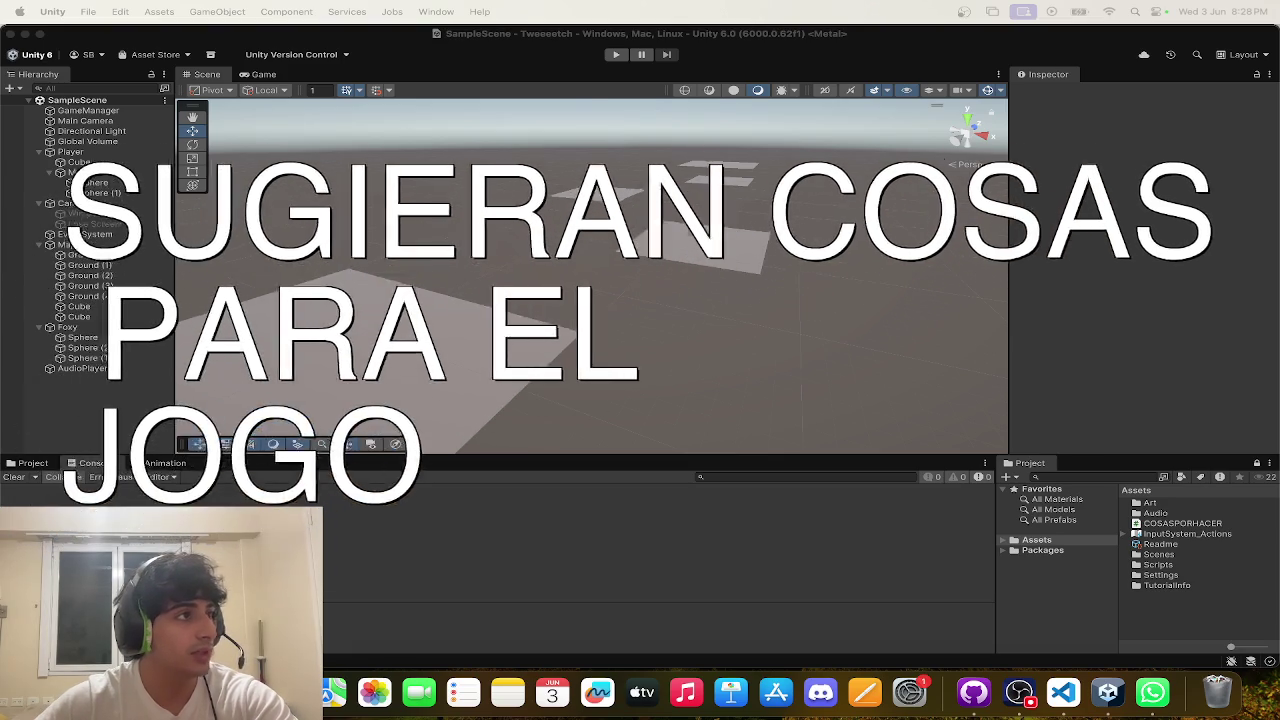
mouse_move(611, 389)
mouse_down()
mouse_move(680, 429)
mouse_move(686, 465)
mouse_up()
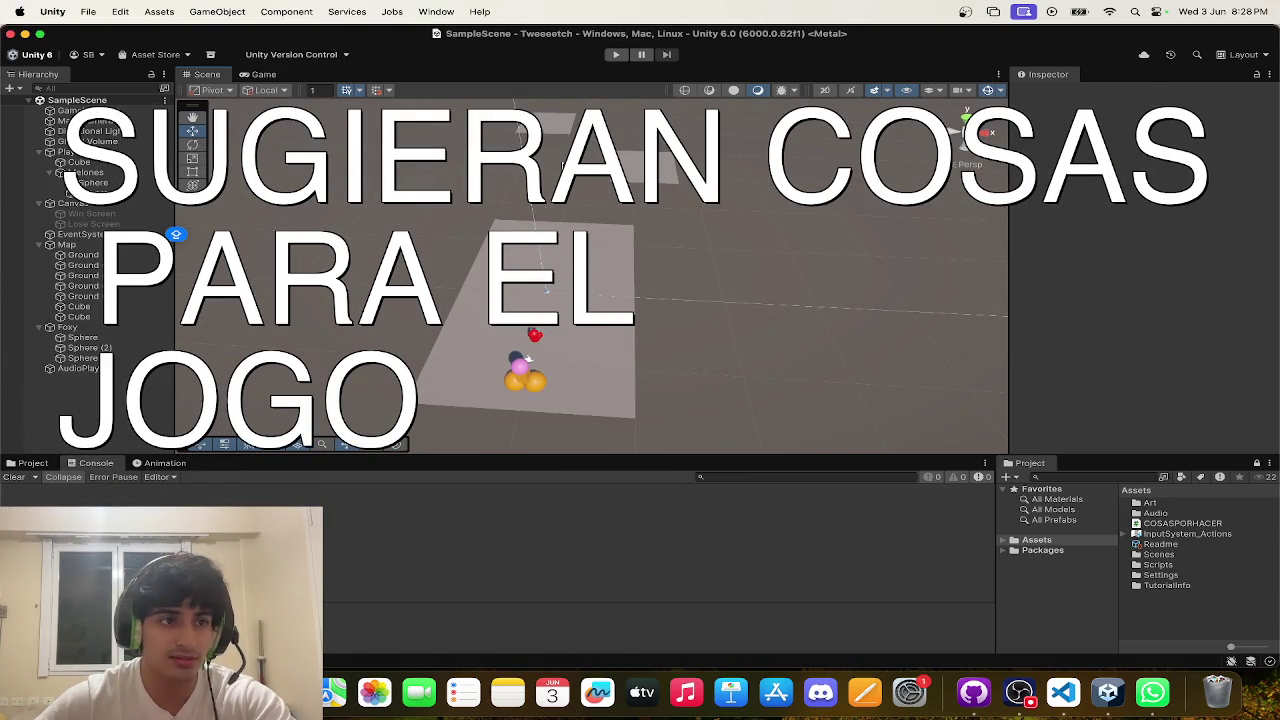
click(615, 54)
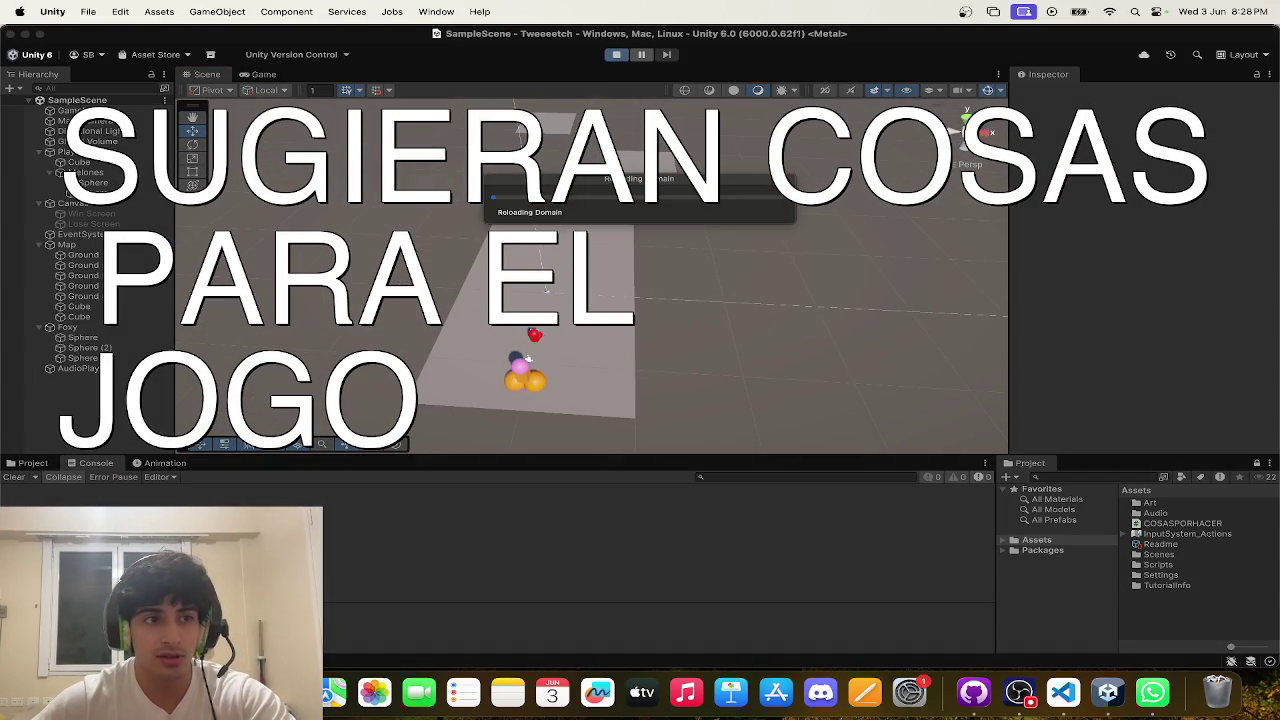
click(766, 260)
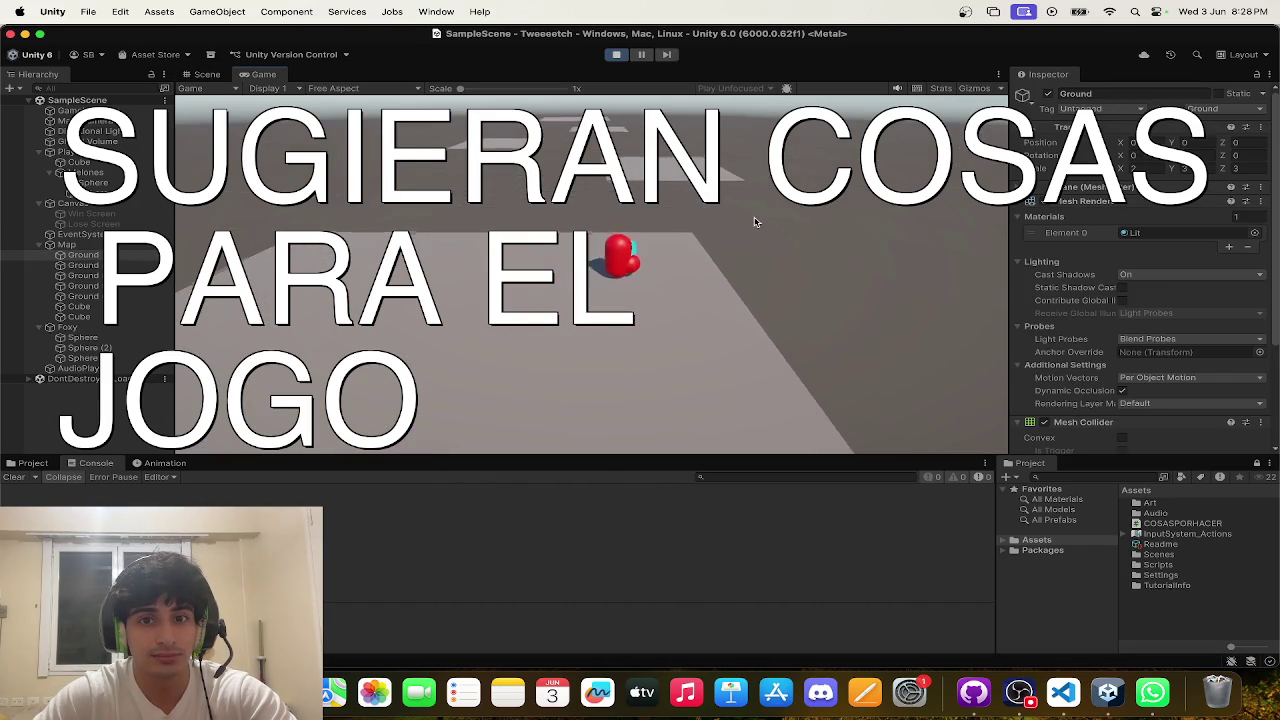
click(643, 55)
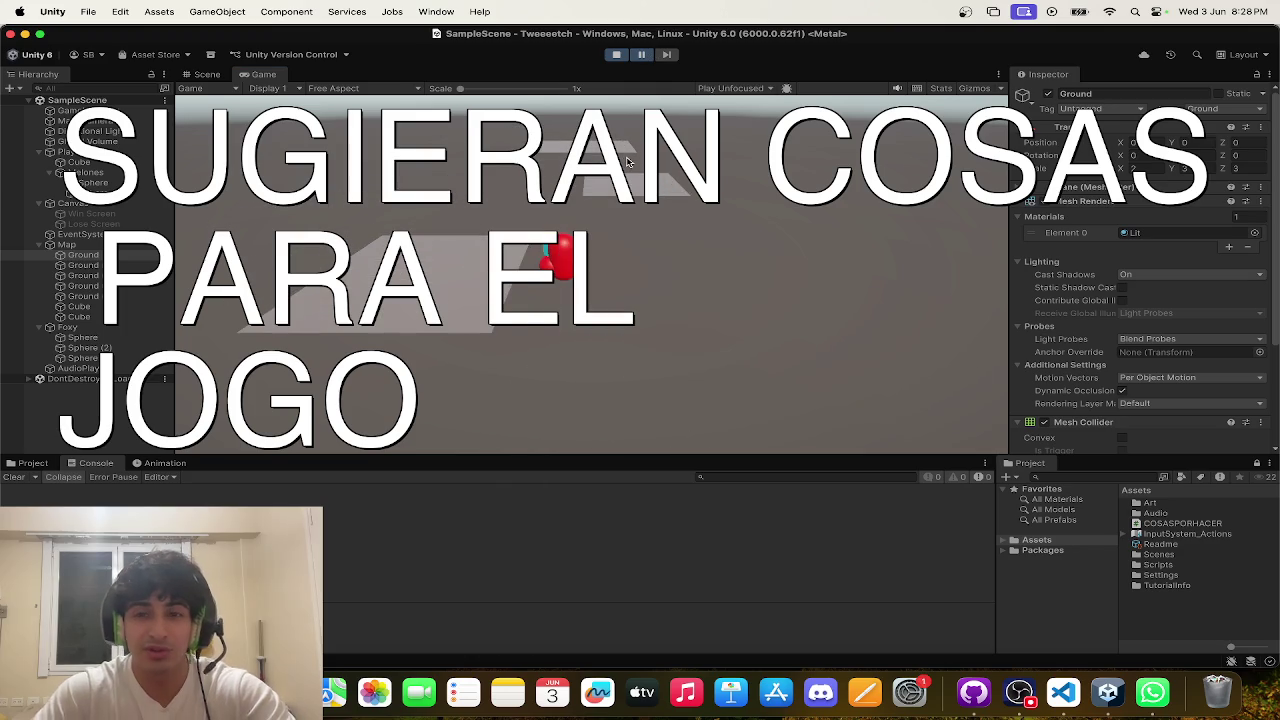
- Lower the AudioPlayer's Audio Source volume from 0.3 to 0.1, then stop the play test
click(12, 367)
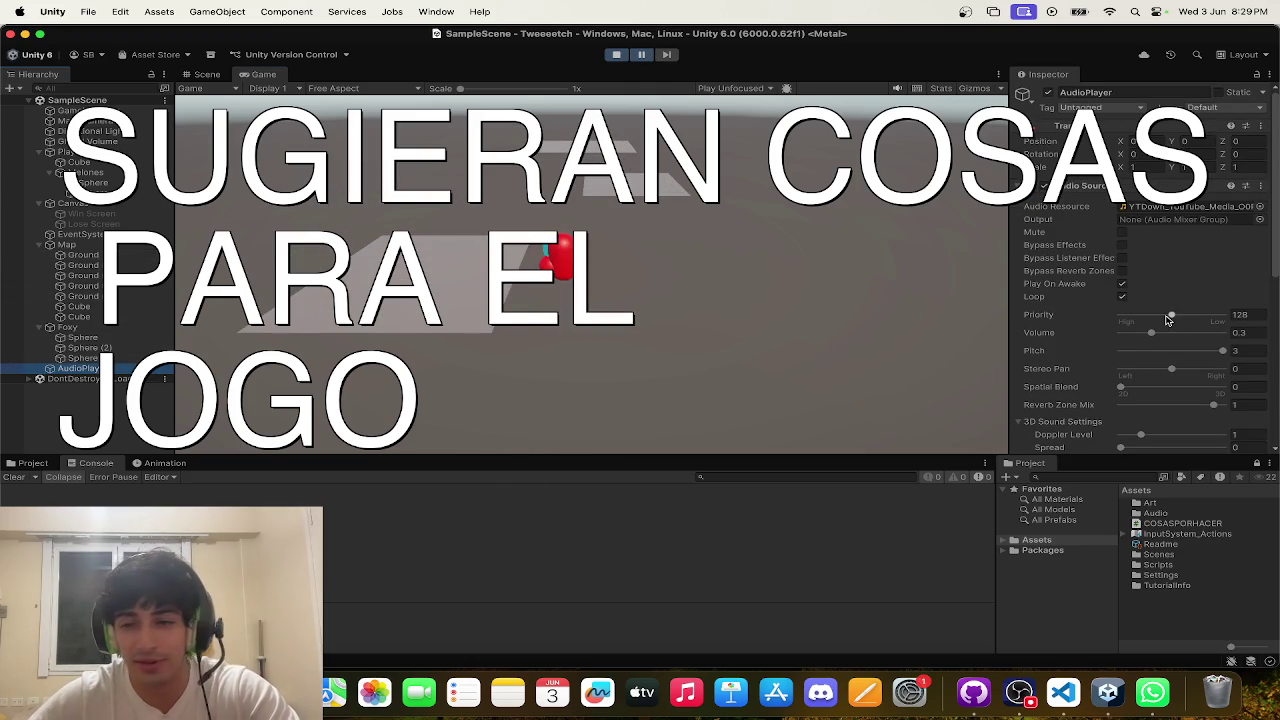
drag(1152, 331, 1131, 332)
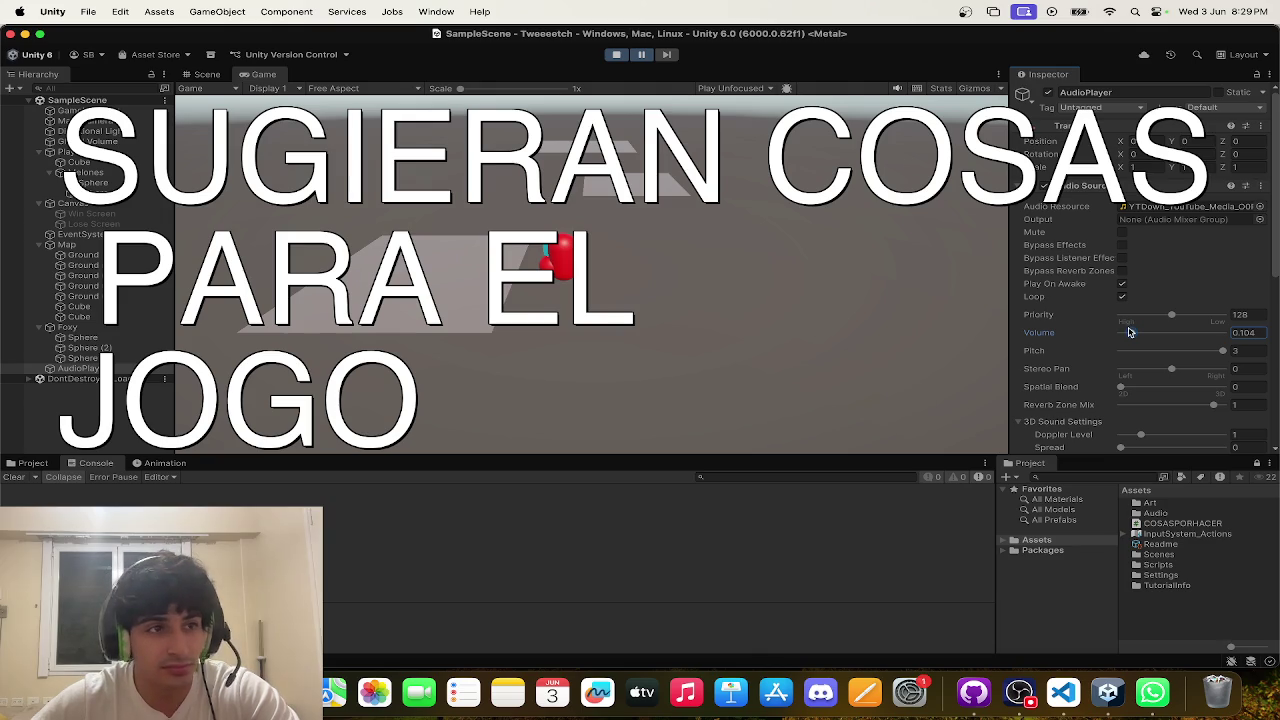
text(0)
key(Return)
click(1249, 331)
text(0.1)
key(Return)
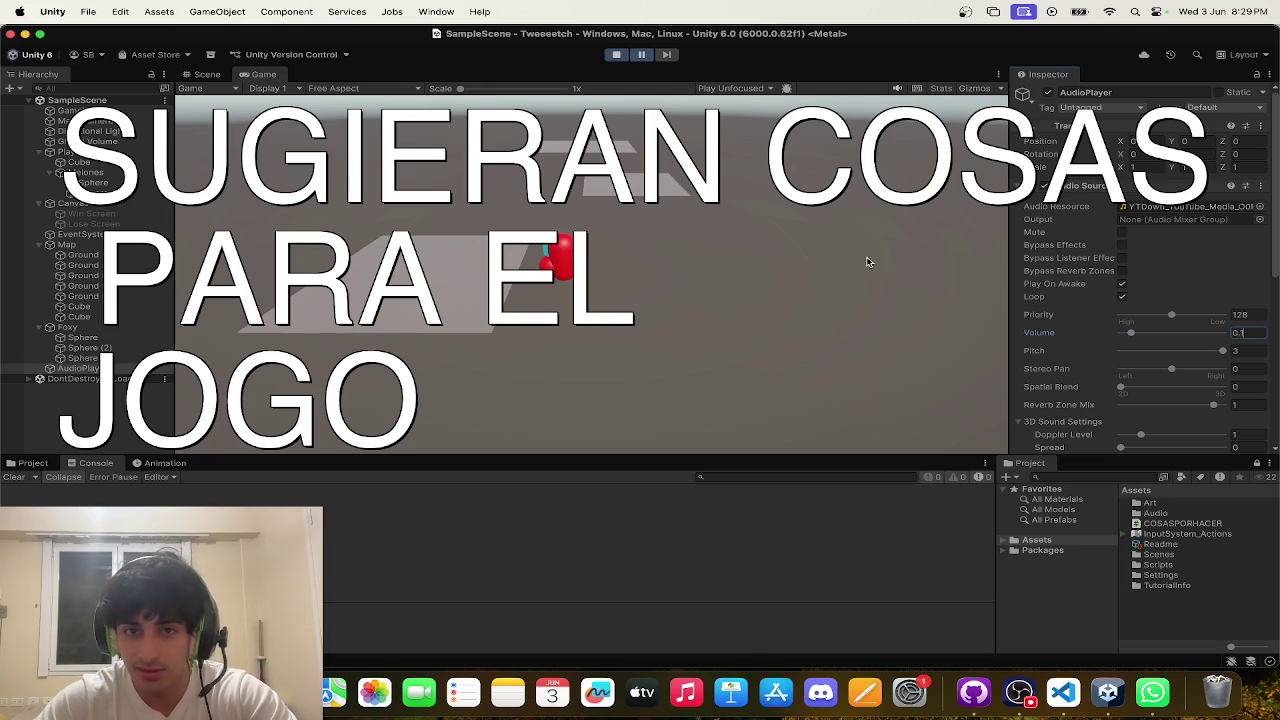
key(super+s)
click(566, 254)
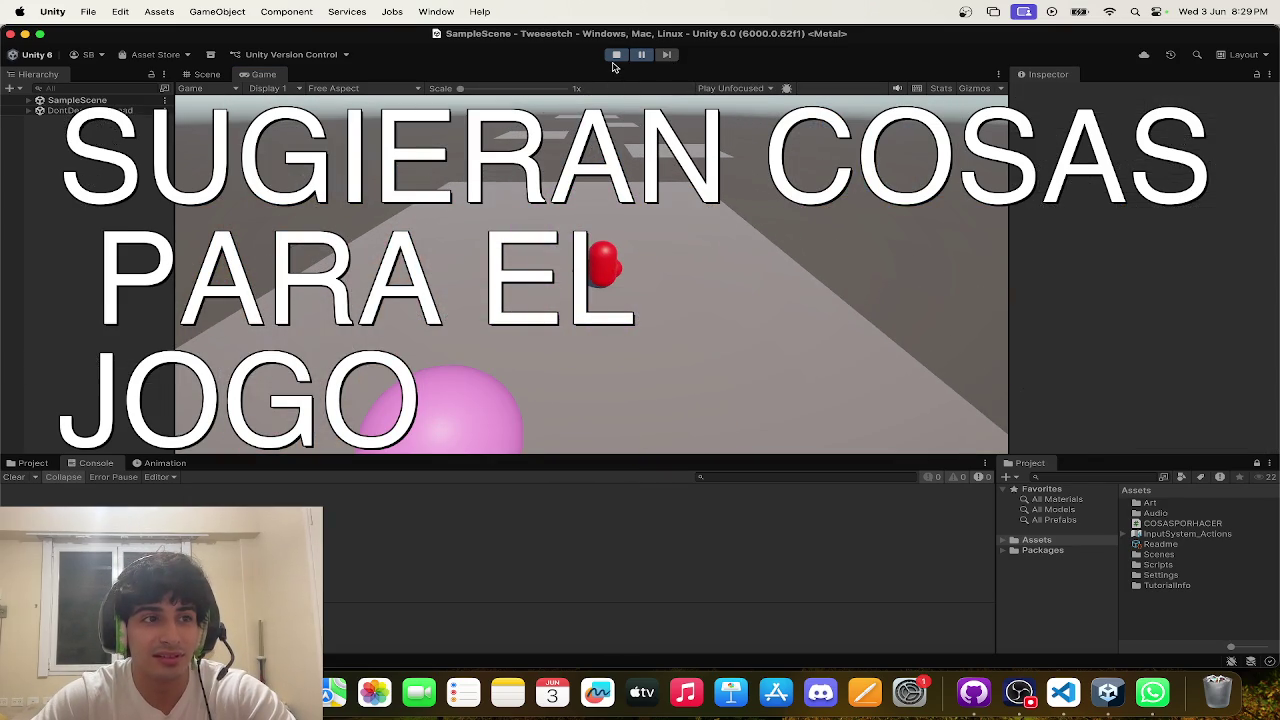
click(615, 58)
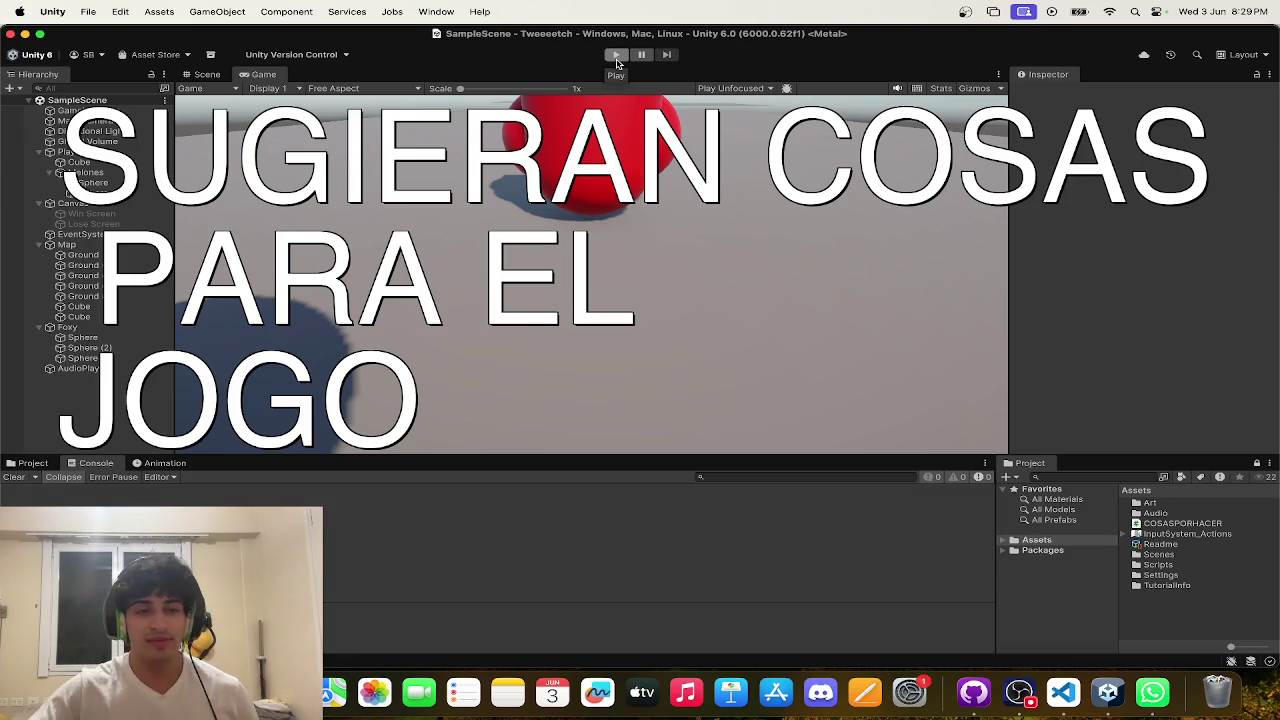
- Rename the player's Sphere (1) object to Sphere in the Inspector
click(95, 193)
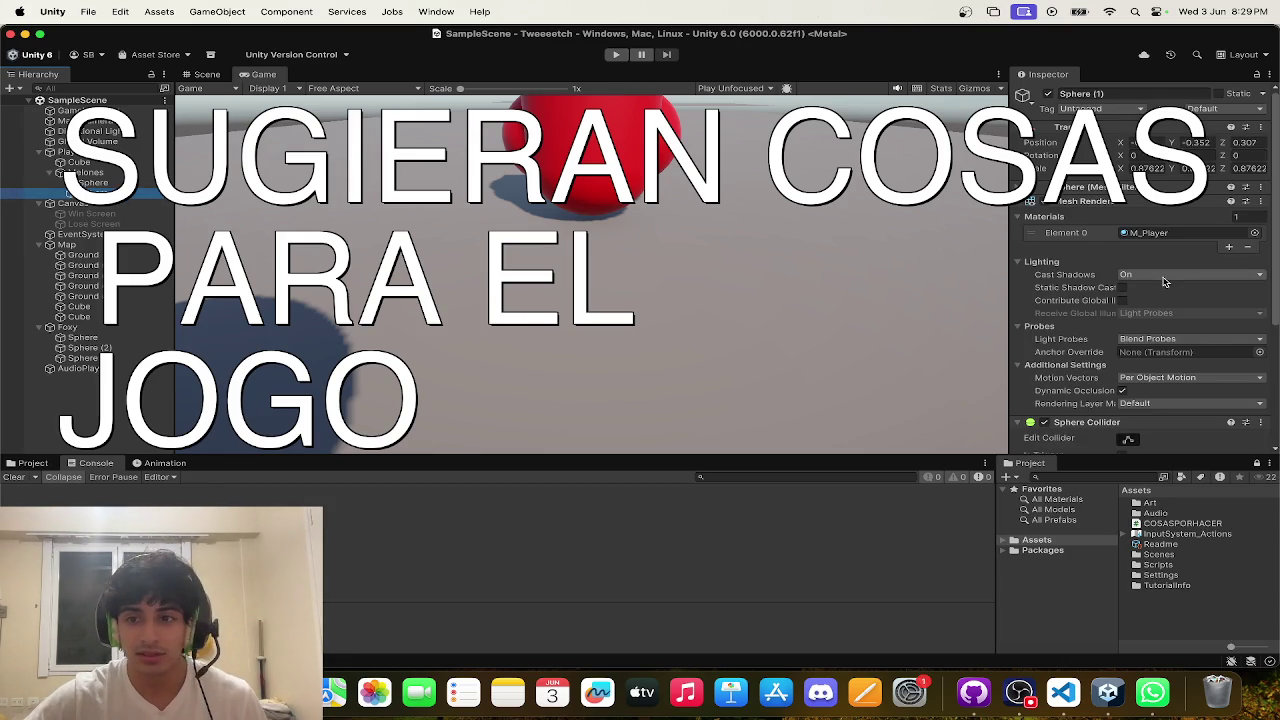
scroll(1157, 278, down, 3)
click(212, 75)
mouse_move(410, 203)
mouse_down()
mouse_move(620, 225)
mouse_move(465, 118)
mouse_move(488, 127)
mouse_move(469, 272)
mouse_up()
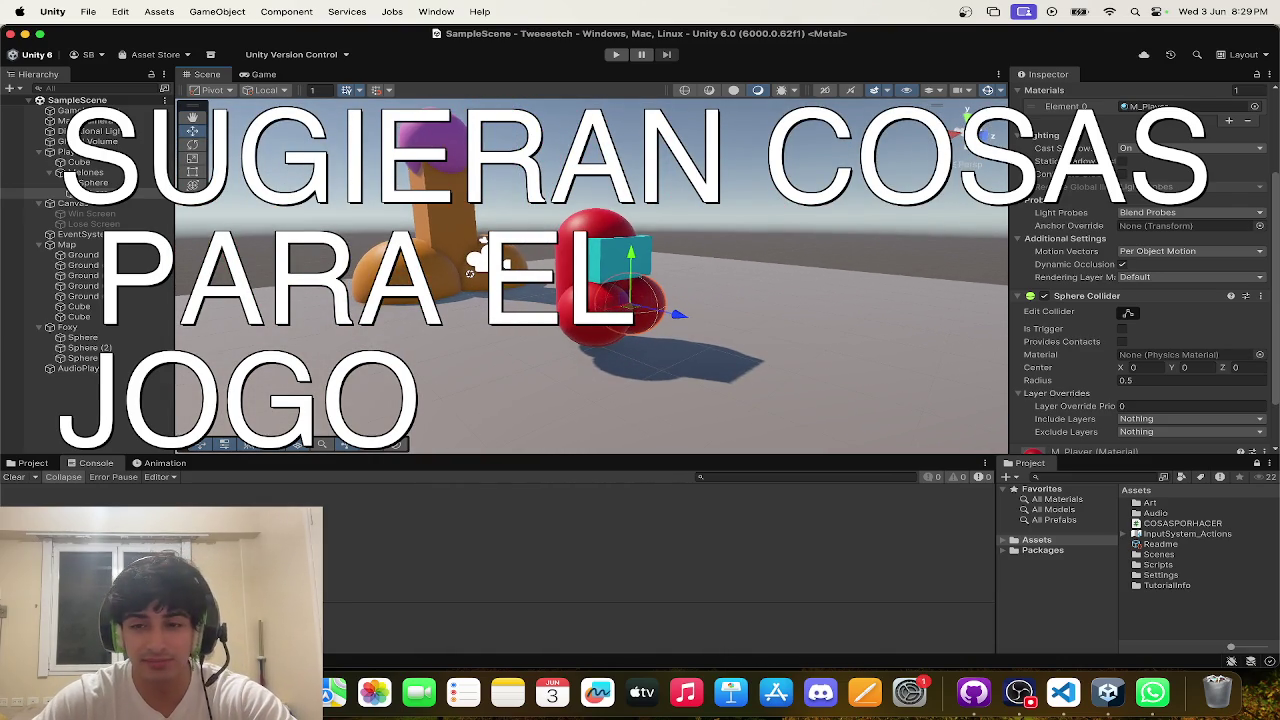
scroll(1180, 186, up, 5)
click(1135, 93)
click(1135, 93)
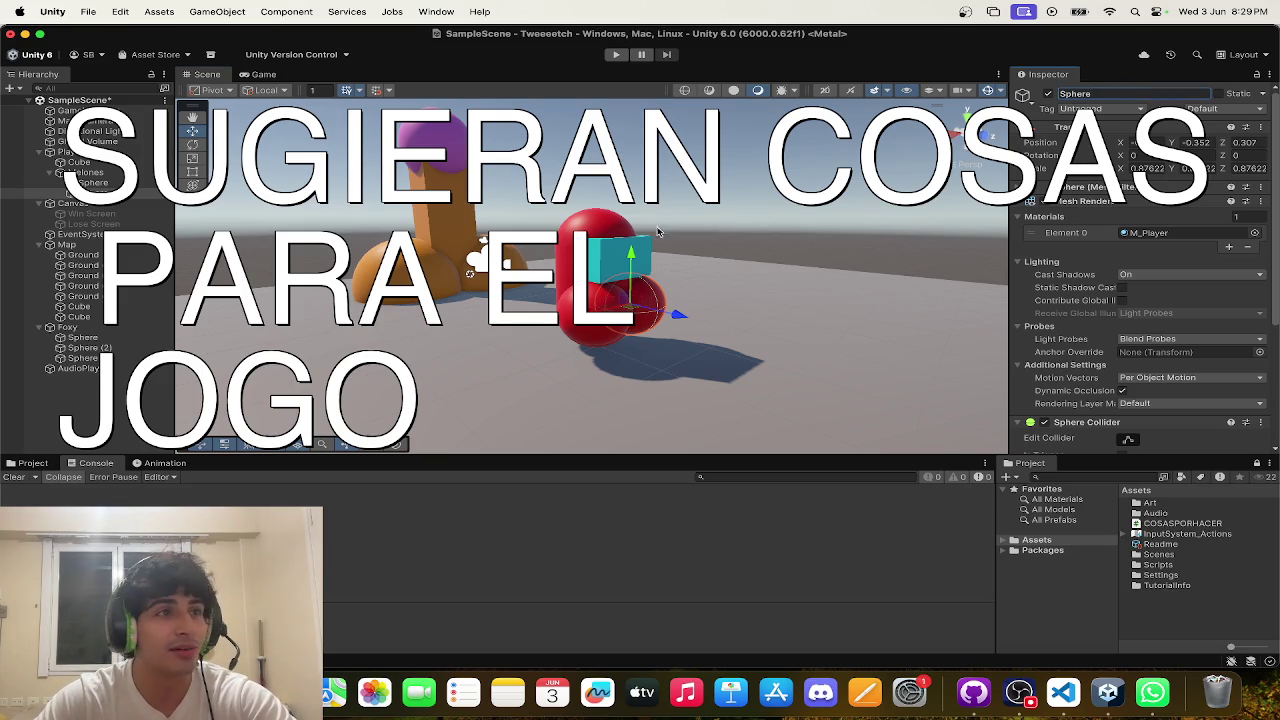
click(480, 248)
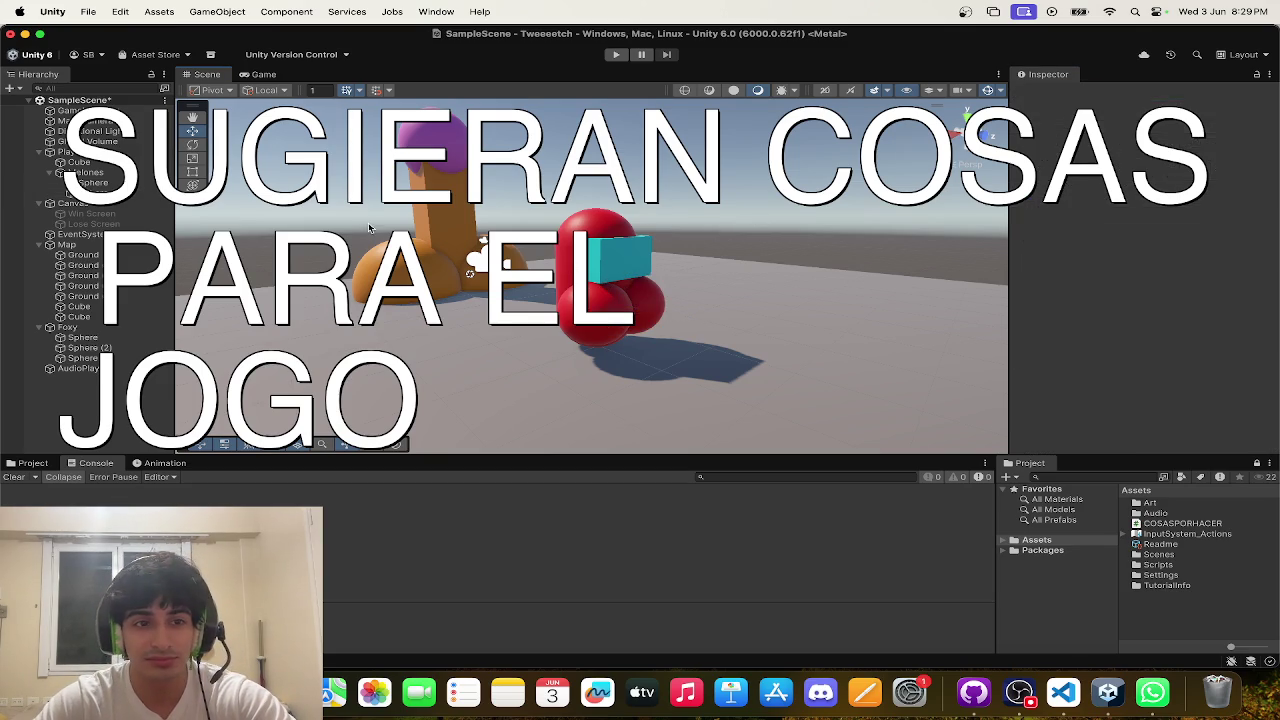
- Select the Ground tiles together to check them, then switch to the Game view
click(83, 255)
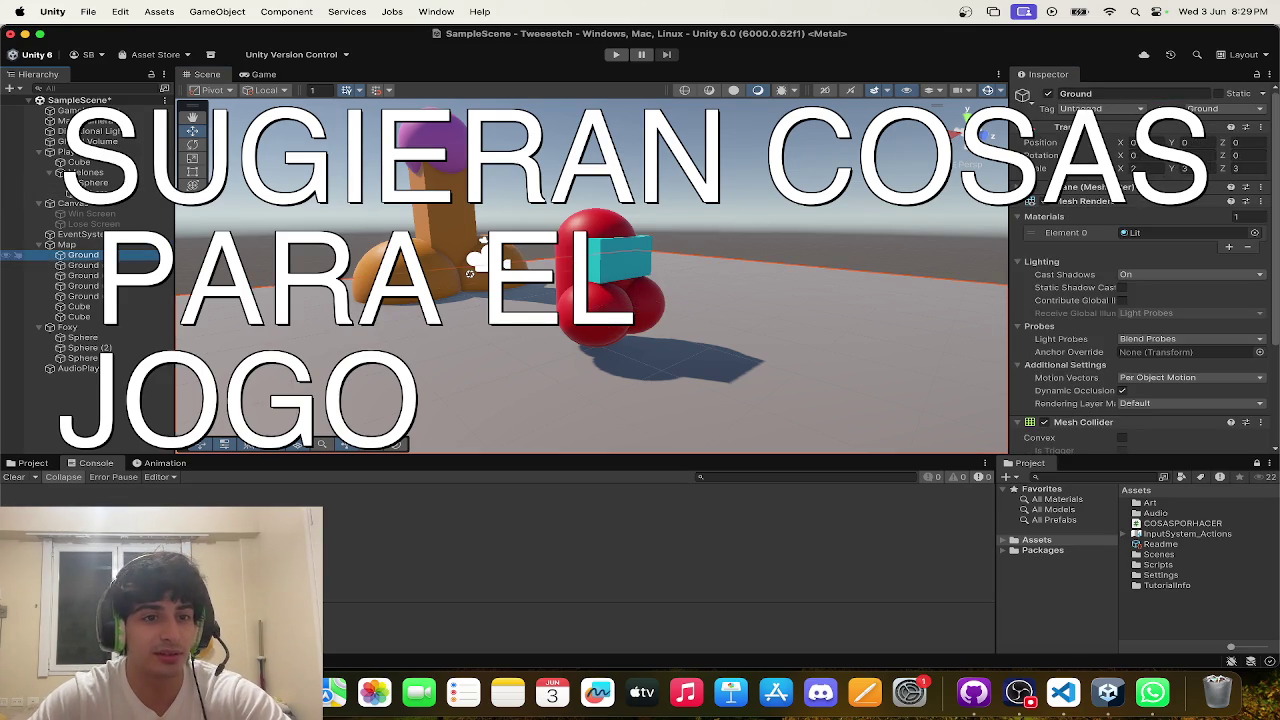
shift+click(83, 296)
click(1090, 94)
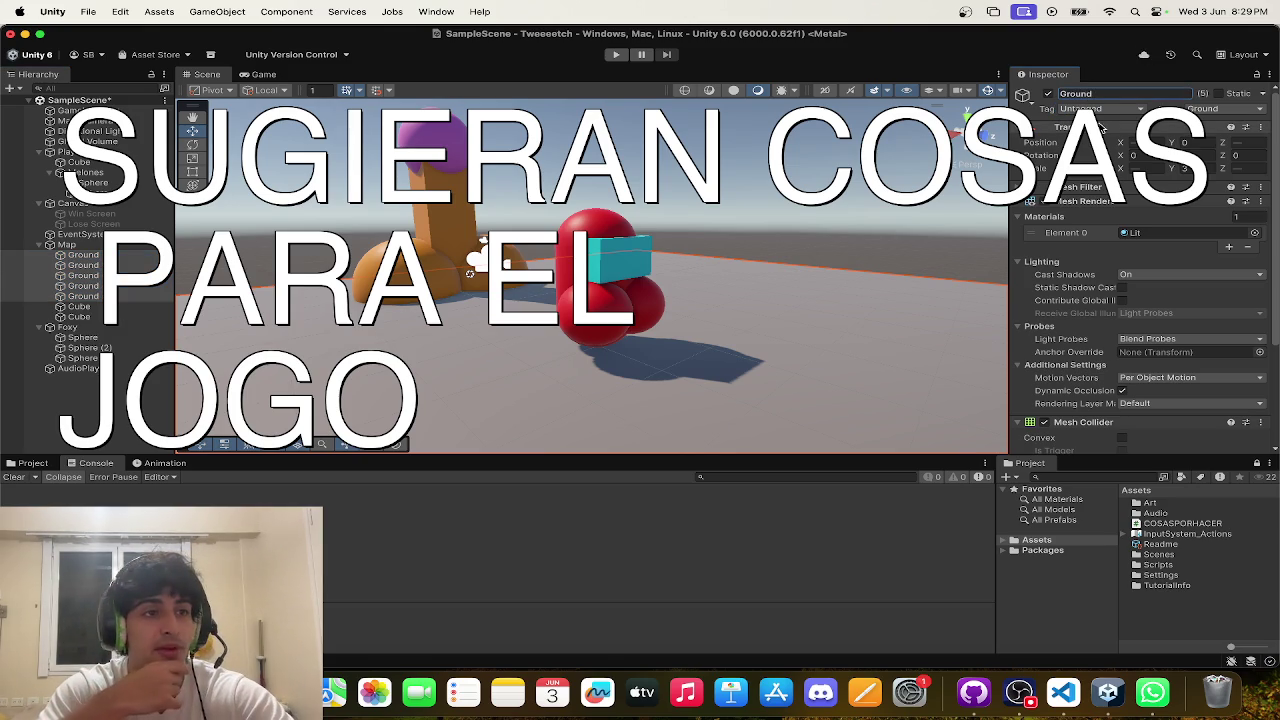
click(501, 212)
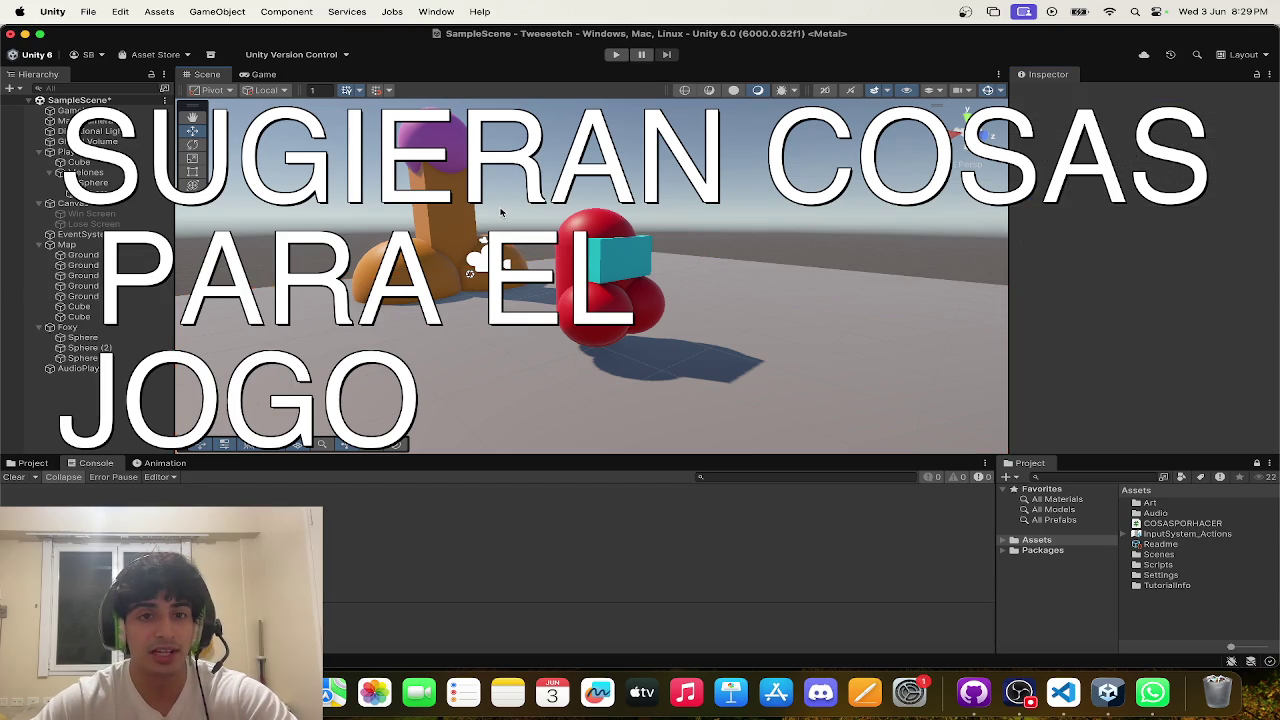
click(262, 75)
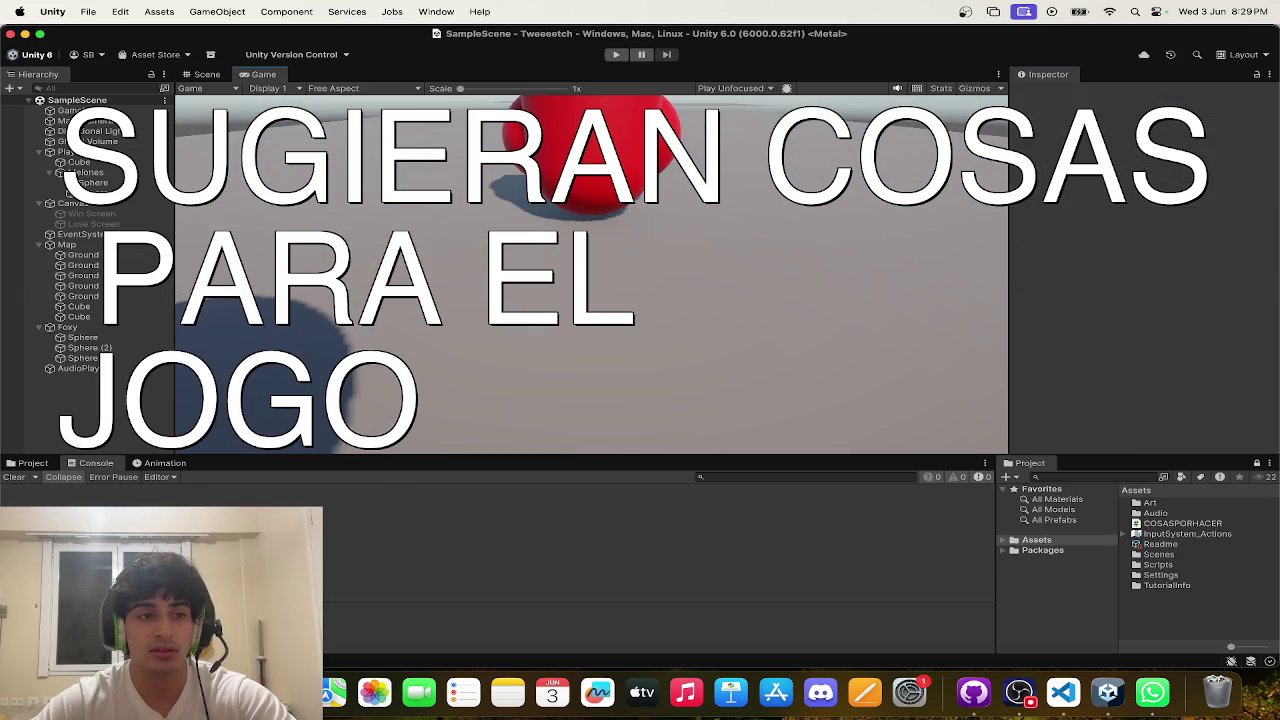
- Orbit the Scene view around the orange creature and high above the ground tiles
click(207, 75)
drag(633, 190, 515, 192)
mouse_move(610, 281)
mouse_down()
mouse_move(709, 297)
mouse_move(900, 280)
mouse_move(666, 211)
mouse_move(451, 357)
mouse_move(471, 386)
mouse_move(485, 255)
mouse_move(850, 216)
mouse_move(508, 194)
mouse_move(550, 257)
mouse_up()
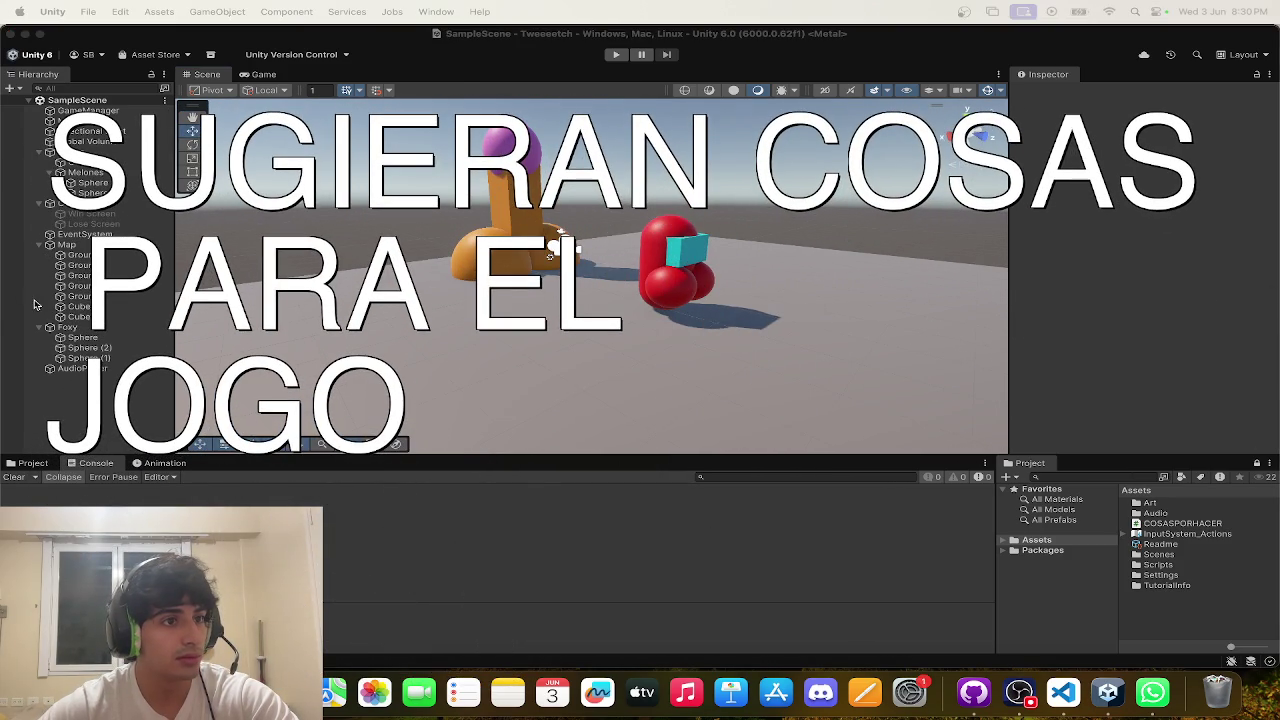
mouse_move(335, 290)
mouse_down()
mouse_move(345, 275)
mouse_move(466, 273)
mouse_up()
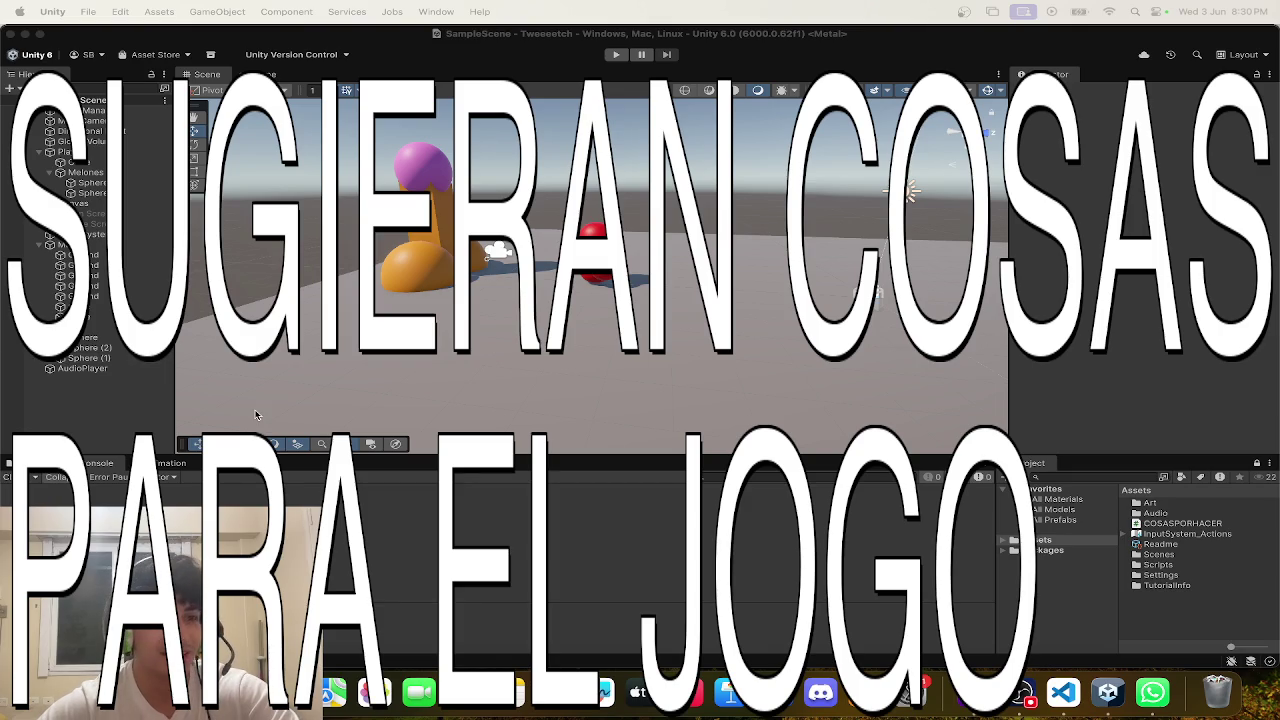
click(506, 328)
drag(678, 306, 858, 222)
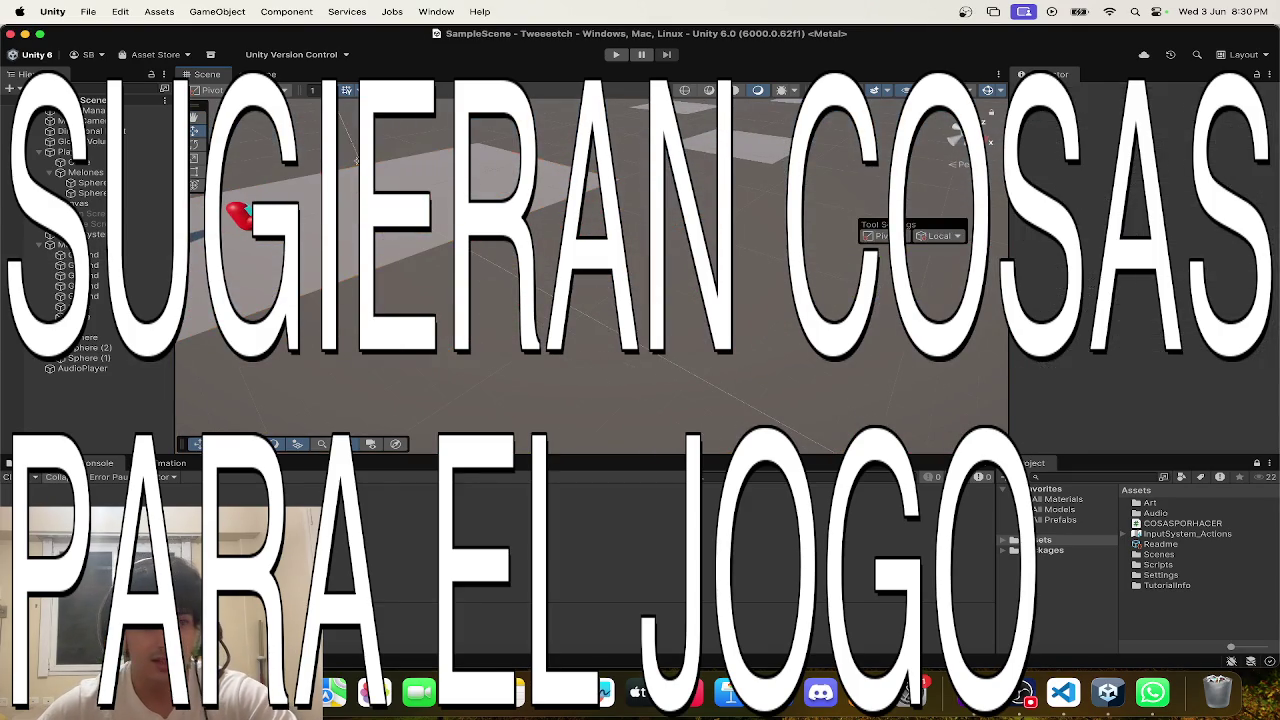
- Use Mission Control to bring Visual Studio Code to the front
key(ctrl+Up)
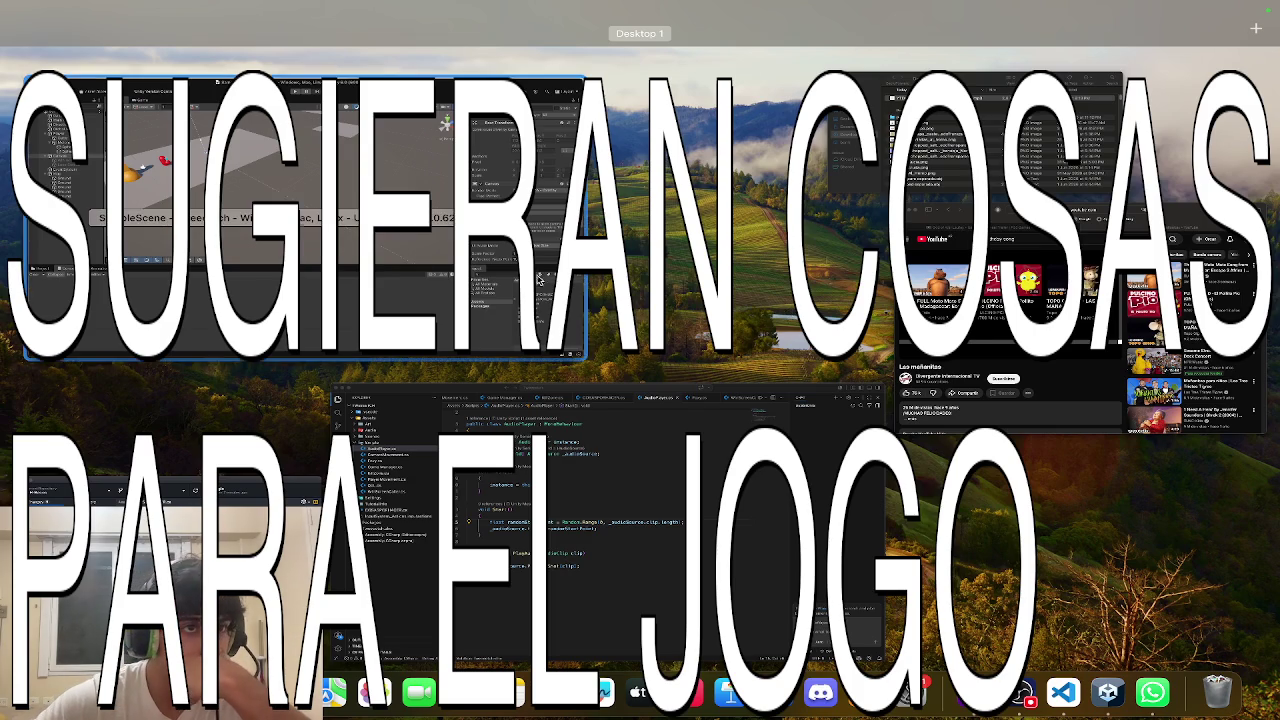
click(560, 300)
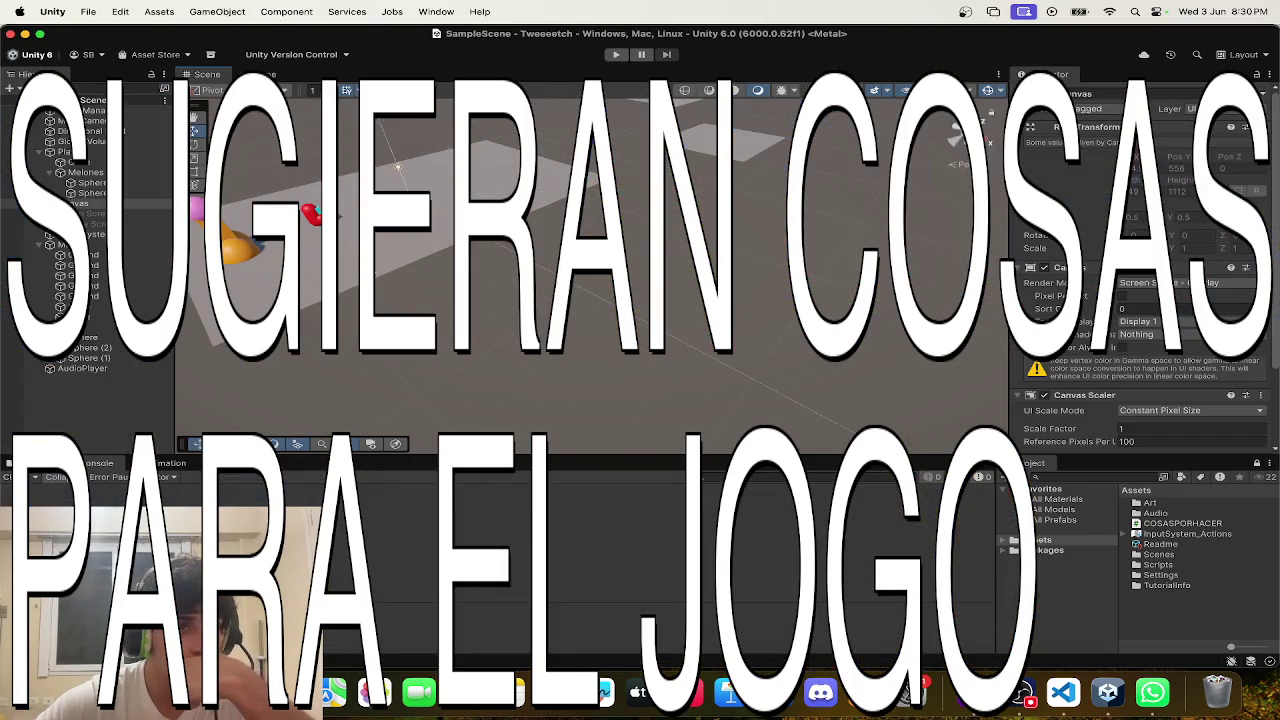
key(ctrl+Up)
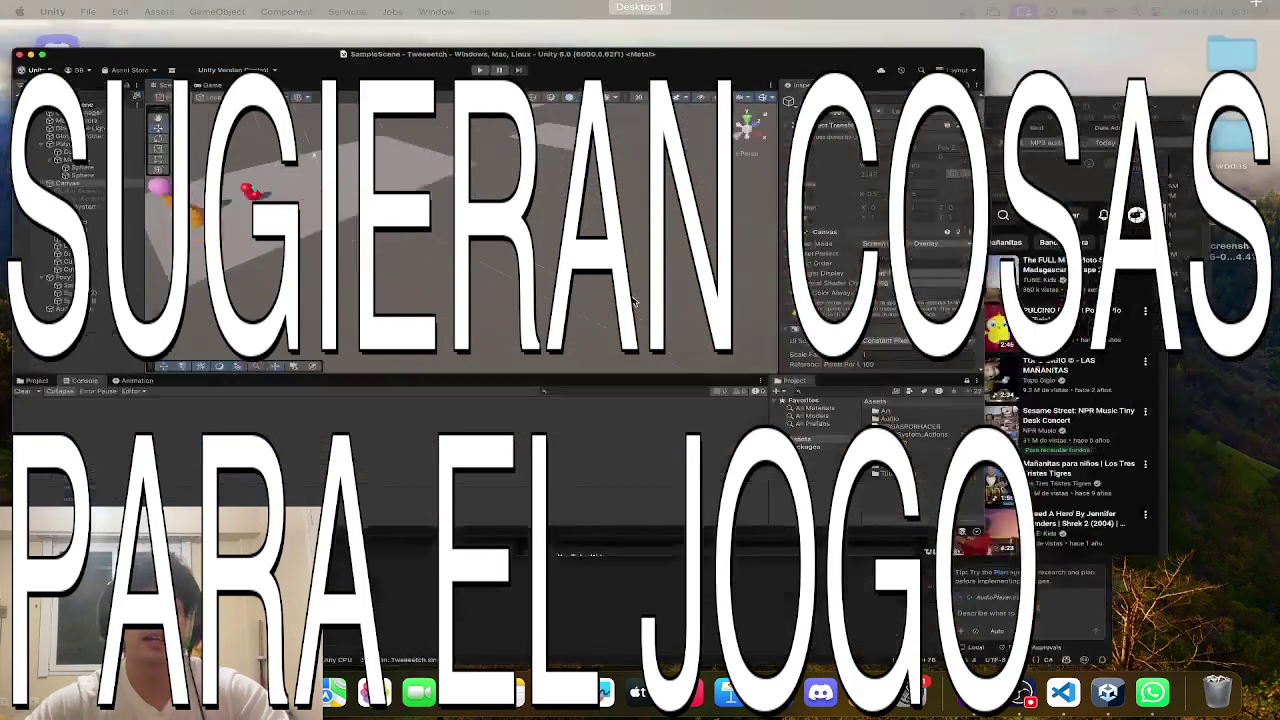
click(614, 474)
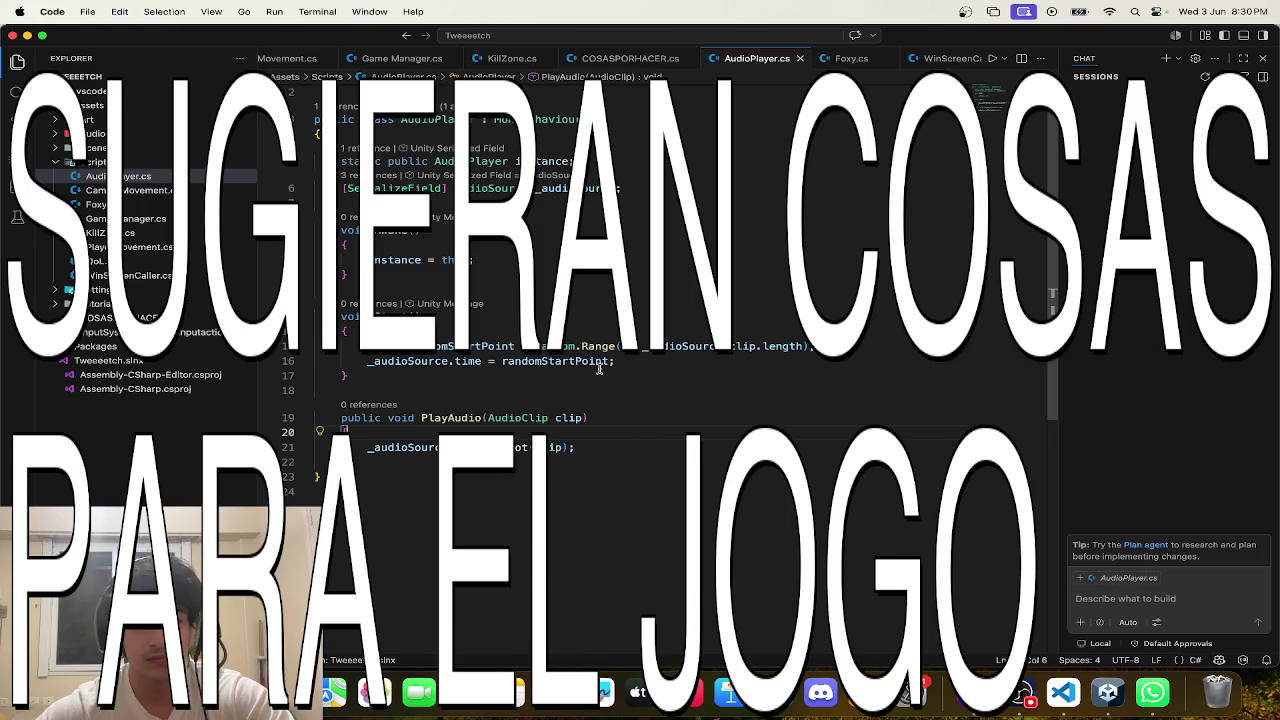
- In COSASPORHACER.cs, complete idea line 10 with the suggested inline ending
click(618, 58)
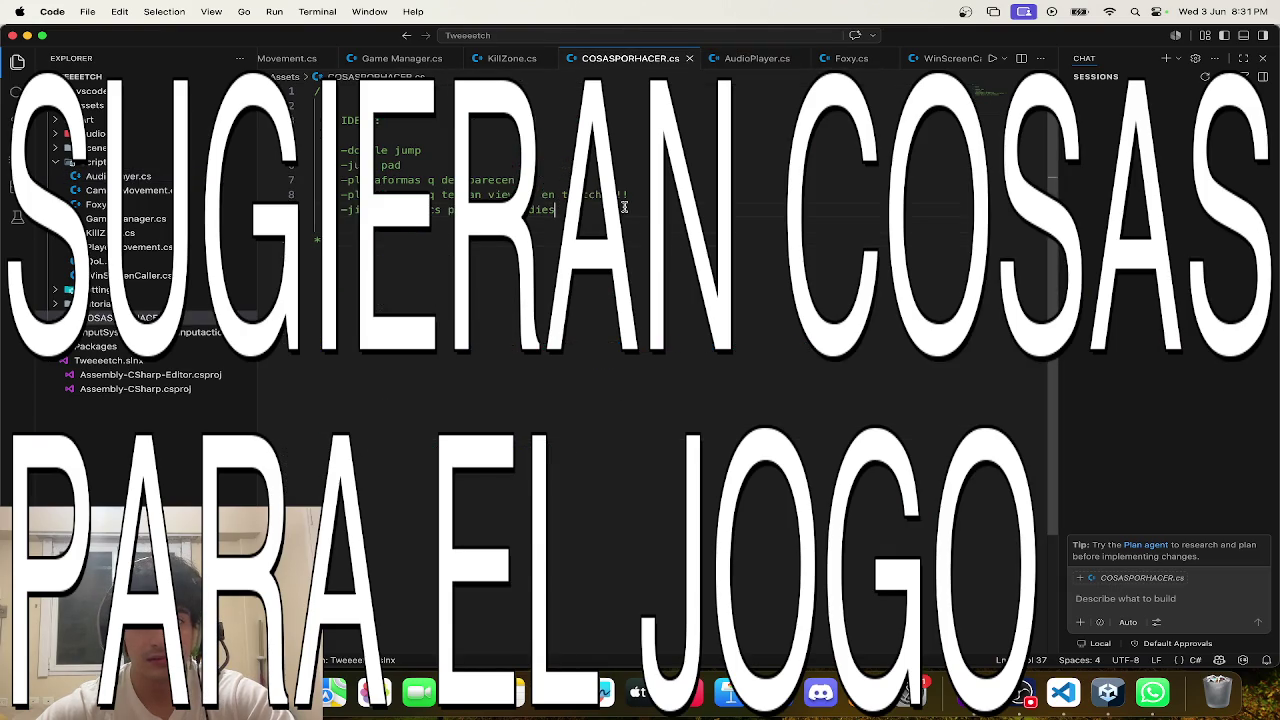
key(Return)
text(-d)
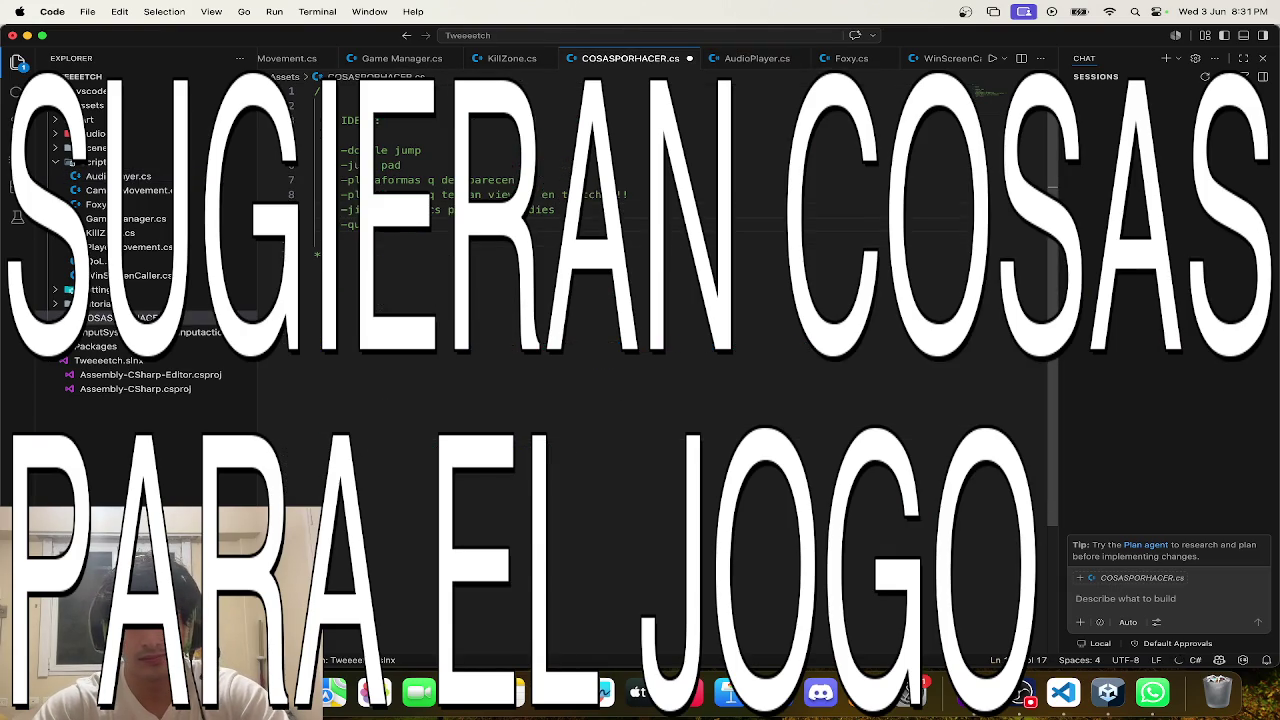
key(BackSpace)
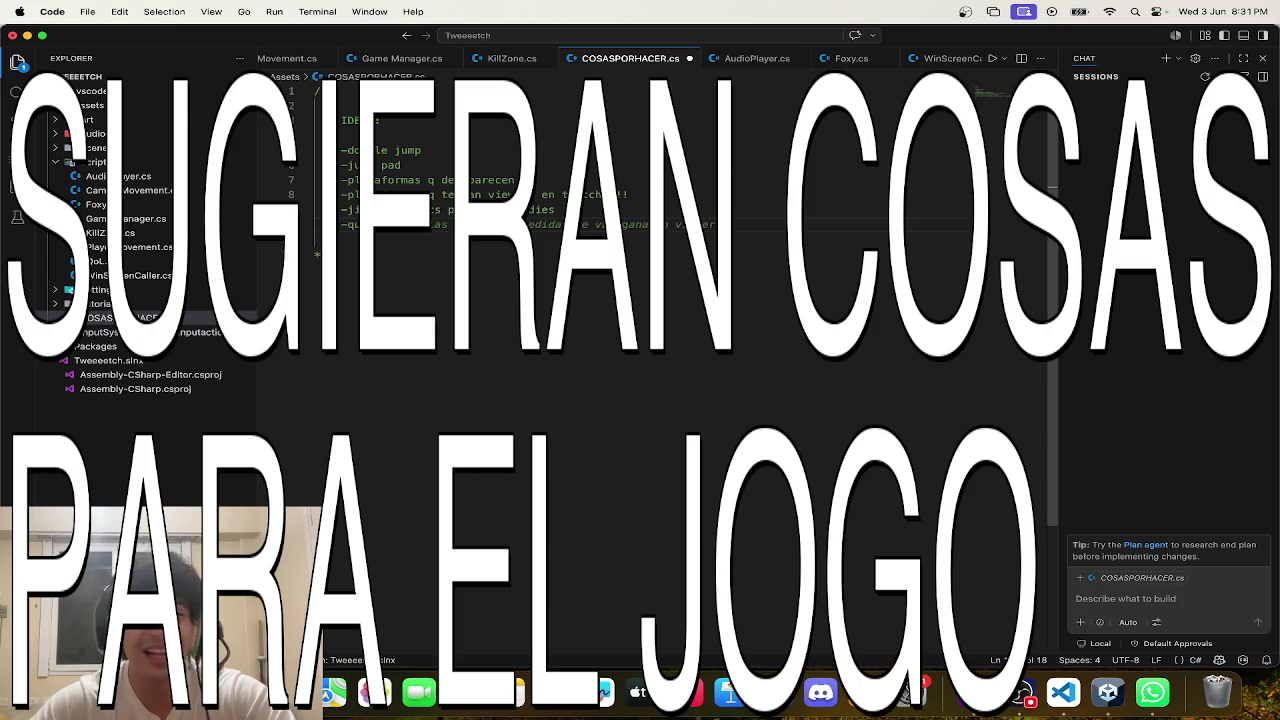
mouse_move(583, 226)
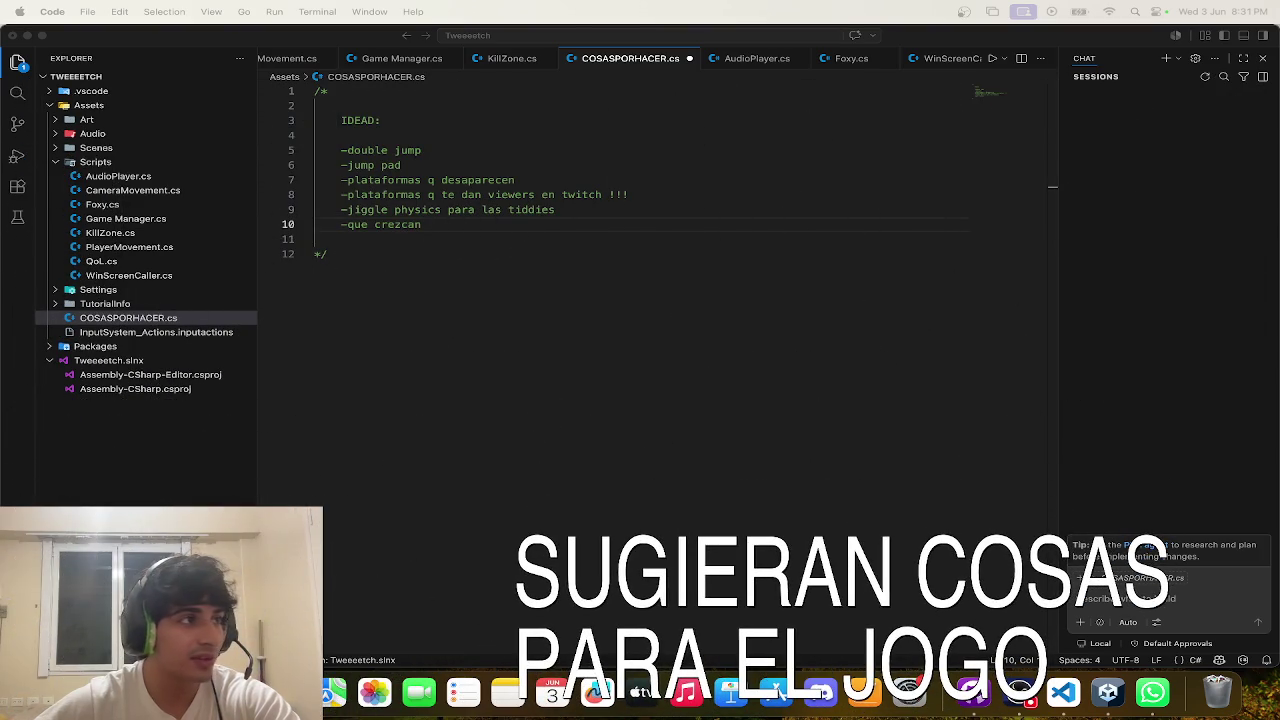
click(462, 184)
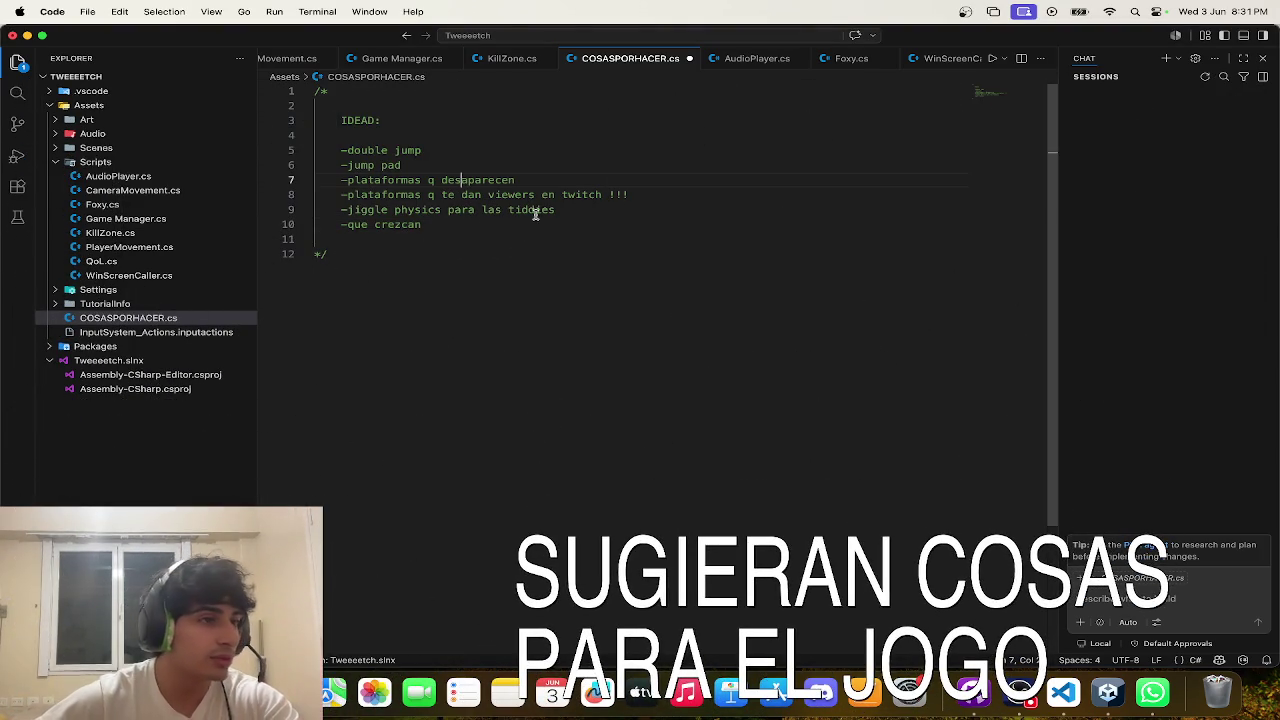
click(503, 193)
click(424, 224)
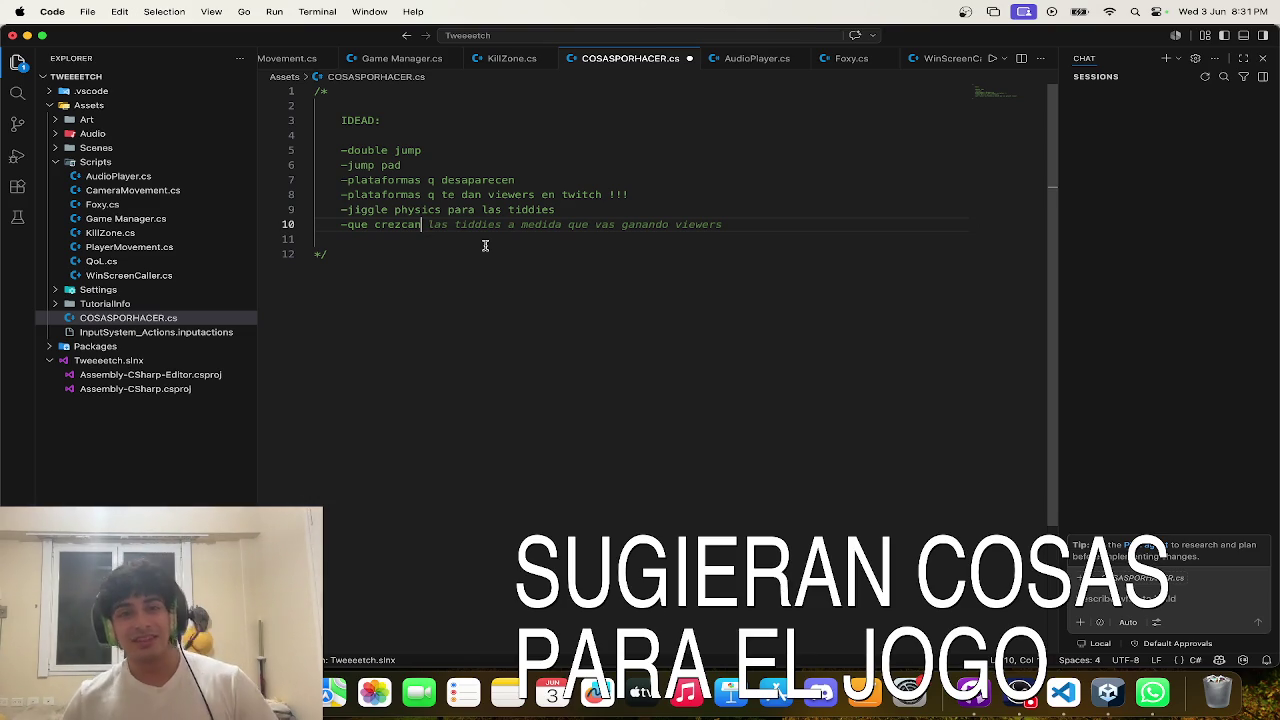
key(Escape)
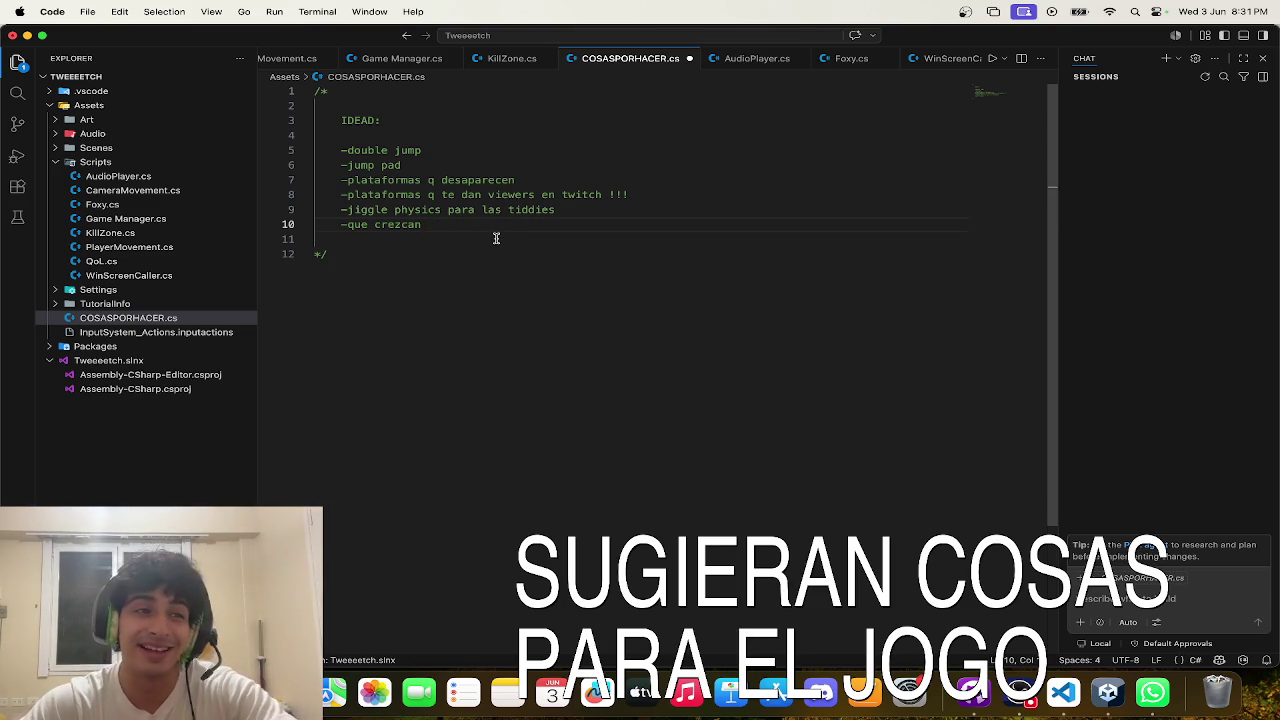
key(Tab)
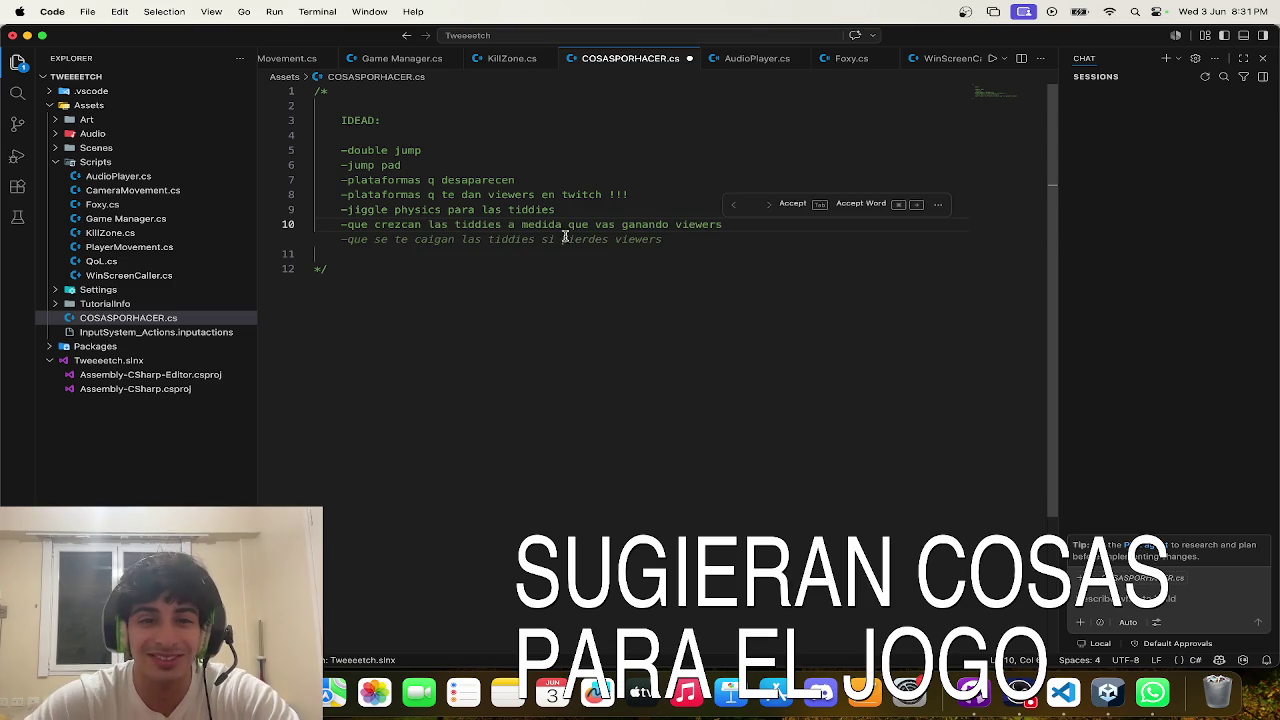
key(Escape)
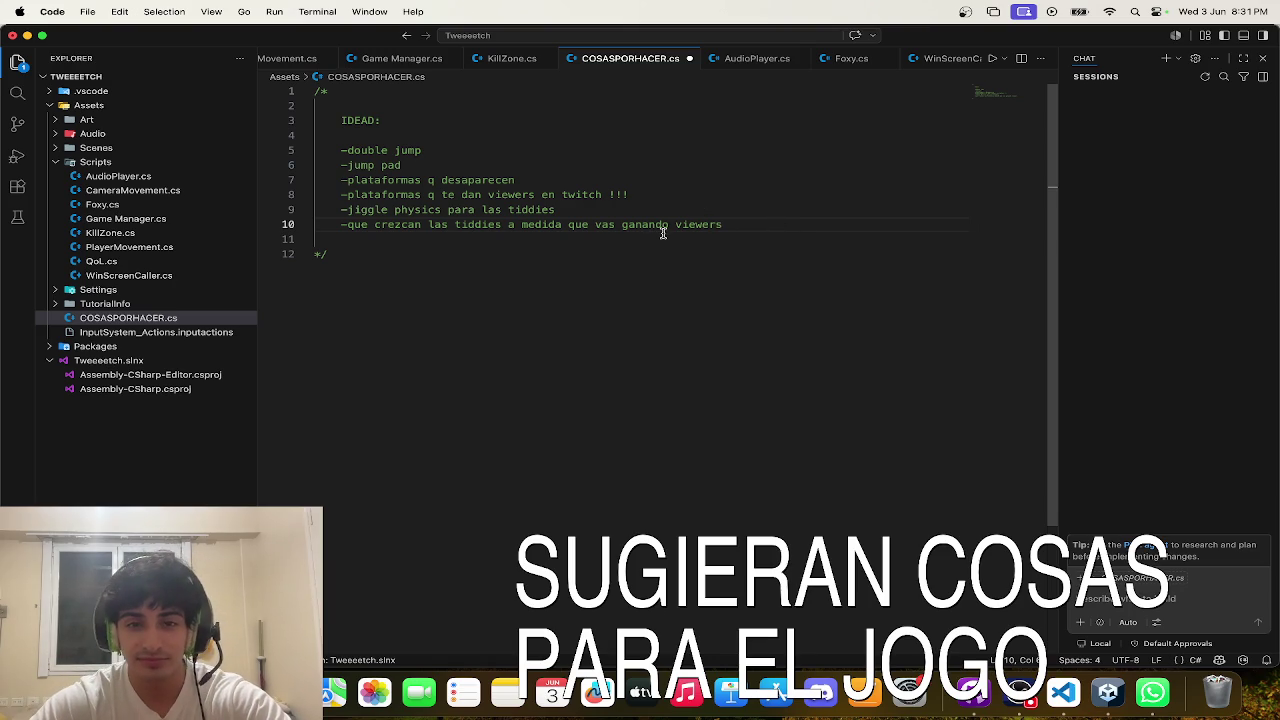
key(Return)
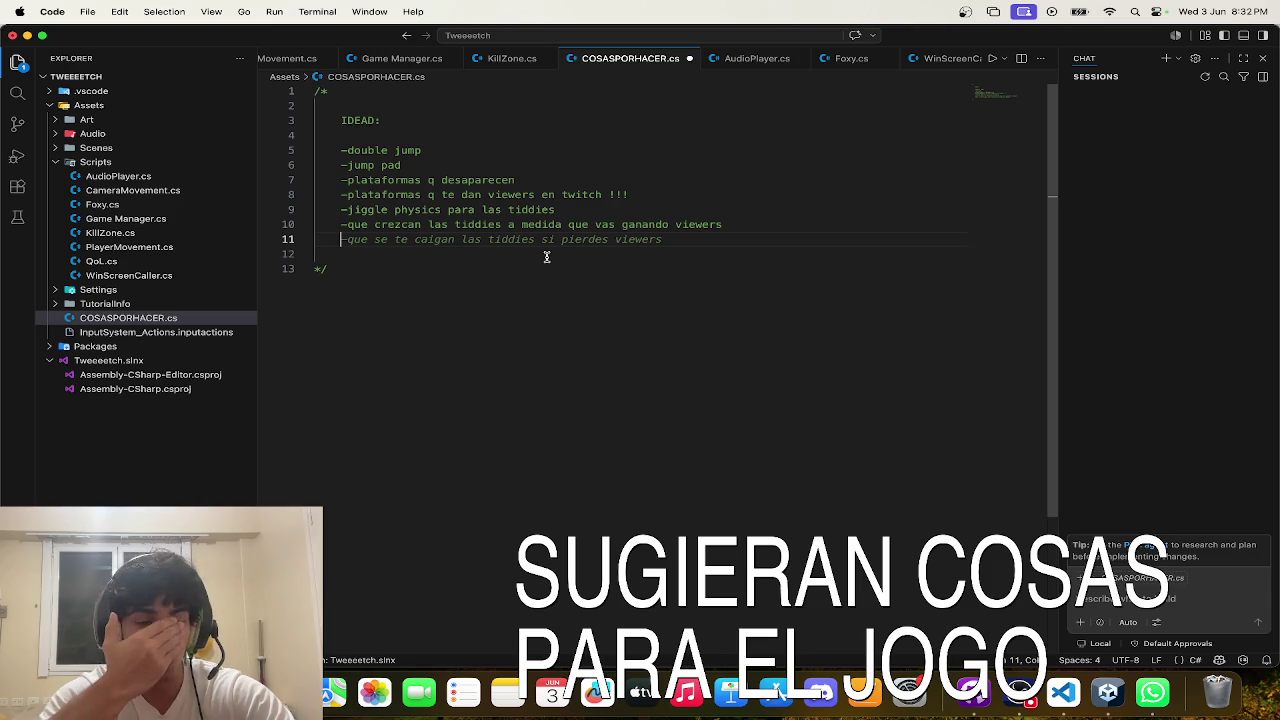
click(715, 224)
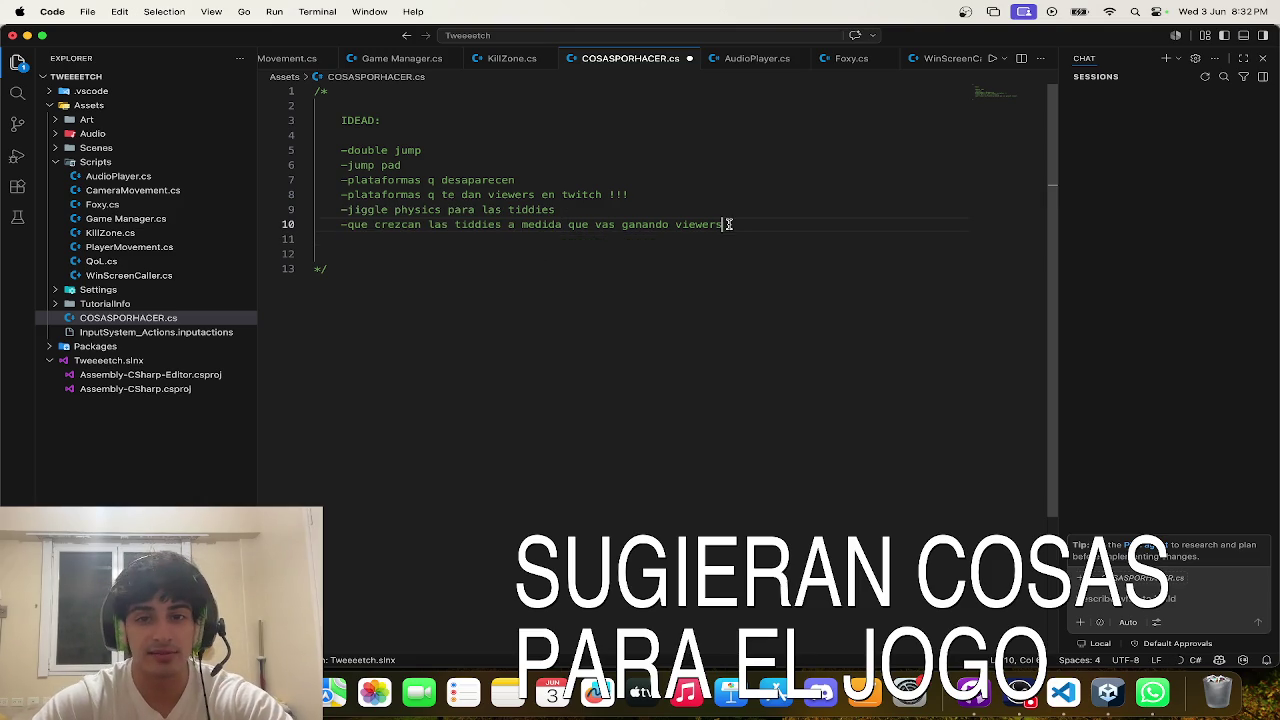
- Duplicate the last idea and change its ending to 'cada vez que terminas el juego :)'
key(shift+alt+Down)
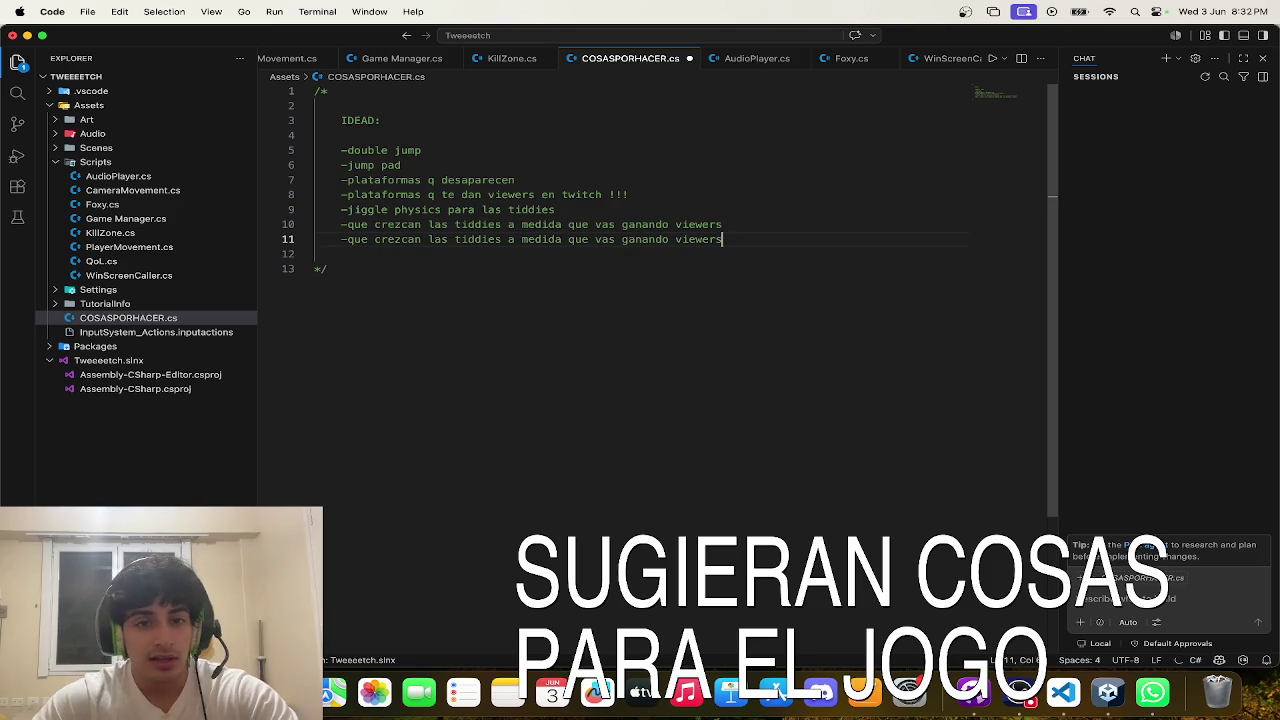
mouse_move(737, 226)
mouse_down()
mouse_move(466, 240)
mouse_move(514, 242)
mouse_up()
text(c)
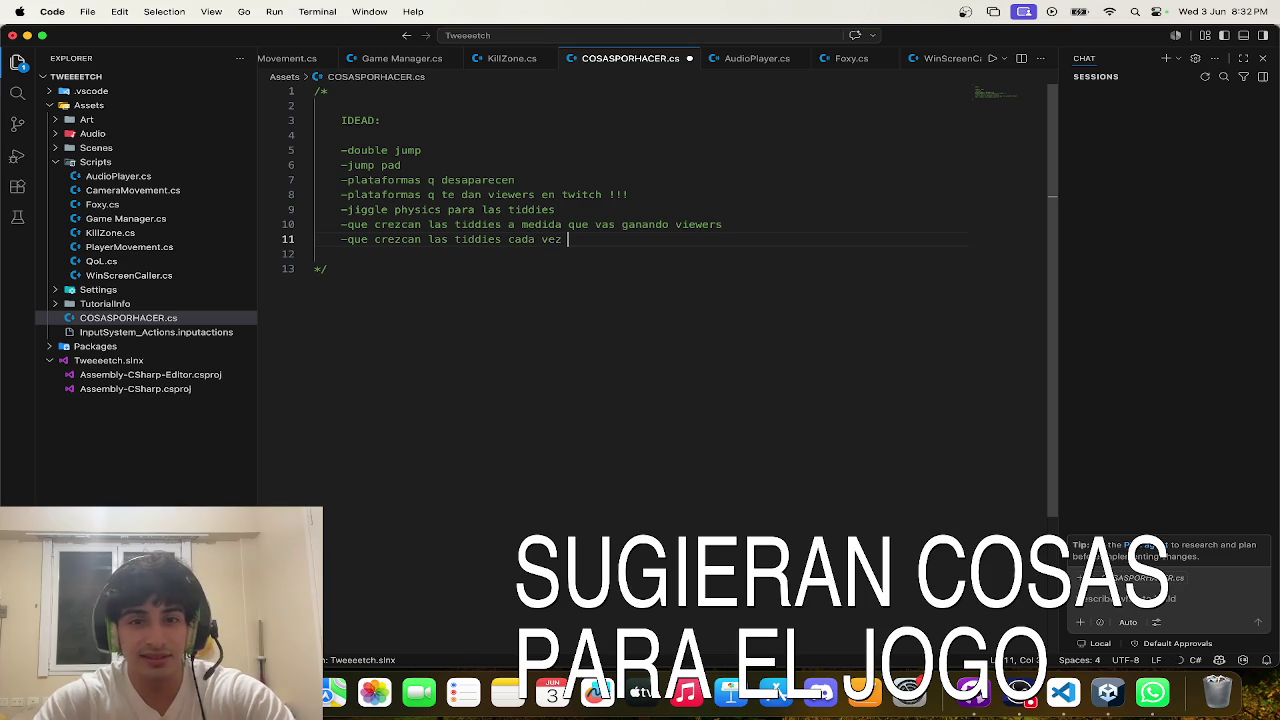
text(rminas el juego :)
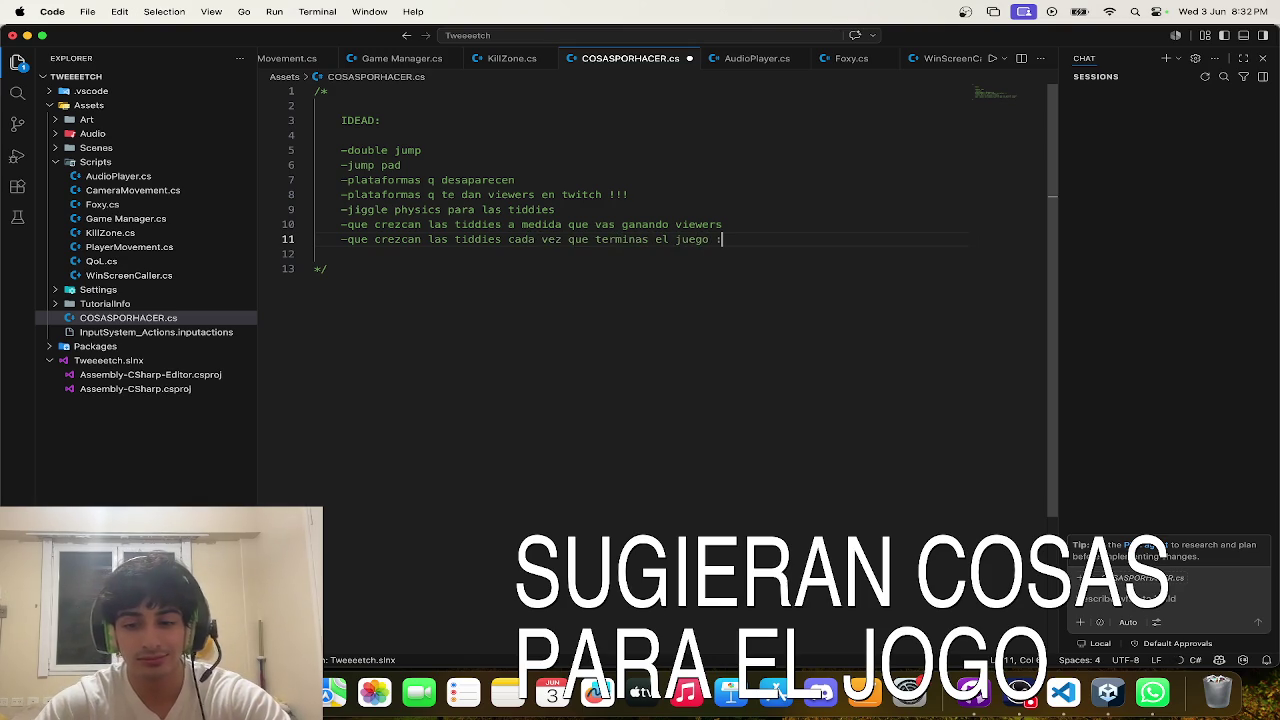
text())
click(568, 293)
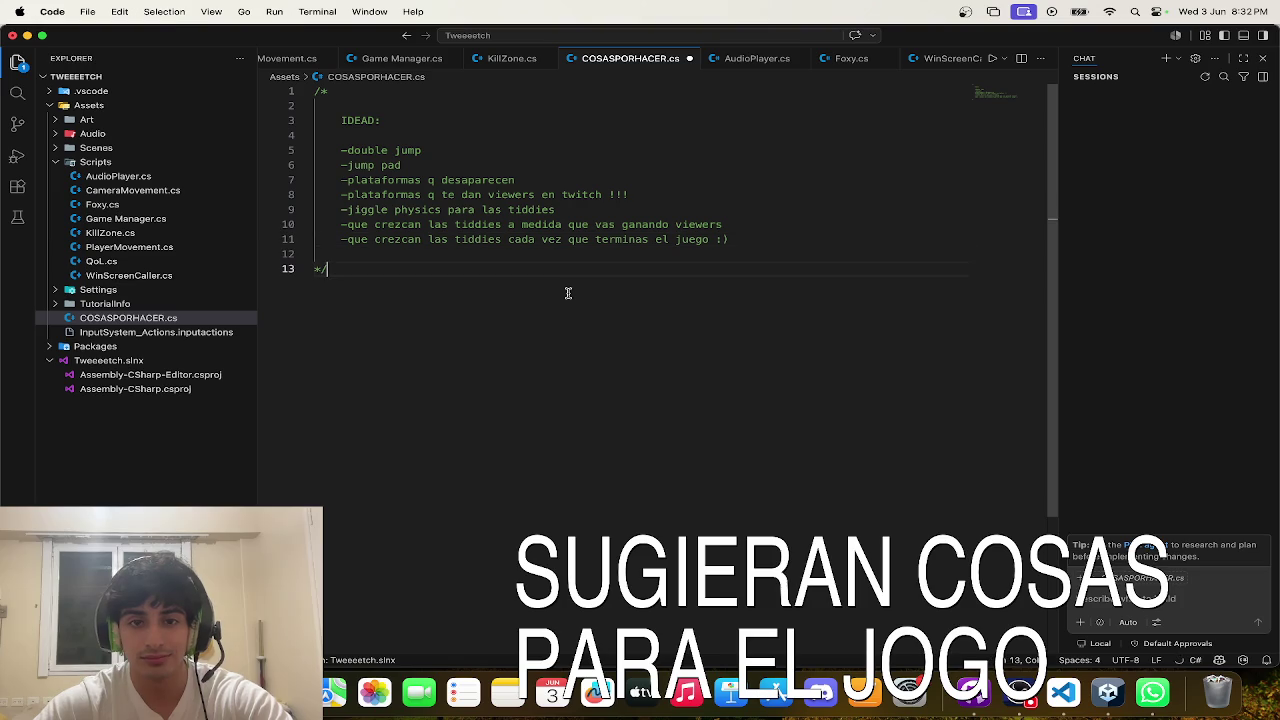
key(ctrl+Up)
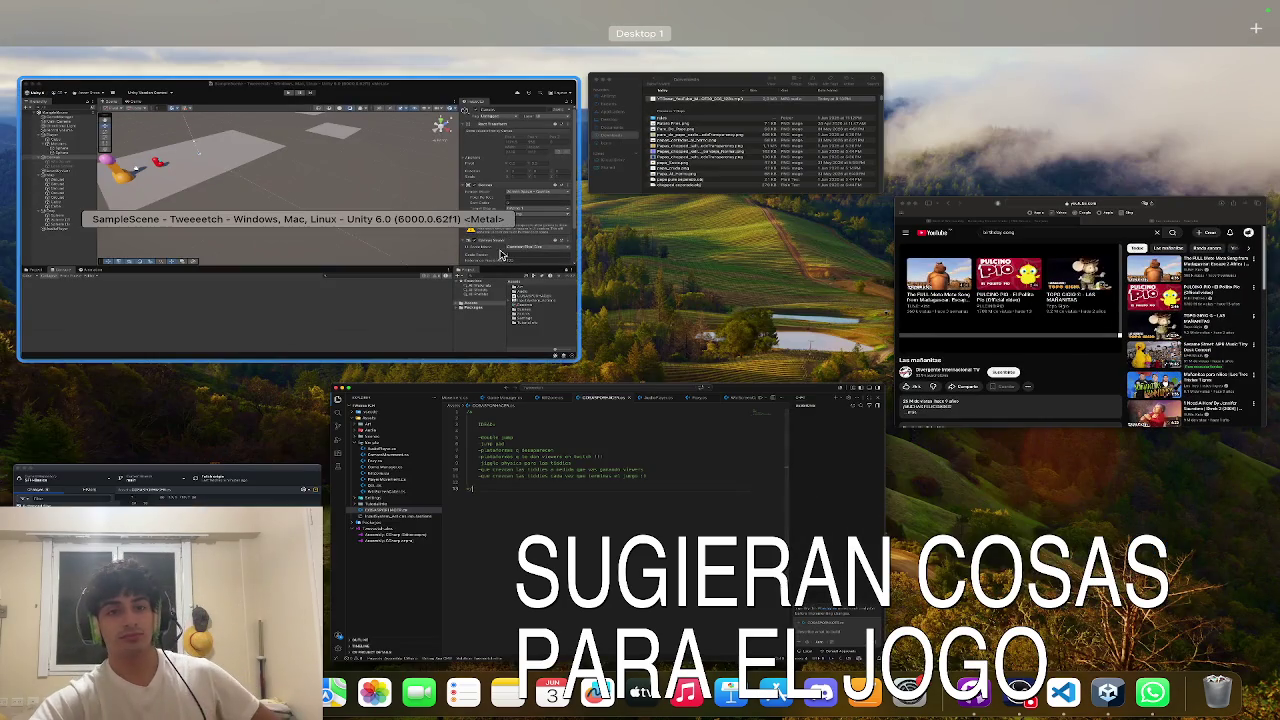
- Back in Unity, collapse the Map, Foxy, Canvas and Player groups in the Hierarchy
click(517, 332)
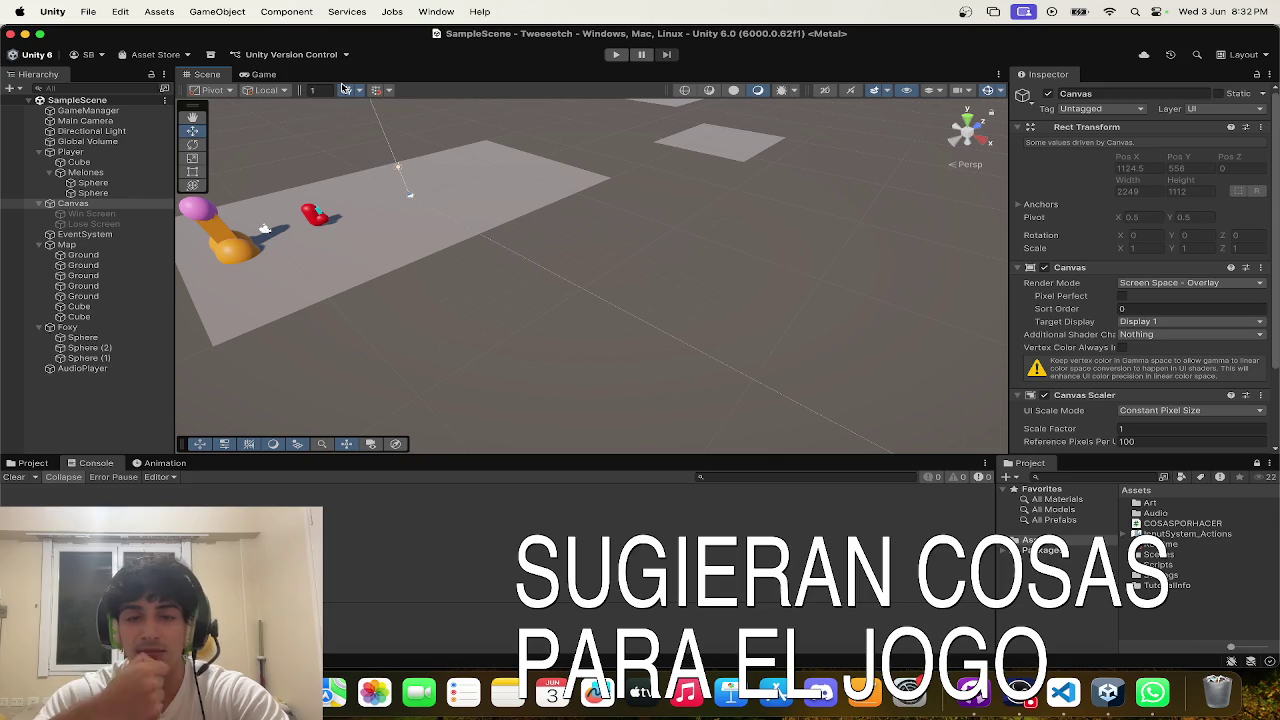
click(264, 74)
click(207, 74)
mouse_move(560, 220)
mouse_down()
mouse_move(638, 152)
mouse_move(600, 137)
mouse_move(606, 209)
mouse_move(469, 206)
mouse_move(517, 171)
mouse_move(451, 146)
mouse_up()
click(39, 244)
click(72, 203)
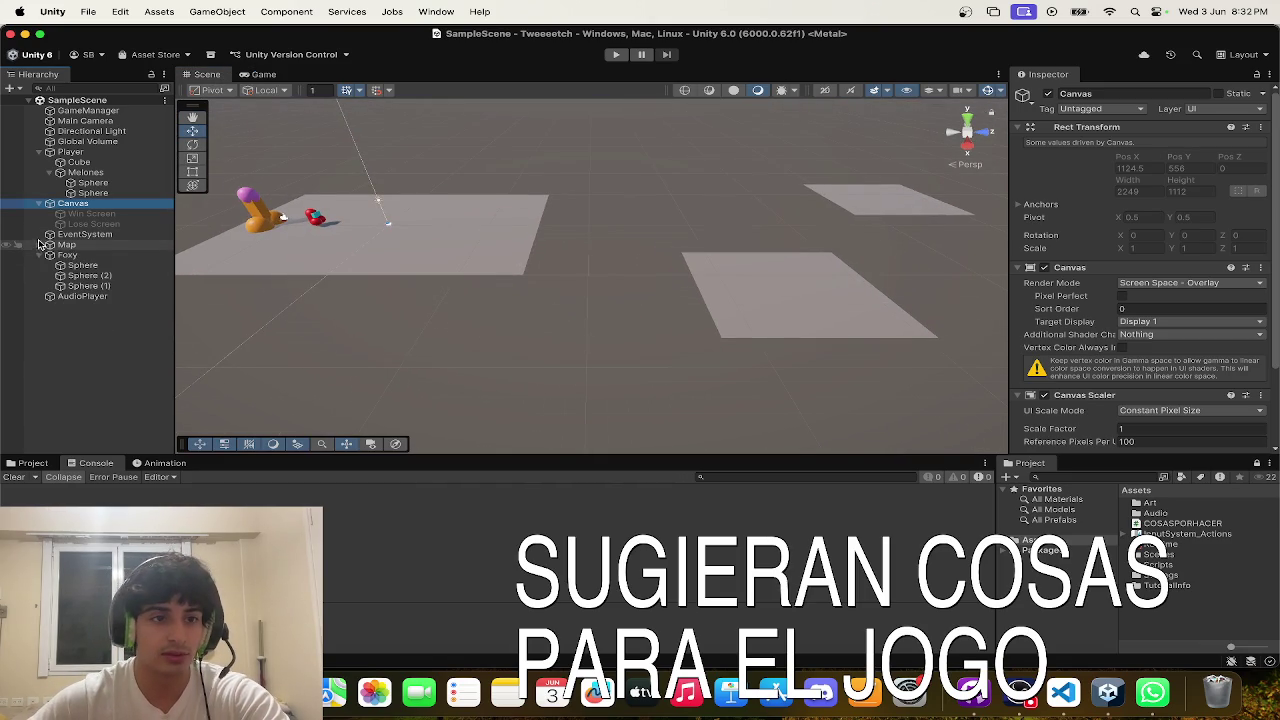
click(39, 255)
click(39, 203)
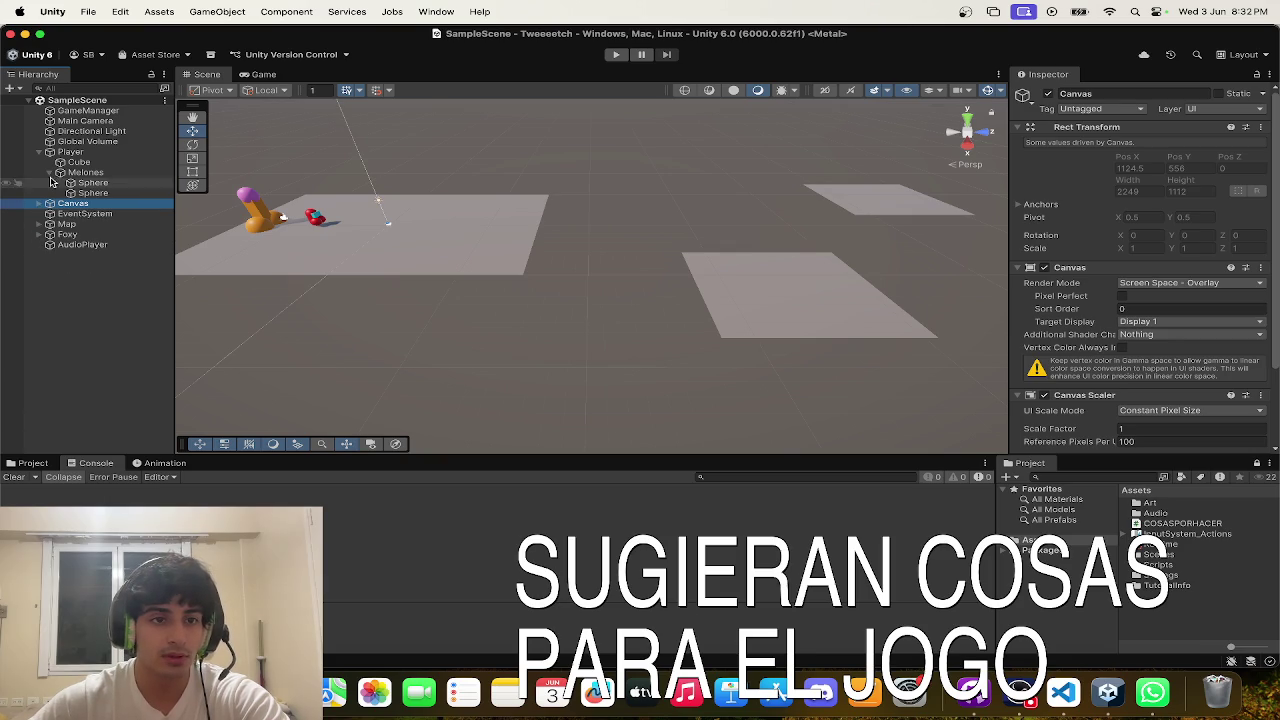
click(39, 151)
- Add a 3D Object > Cylinder to the scene from the Hierarchy context menu
right_click(55, 250)
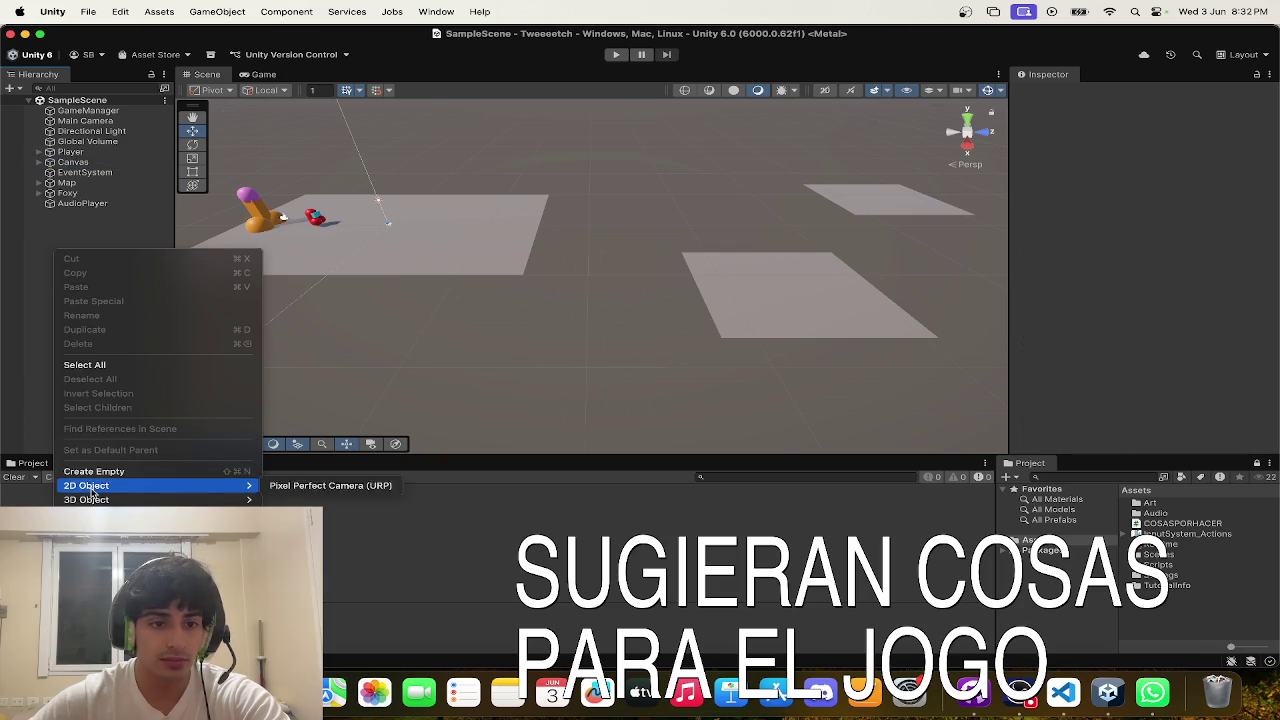
mouse_move(150, 499)
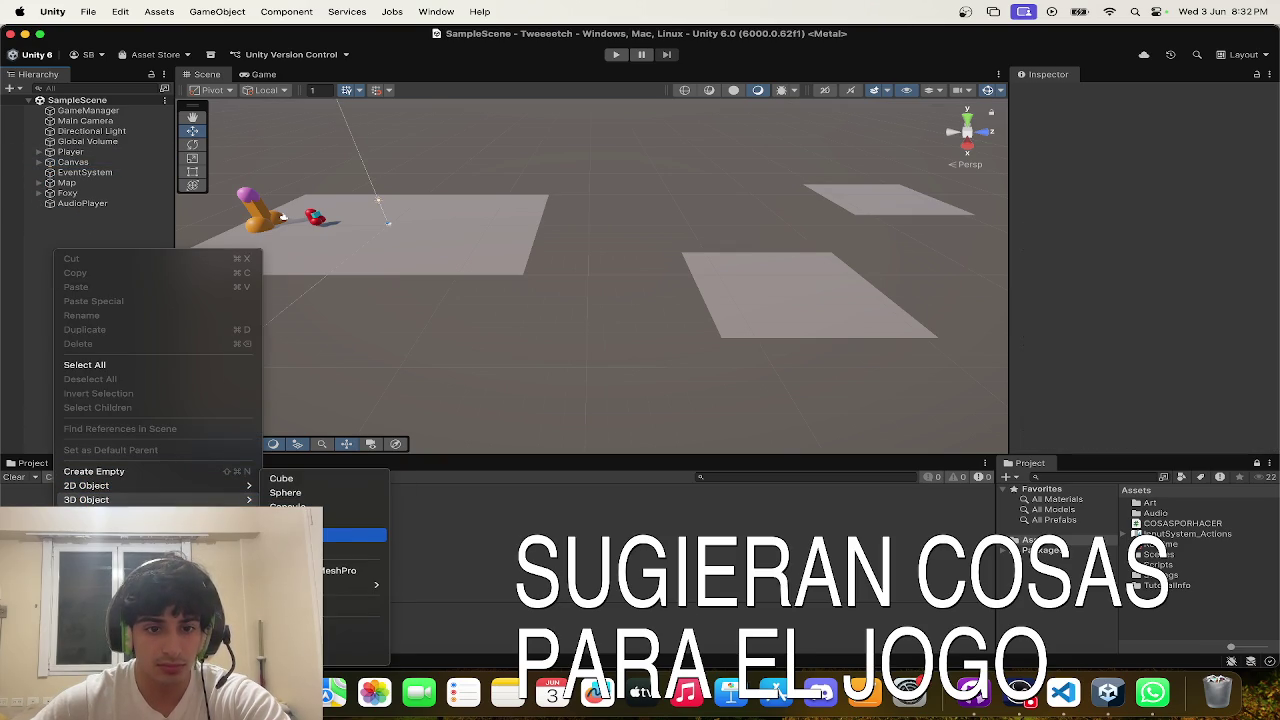
click(354, 520)
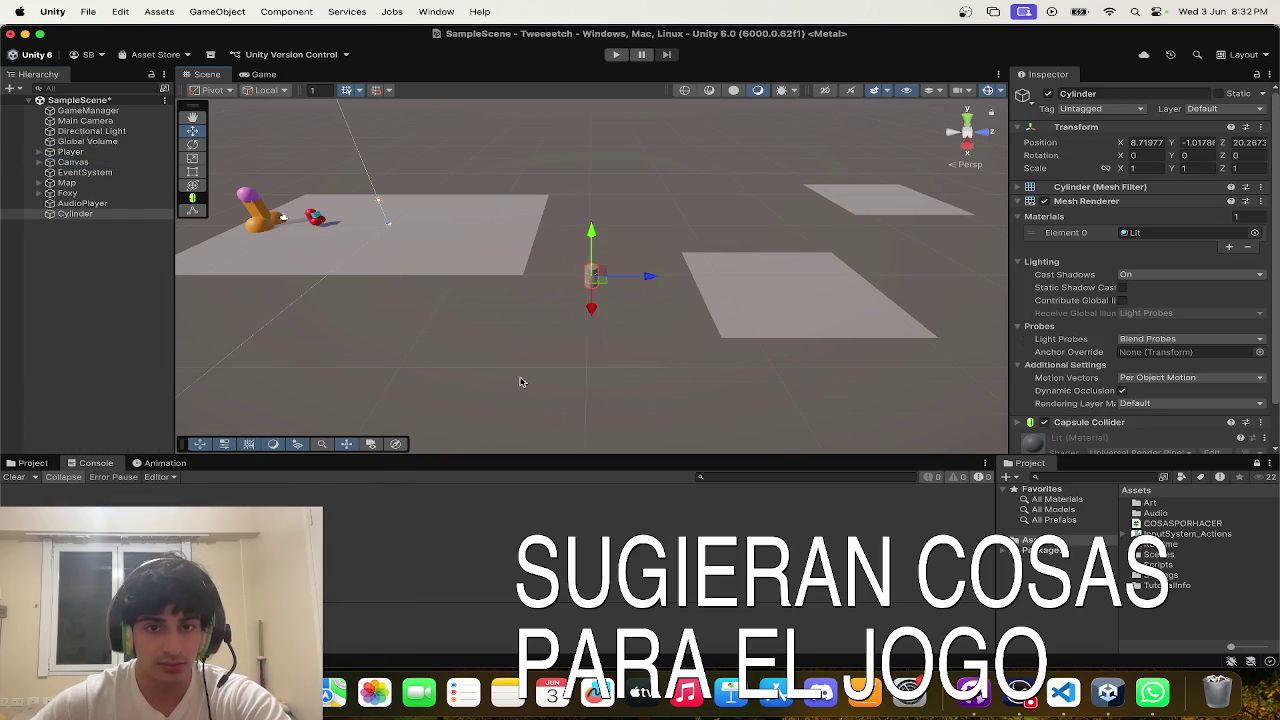
- Move and scale the cylinder into a wide, flat disc resting on the ground
key(f)
mouse_move(590, 306)
mouse_down()
mouse_move(453, 296)
mouse_move(670, 257)
mouse_move(677, 220)
mouse_move(635, 217)
mouse_move(638, 238)
mouse_move(644, 185)
mouse_up()
key(f)
key(r)
scroll(660, 230, down, 3)
key(w)
mouse_move(700, 240)
mouse_down()
mouse_move(823, 266)
mouse_move(762, 246)
mouse_move(777, 300)
mouse_up()
key(t)
mouse_move(681, 315)
mouse_down()
mouse_move(765, 335)
mouse_move(768, 355)
mouse_move(740, 388)
mouse_move(686, 391)
mouse_move(1082, 323)
mouse_move(749, 265)
mouse_up()
key(w)
mouse_move(669, 204)
mouse_down()
mouse_move(673, 192)
mouse_move(684, 274)
mouse_move(818, 210)
mouse_move(760, 139)
mouse_move(695, 158)
mouse_up()
- Give the disc the pink M_puntitaFoxy material in Mesh Renderer Element 0
scroll(1107, 340, down, 2)
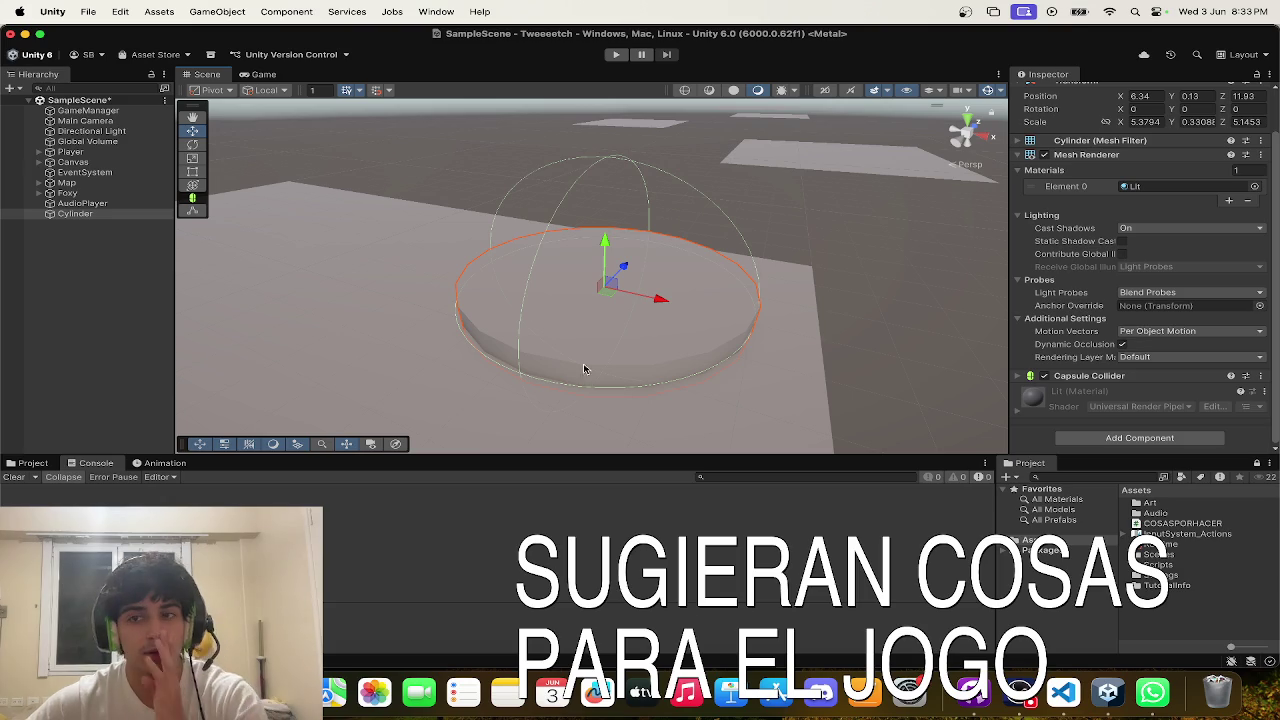
click(1254, 186)
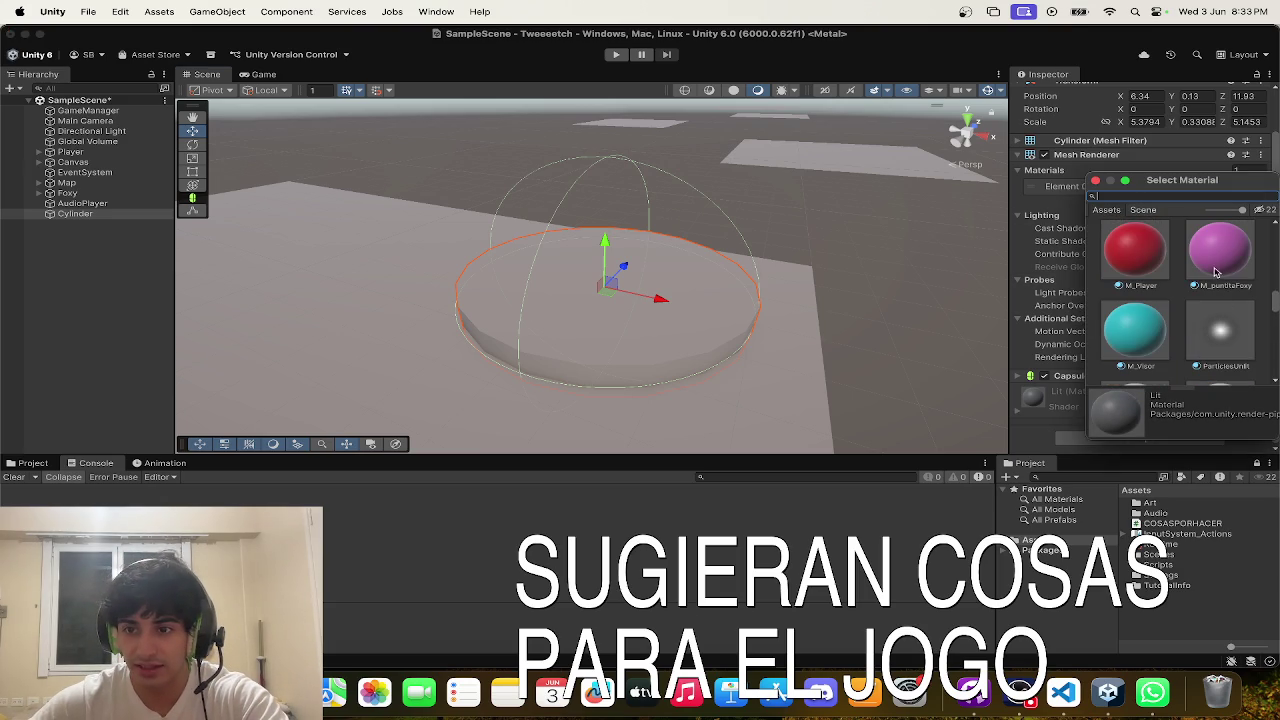
double_click(1212, 265)
click(786, 290)
mouse_move(786, 290)
mouse_down()
mouse_move(626, 271)
mouse_move(478, 283)
mouse_move(560, 290)
mouse_up()
click(540, 282)
scroll(1120, 415, down, 2)
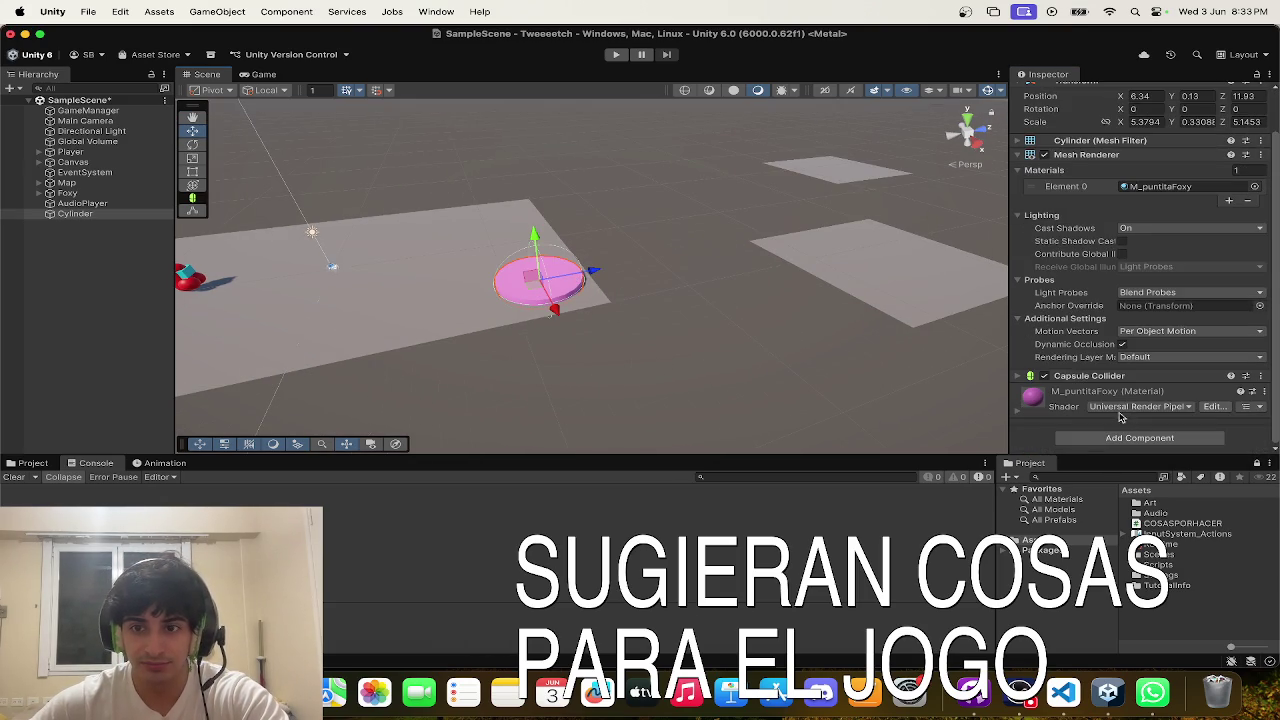
click(33, 463)
right_click(790, 590)
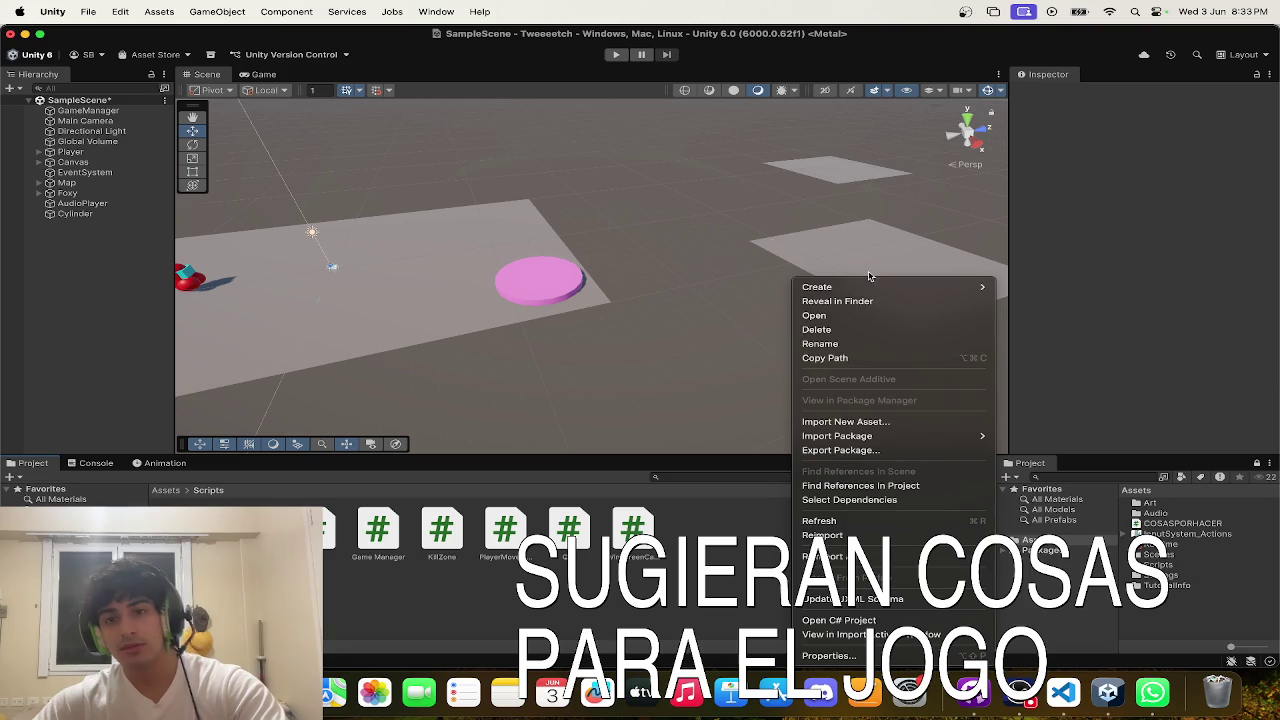
- Create a MonoBehaviour script named JumpPad in the Scripts folder and open it in the code editor
mouse_move(980, 287)
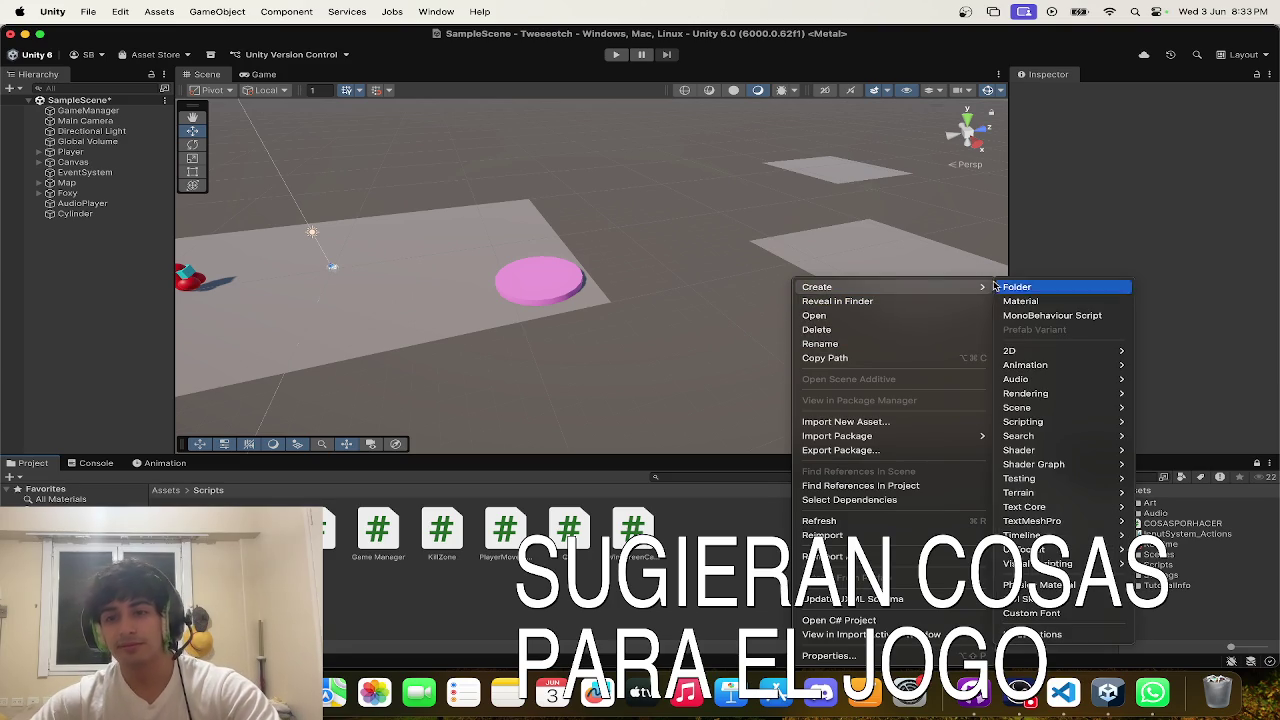
click(1045, 315)
text(JumpPad)
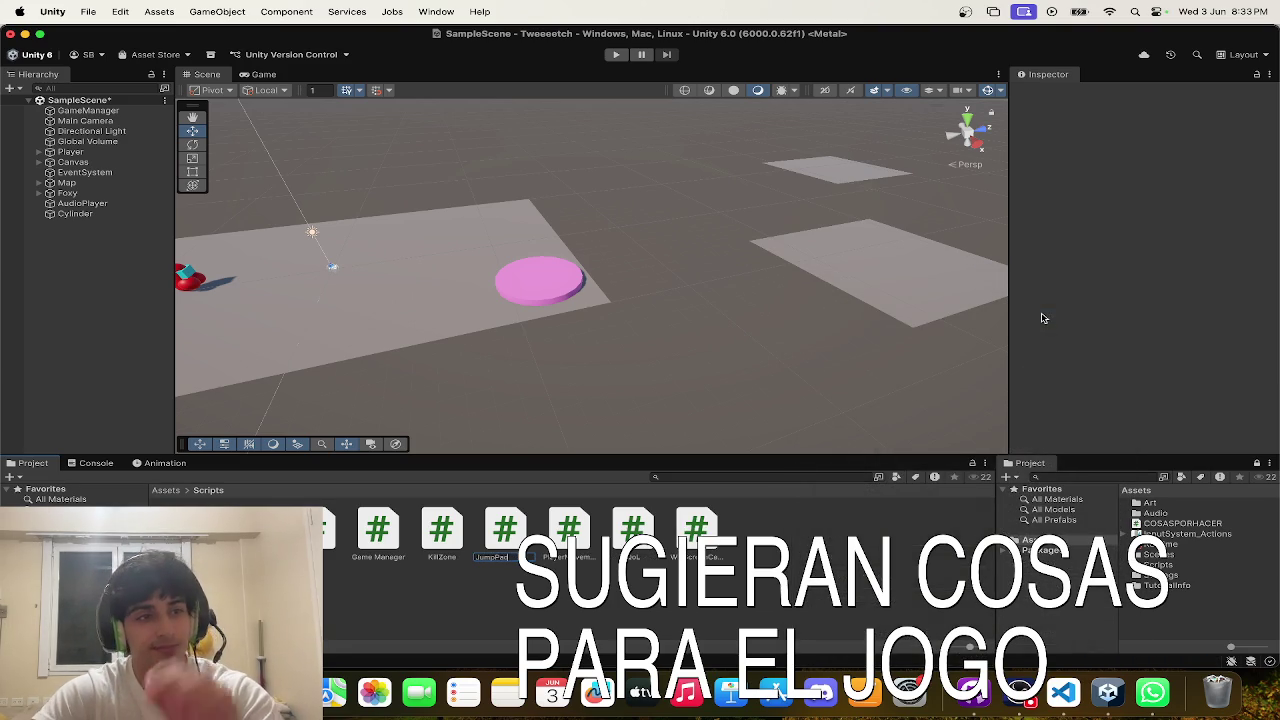
key(Return)
double_click(437, 560)
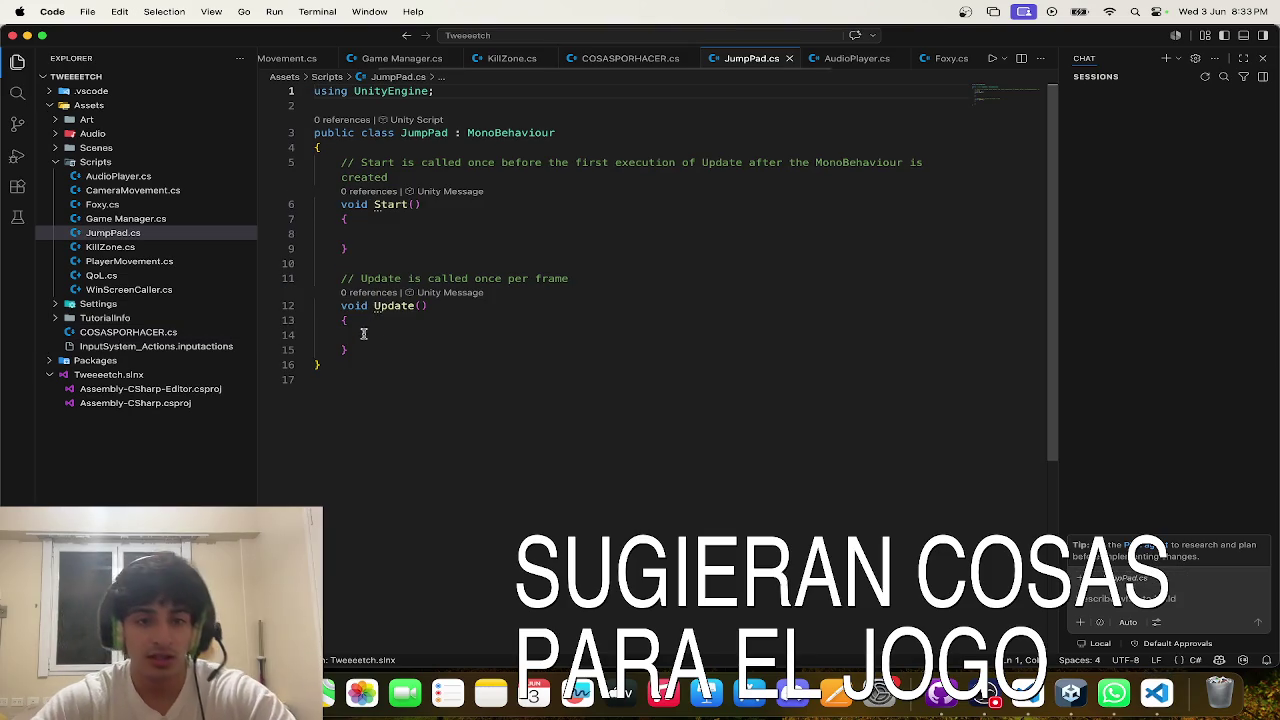
- Replace the default Start and Update methods with the suggested OnTriggerEnter jump code
drag(363, 331, 294, 163)
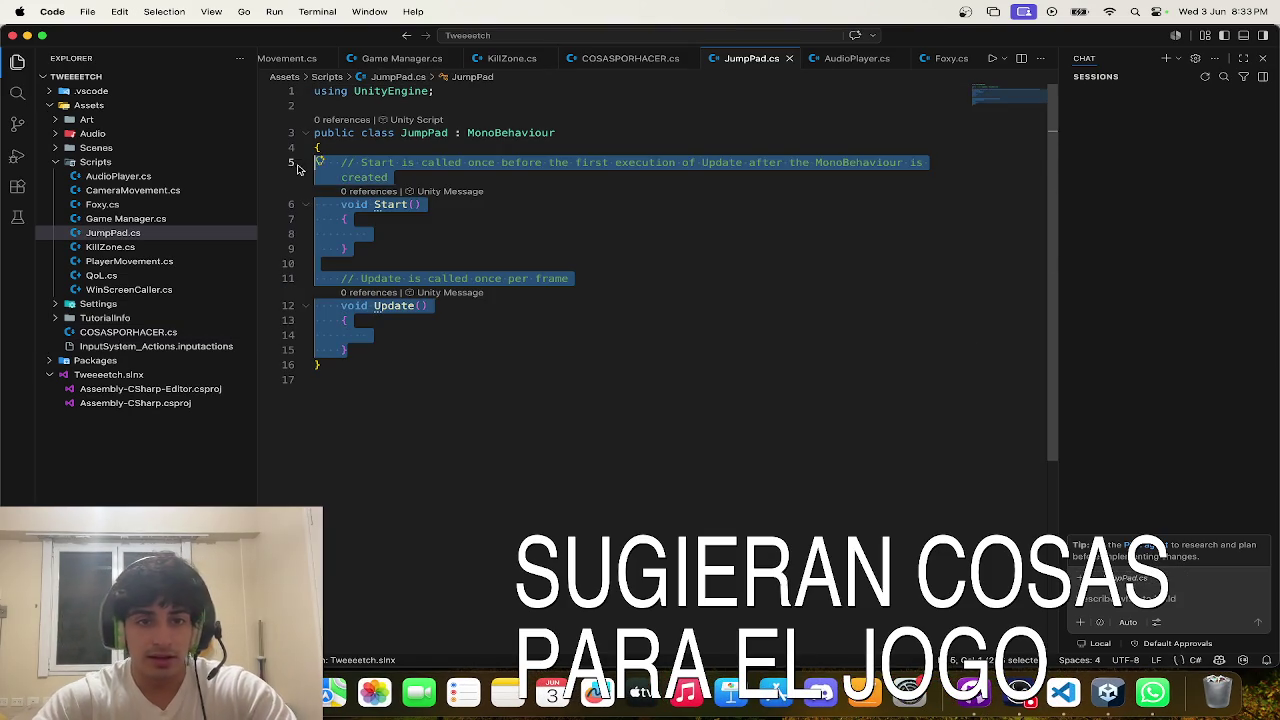
key(BackSpace)
key(Tab)
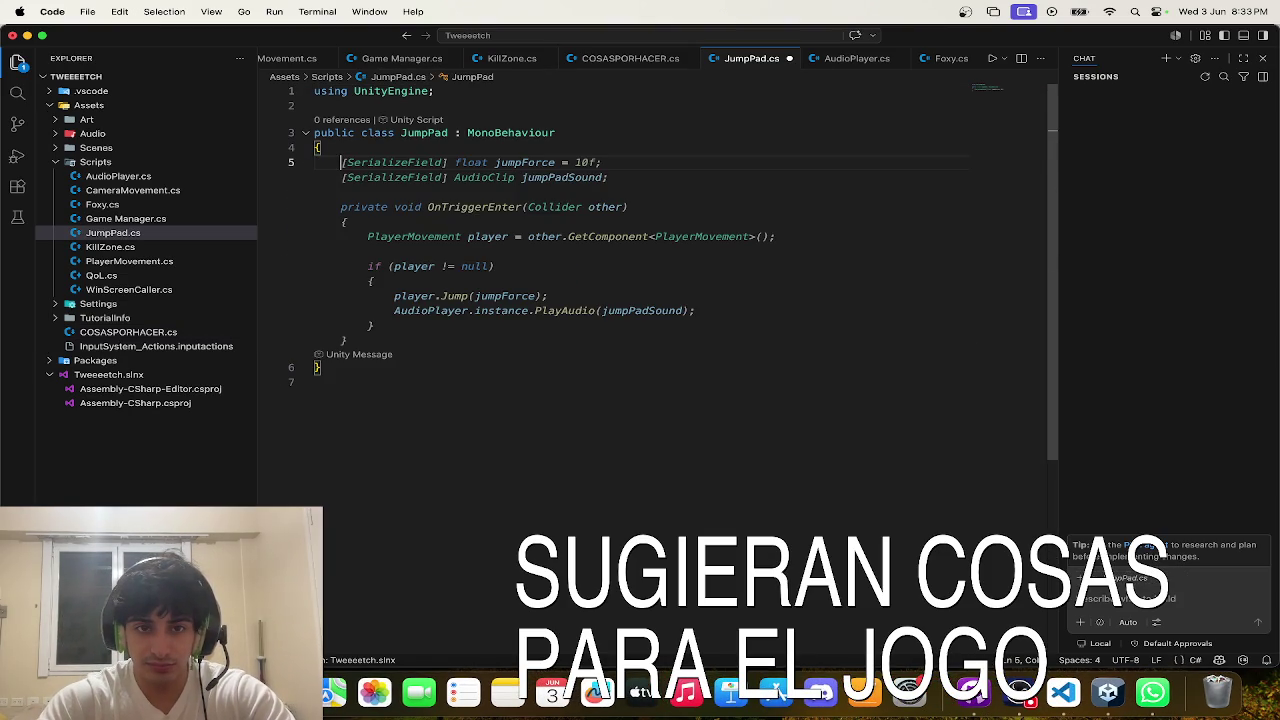
mouse_move(449, 217)
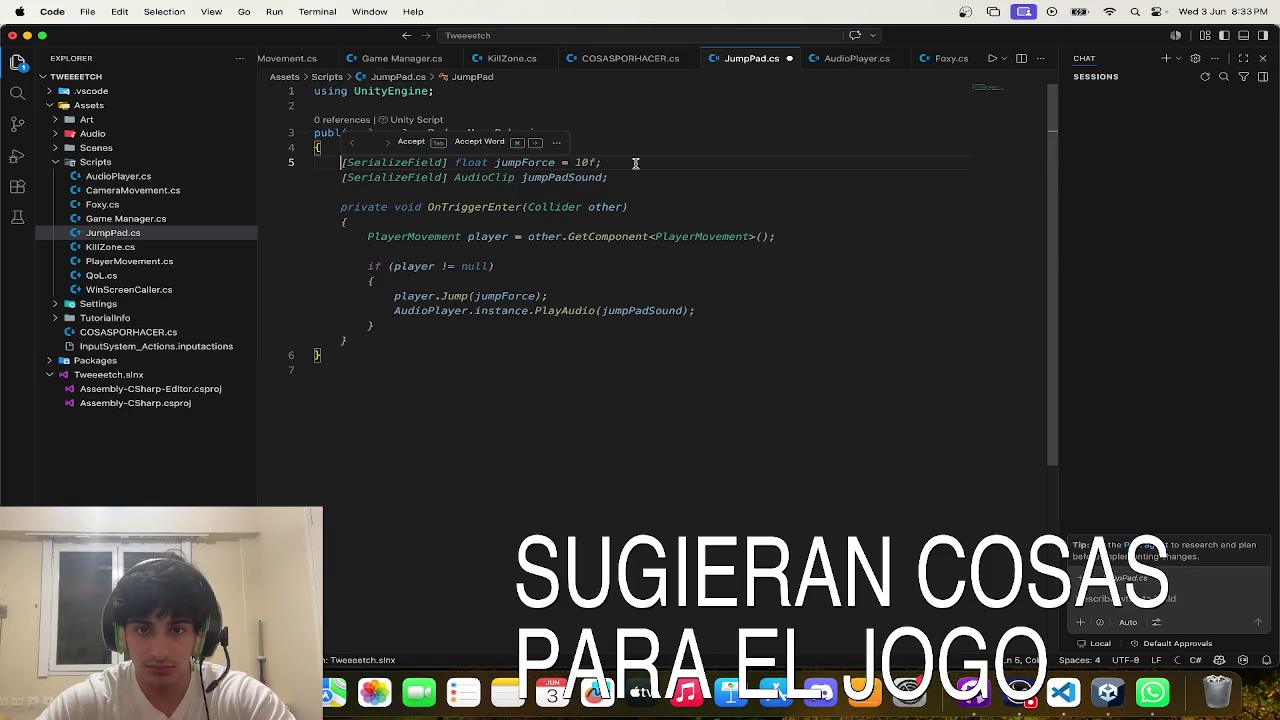
key(Tab)
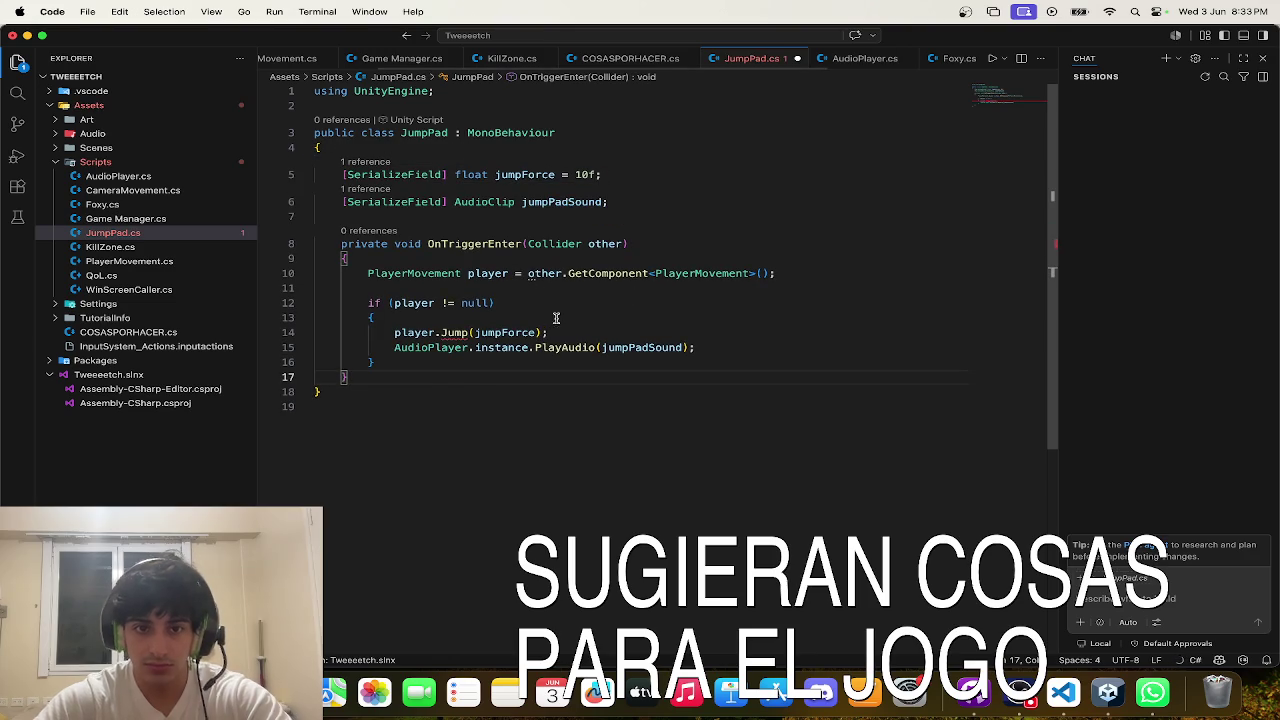
click(608, 202)
key(Delete)
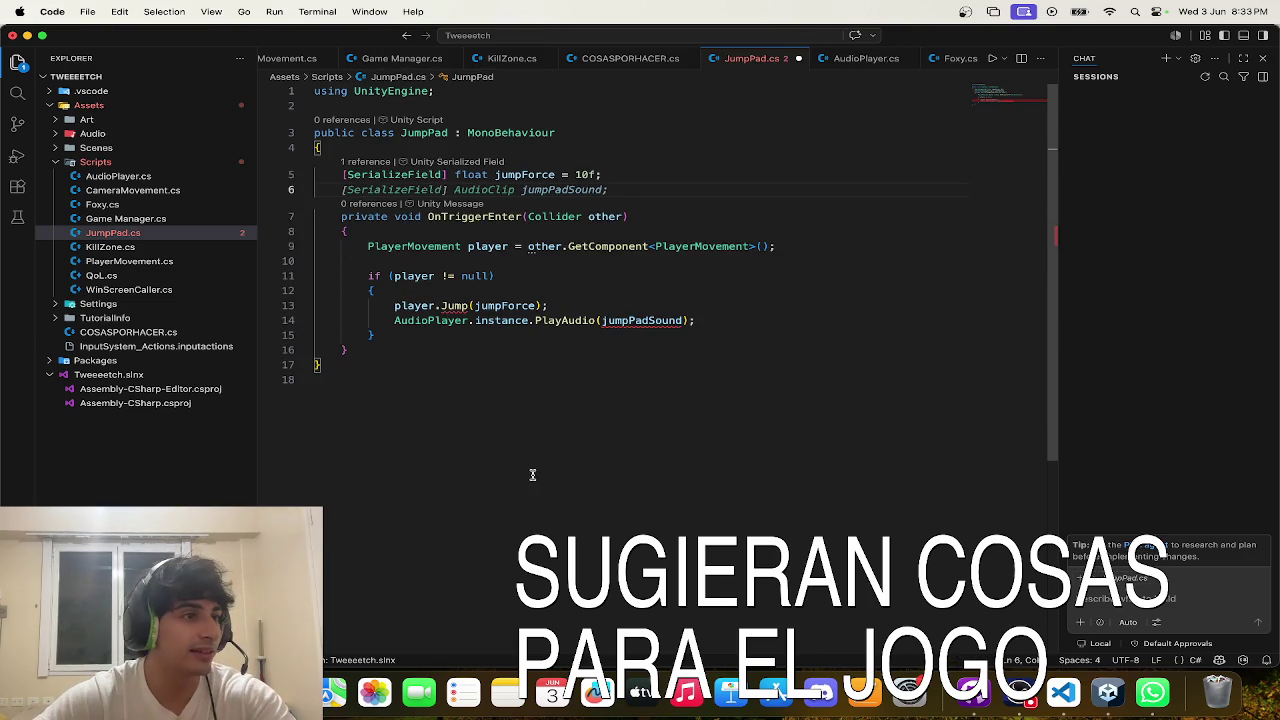
click(484, 437)
- Revert line 14's jump-sound line to its earlier text
click(714, 318)
key(shift+Home)
click(750, 321)
key(super+z)
key(super+z)
key(super+z)
key(super+z)
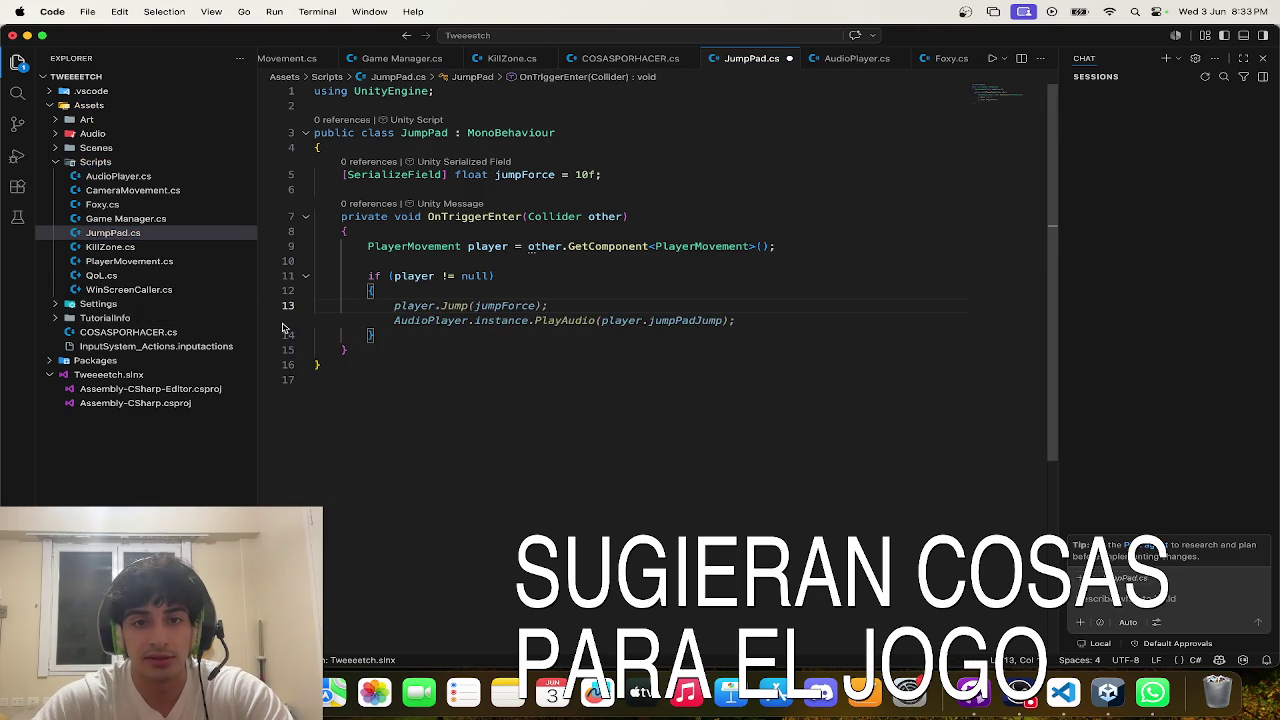
text(player.)
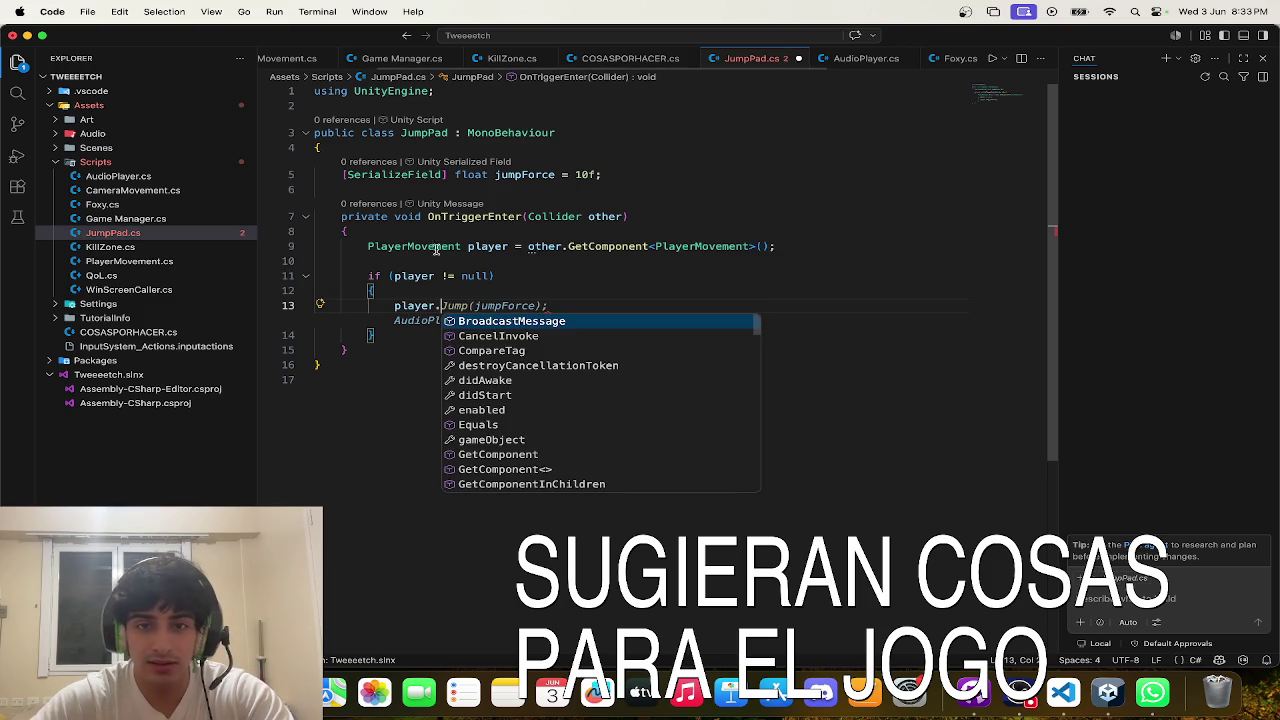
key(Escape)
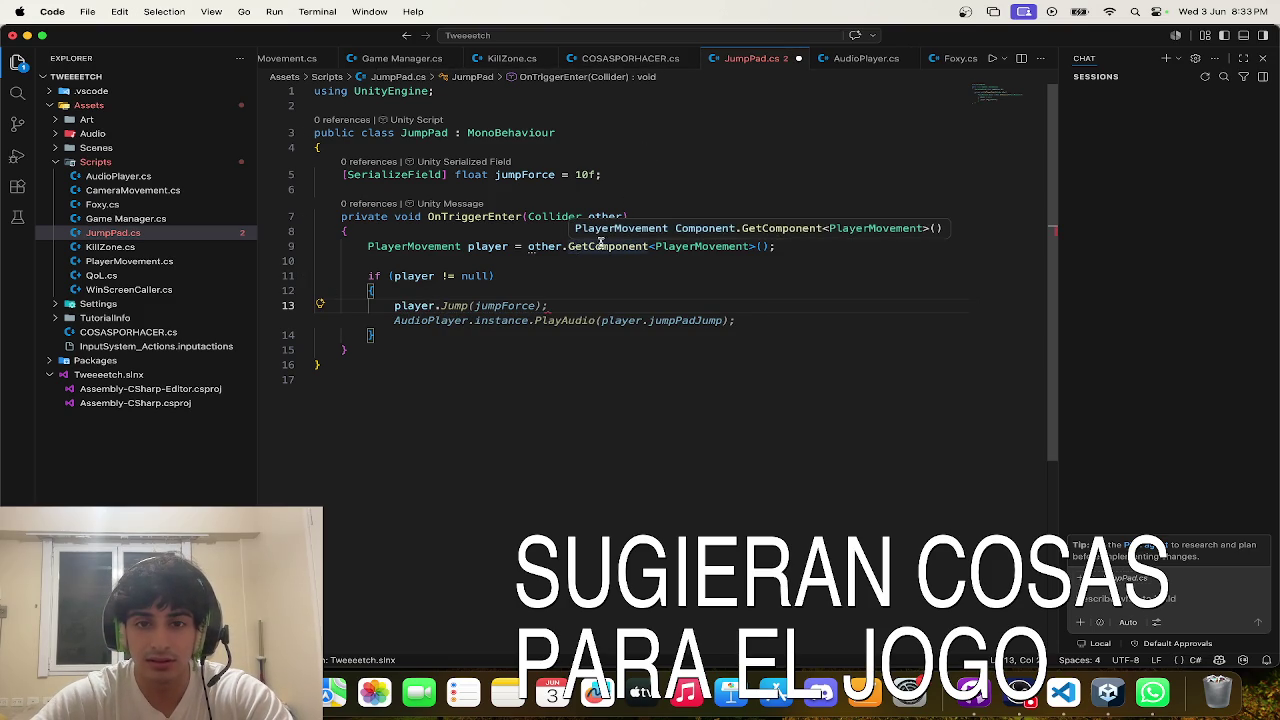
- Change GetComponent to Rigidbody and add the upward AddForce impulse line
double_click(413, 246)
key(BackSpace)
text(Rigid)
key(Tab)
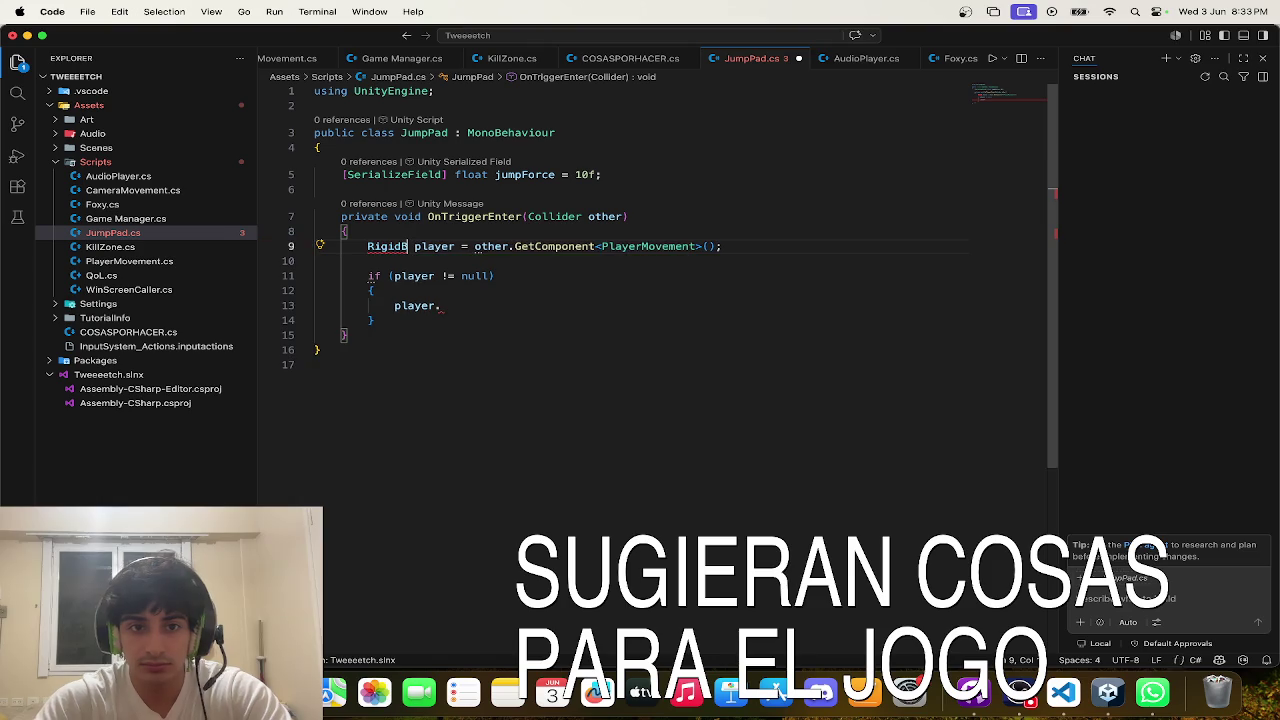
key(Tab)
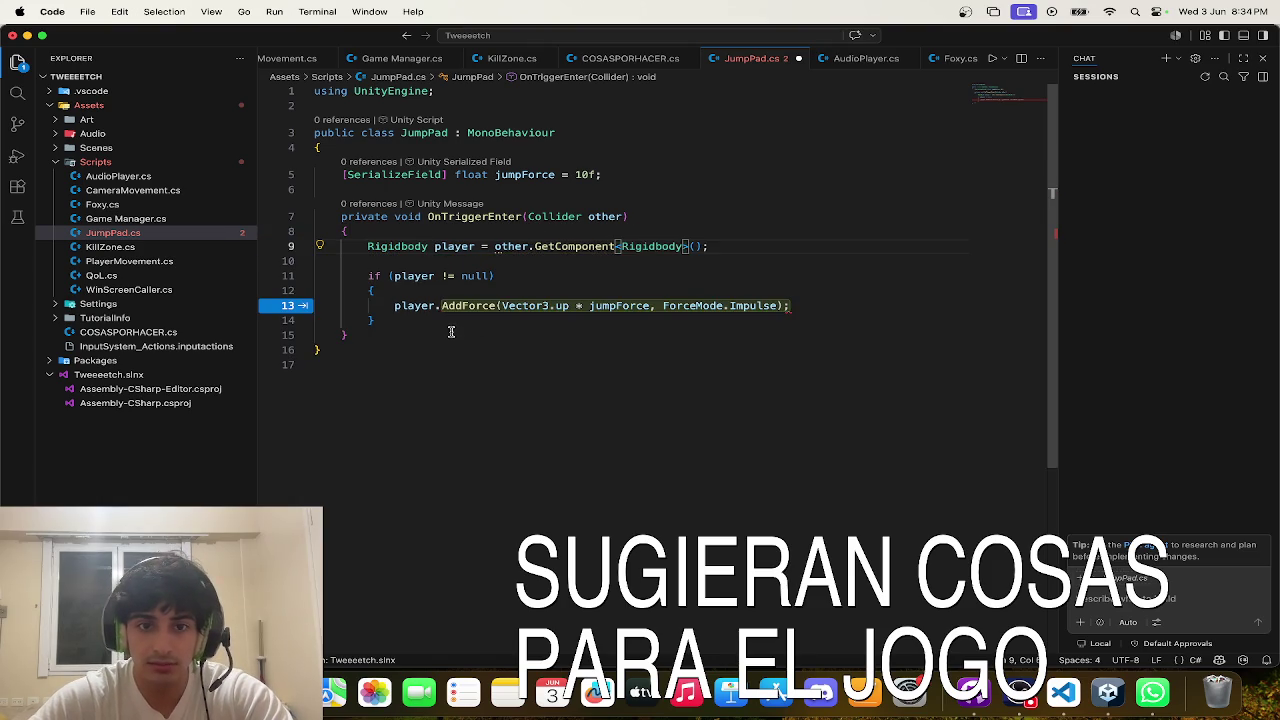
key(Tab)
- Set jumpForce to 20f, save JumpPad.cs, and return to Unity
double_click(584, 174)
text(20)
key(super+s)
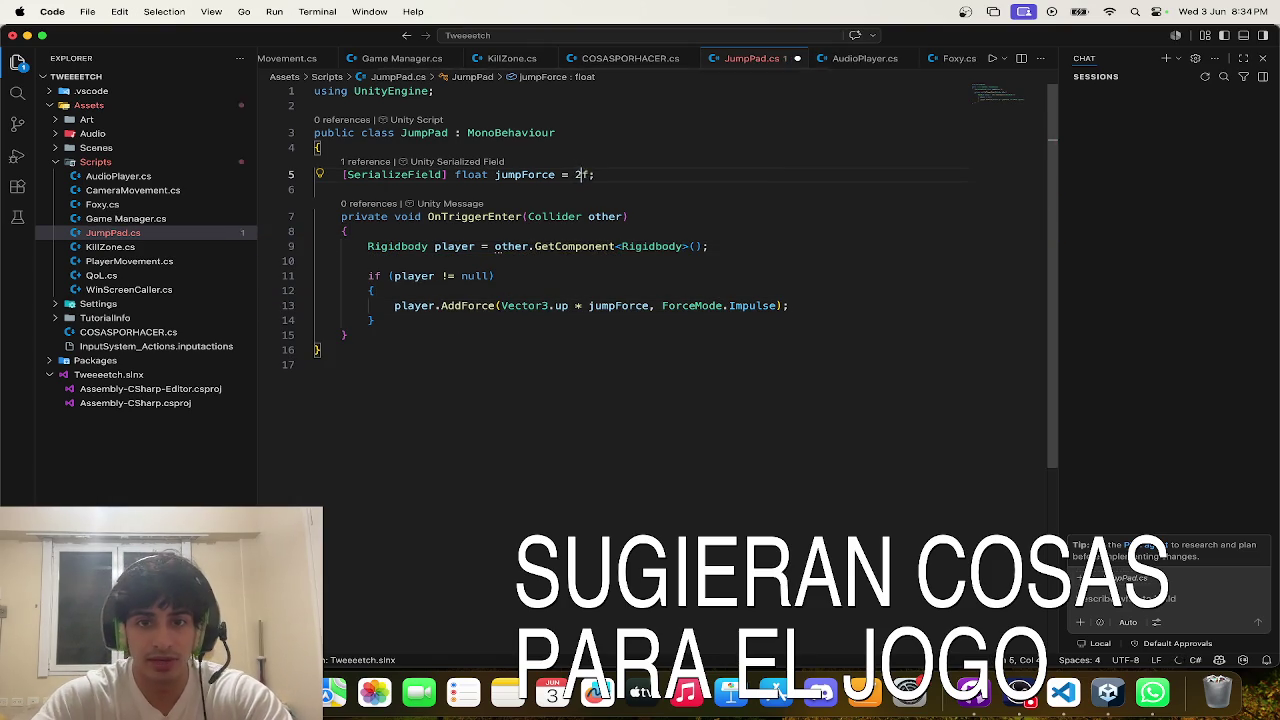
key(ctrl+Up)
click(604, 85)
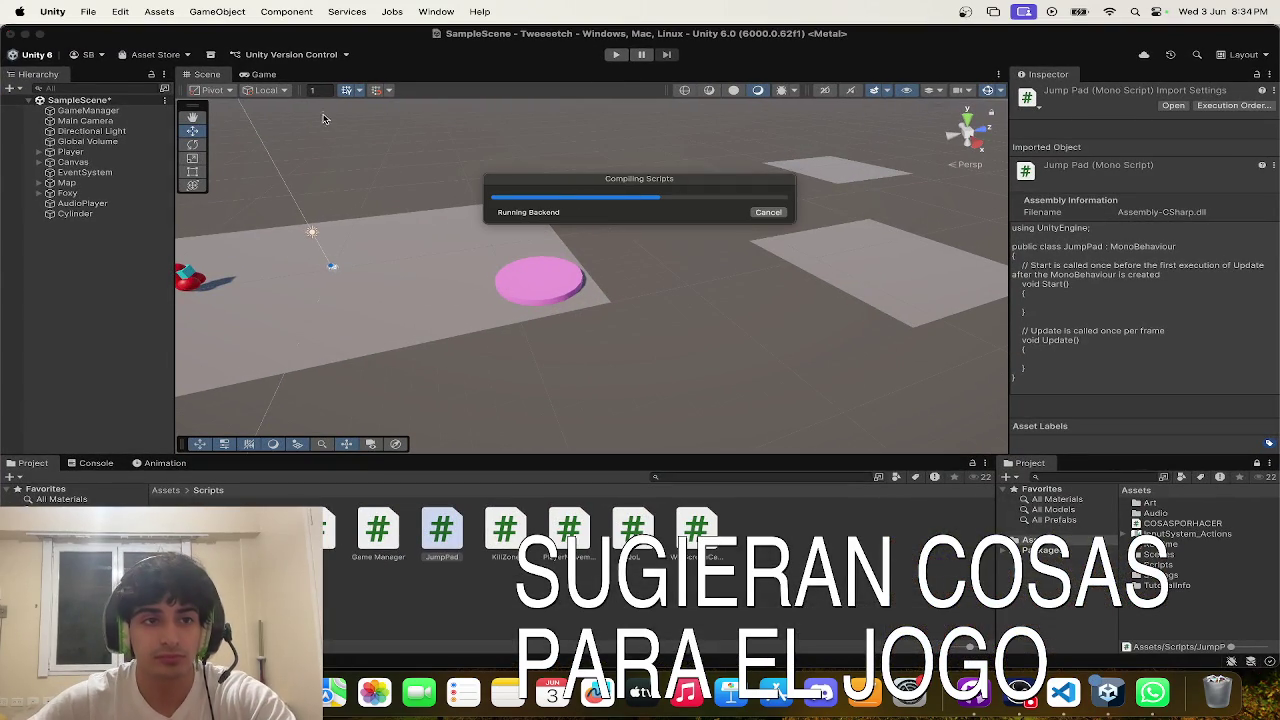
- Tick Is Trigger on the pink Cylinder's Capsule Collider and enter Play mode
click(538, 290)
key(ctrl+Up)
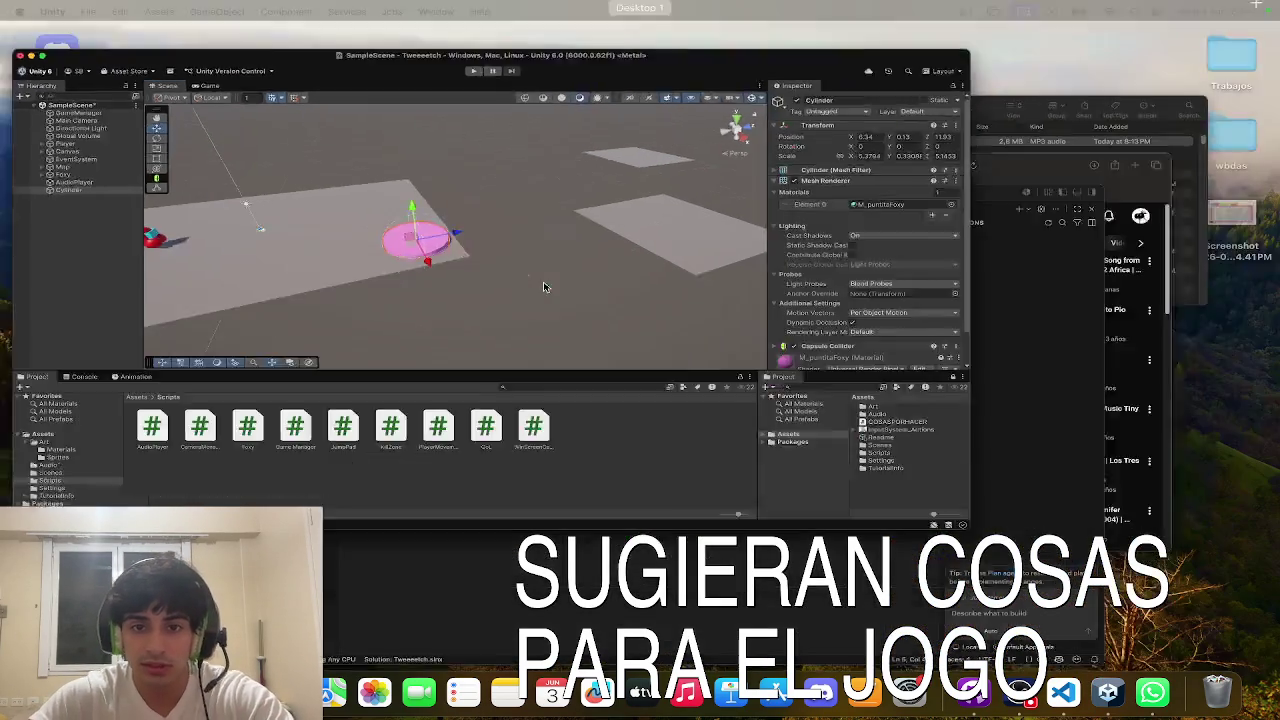
click(451, 268)
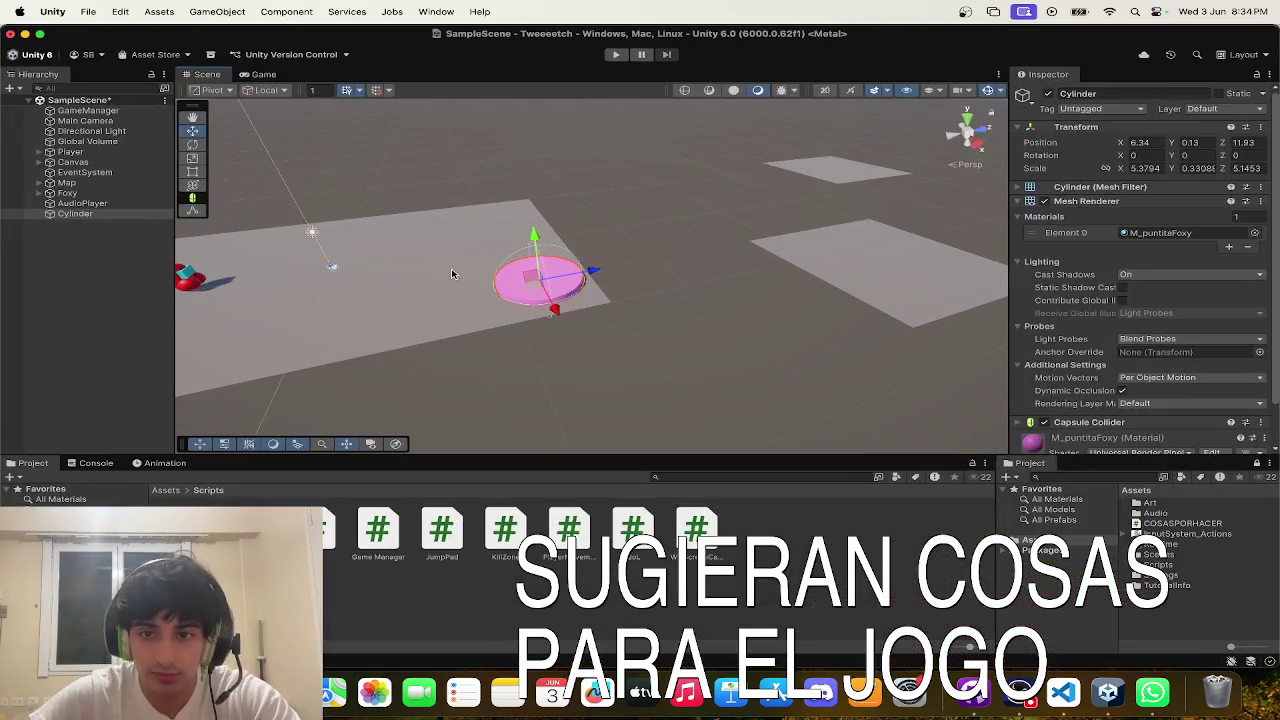
scroll(1140, 357, down, 2)
click(1131, 377)
scroll(1150, 410, down, 5)
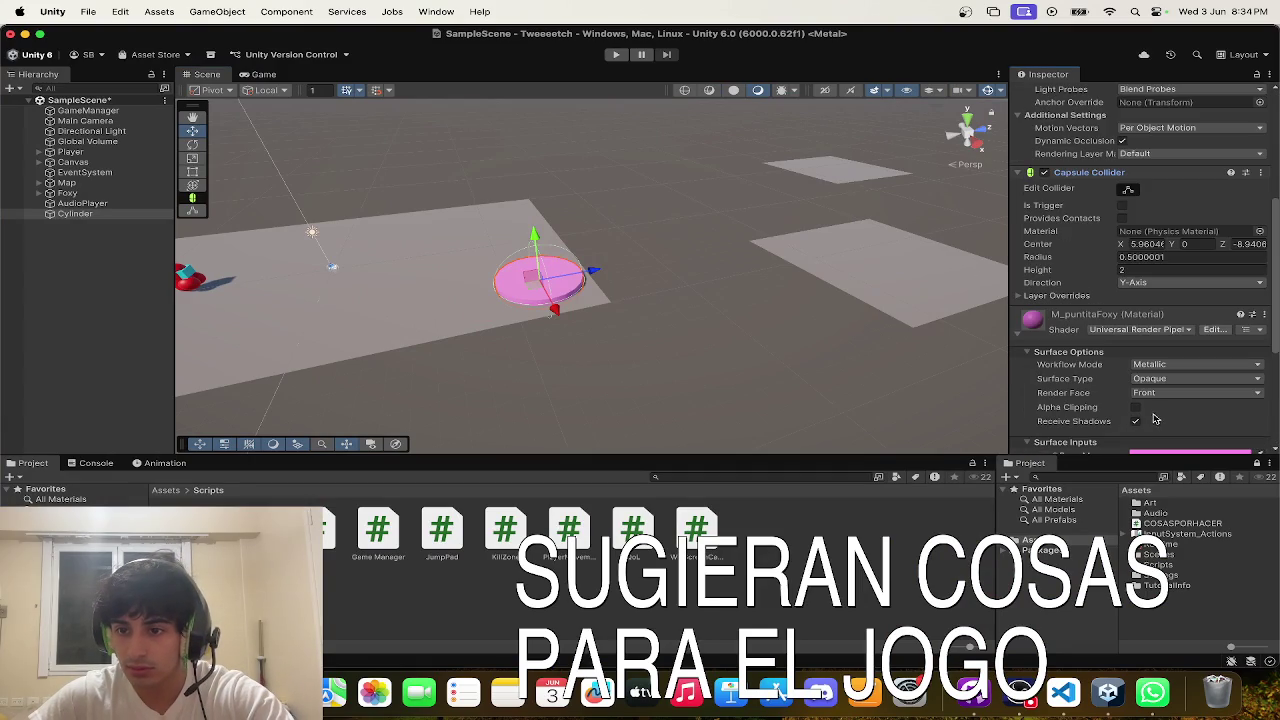
click(1122, 205)
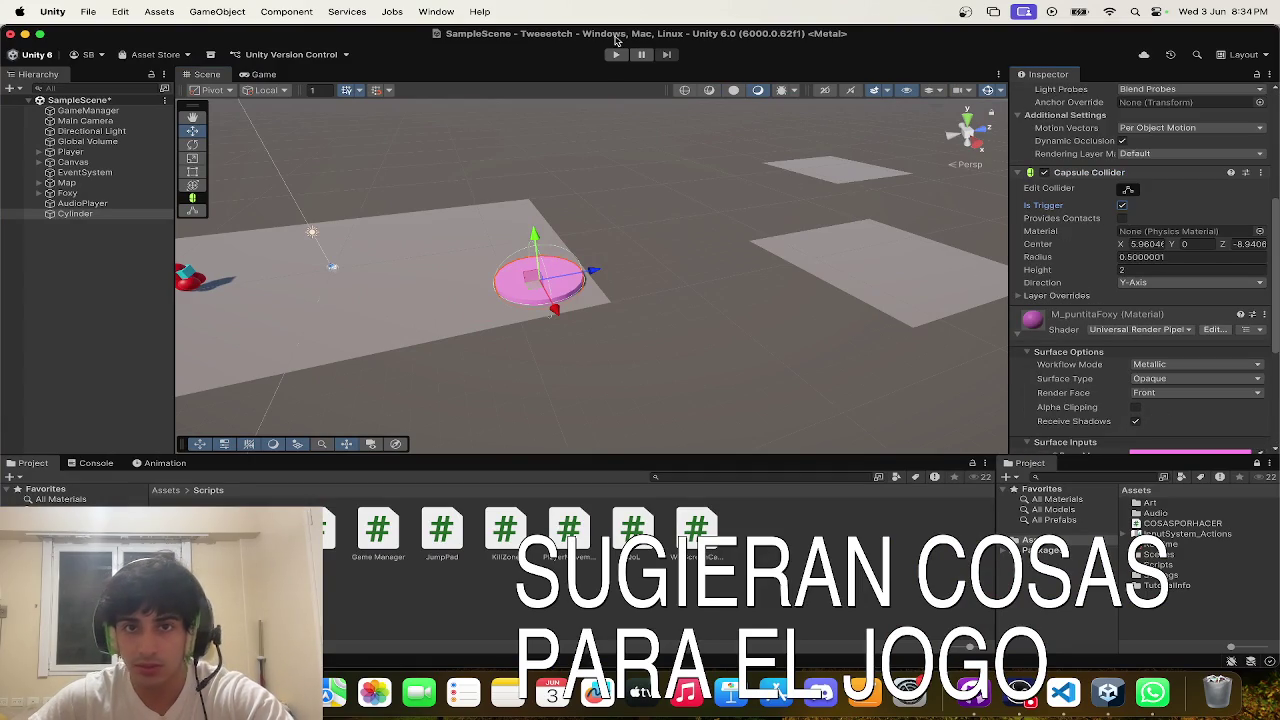
click(617, 54)
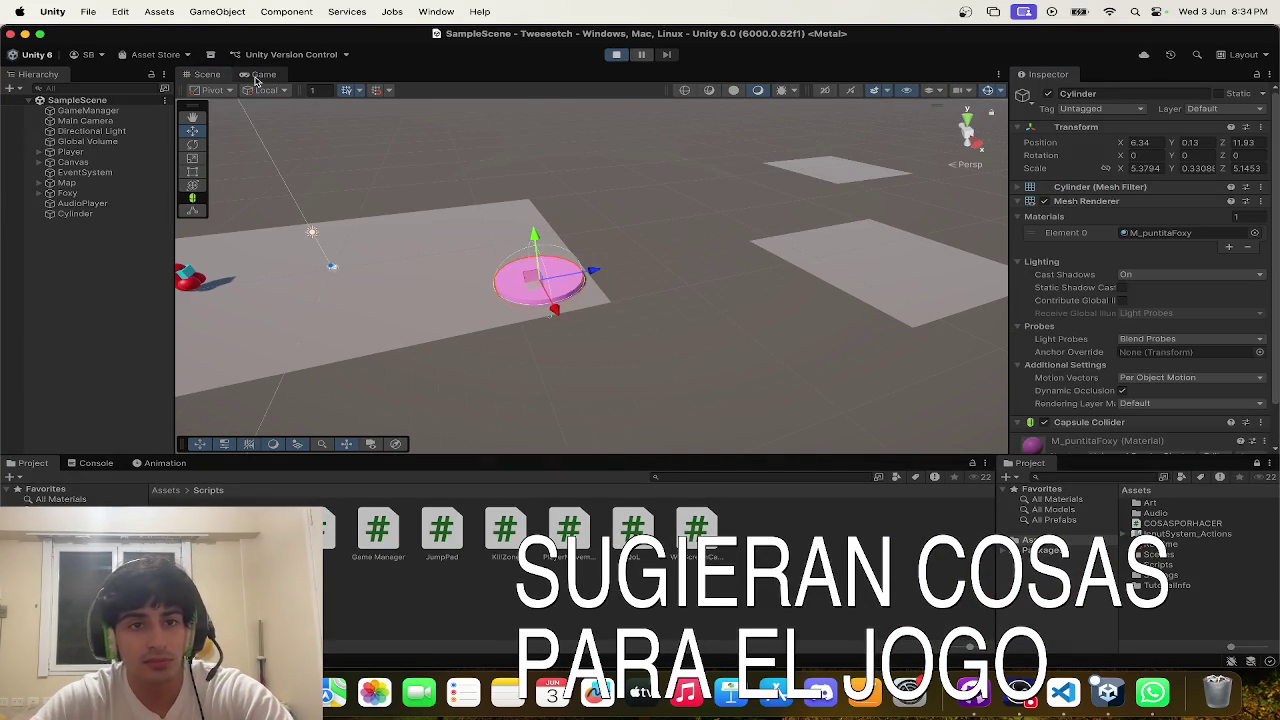
- Walk the player forward onto the pink jump pad, then stop play
key(w)
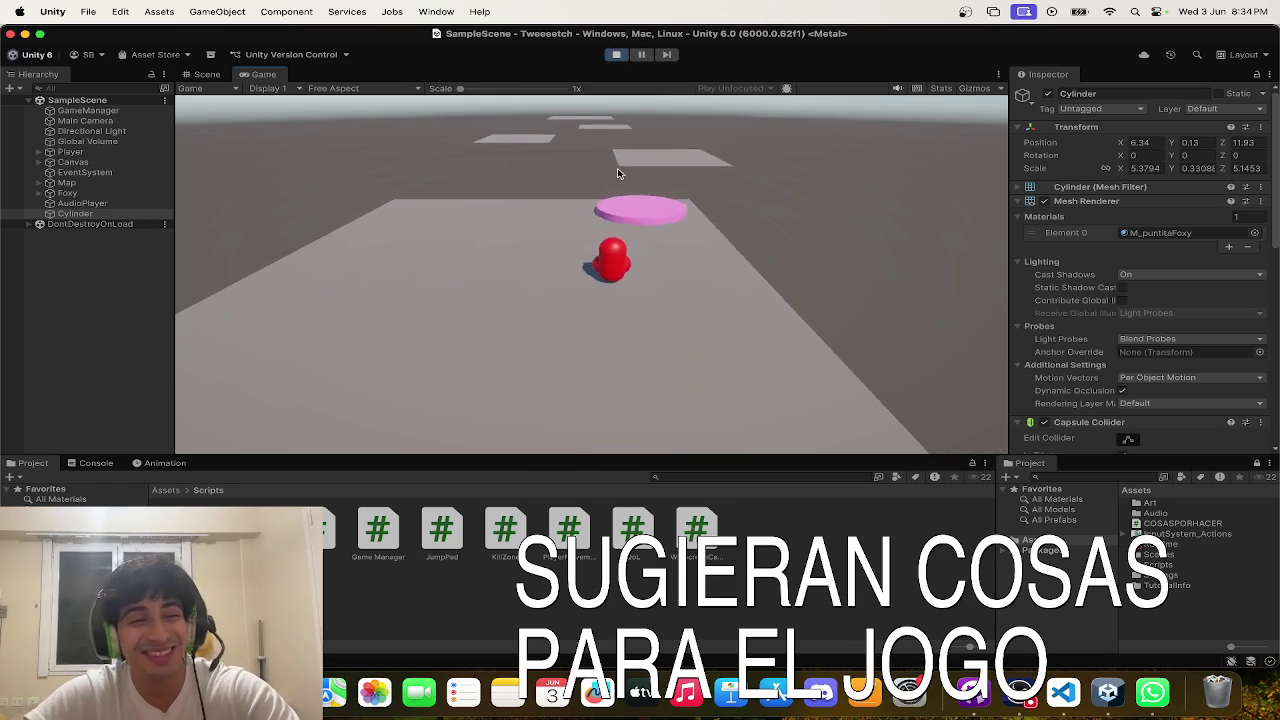
key(w)
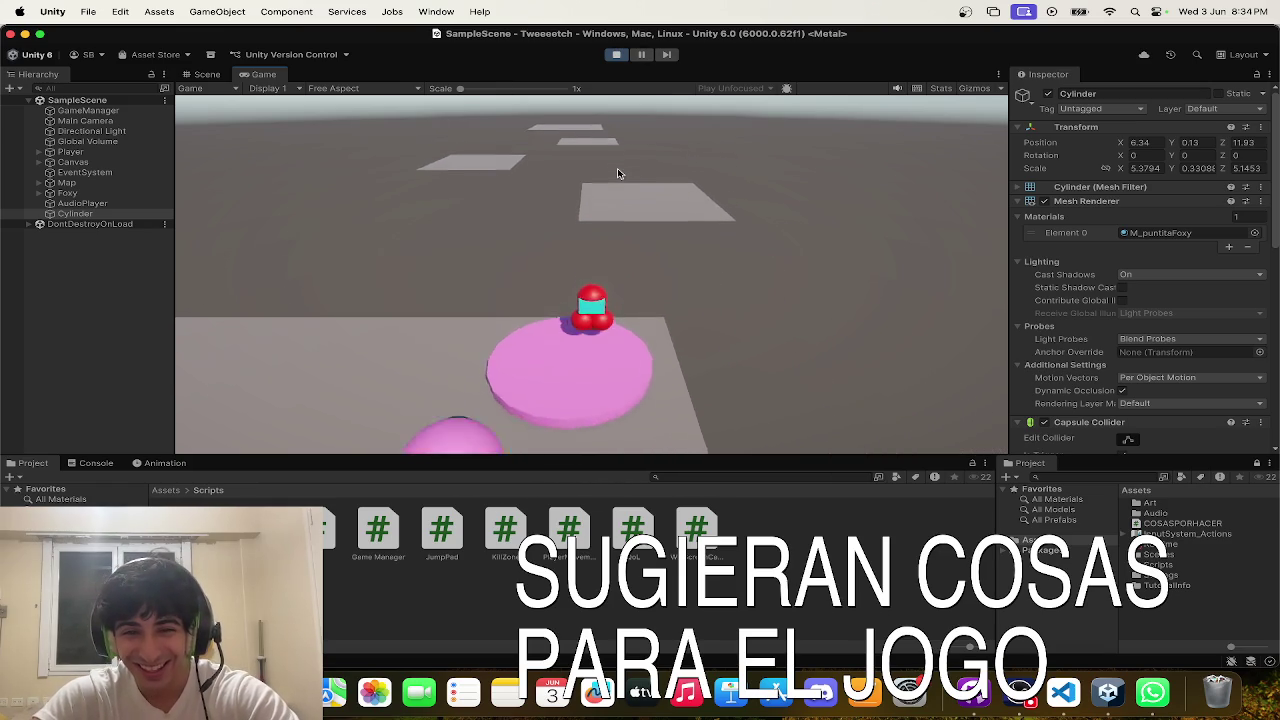
click(616, 54)
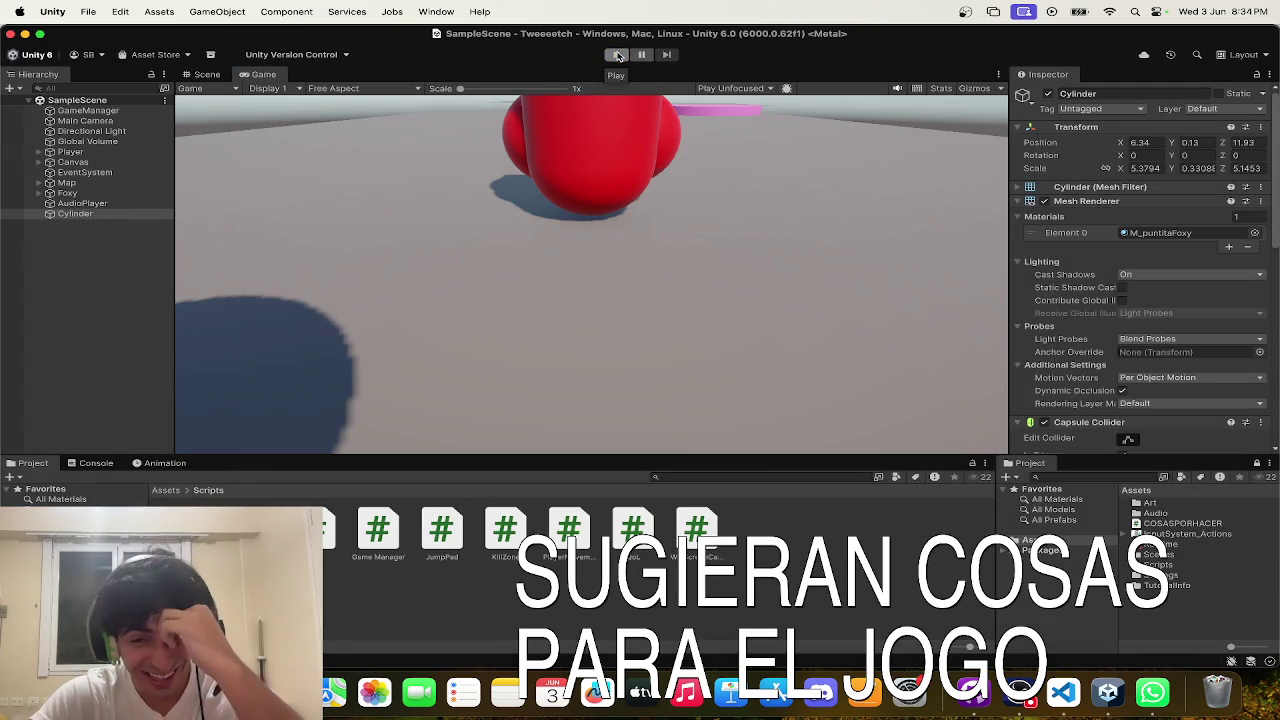
- Step down the Hierarchy from Canvas through Player to AudioPlayer
click(80, 162)
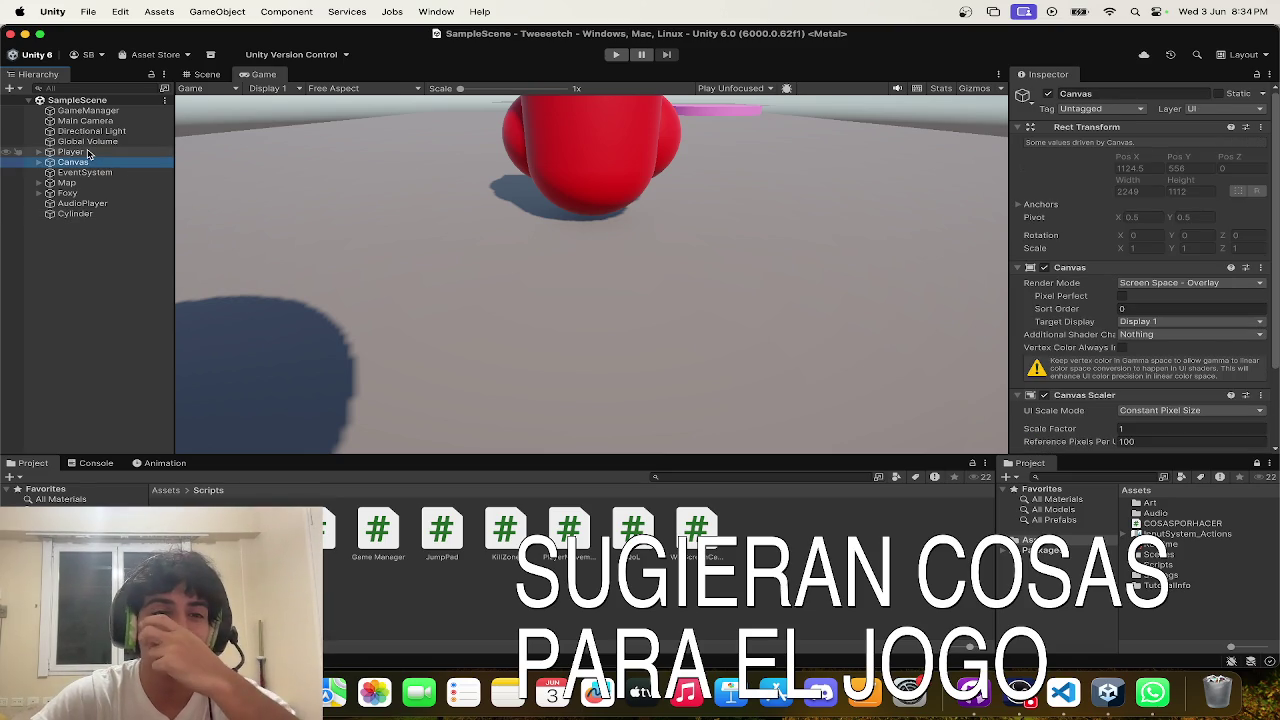
key(Down)
key(Down)
click(88, 152)
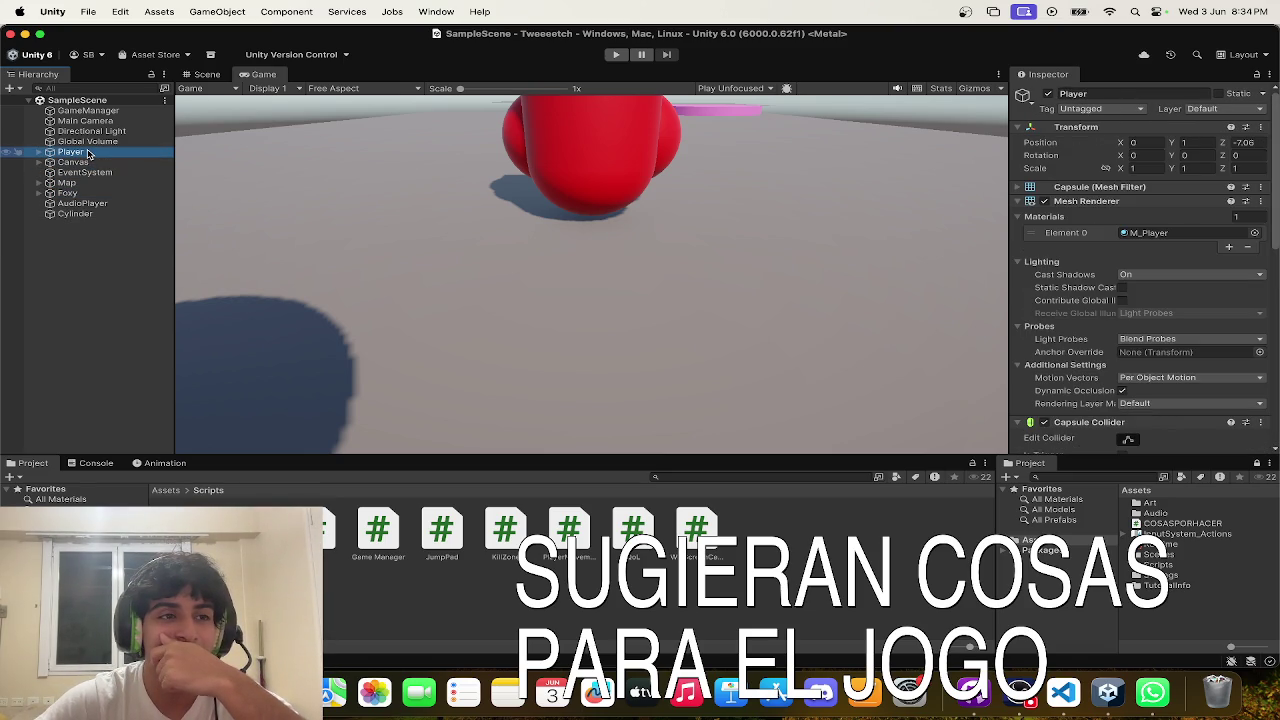
key(Down)
key(Down)
key(Down)
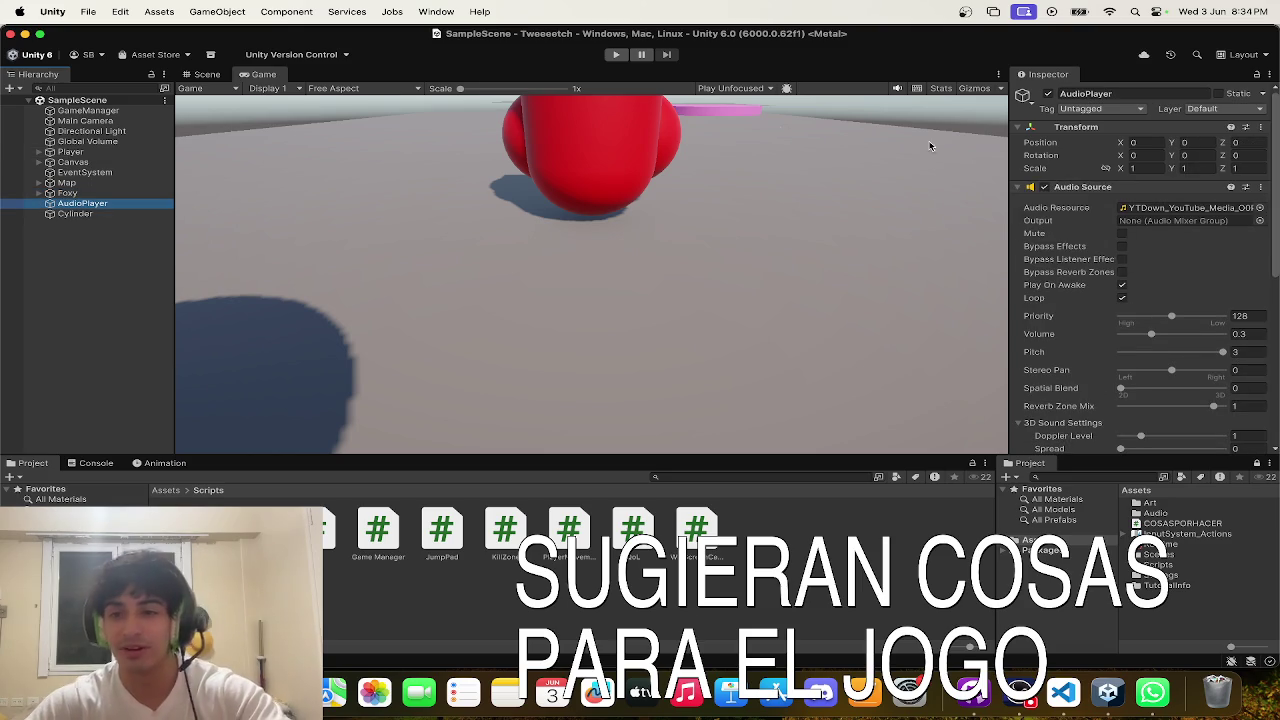
- Set the AudioPlayer's Audio Source volume to 0.1 and save the scene
click(1256, 333)
text(0.1)
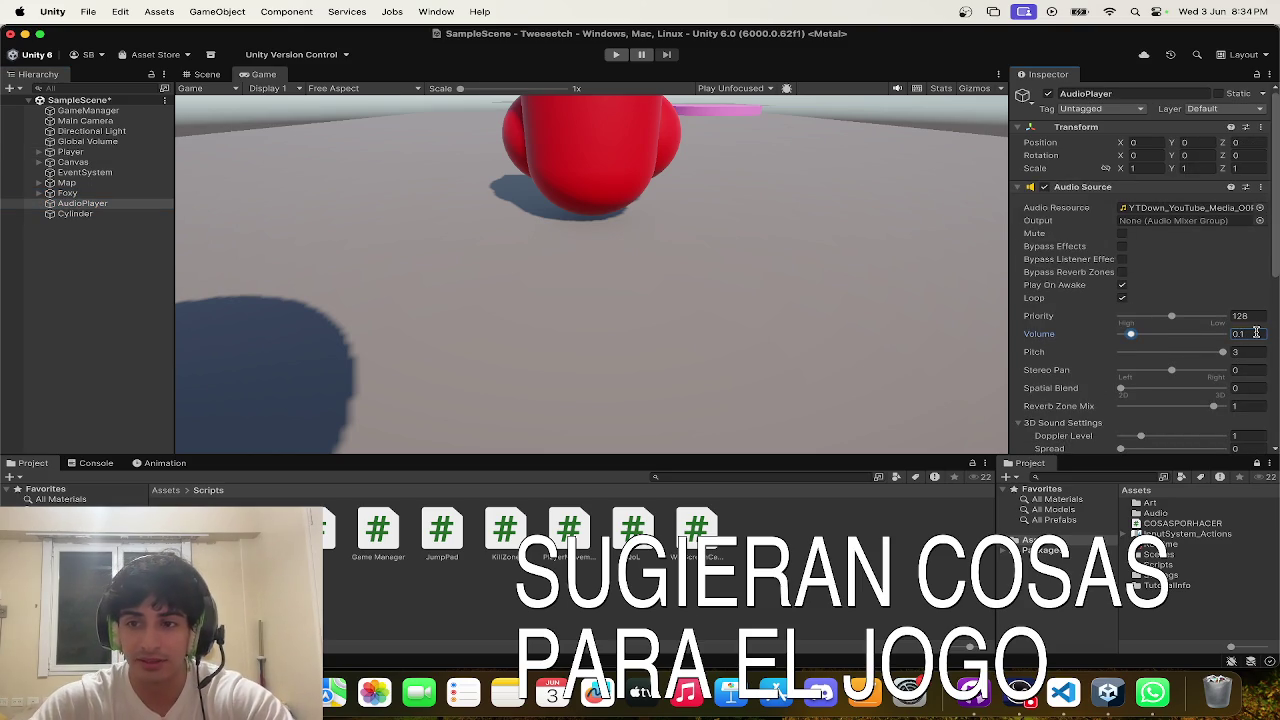
key(super+s)
- Look over Foxy and the rest of the AudioPlayer Inspector
click(138, 194)
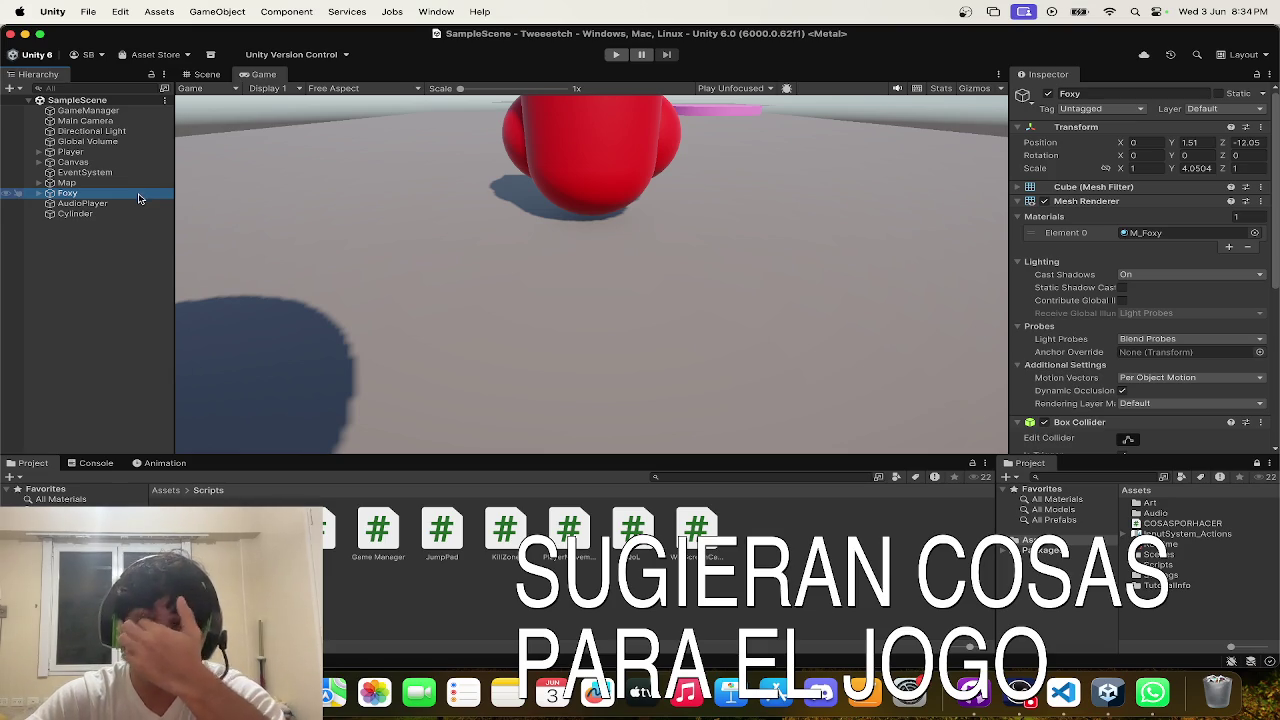
click(140, 206)
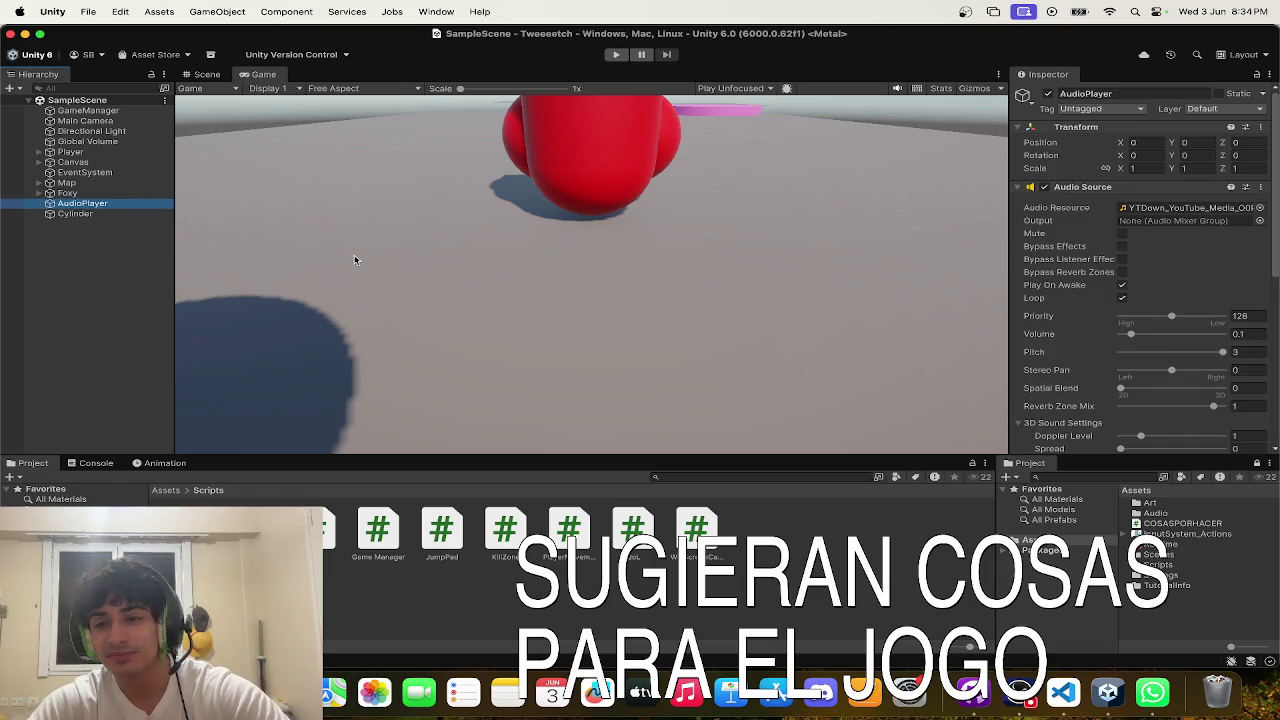
scroll(1236, 363, down, 5)
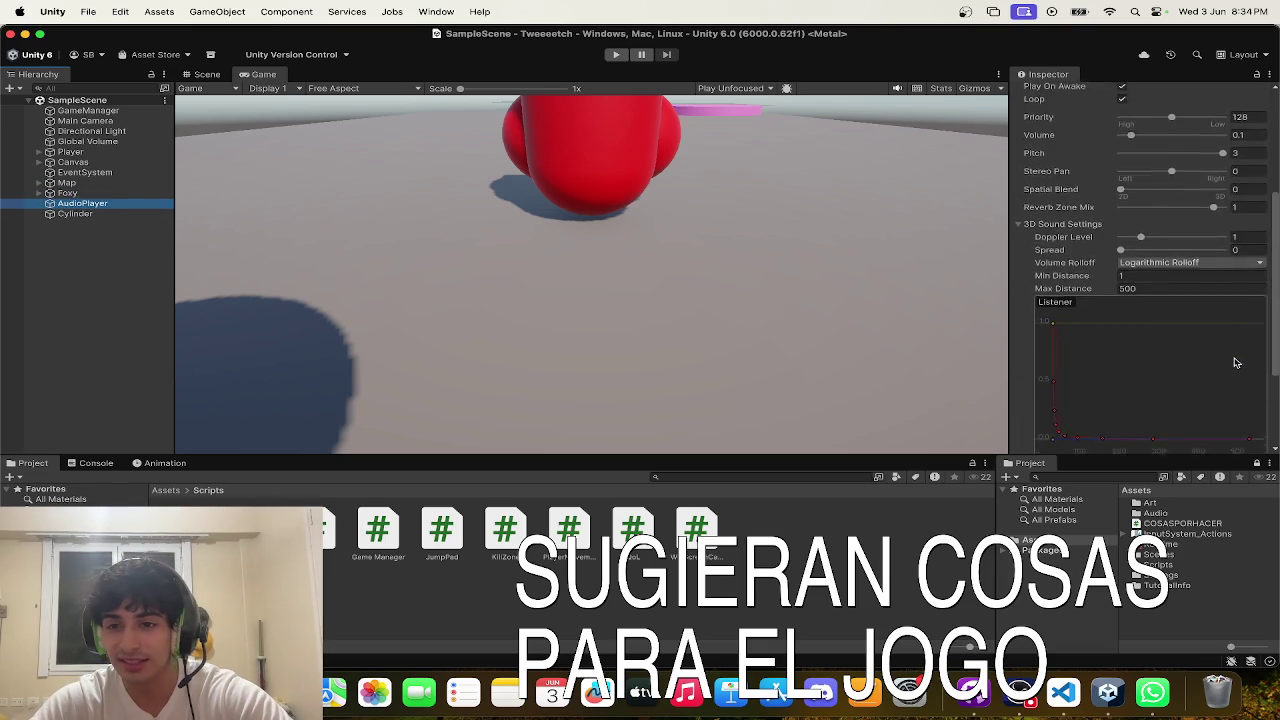
scroll(1236, 363, down, 3)
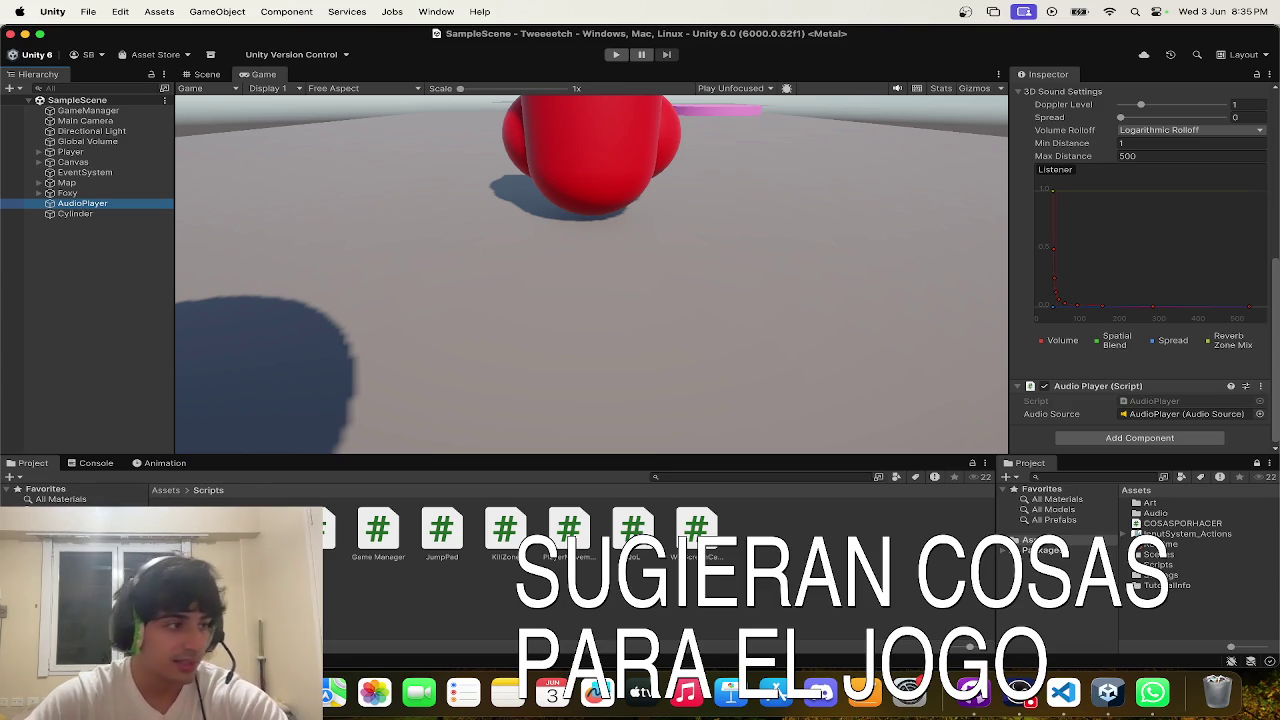
click(778, 691)
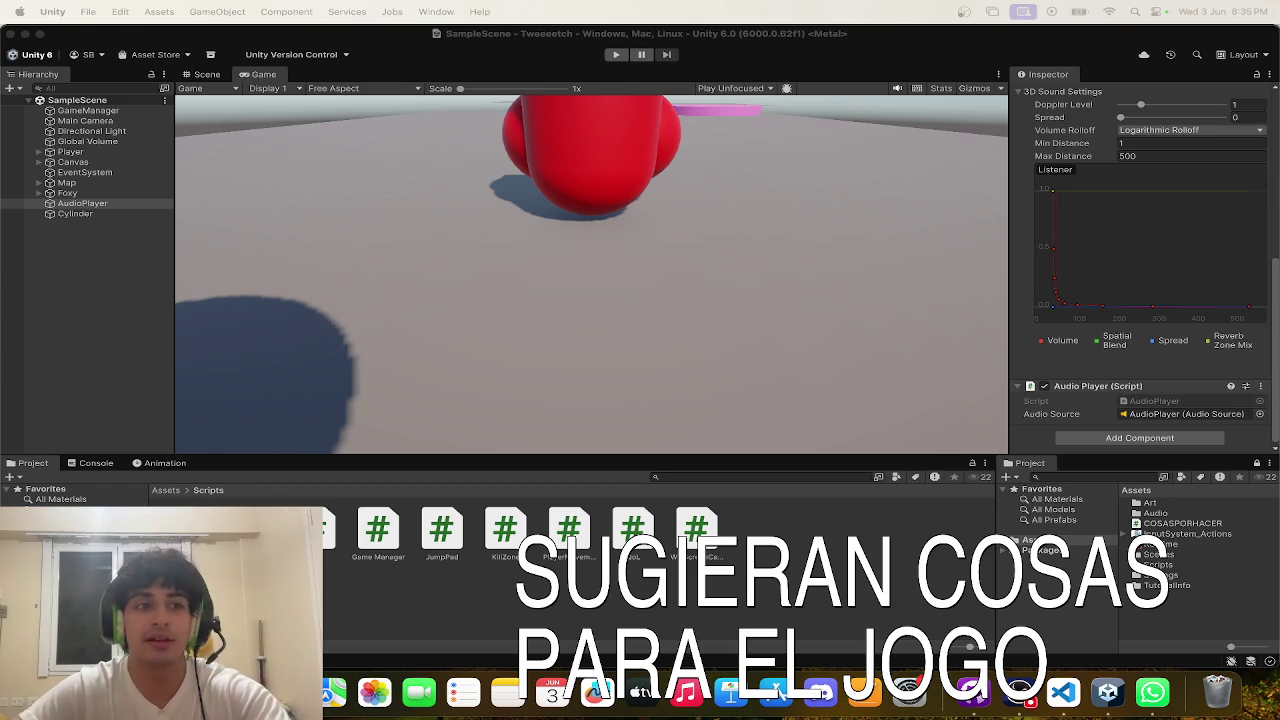
click(565, 272)
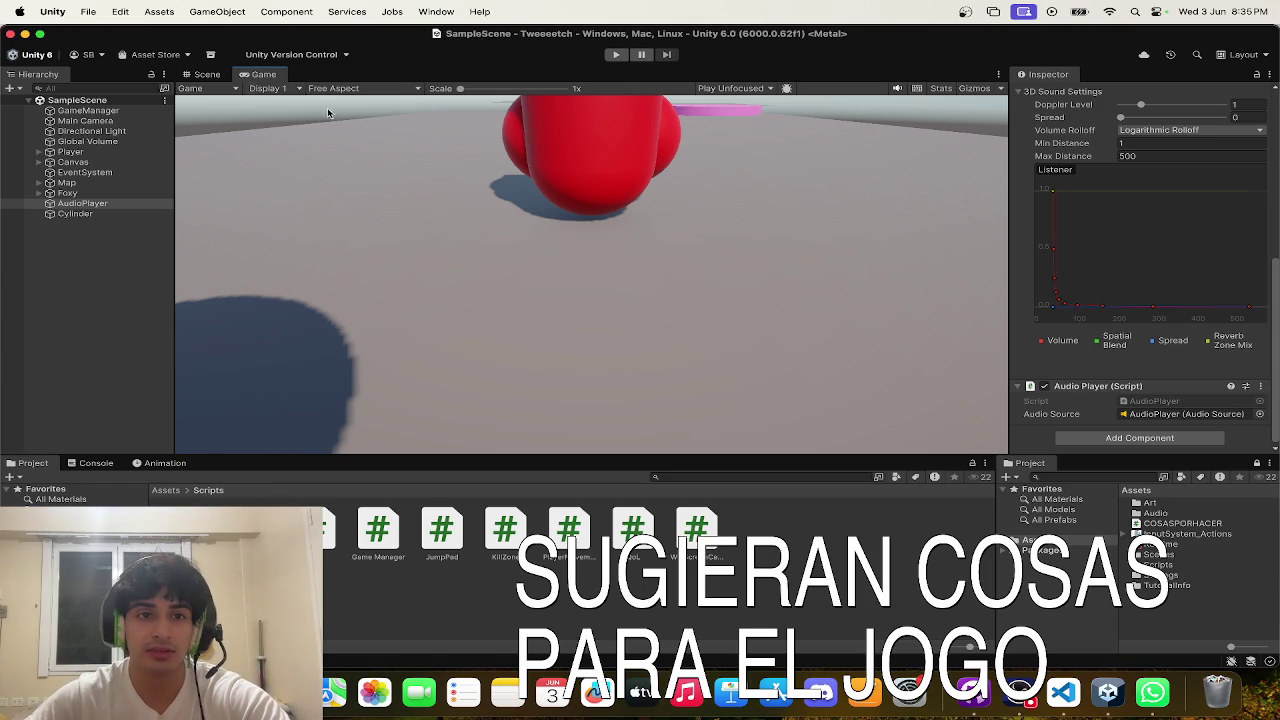
- Confirm the pink Cylinder's Jump Pad script shows Jump Force 20, then start the game
click(207, 74)
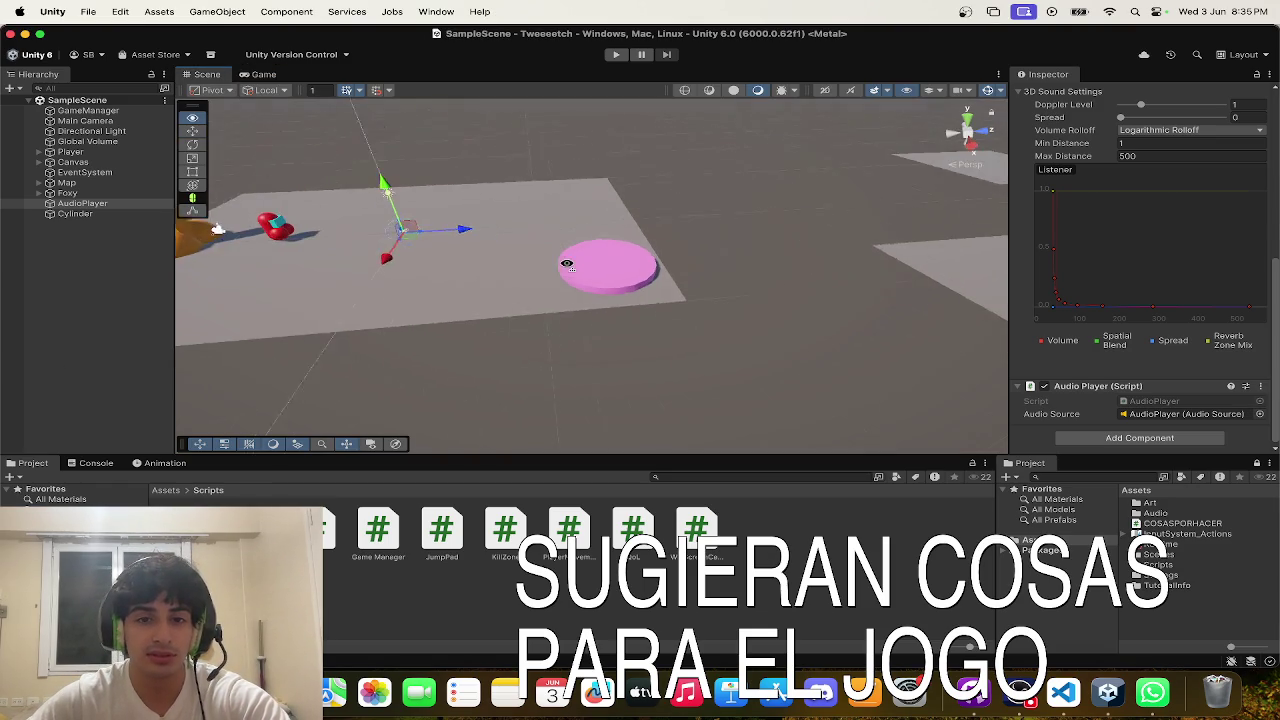
click(582, 268)
scroll(1180, 260, down, 3)
scroll(1120, 300, up, 6)
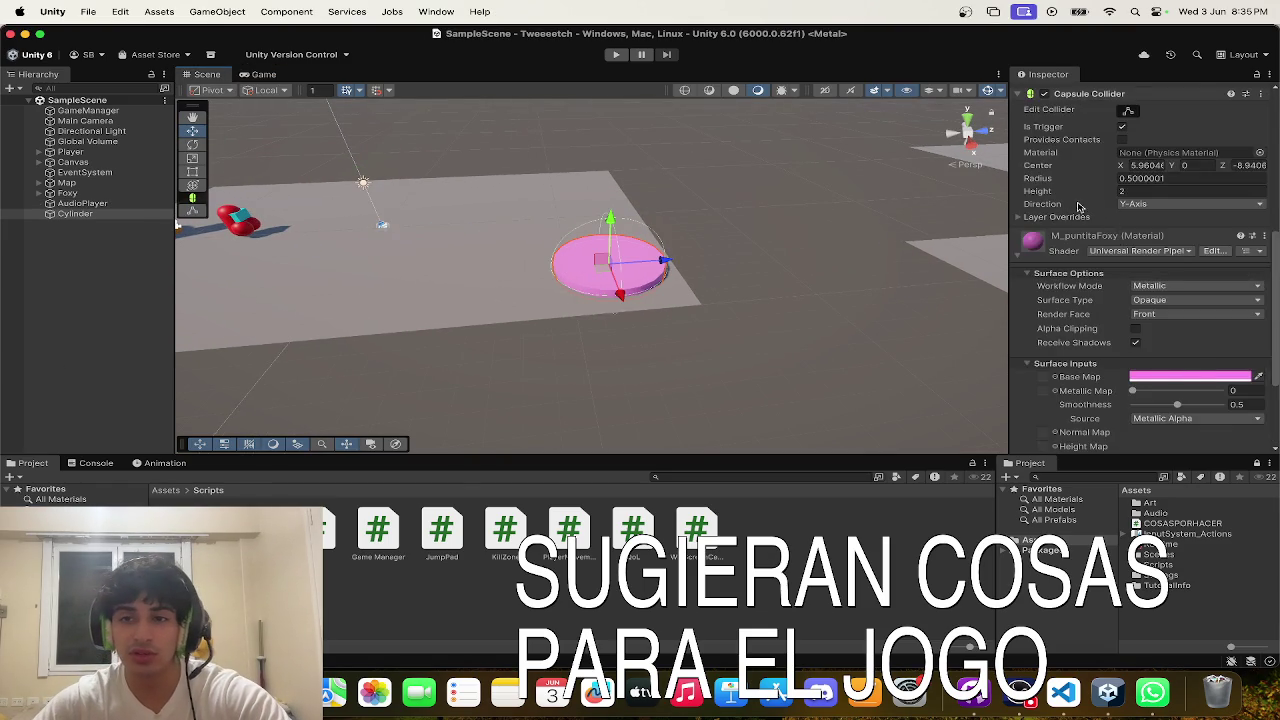
click(619, 354)
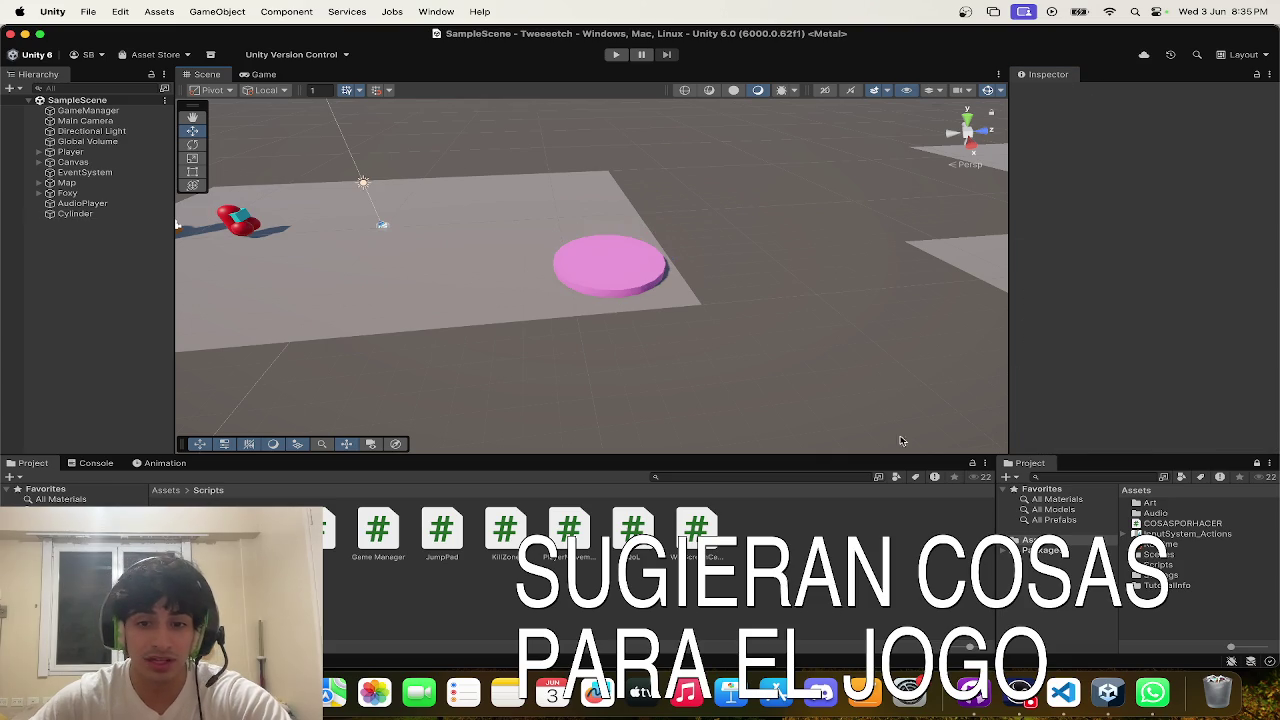
click(80, 214)
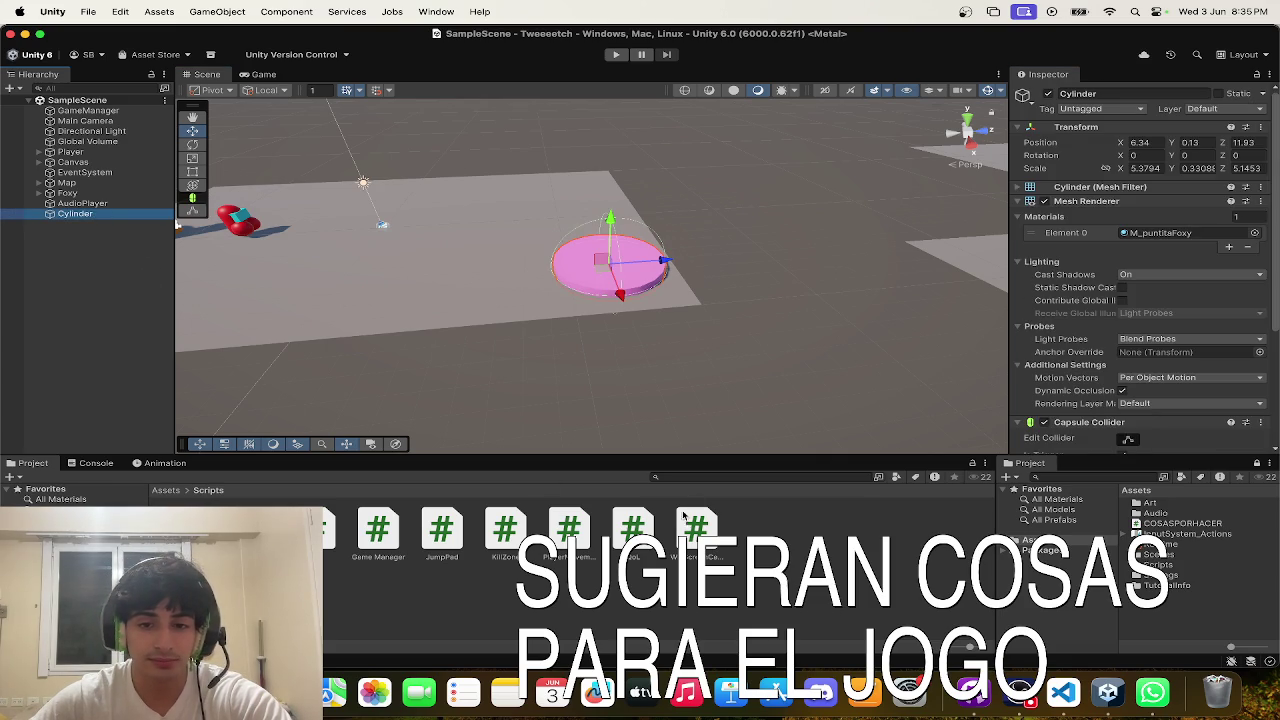
scroll(1120, 372, down, 5)
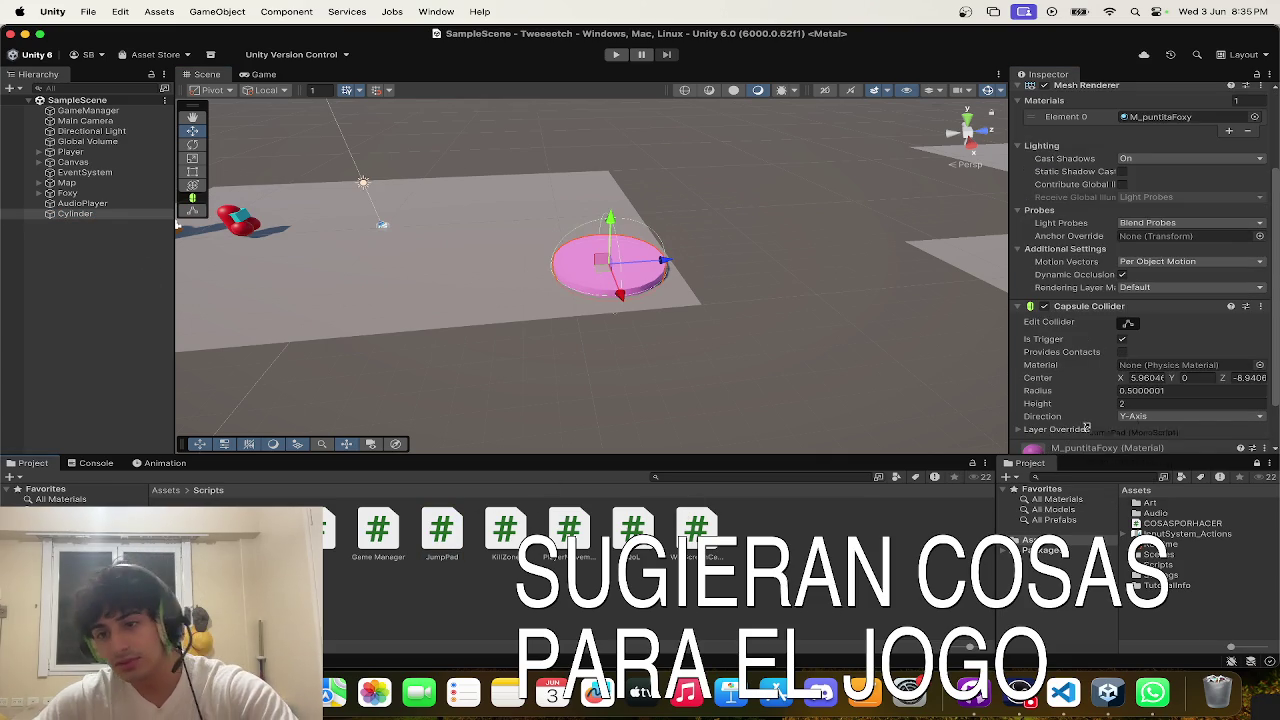
scroll(1118, 372, down, 1)
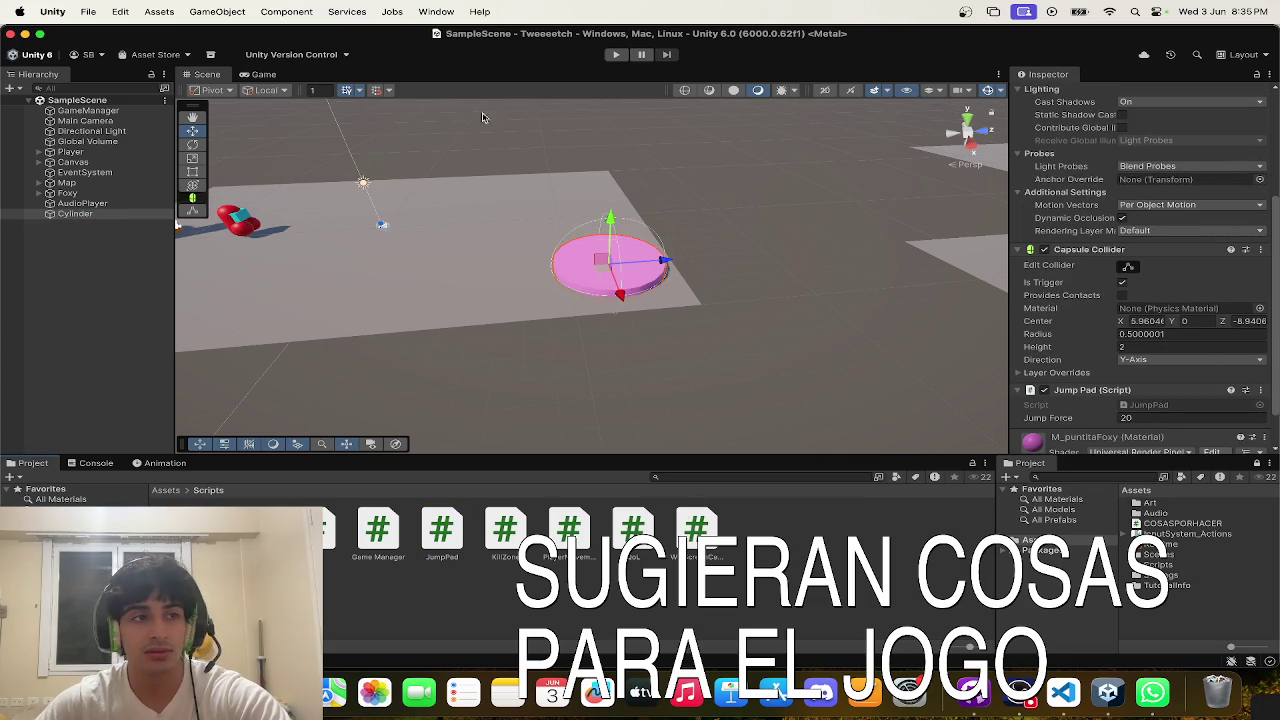
click(618, 57)
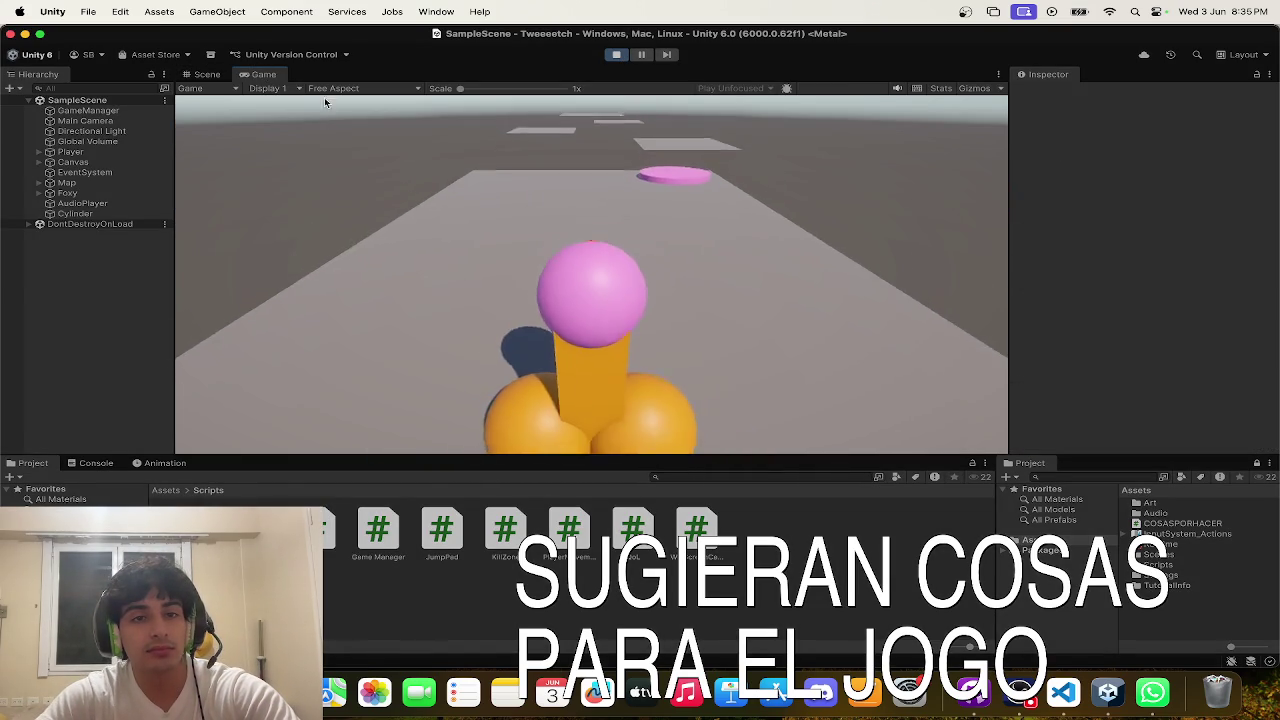
- Bounce the red player off the jump pad, then stop and return to the Scene view
key(w)
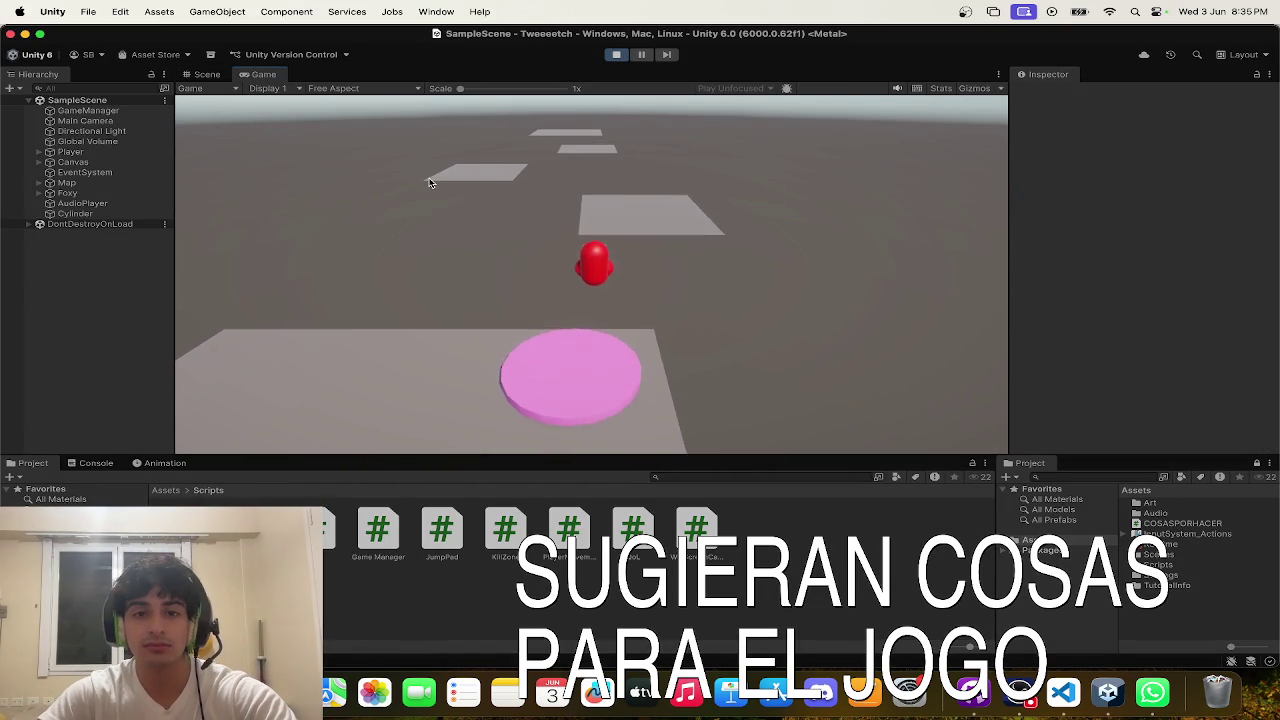
key(s)
key(space)
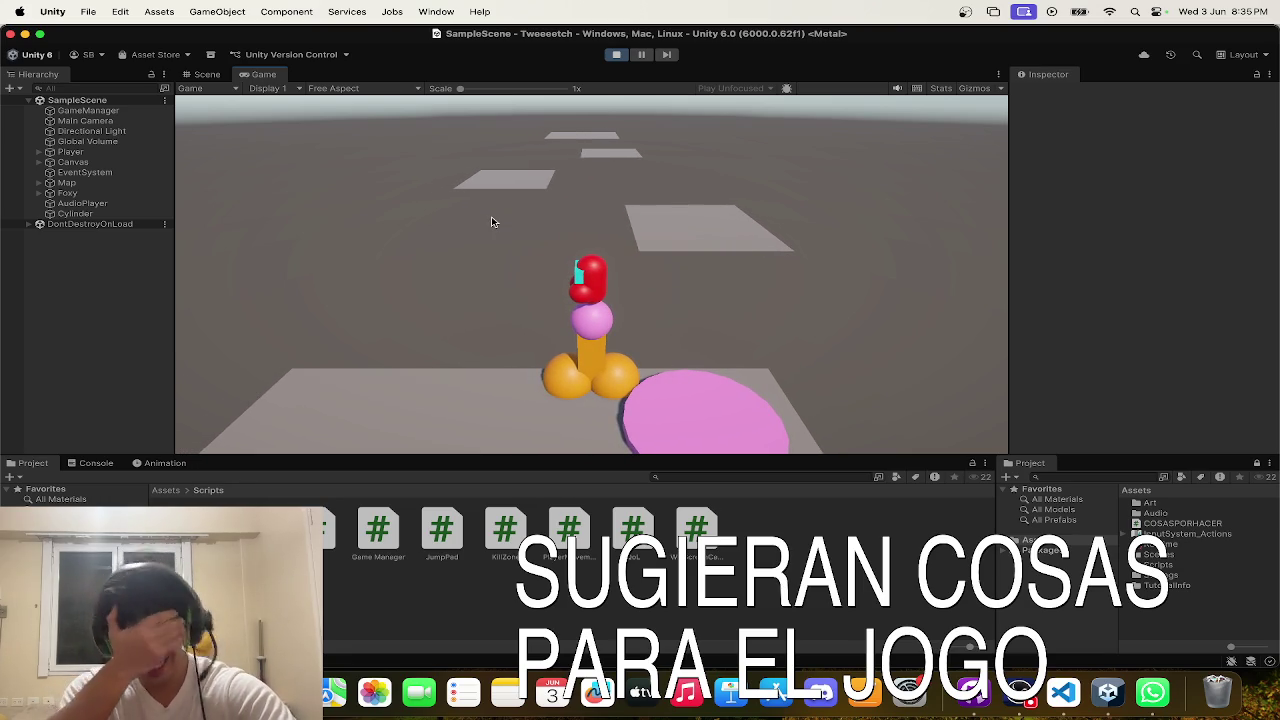
key(s)
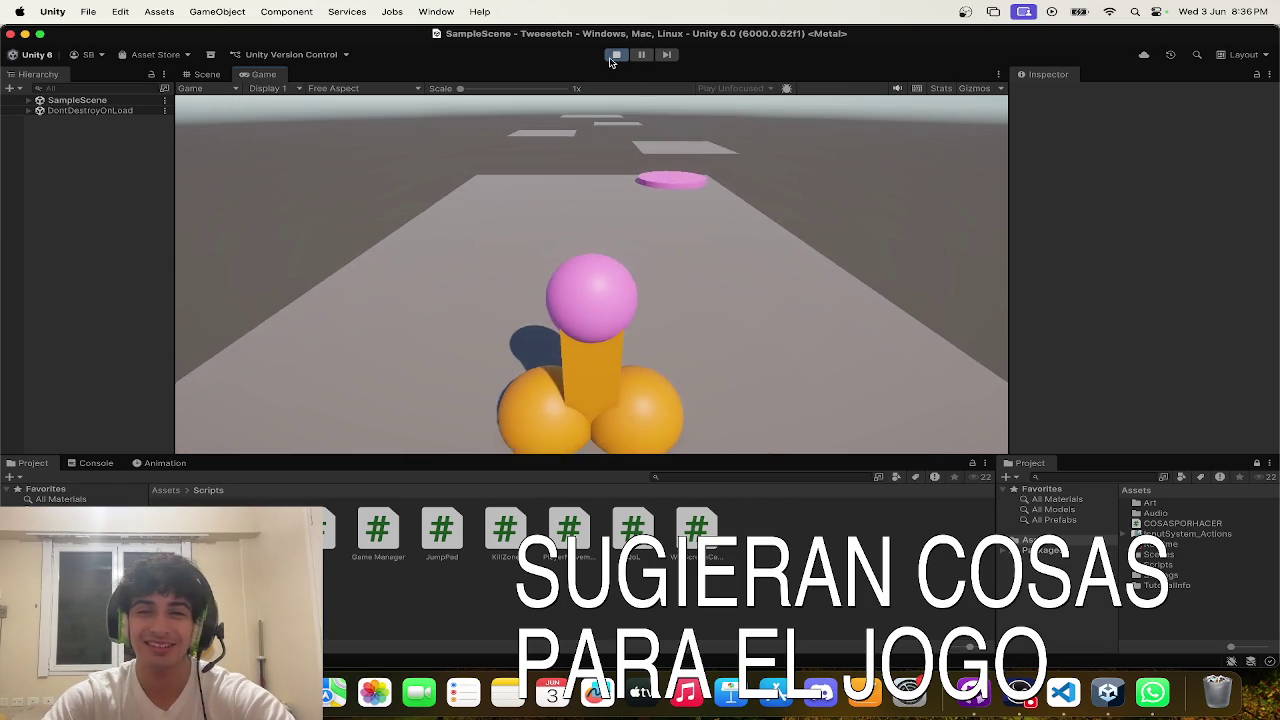
click(611, 58)
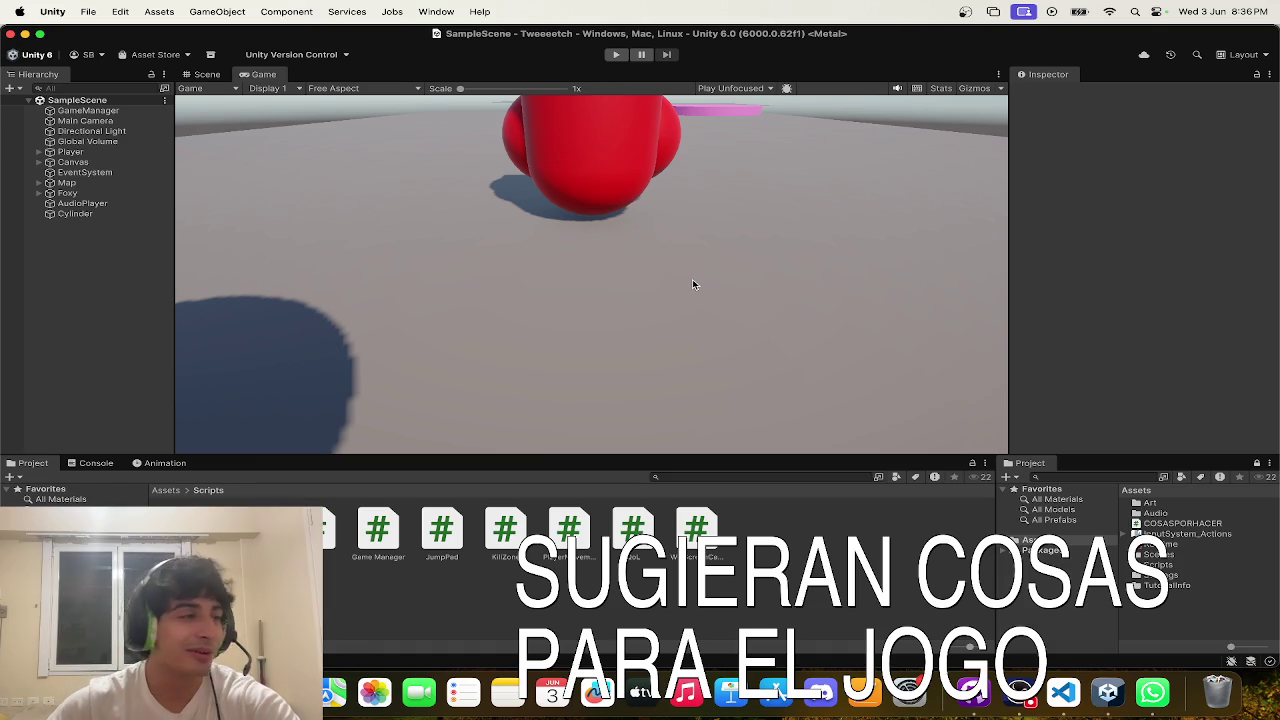
click(207, 74)
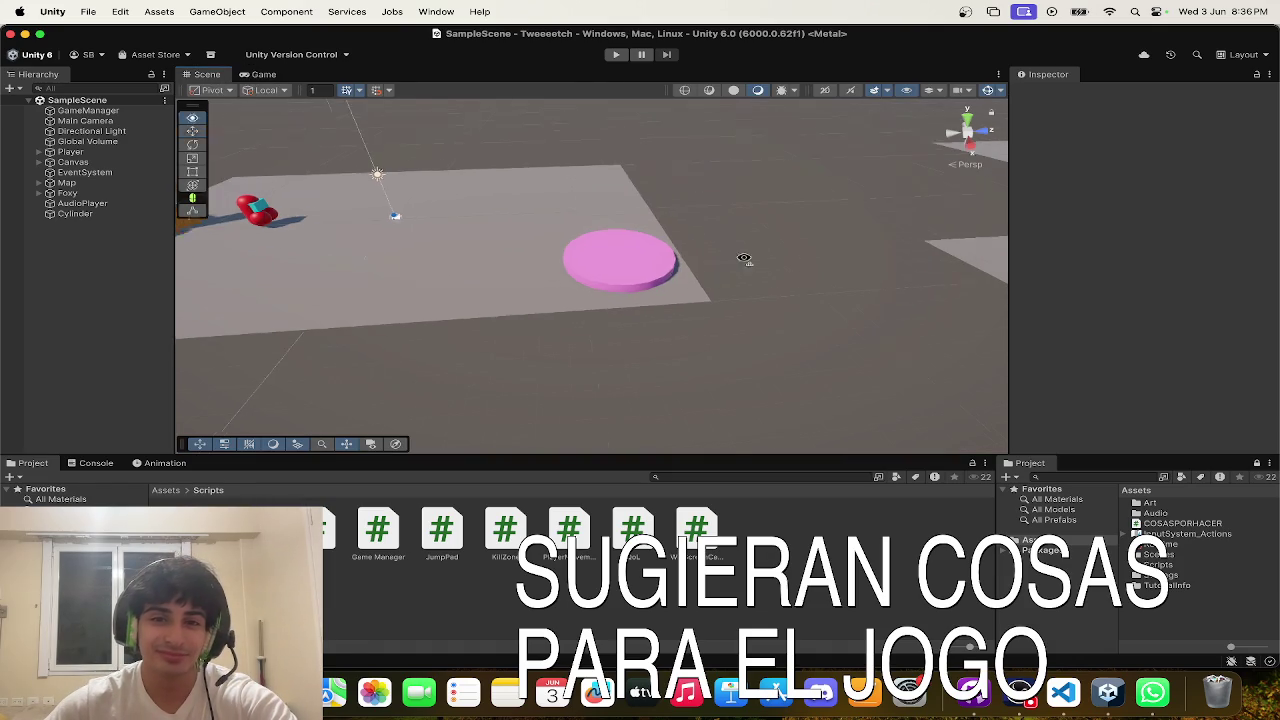
- Drag the pink jump pad farther out along the course
click(610, 262)
mouse_move(640, 262)
mouse_down()
mouse_move(705, 271)
mouse_move(453, 241)
mouse_move(671, 277)
mouse_move(957, 243)
mouse_move(1075, 250)
mouse_move(657, 188)
mouse_move(735, 240)
mouse_move(771, 243)
mouse_move(608, 329)
mouse_move(657, 370)
mouse_move(820, 360)
mouse_move(953, 478)
mouse_up()
mouse_move(690, 190)
mouse_down()
mouse_move(729, 194)
mouse_move(700, 234)
mouse_move(757, 256)
mouse_up()
click(757, 256)
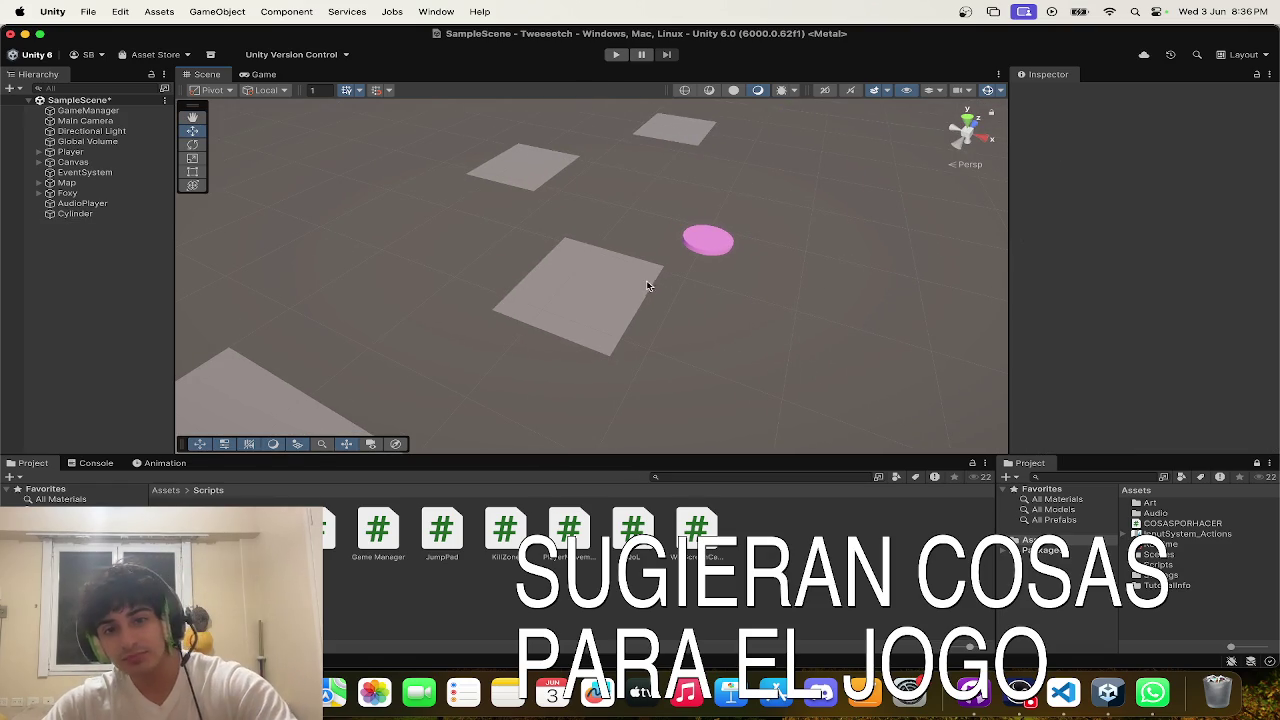
- Inspect Foxy's three Sphere colliders, then start the game again
click(112, 194)
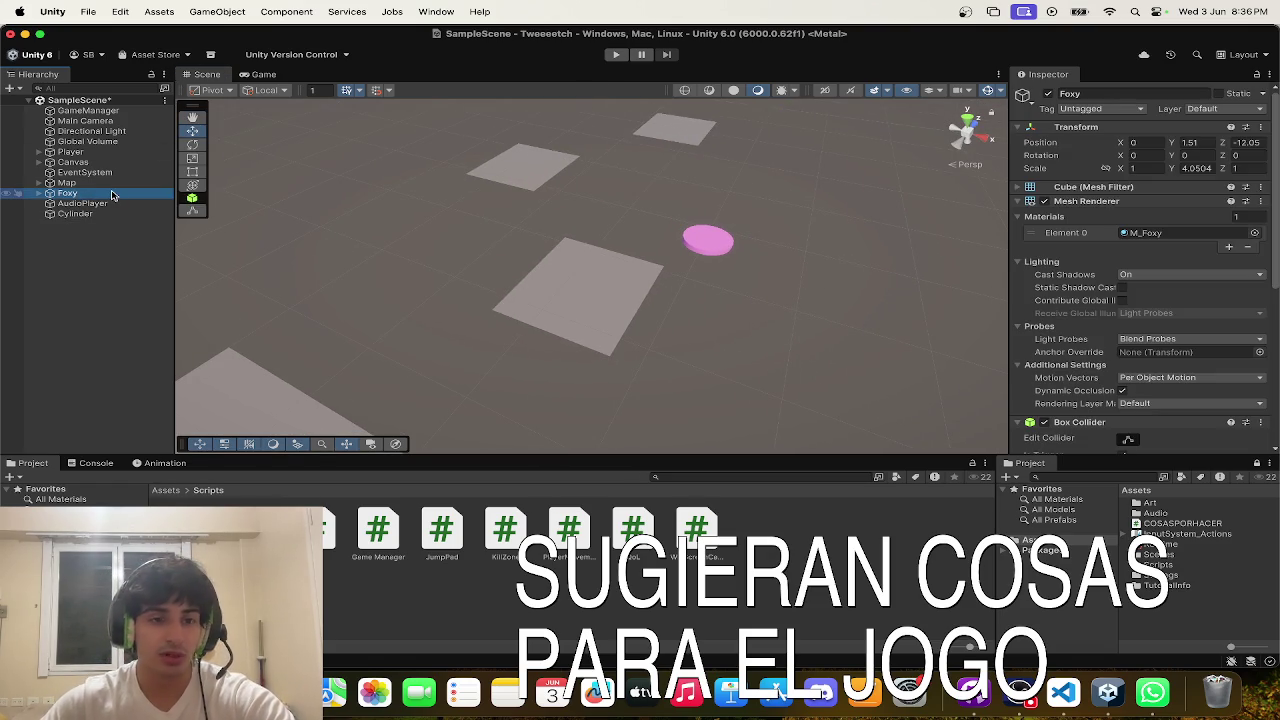
key(Right)
click(110, 203)
key(f)
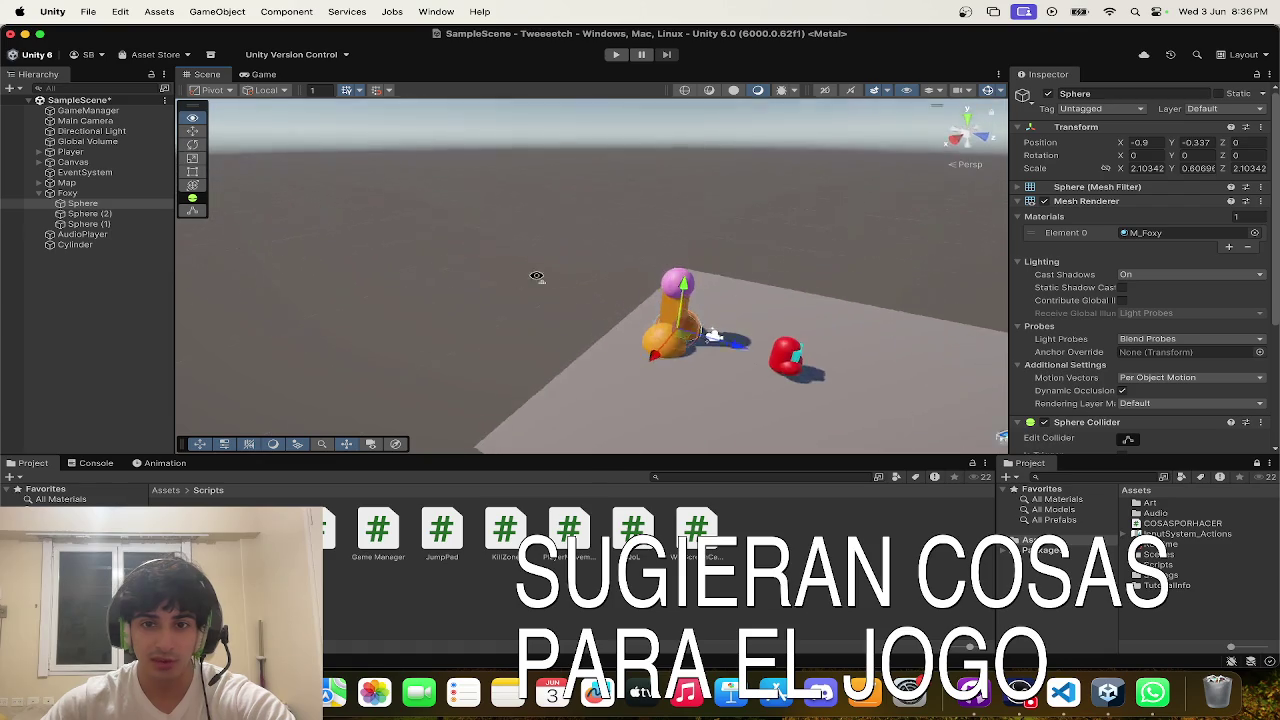
shift+click(163, 221)
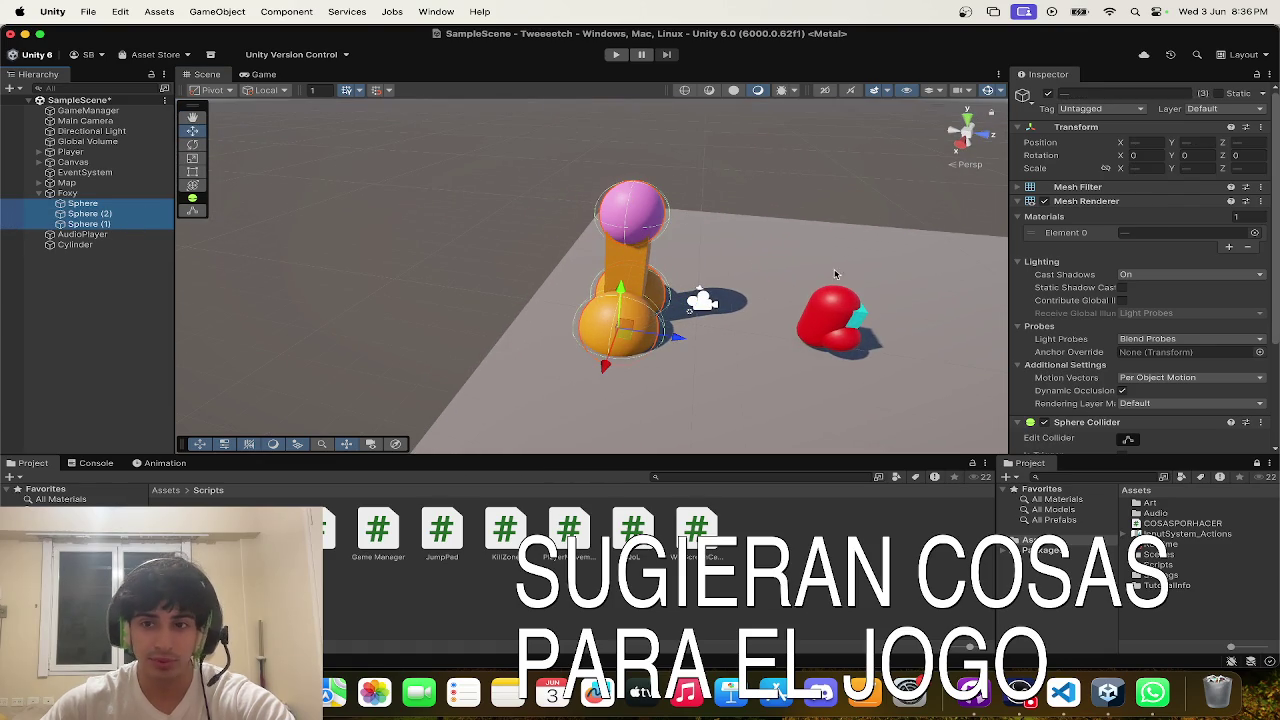
scroll(1075, 340, down, 3)
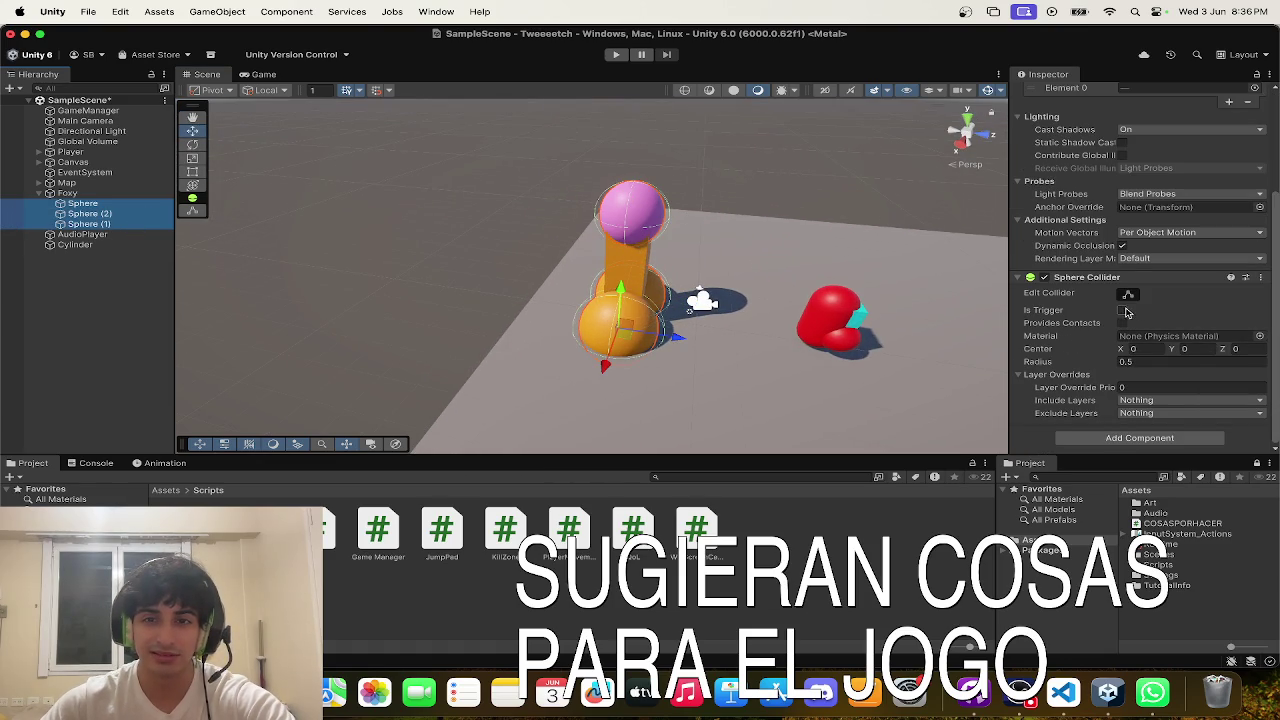
click(714, 165)
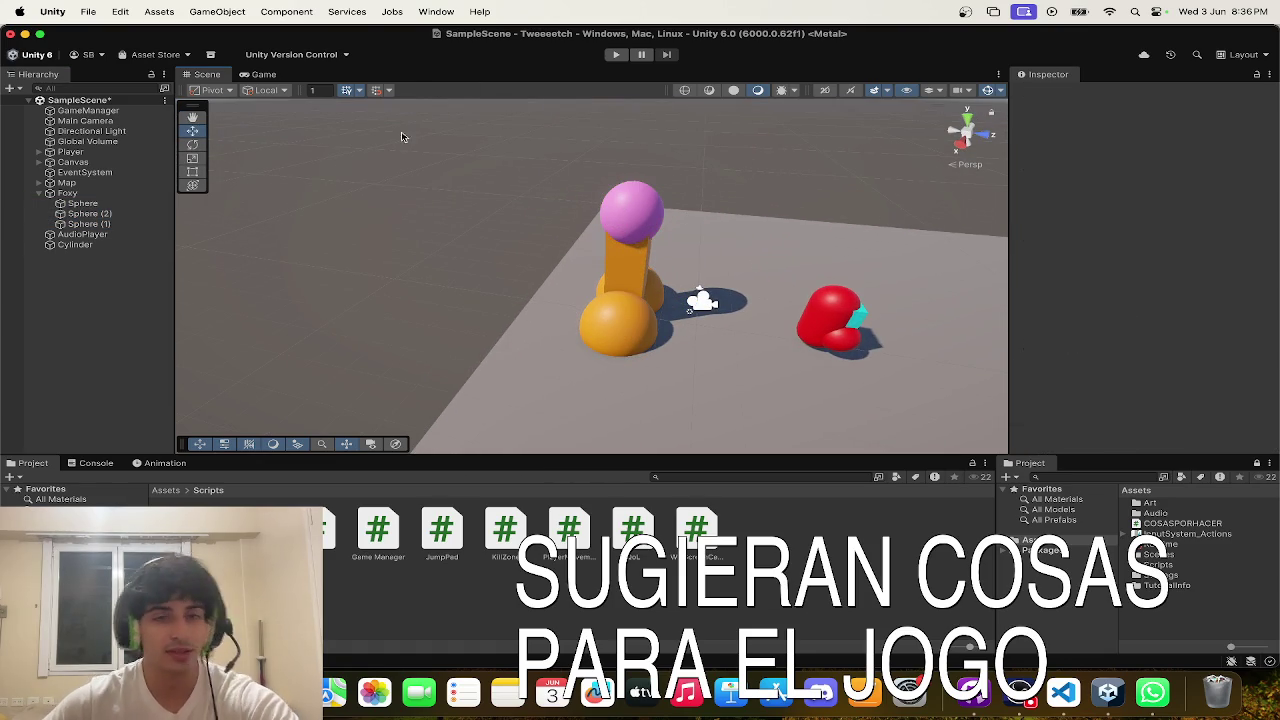
click(614, 55)
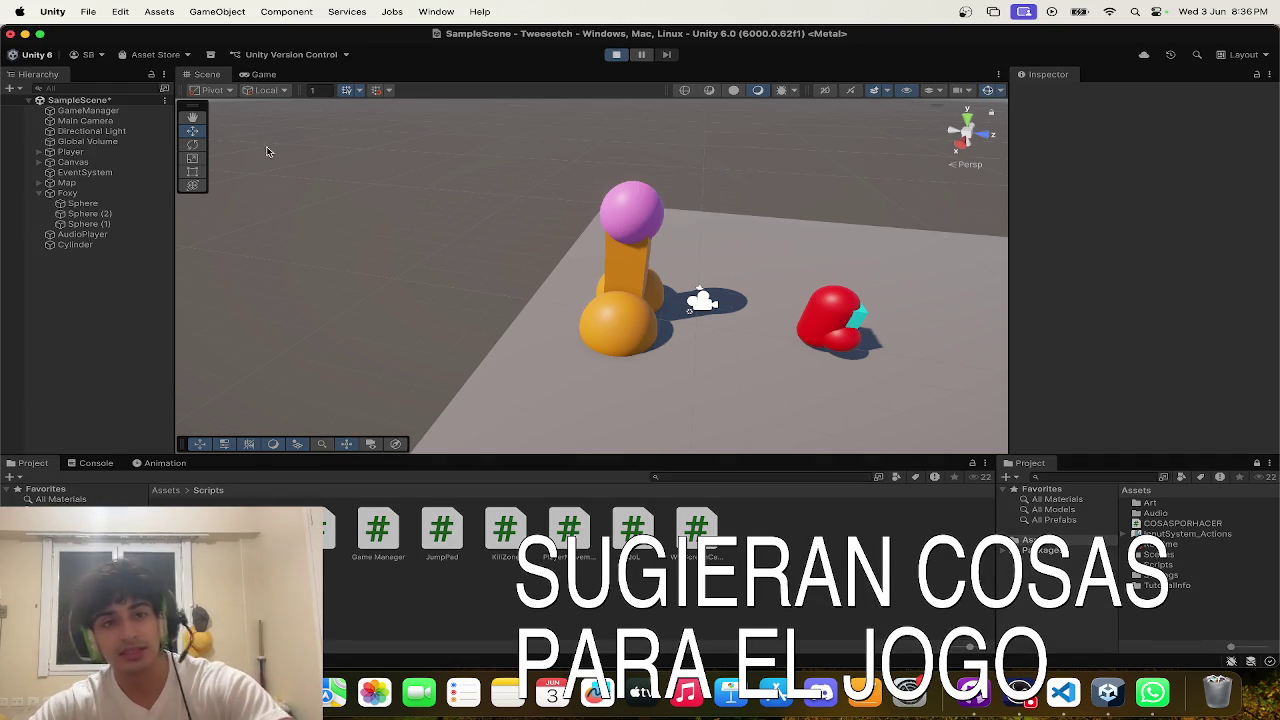
- In the Game view, run and jump the player across the first platforms
click(262, 75)
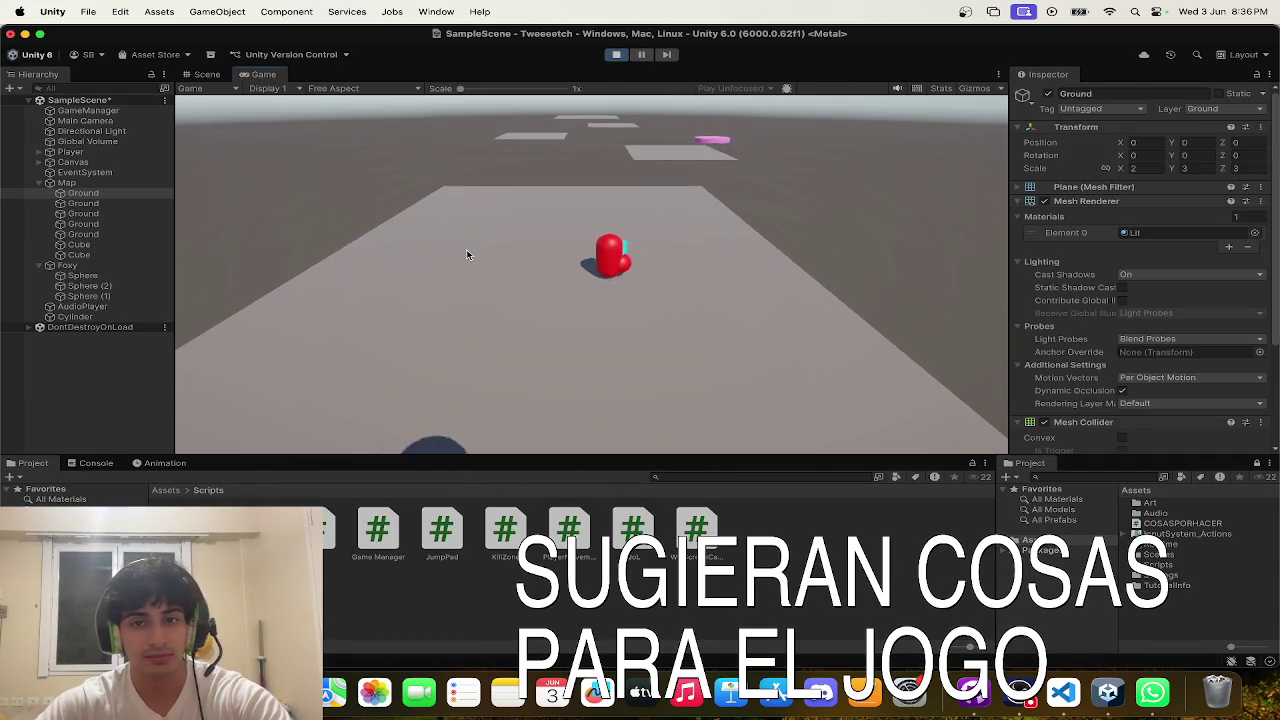
key(w)
key(space)
key(d)
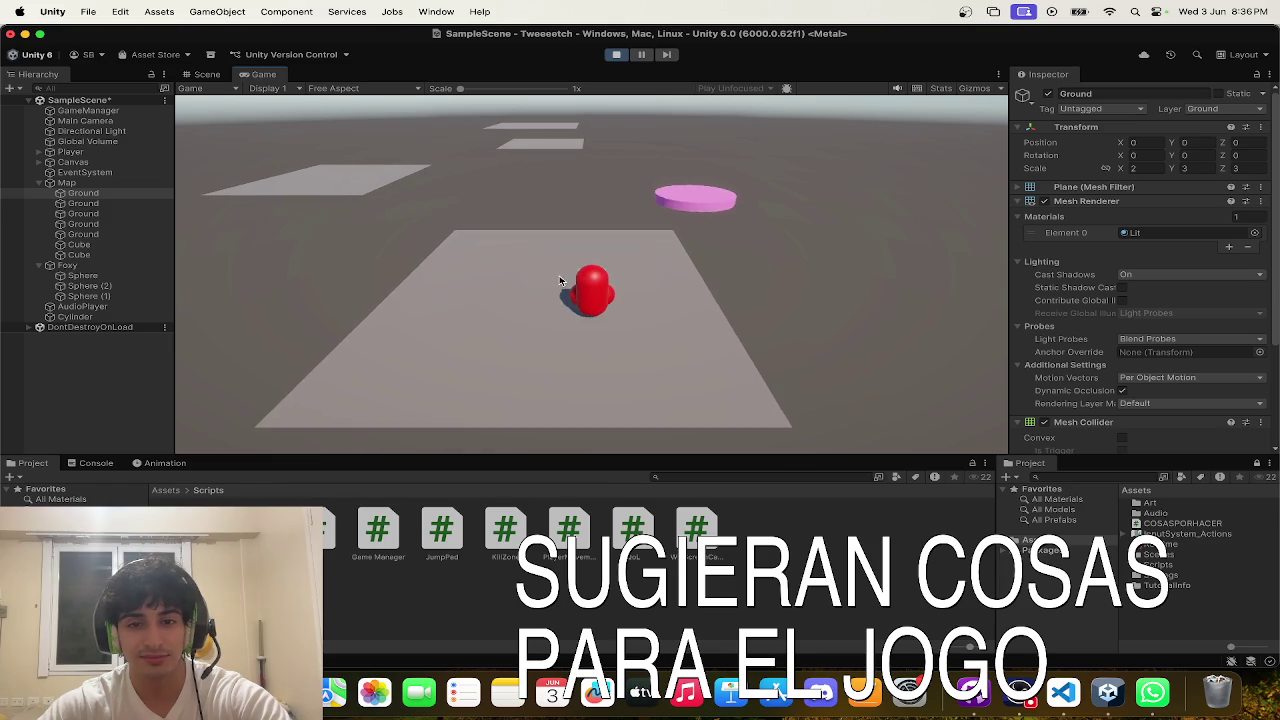
key(w)
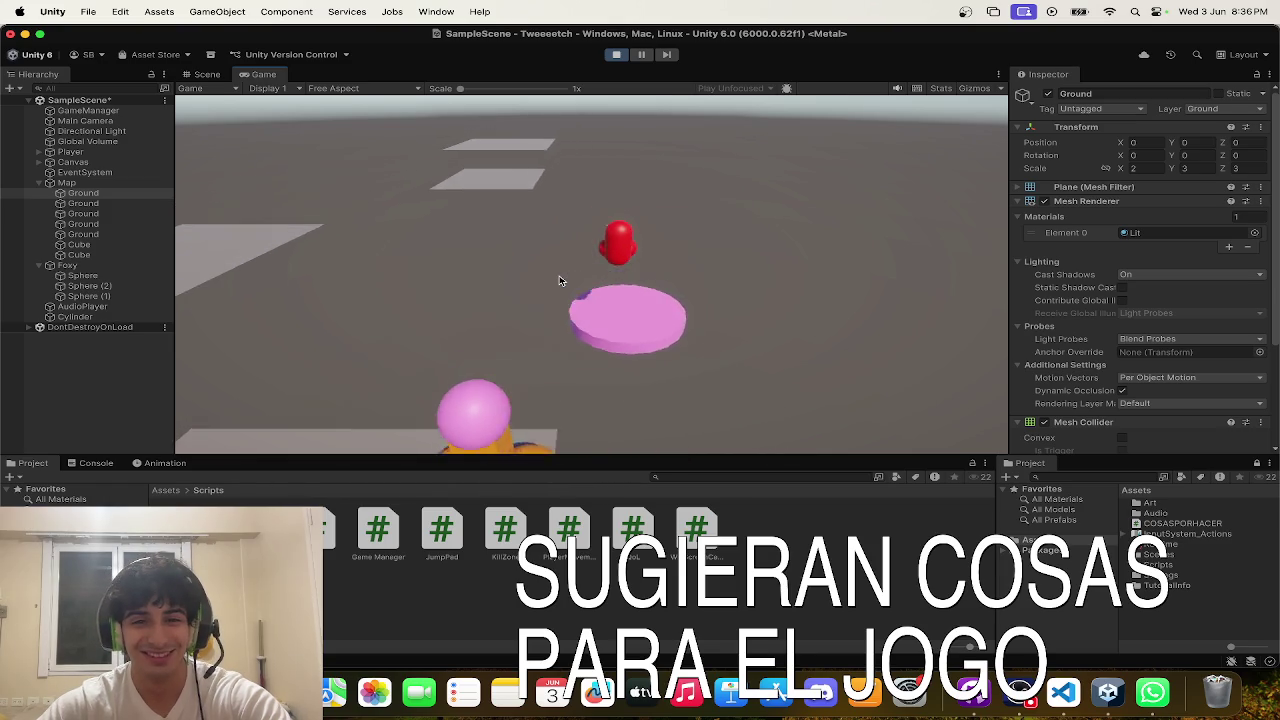
key(w)
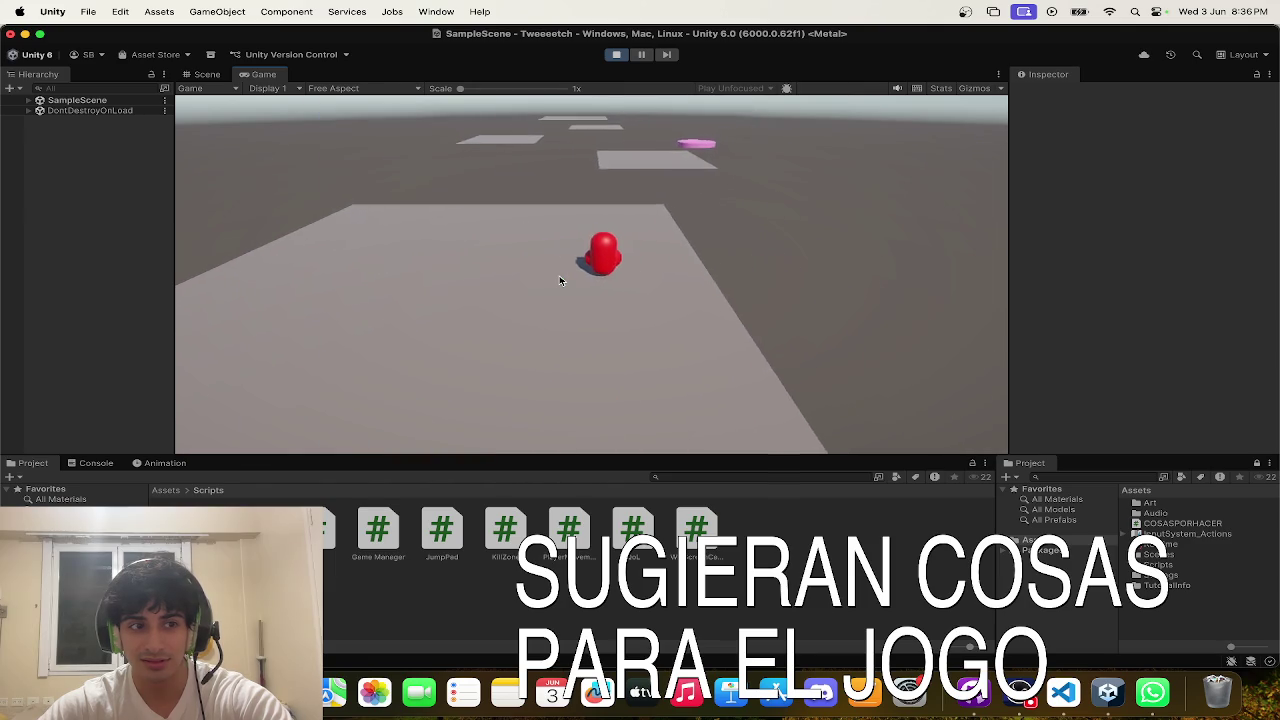
key(w)
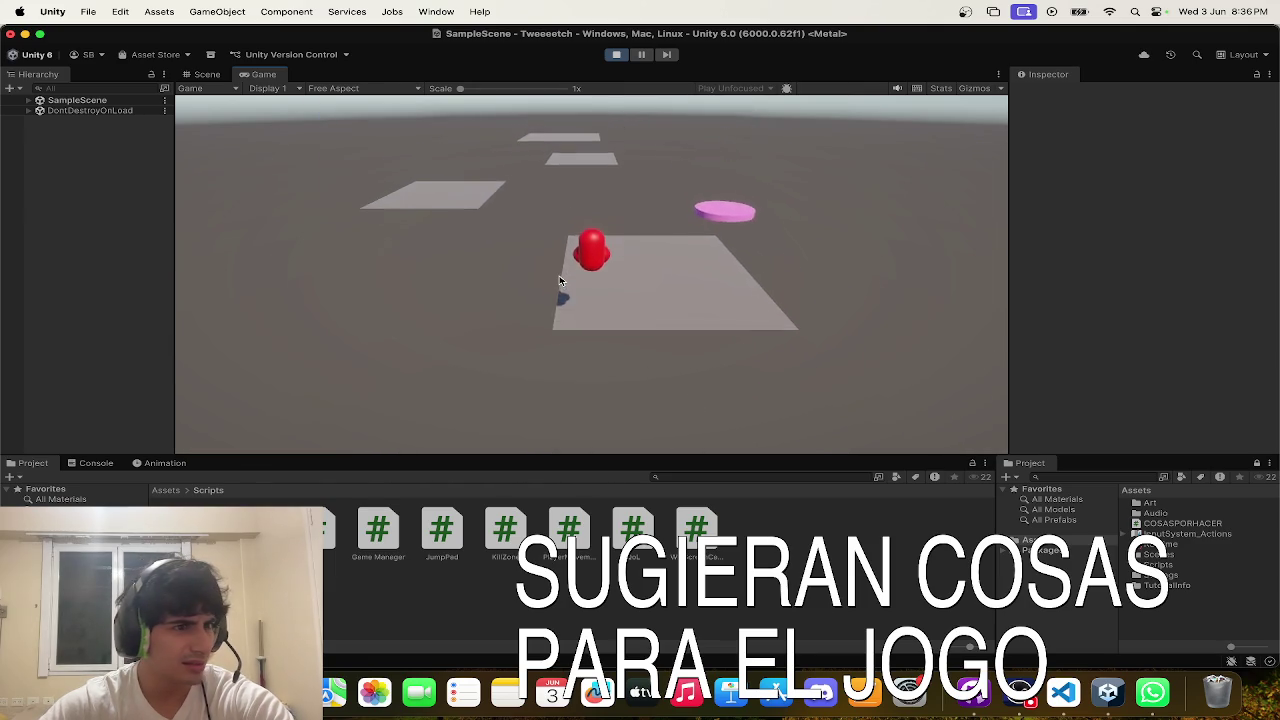
key(space)
- Bounce off the pink jump pad onto the far platform, then stop the game
key(d)
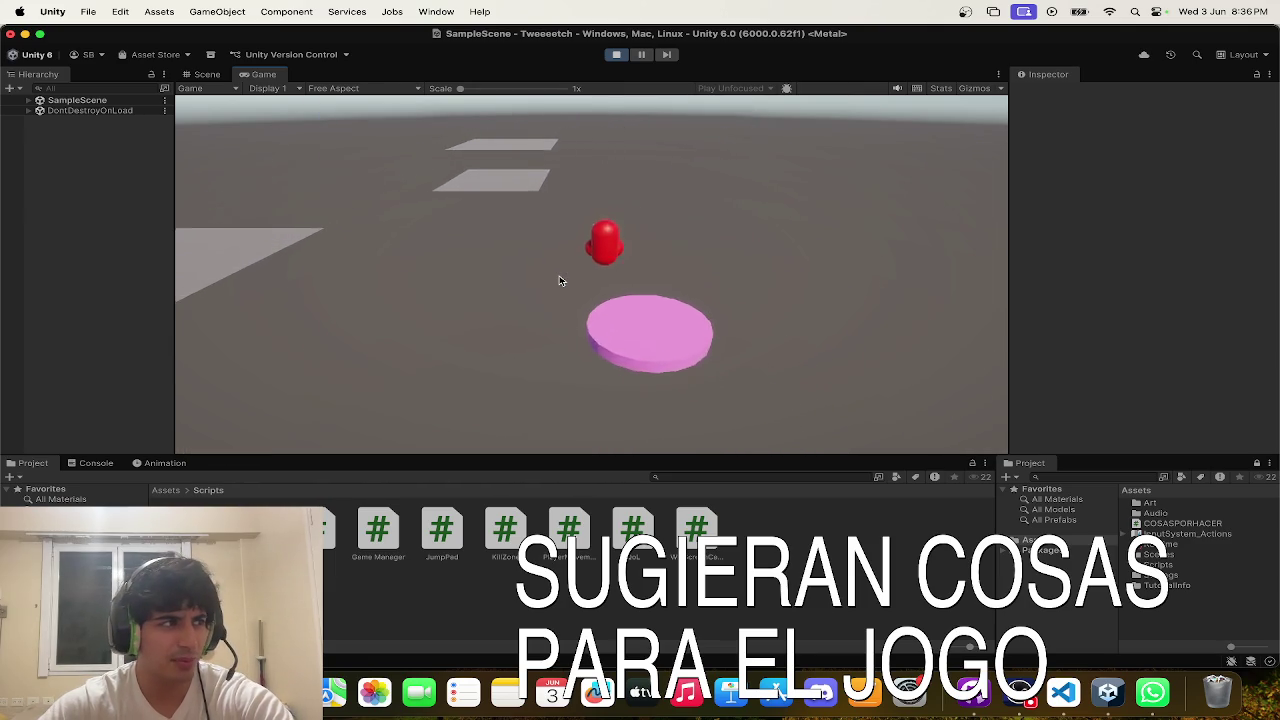
key(w)
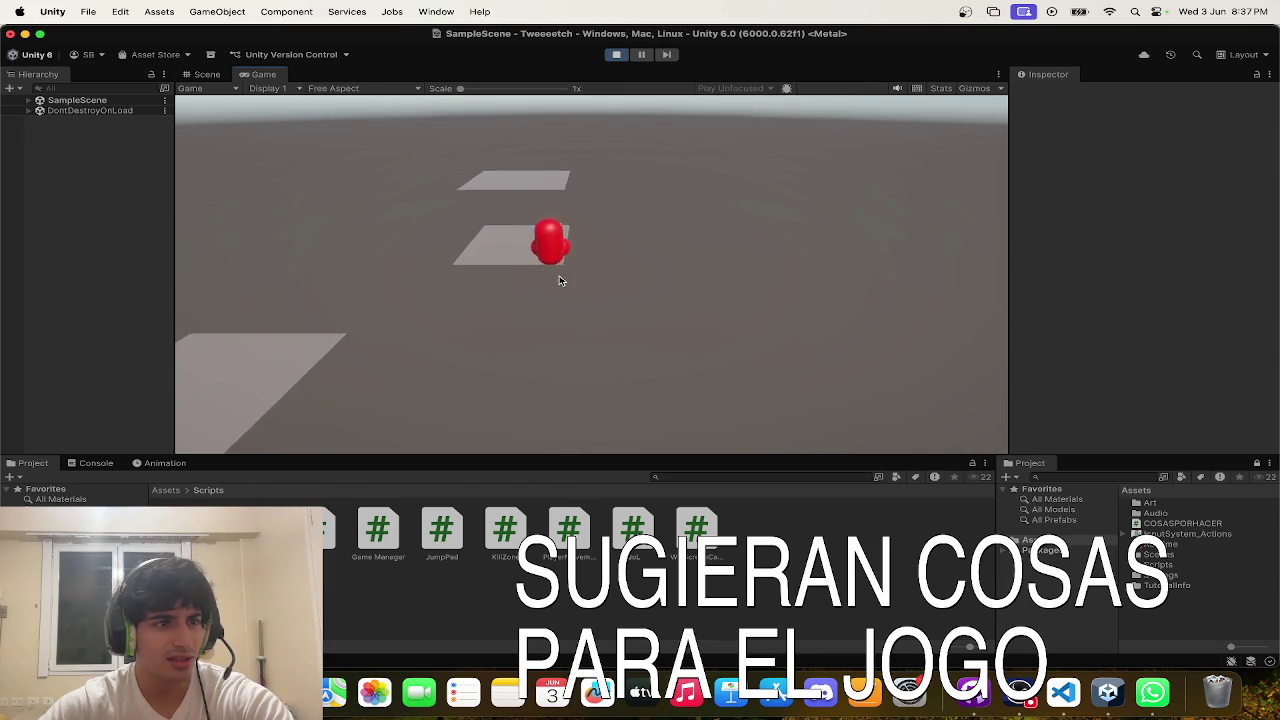
key(w)
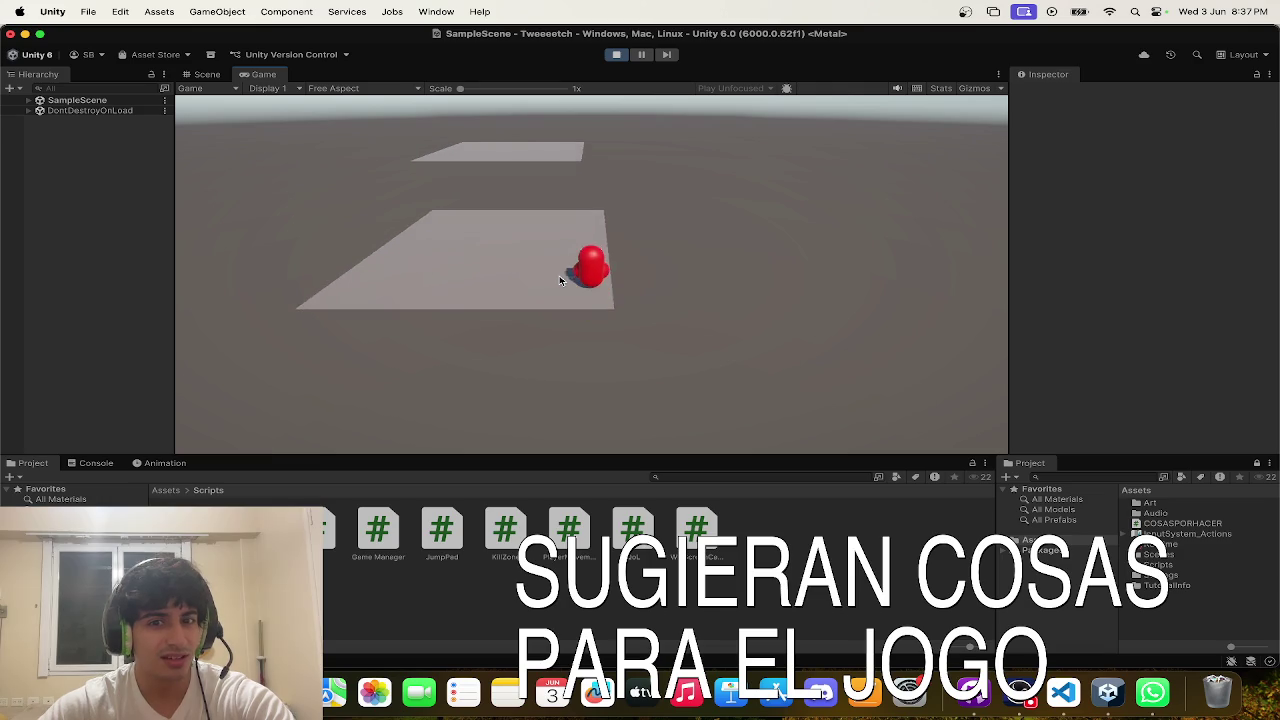
key(w)
key(space)
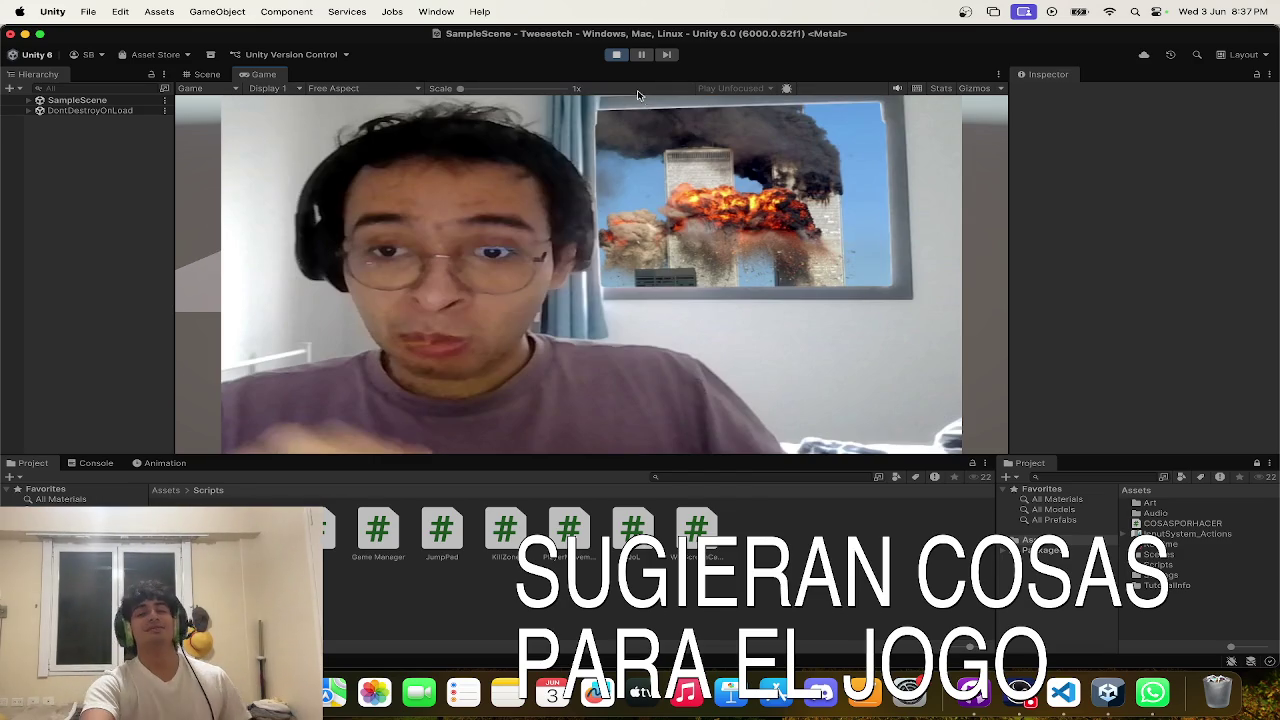
click(617, 56)
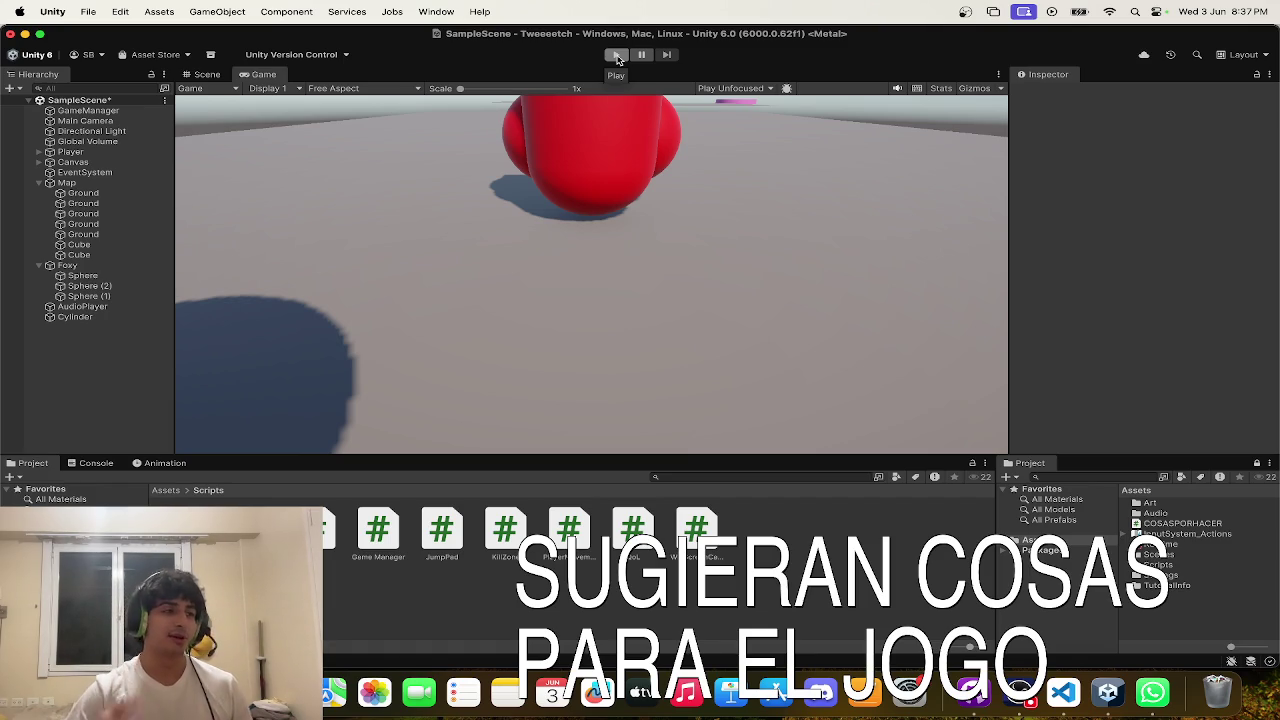
- Orbit the Scene view over the whole course, checking the pink jump pad's position
click(207, 74)
mouse_move(478, 130)
mouse_down()
mouse_move(592, 111)
mouse_move(560, 129)
mouse_move(403, 140)
mouse_move(621, 114)
mouse_move(614, 74)
mouse_move(659, 250)
mouse_move(763, 241)
mouse_move(814, 197)
mouse_move(837, 200)
mouse_move(765, 197)
mouse_move(777, 214)
mouse_move(760, 234)
mouse_move(670, 275)
mouse_move(795, 245)
mouse_move(767, 279)
mouse_move(790, 263)
mouse_move(610, 285)
mouse_move(451, 285)
mouse_move(725, 282)
mouse_move(809, 252)
mouse_move(745, 262)
mouse_up()
click(668, 279)
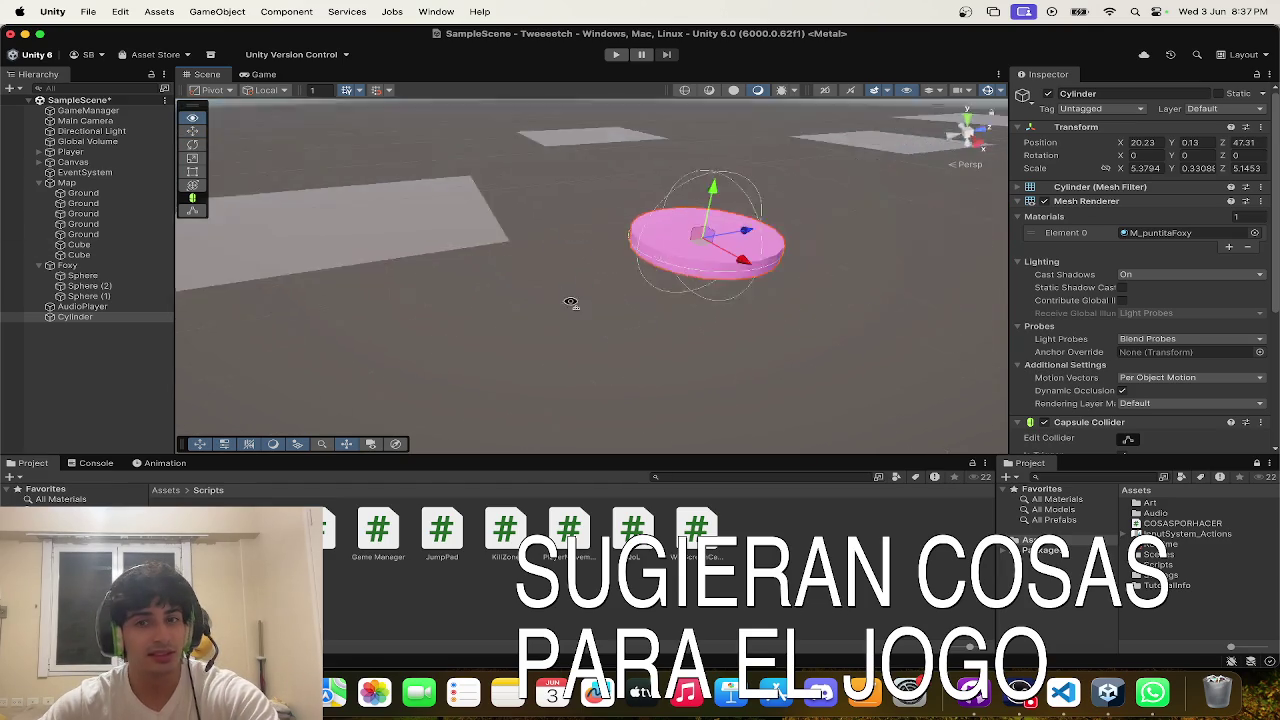
click(600, 282)
mouse_move(600, 282)
mouse_down()
mouse_move(580, 320)
mouse_move(628, 289)
mouse_up()
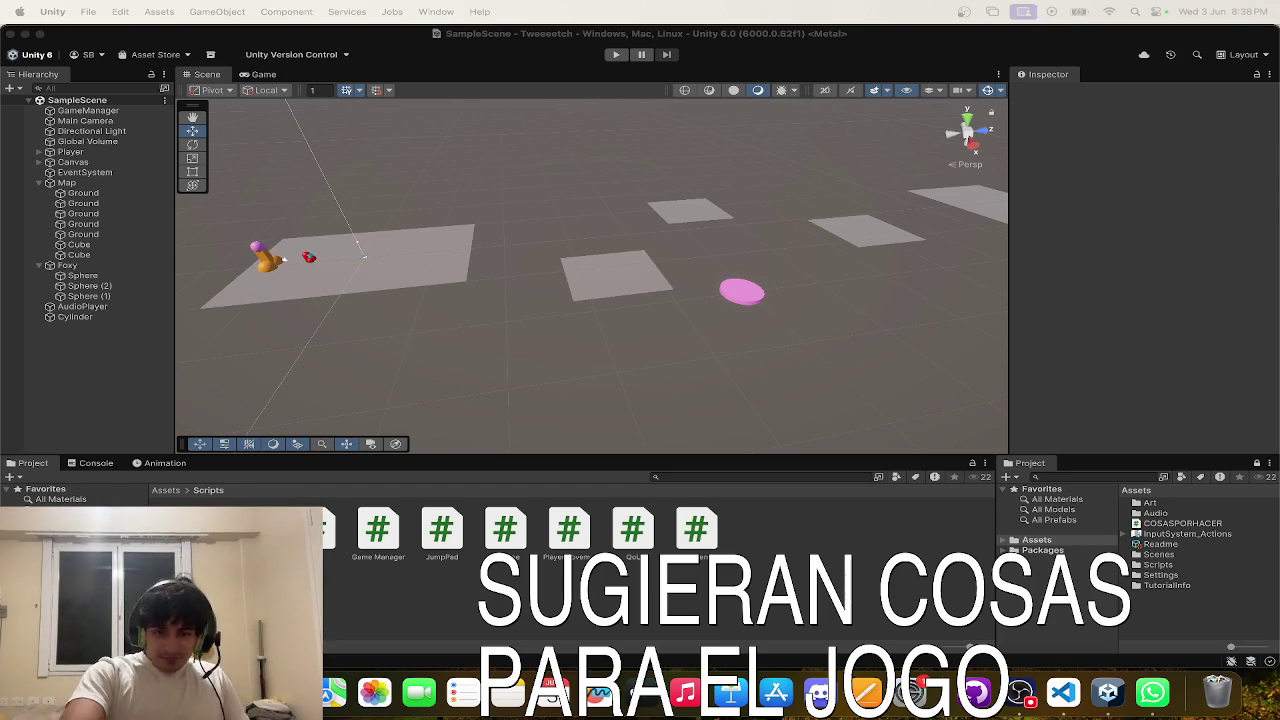
- Delete the '-jump pad' line from the COSASPORHACER.cs ideas list in VS Code
key(ctrl+Up)
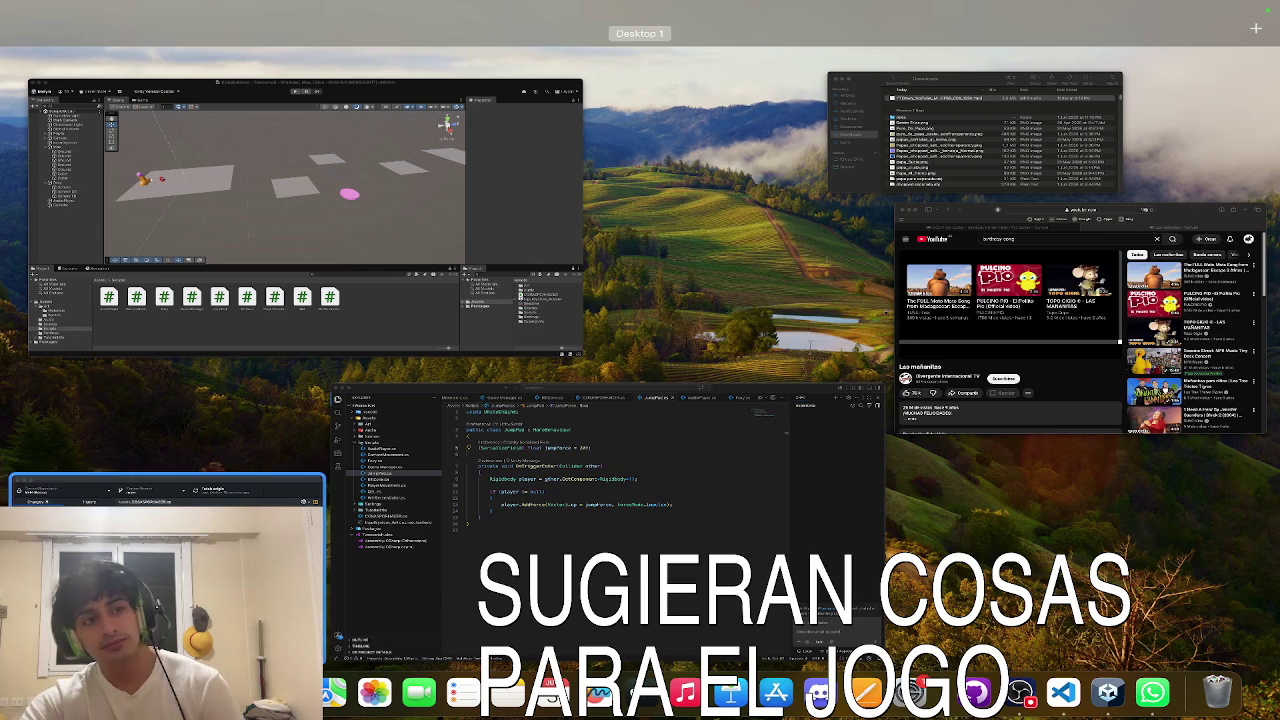
click(587, 505)
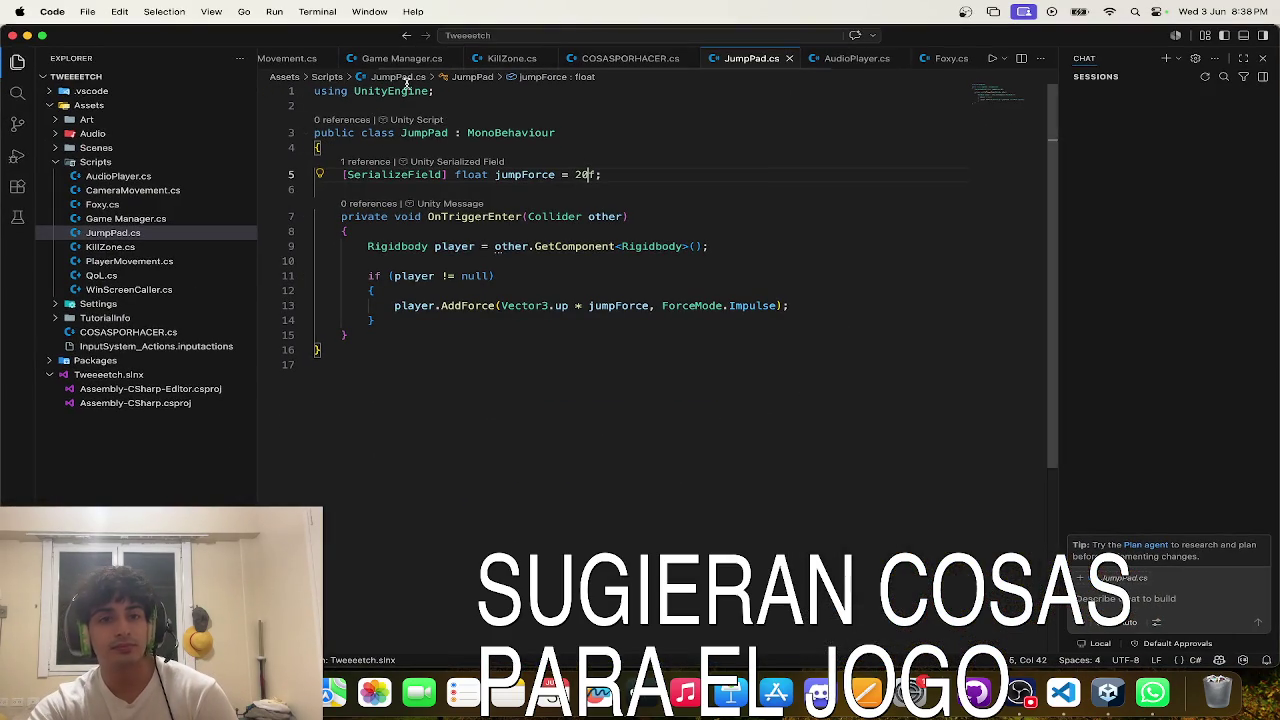
click(768, 60)
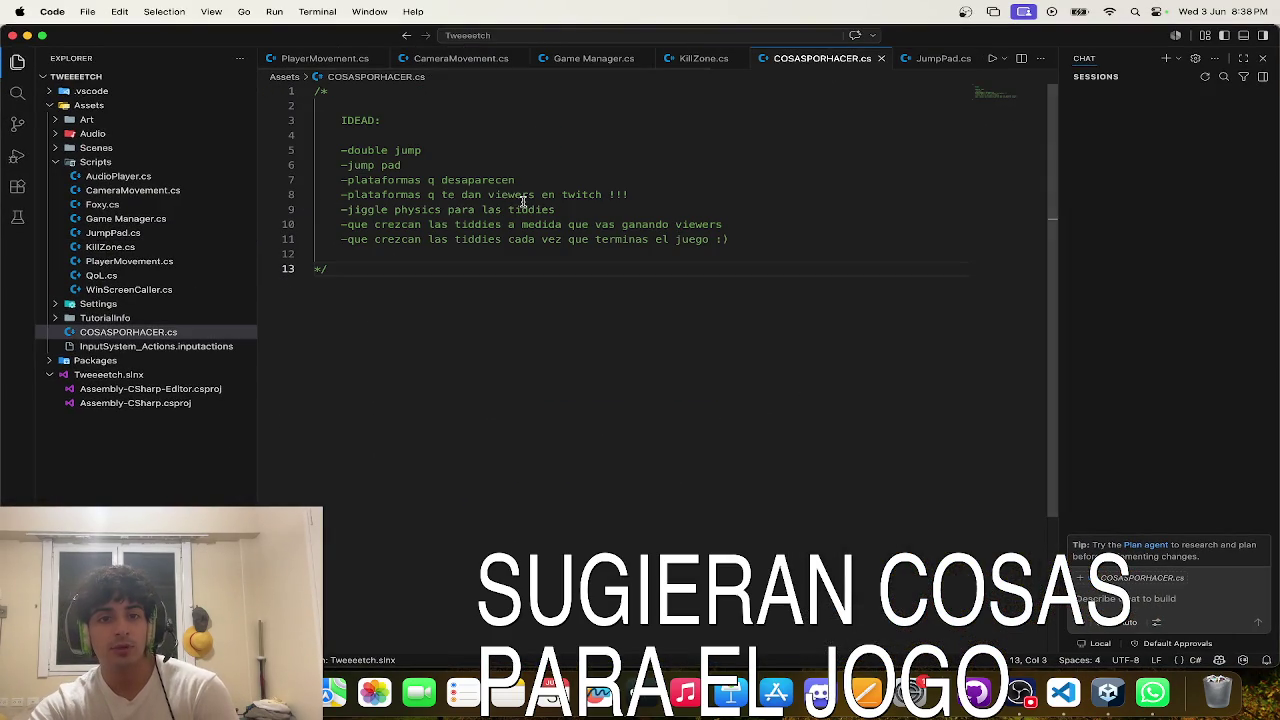
click(516, 195)
triple_click(504, 170)
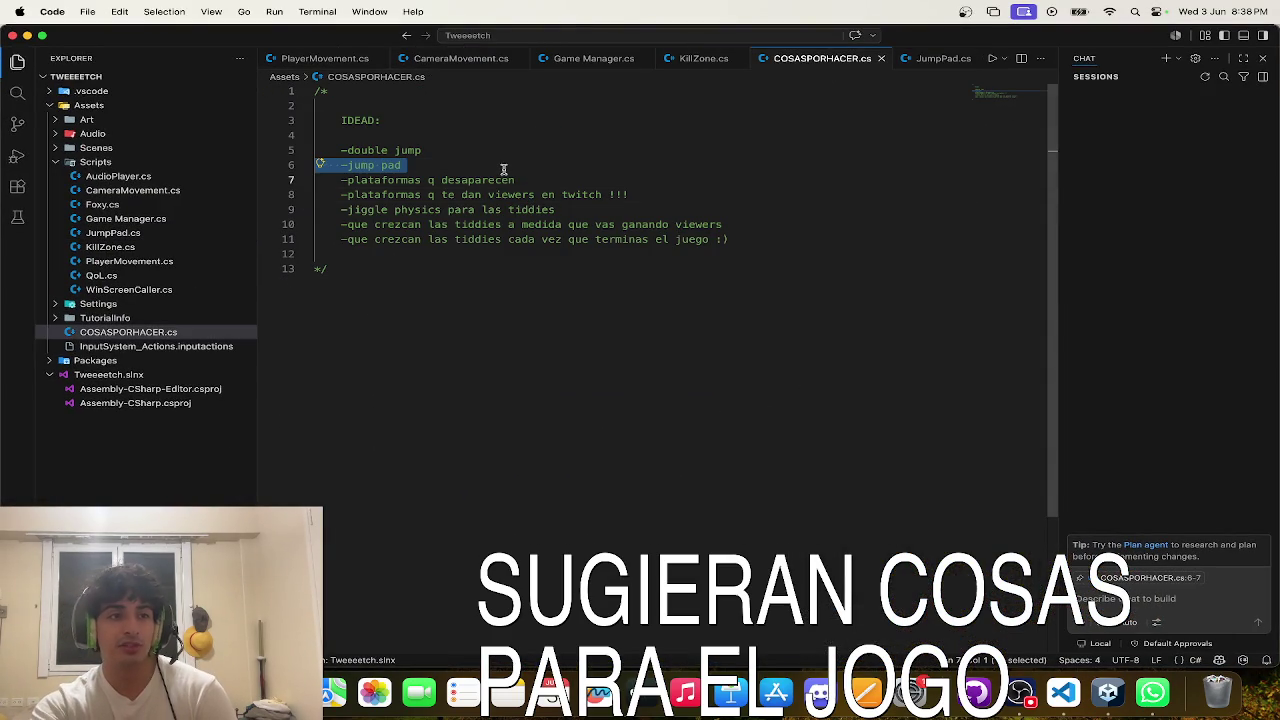
key(BackSpace)
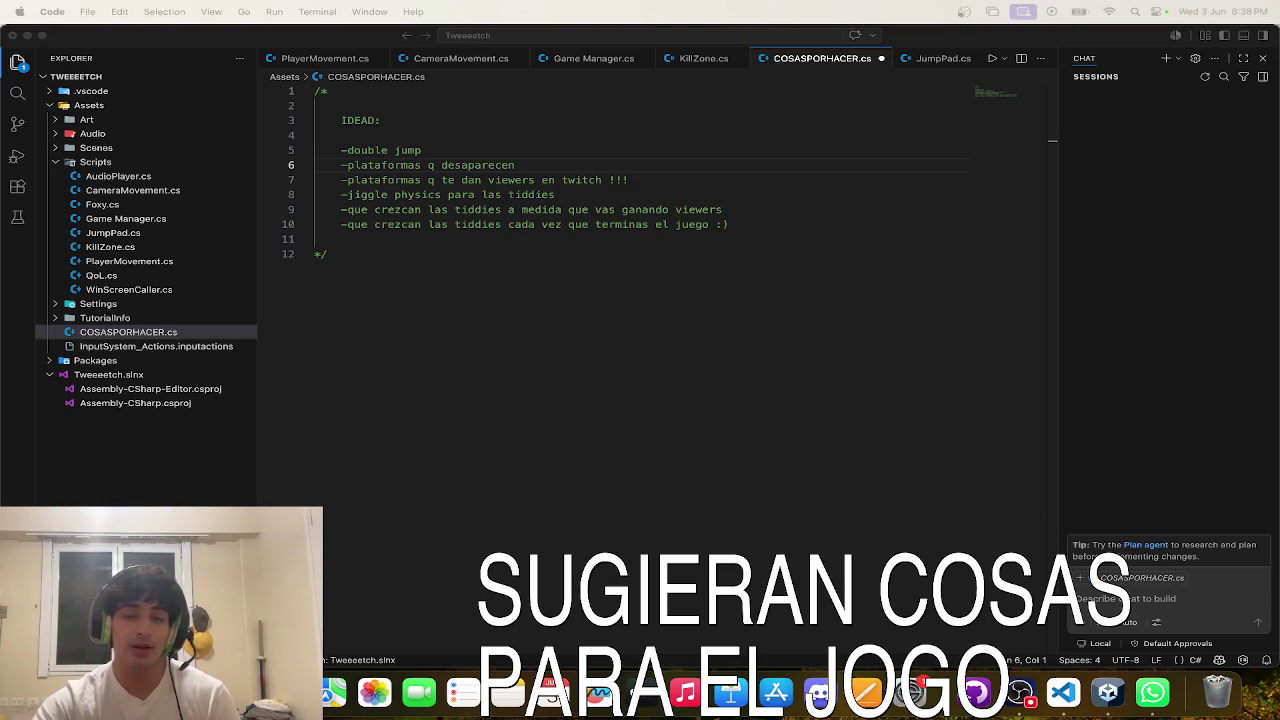
click(560, 280)
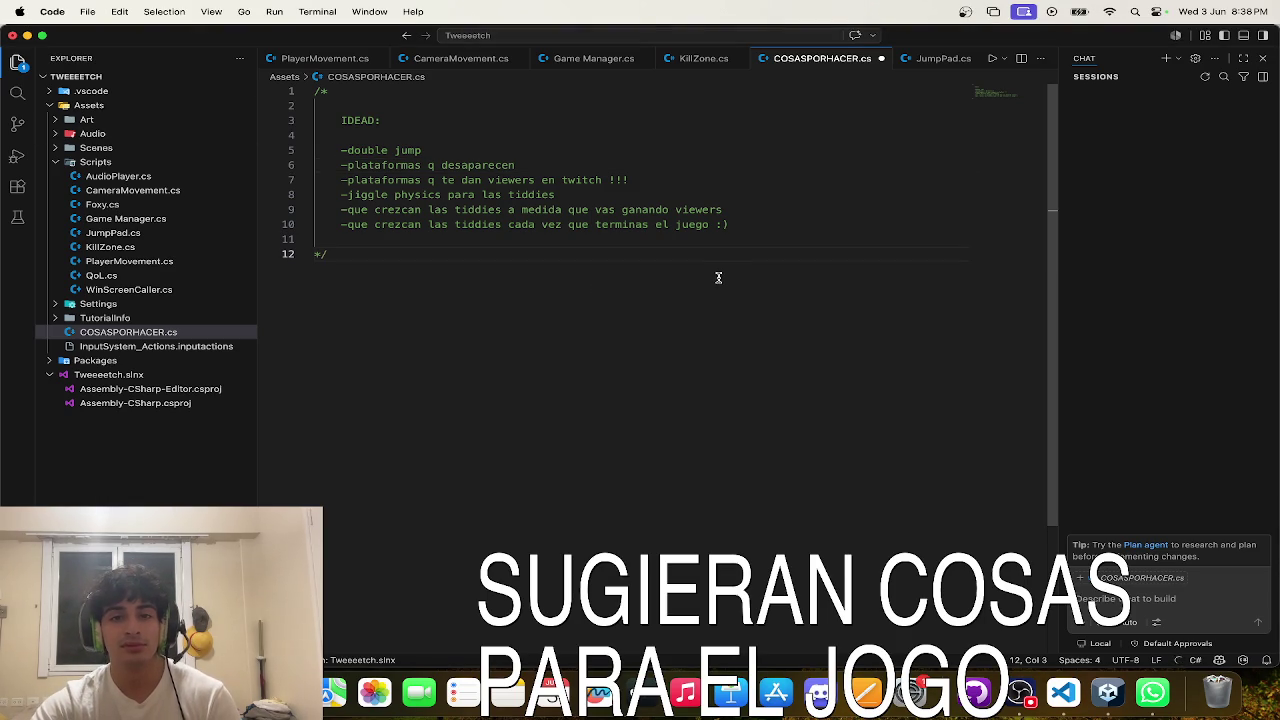
- Switch to the Unity scene window, then bring the YouTube Safari window to the front
key(ctrl+Up)
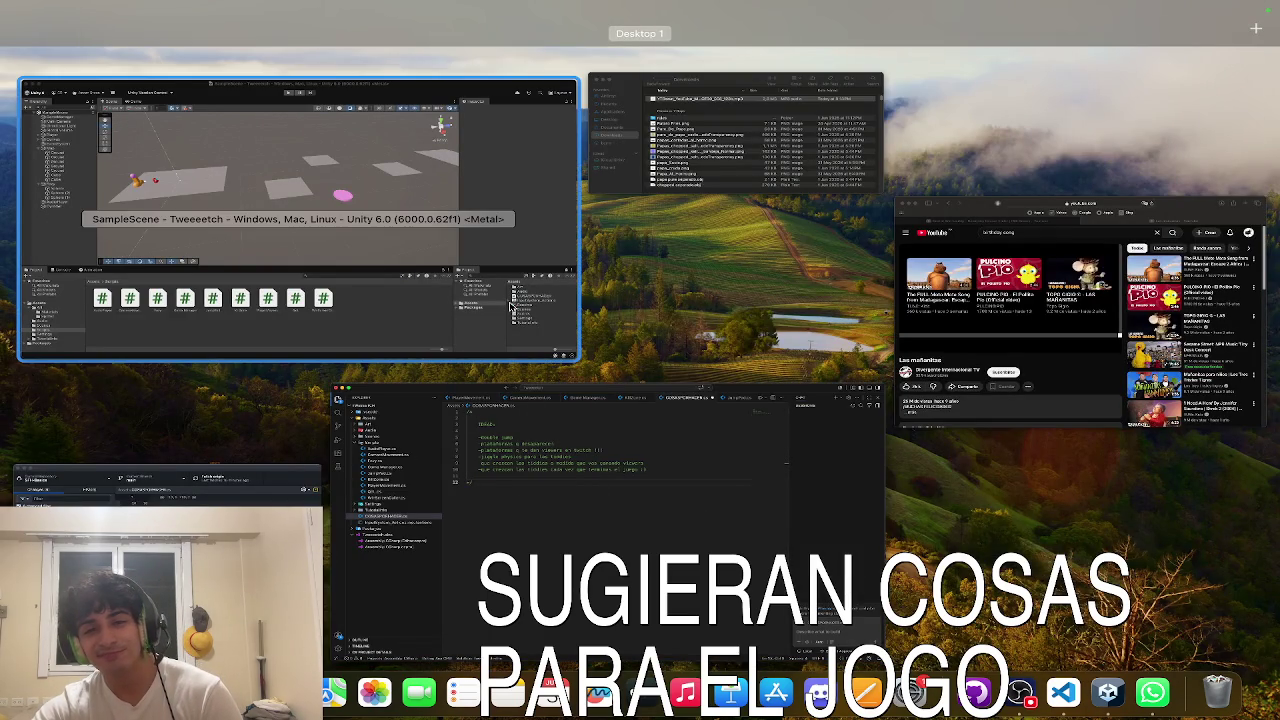
click(512, 308)
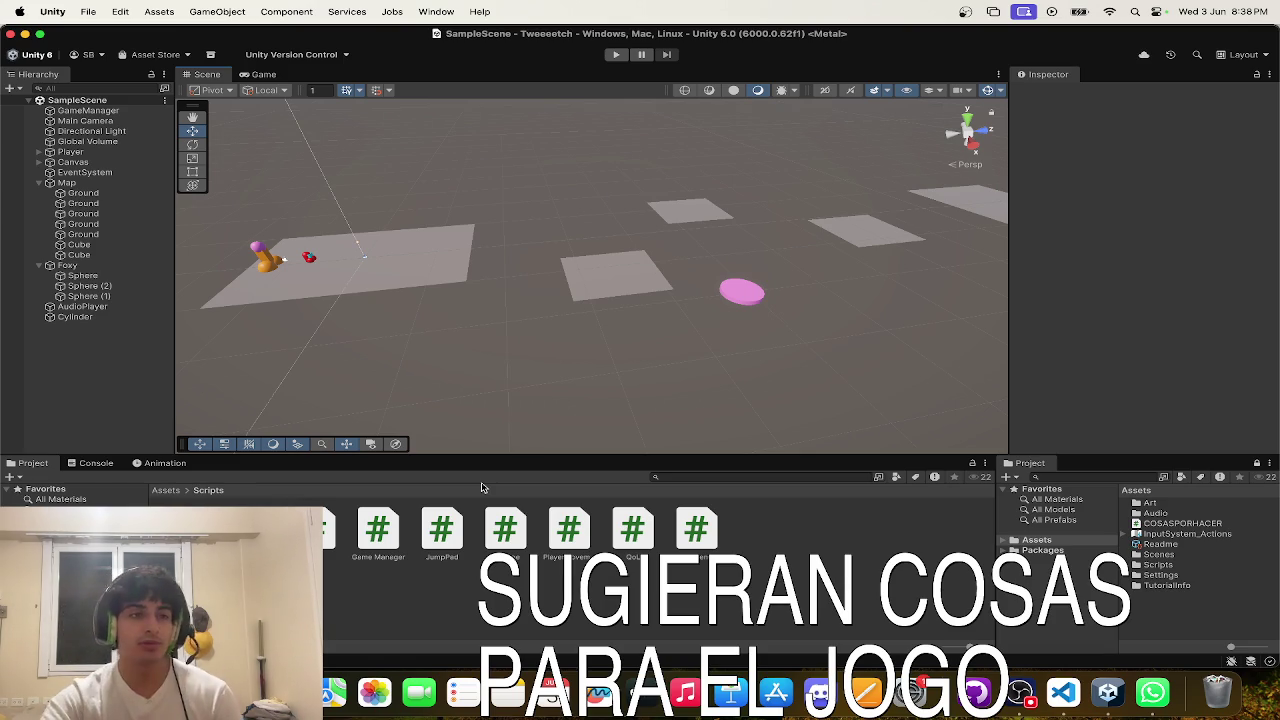
key(ctrl+Up)
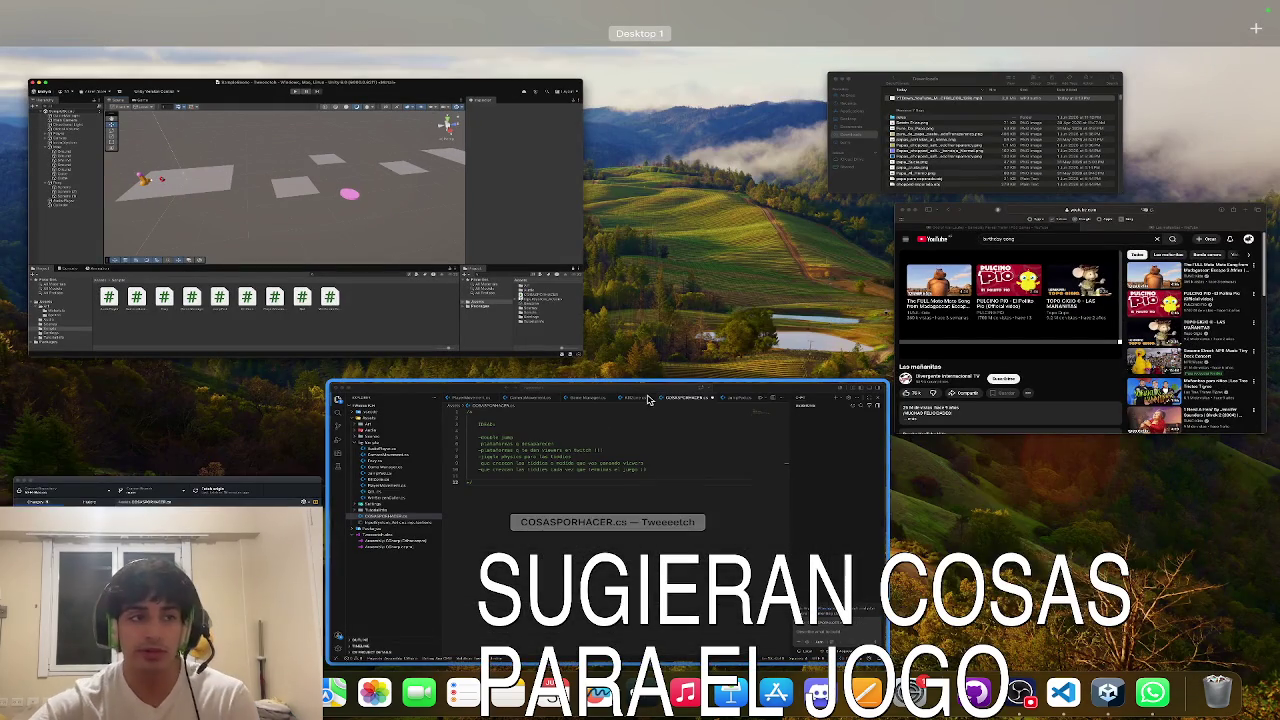
click(948, 345)
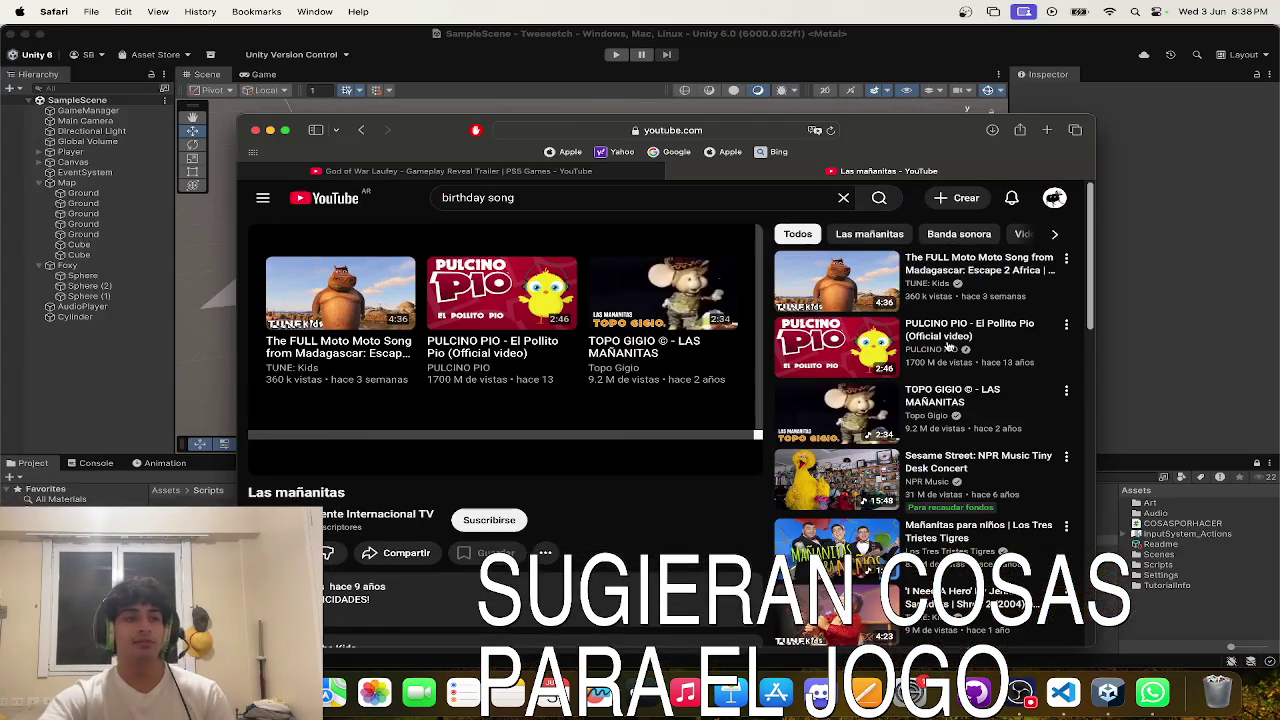
- Enlarge the Safari window and switch to the God of War Laufey trailer page
drag(889, 130, 885, 92)
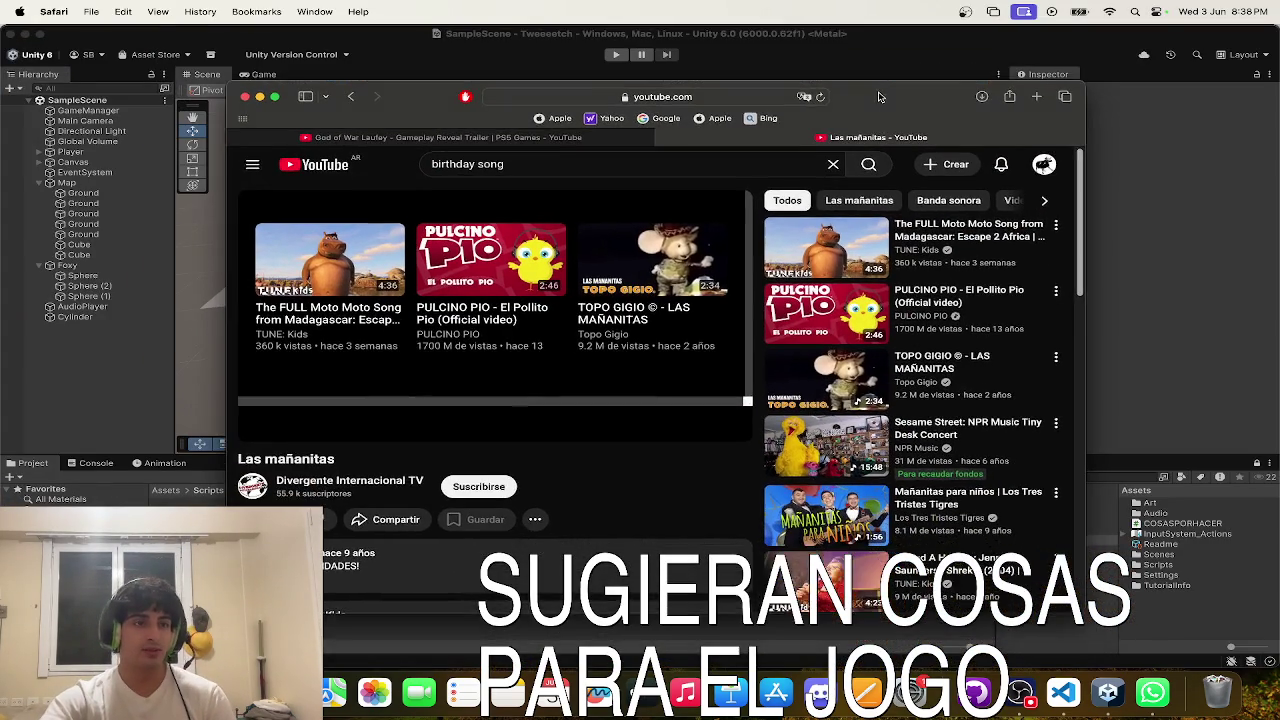
drag(1090, 177, 1170, 177)
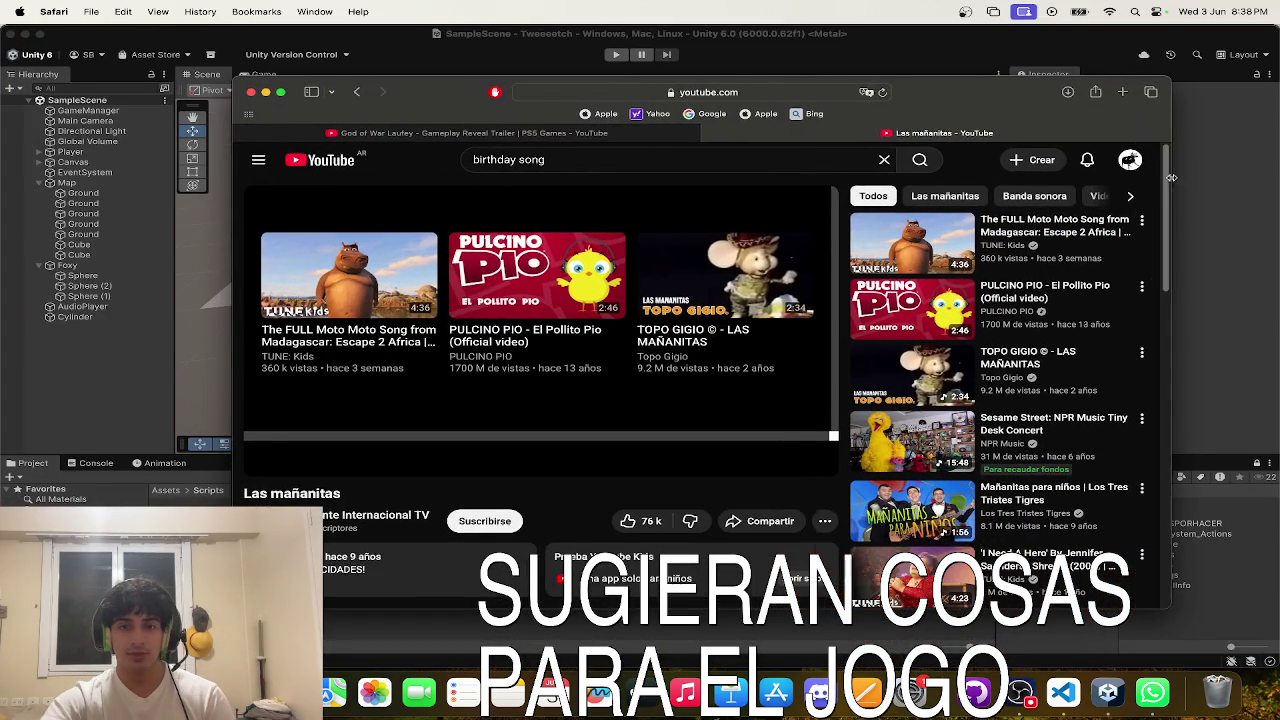
mouse_move(548, 210)
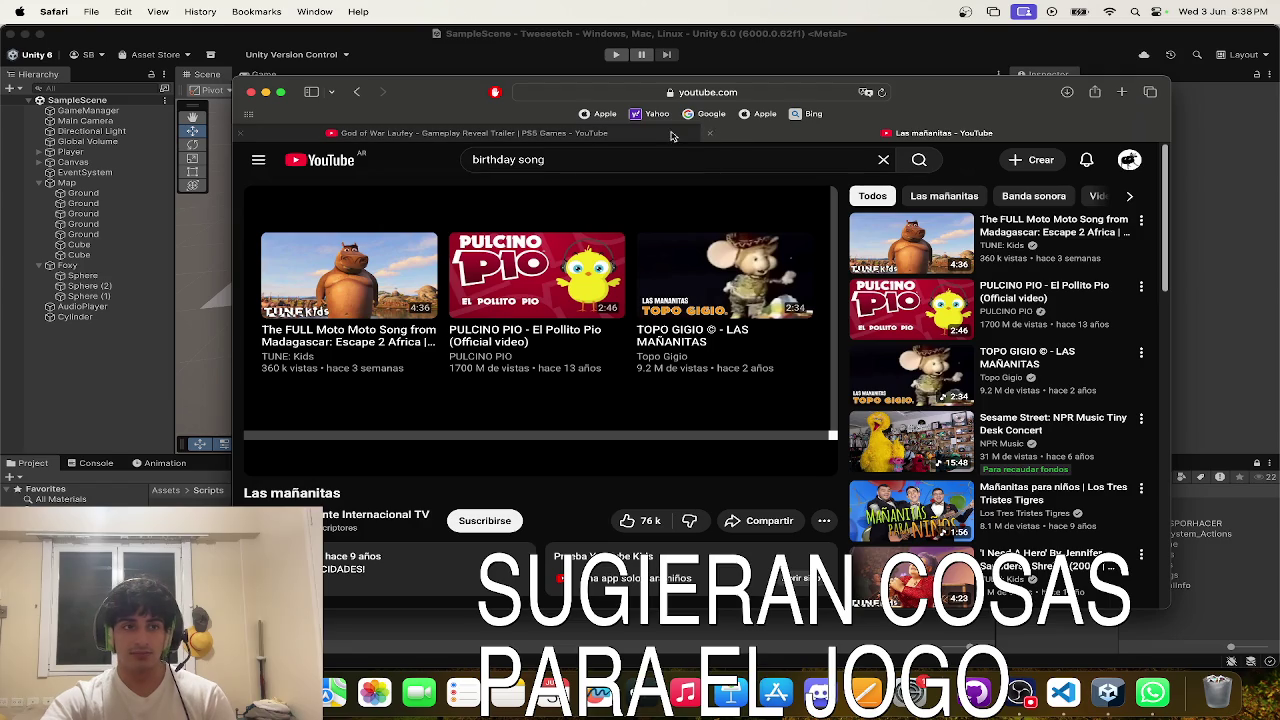
click(600, 135)
- Play the trailer full screen, lowering its volume to 45% while pausing and resuming
click(619, 264)
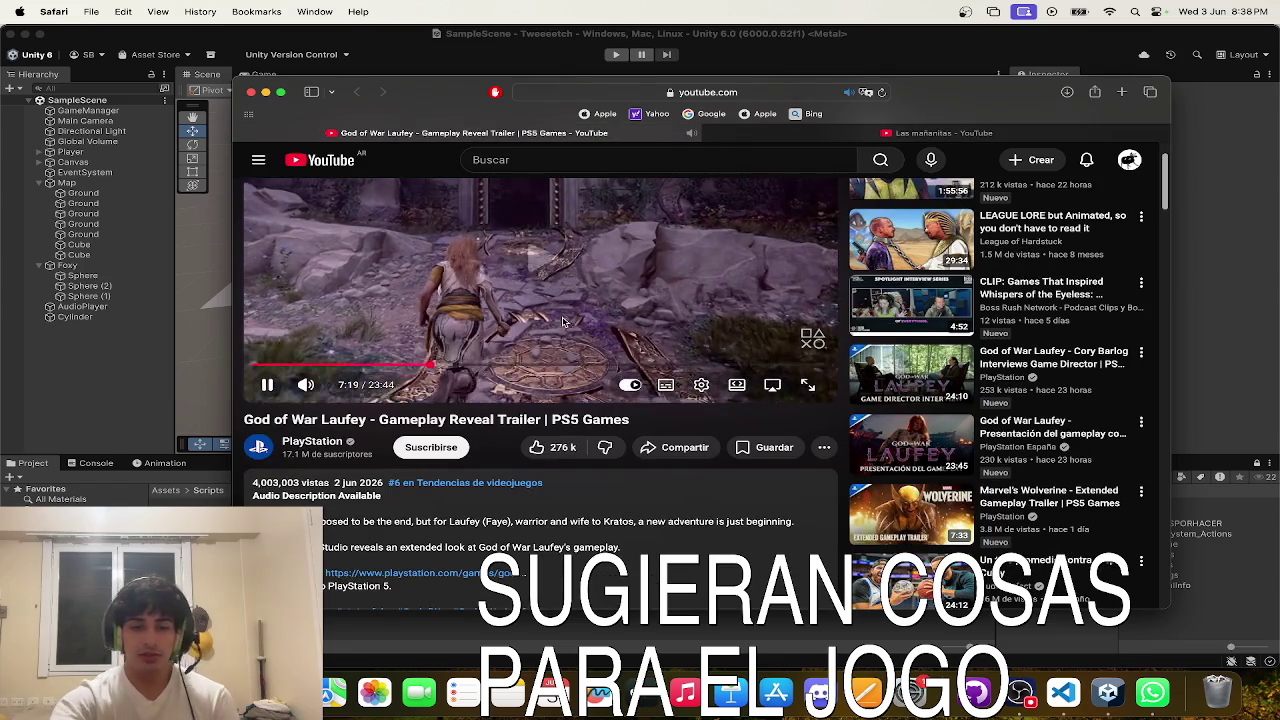
key(f)
key(space)
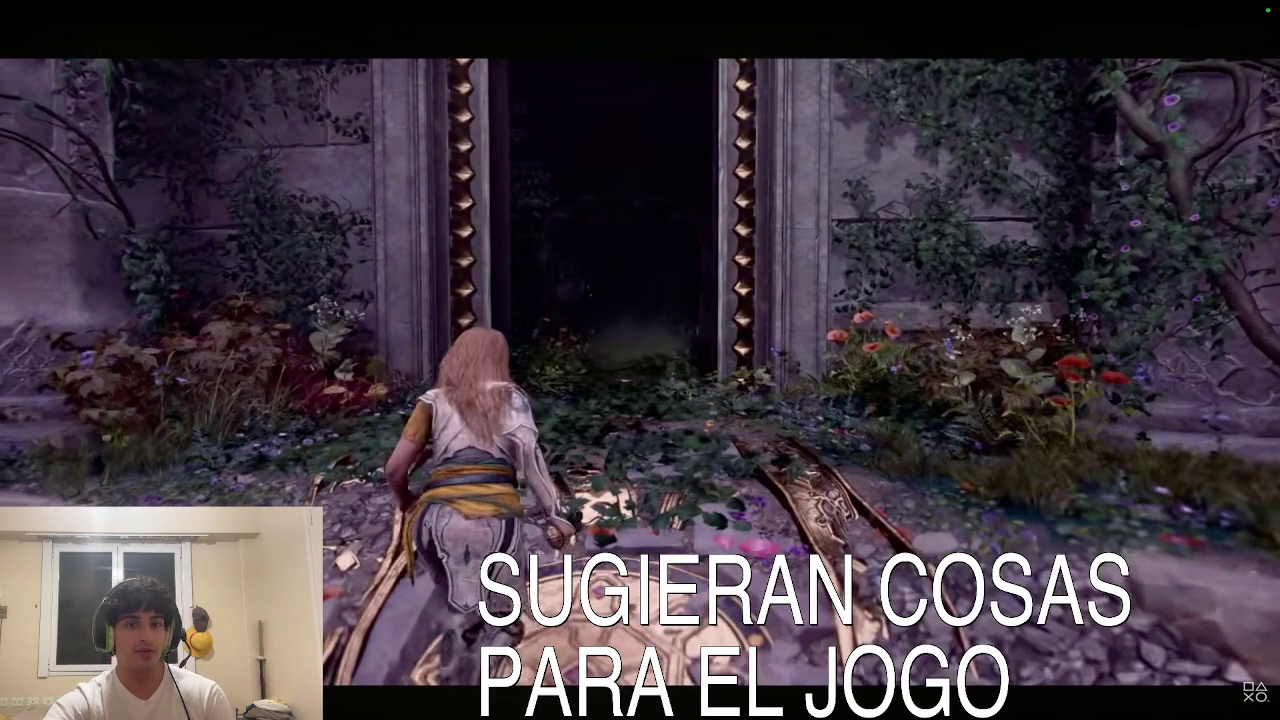
click(358, 393)
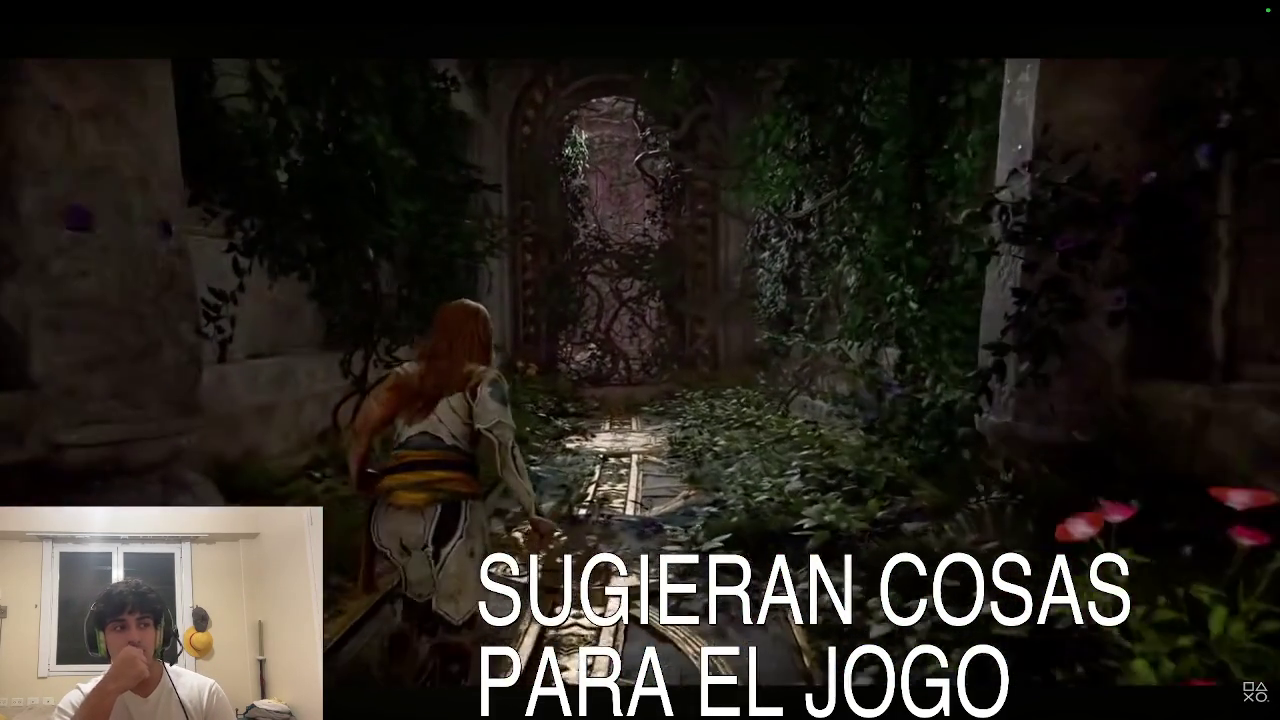
key(Down)
key(Down)
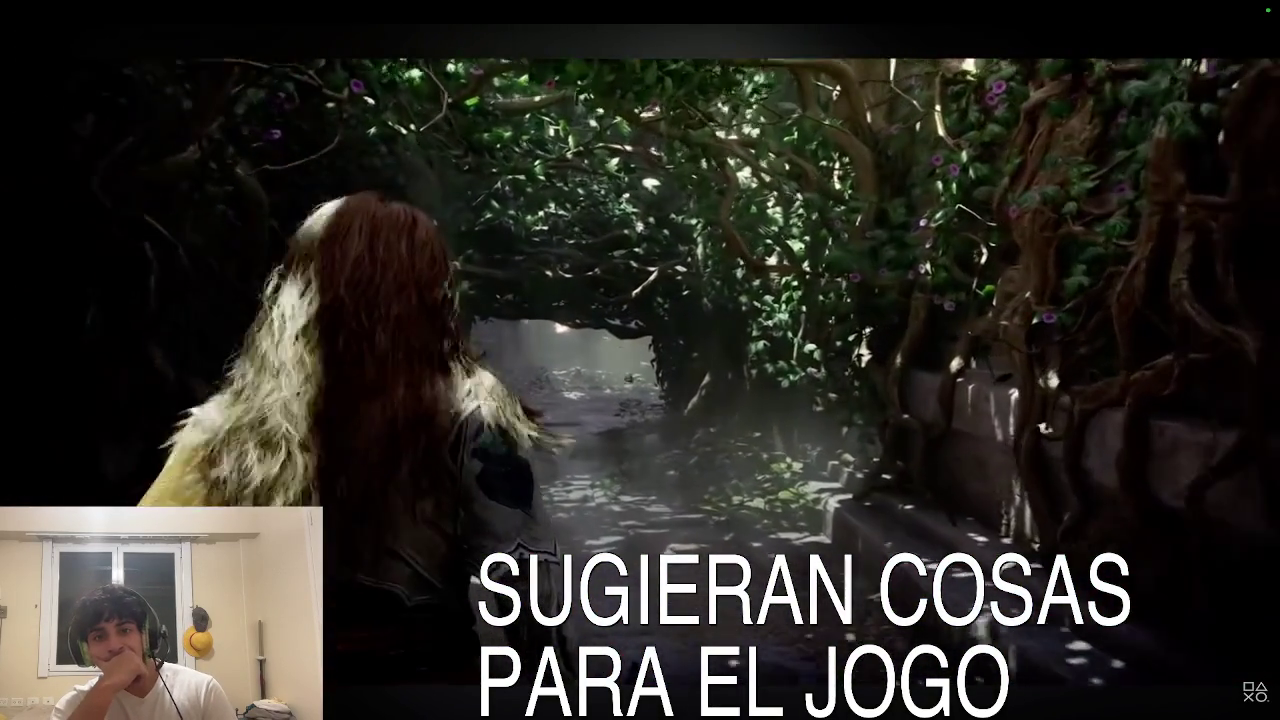
key(space)
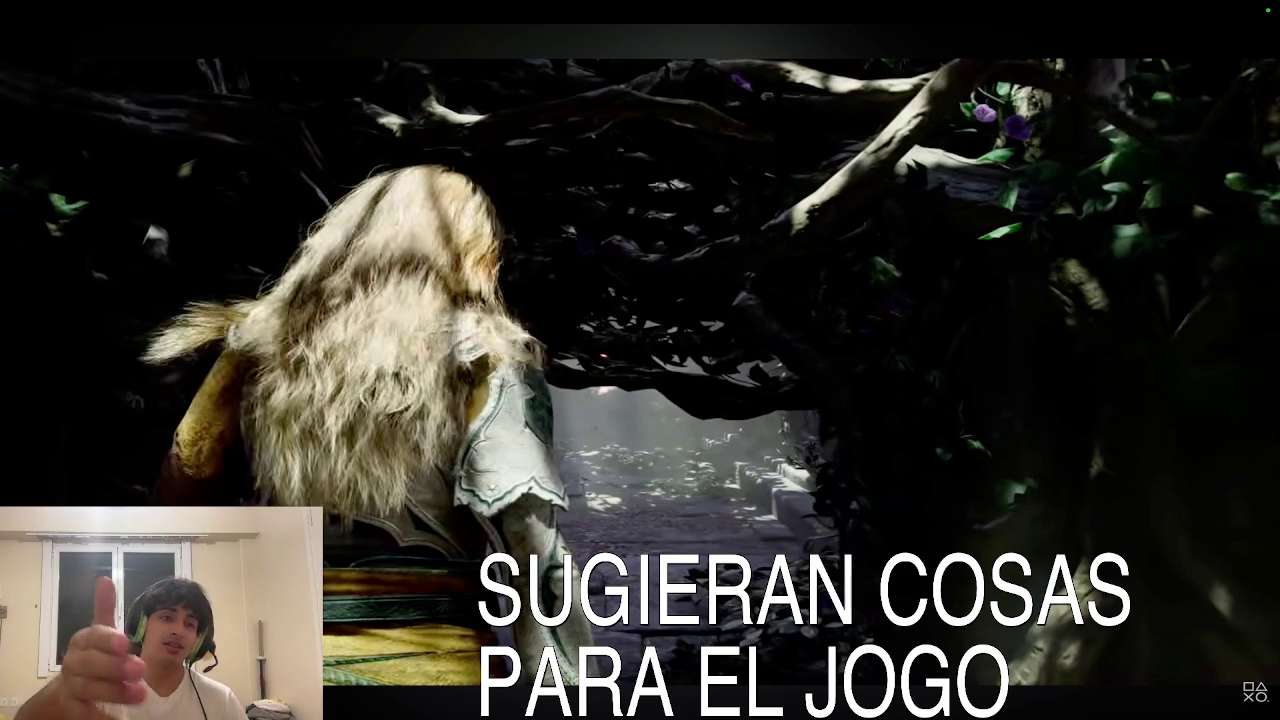
key(space)
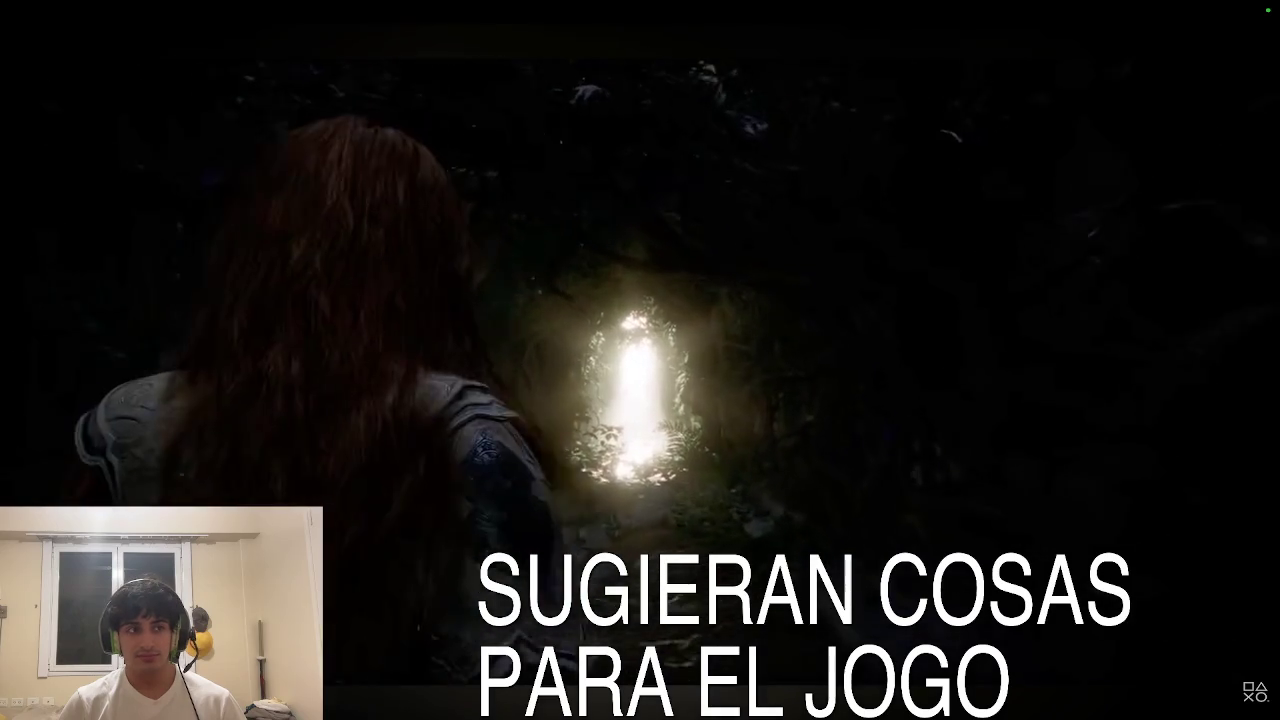
key(ctrl+Up)
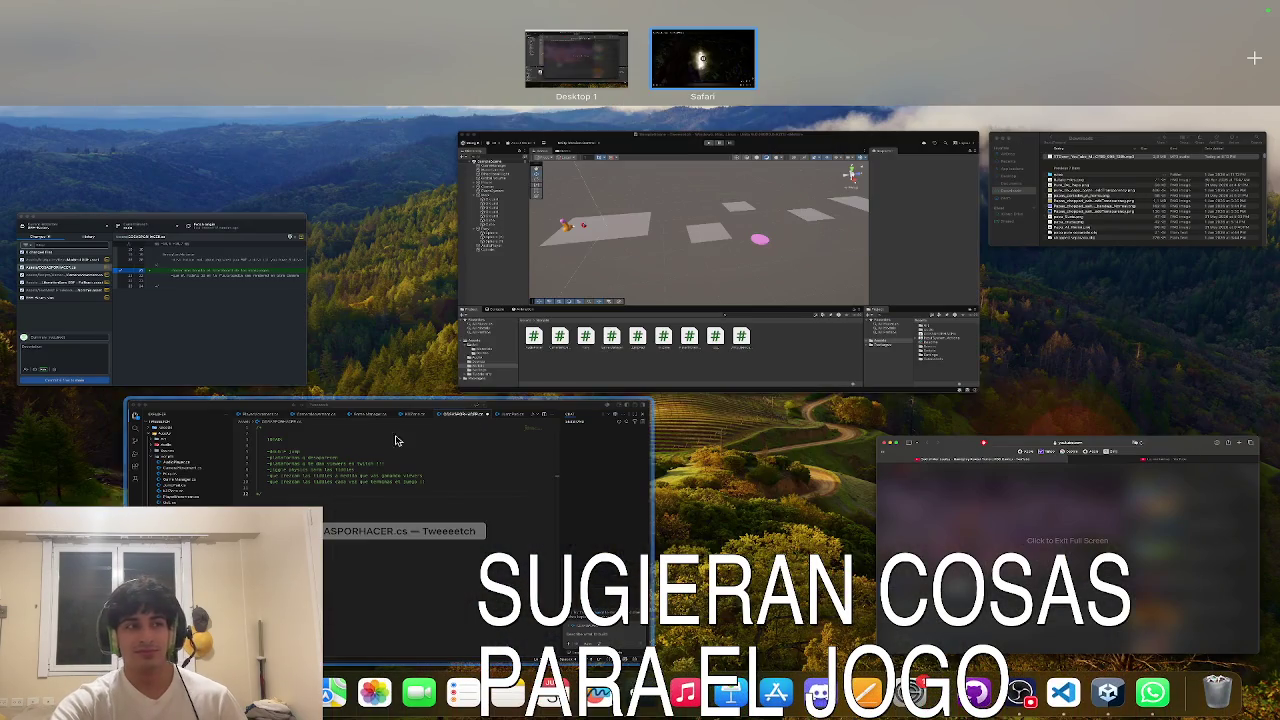
- Return to the full-screen God of War Laufey trailer, resume it, and nudge the volume up
click(694, 52)
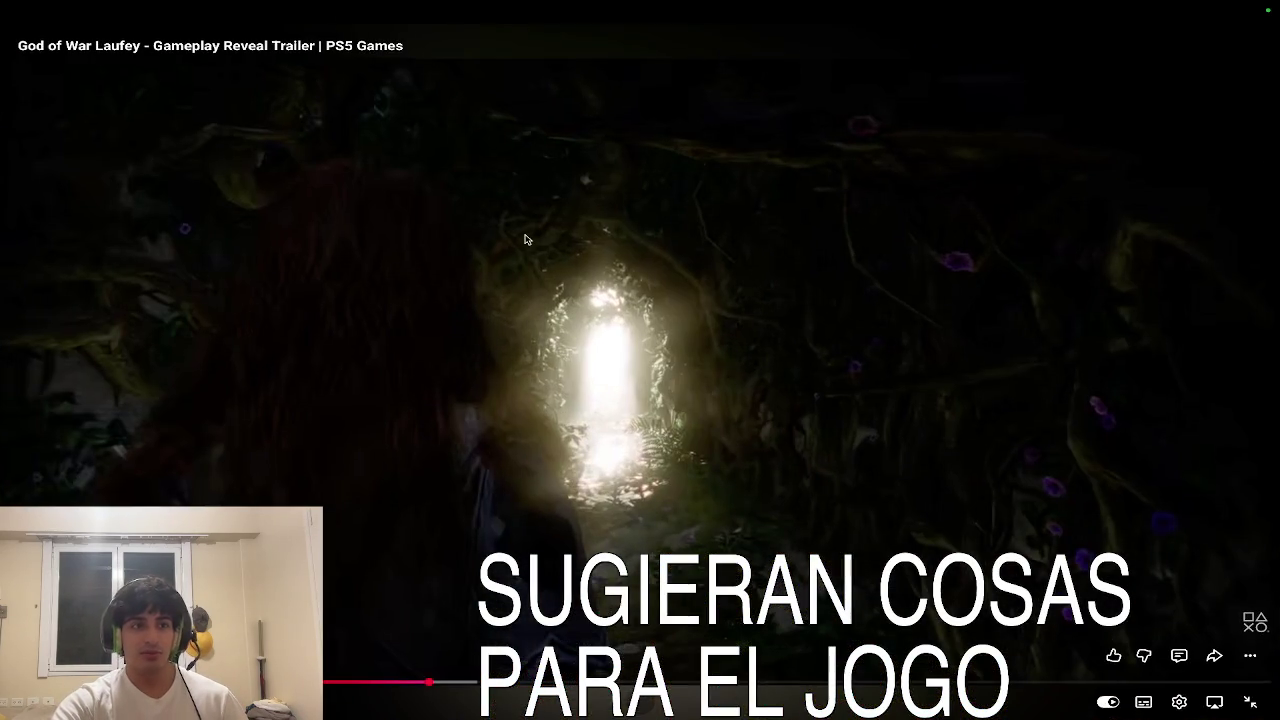
key(Escape)
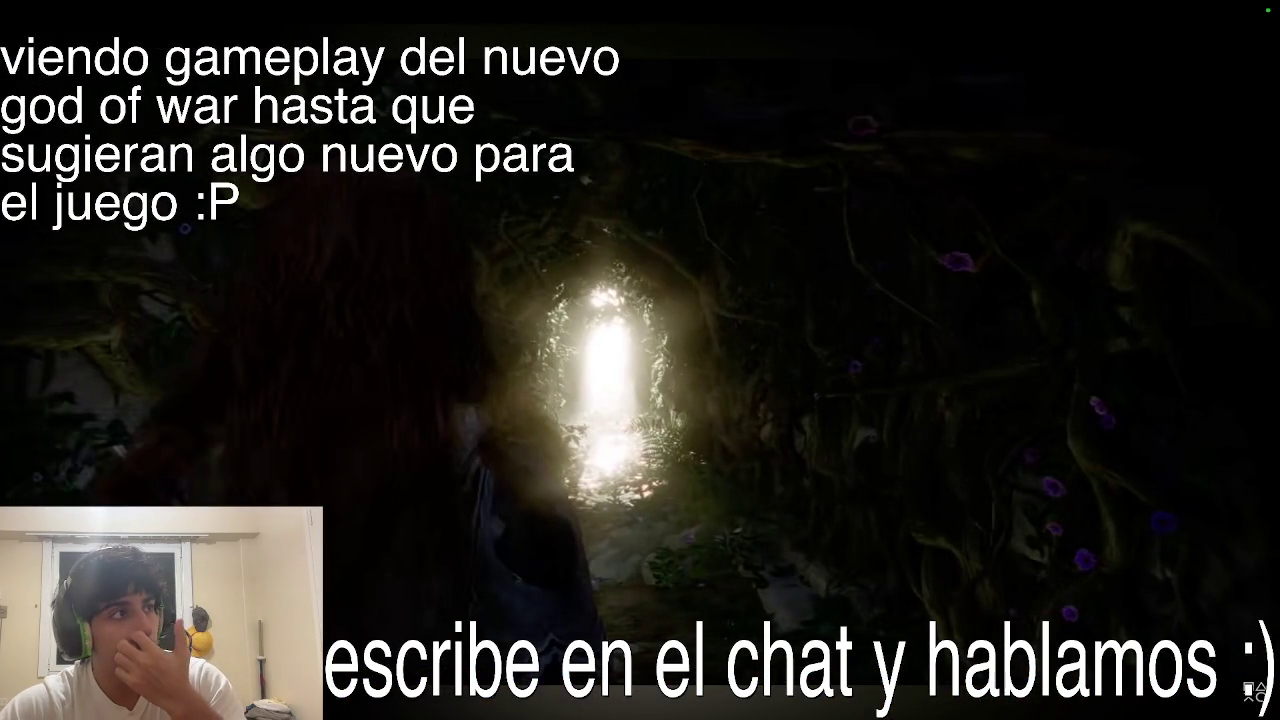
click(281, 260)
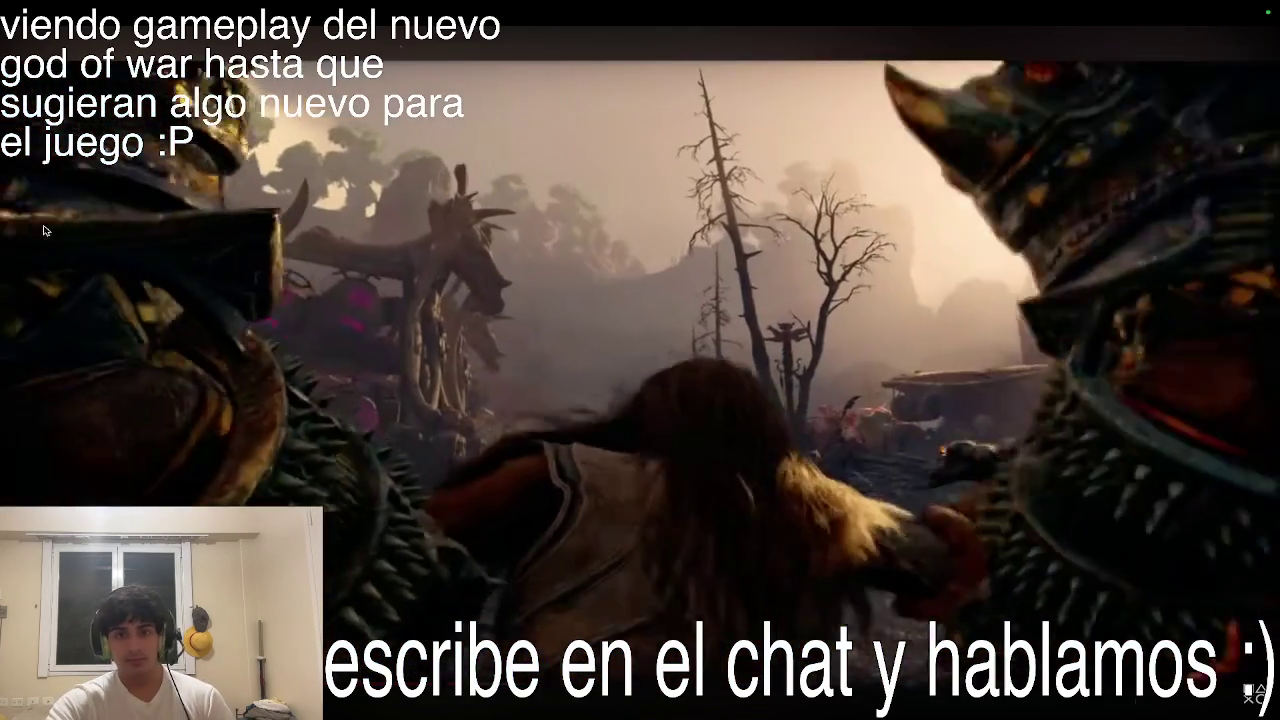
mouse_move(668, 150)
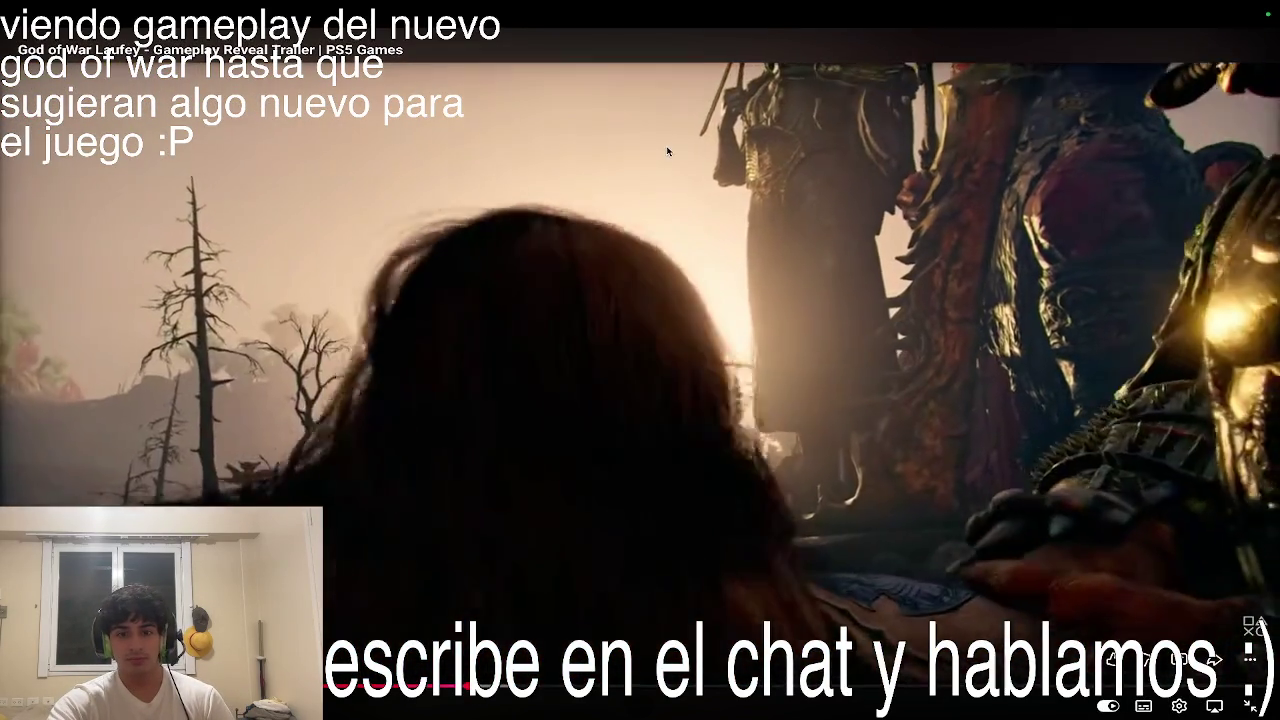
key(Up)
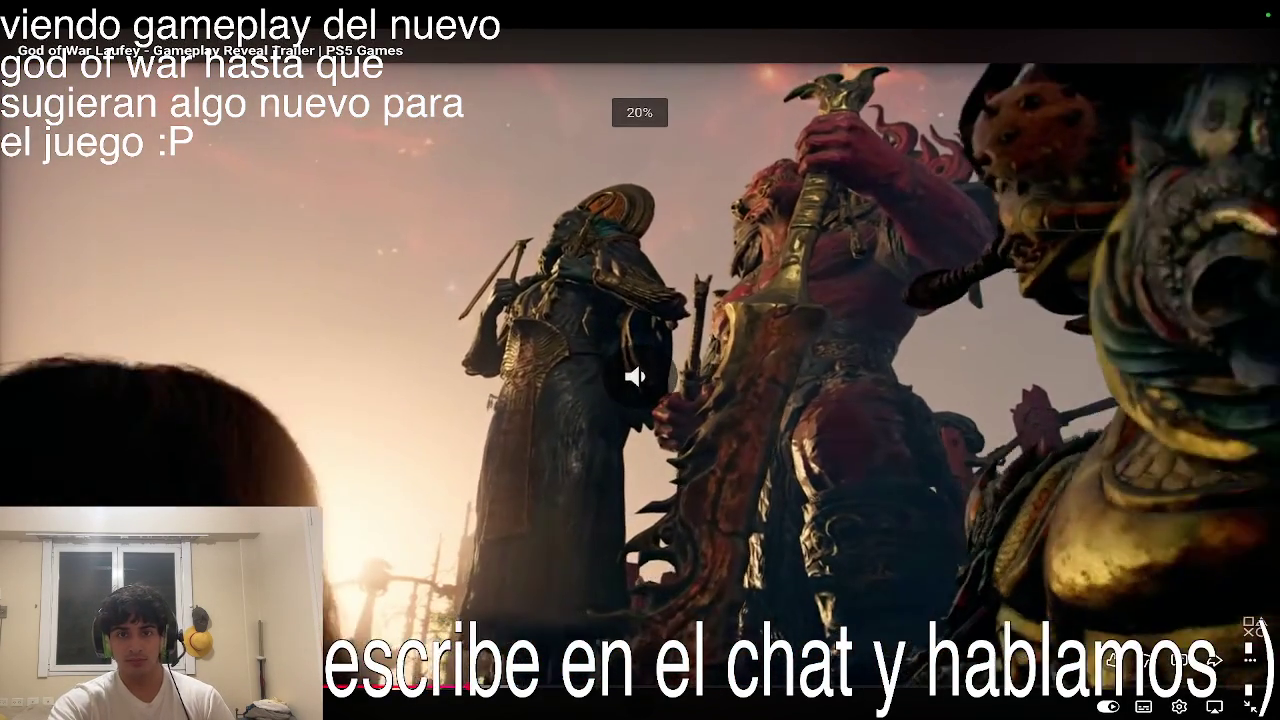